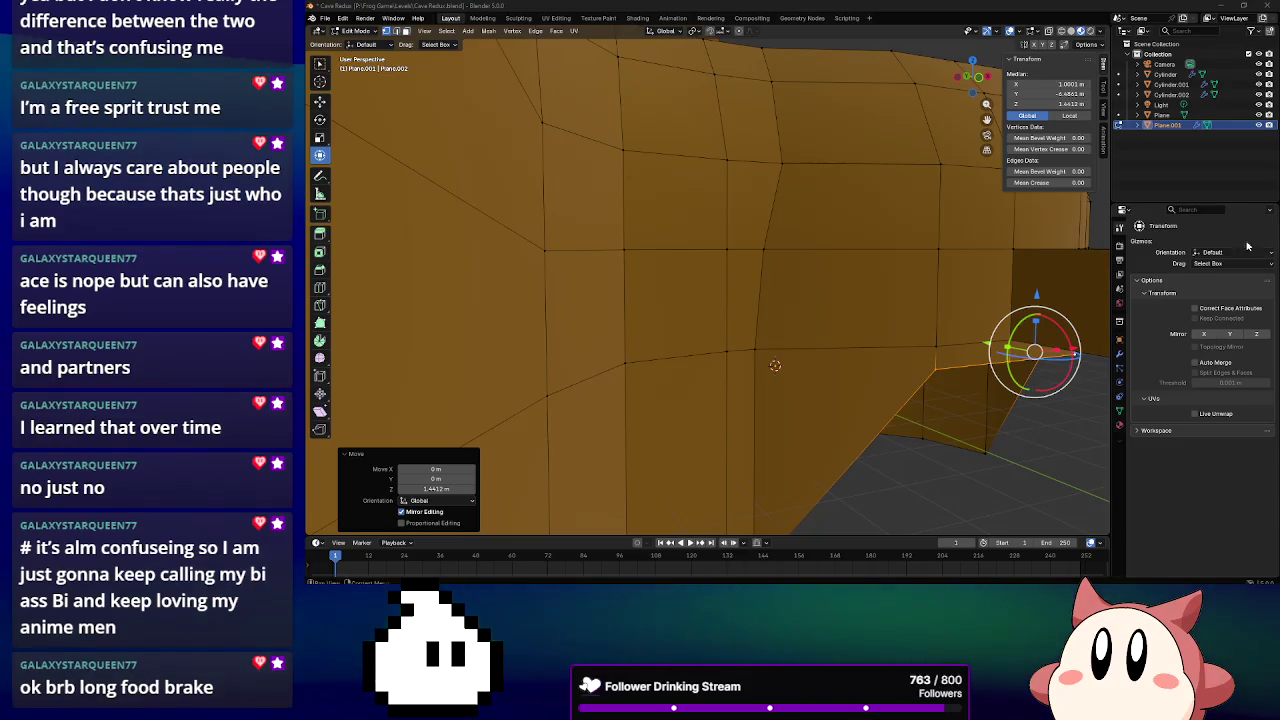
# Orbit around the cave mesh and select the outer wall's top rim edge loop
pyautogui.moveTo(827, 314); pyautogui.dragTo(808, 306, button='middle')
pyautogui.moveTo(952, 289)
pyautogui.mouseDown(button='middle')
pyautogui.moveTo(876, 302)
pyautogui.moveTo(886, 286)
pyautogui.moveTo(990, 404)
pyautogui.moveTo(943, 371)
pyautogui.moveTo(920, 386)
pyautogui.moveTo(923, 400)
pyautogui.moveTo(945, 385)
pyautogui.moveTo(950, 420)
pyautogui.moveTo(987, 378)
pyautogui.mouseUp(button='middle')
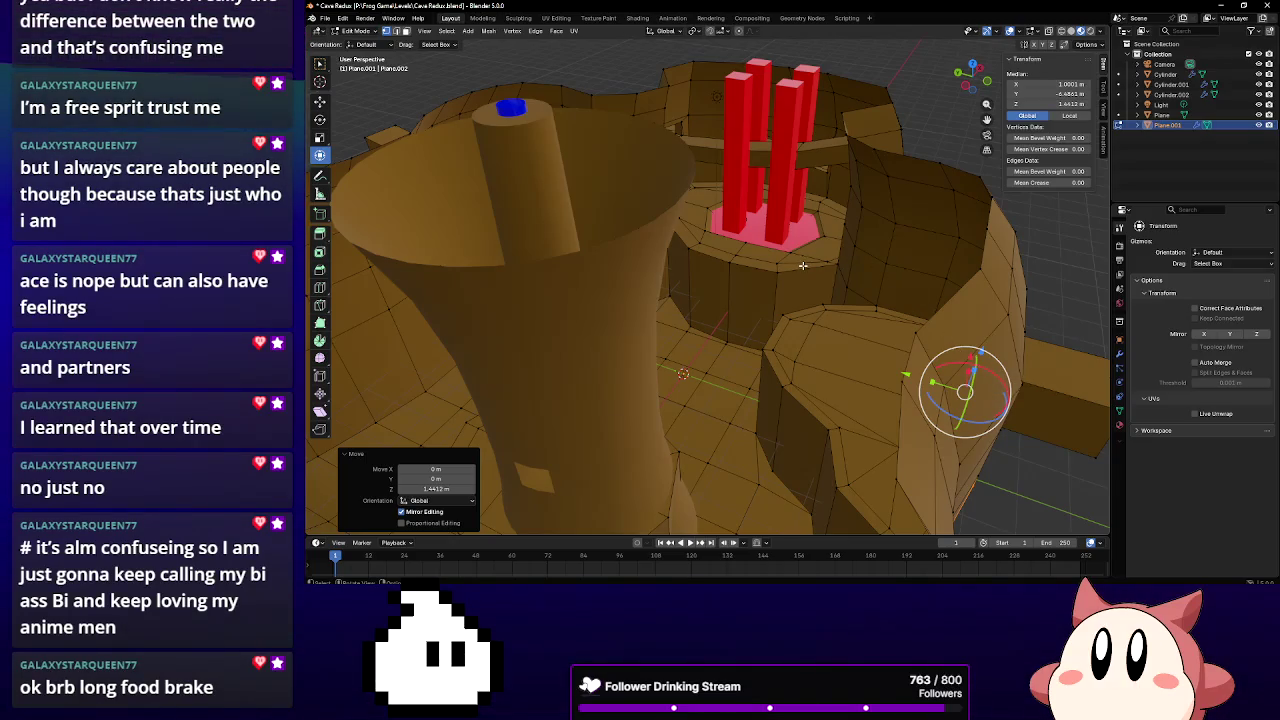
pyautogui.click(635, 259)
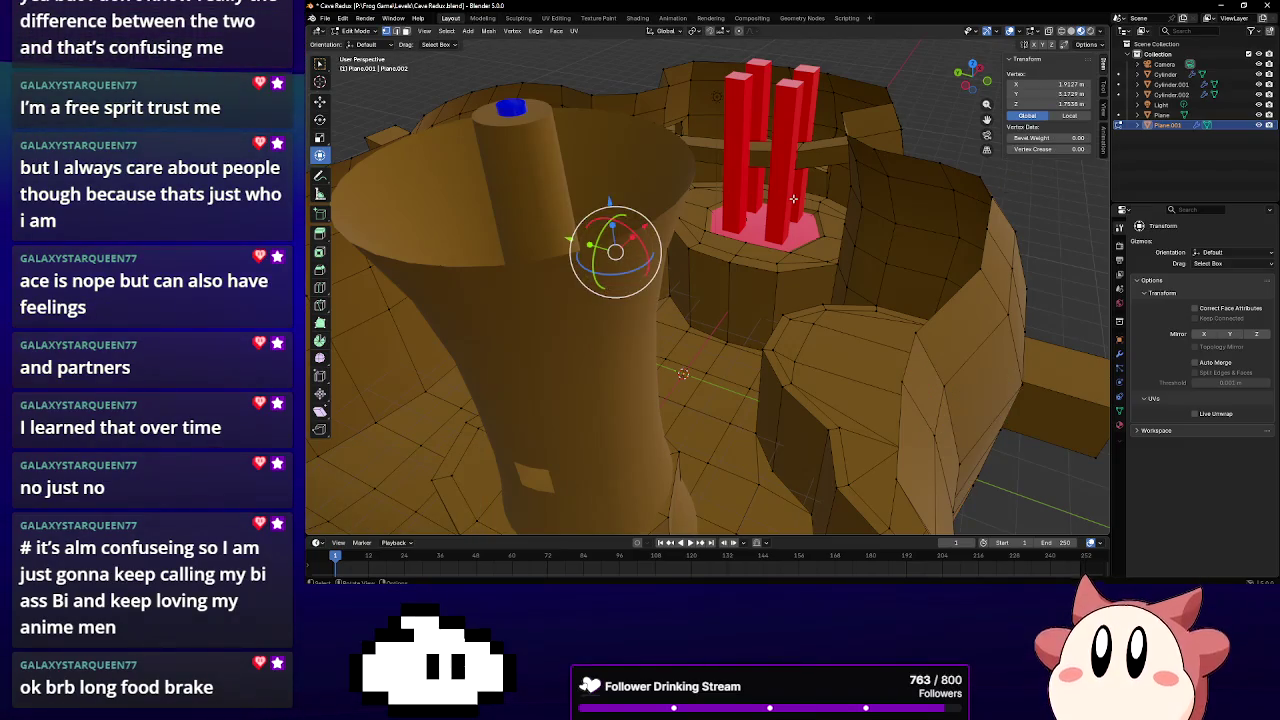
pyautogui.moveTo(861, 197); pyautogui.dragTo(684, 181, button='middle')
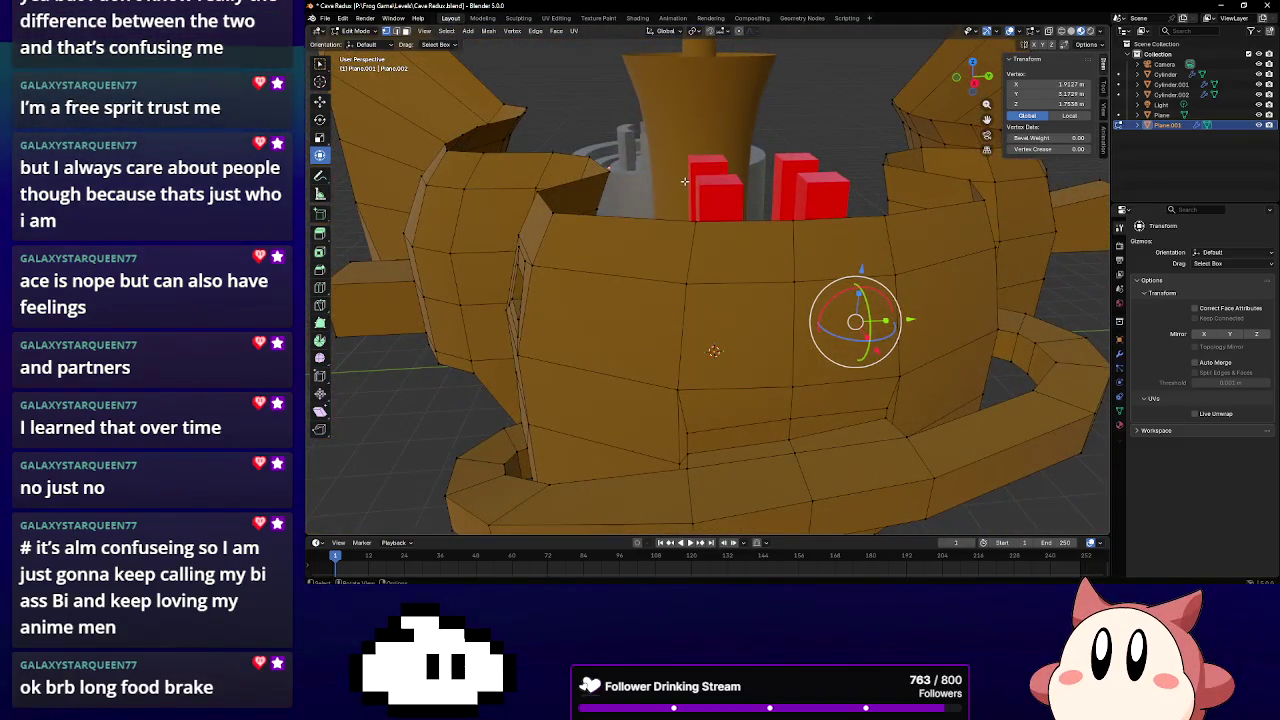
pyautogui.press('a')
pyautogui.moveTo(489, 151)
pyautogui.mouseDown(button='middle')
pyautogui.moveTo(783, 181)
pyautogui.moveTo(783, 215)
pyautogui.mouseUp(button='middle')
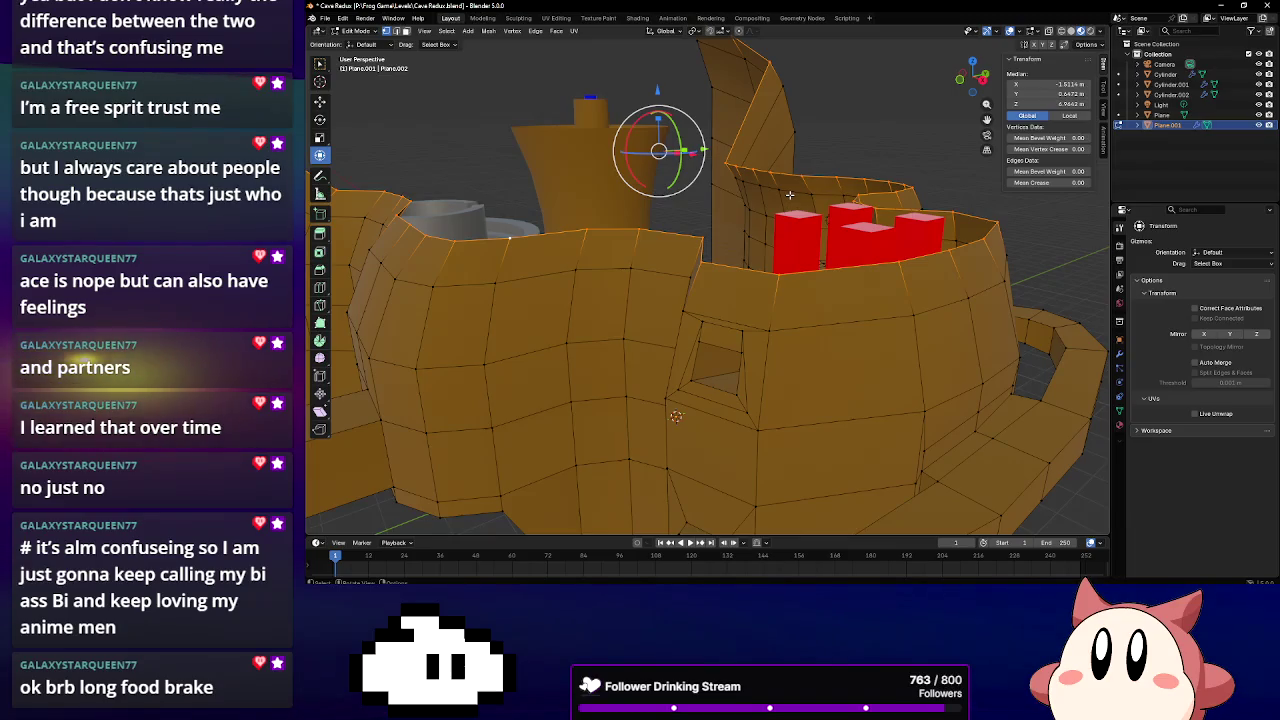
# Extrude the rim loop, scale it to 0.821 and lower it 0.4183 m along Z
pyautogui.press('g')
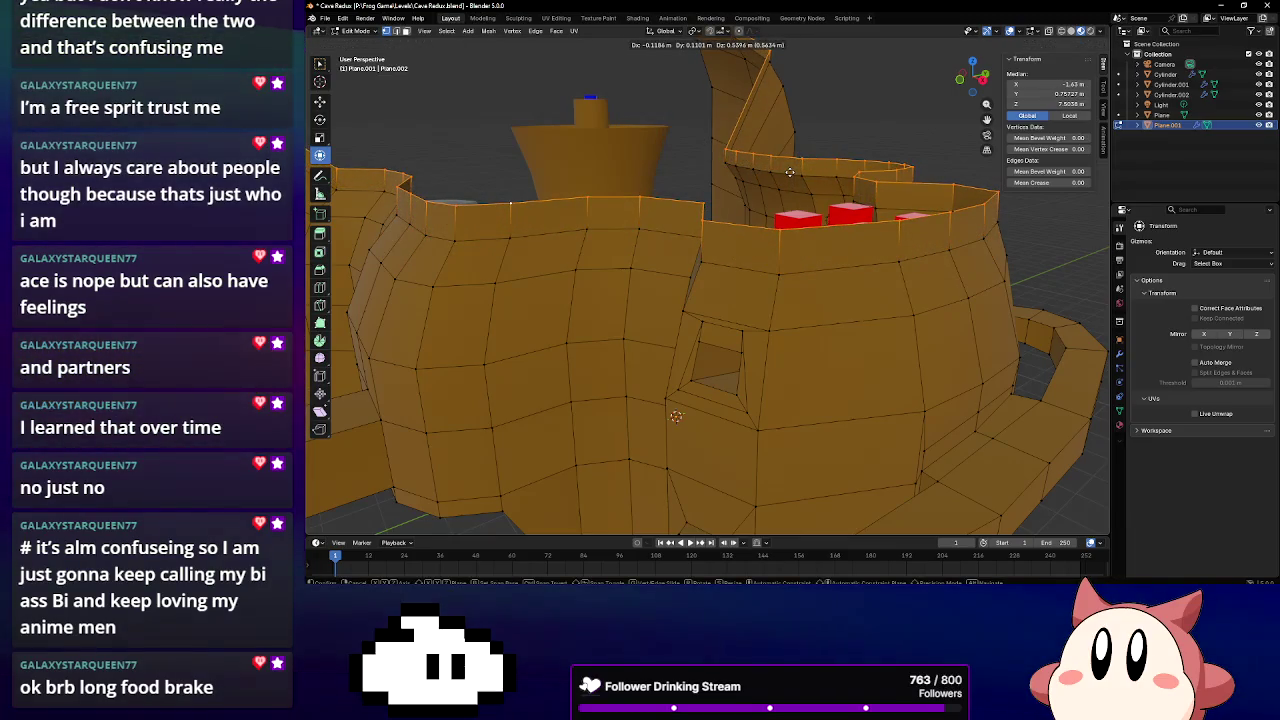
pyautogui.click(826, 157)
pyautogui.press('s')
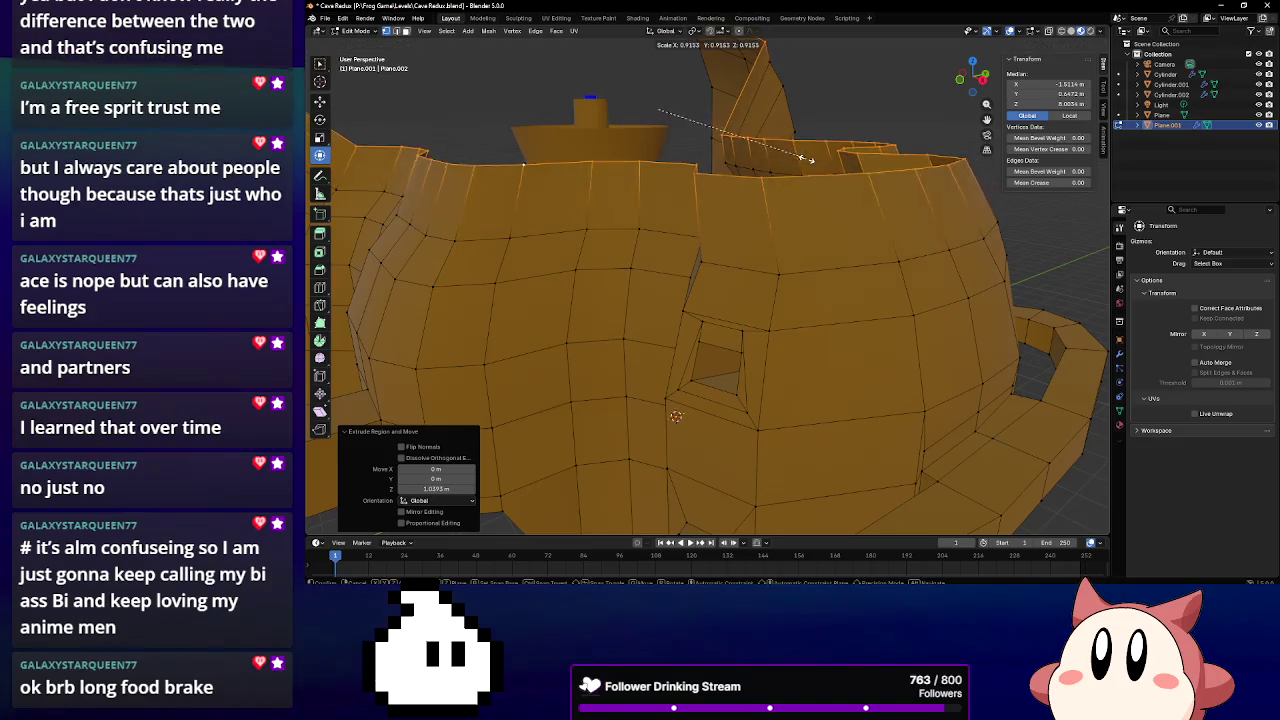
pyautogui.click(788, 162)
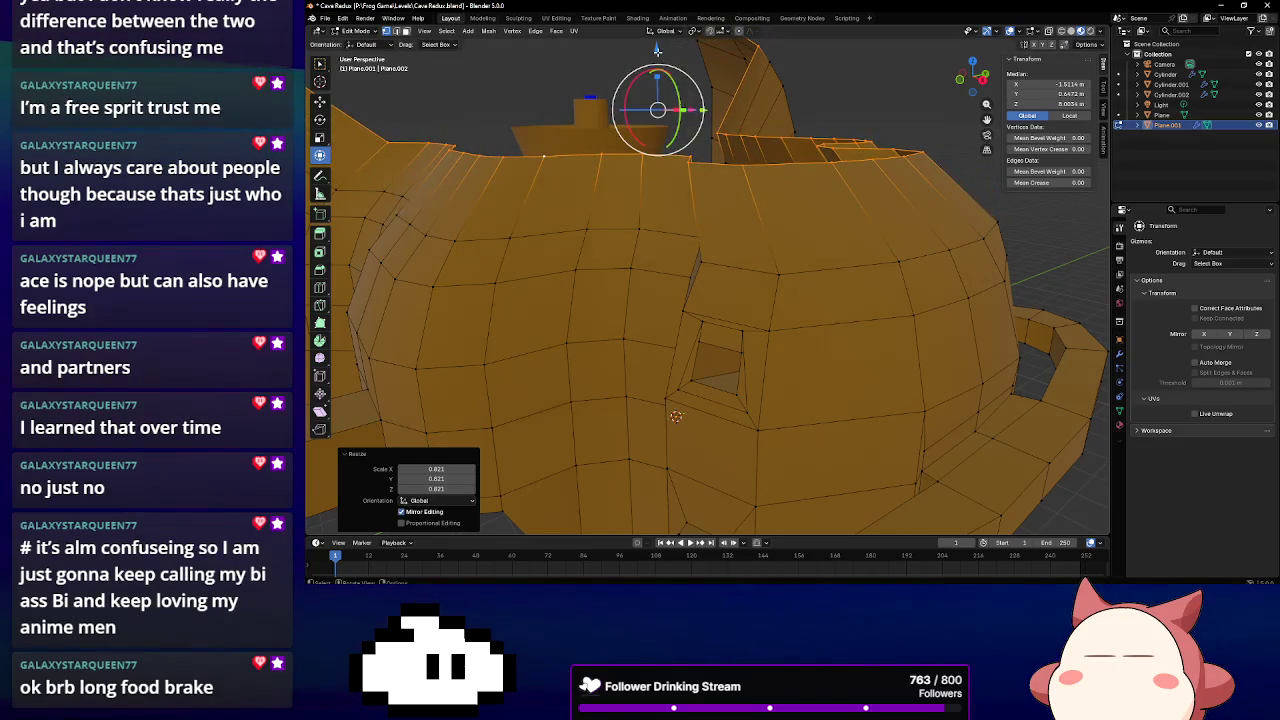
pyautogui.moveTo(657, 48); pyautogui.dragTo(657, 62)
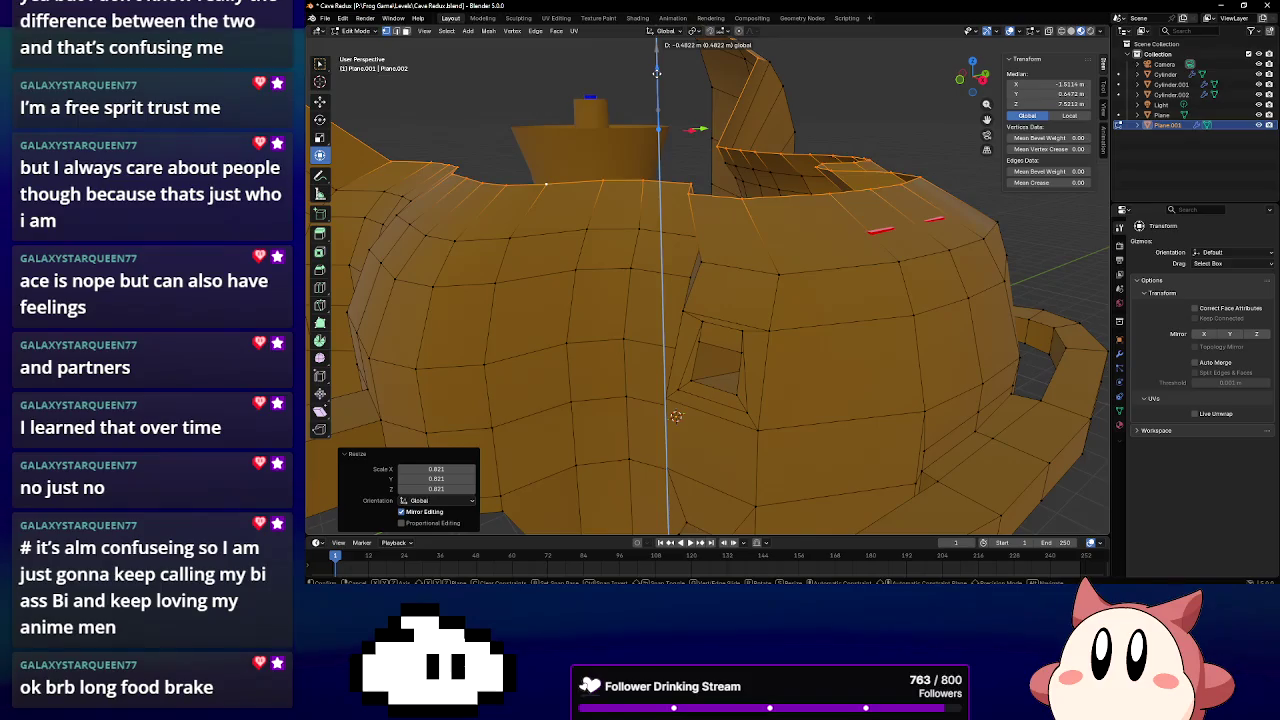
pyautogui.click(658, 70)
pyautogui.moveTo(658, 70)
pyautogui.mouseDown(button='middle')
pyautogui.moveTo(918, 187)
pyautogui.moveTo(820, 250)
pyautogui.mouseUp(button='middle')
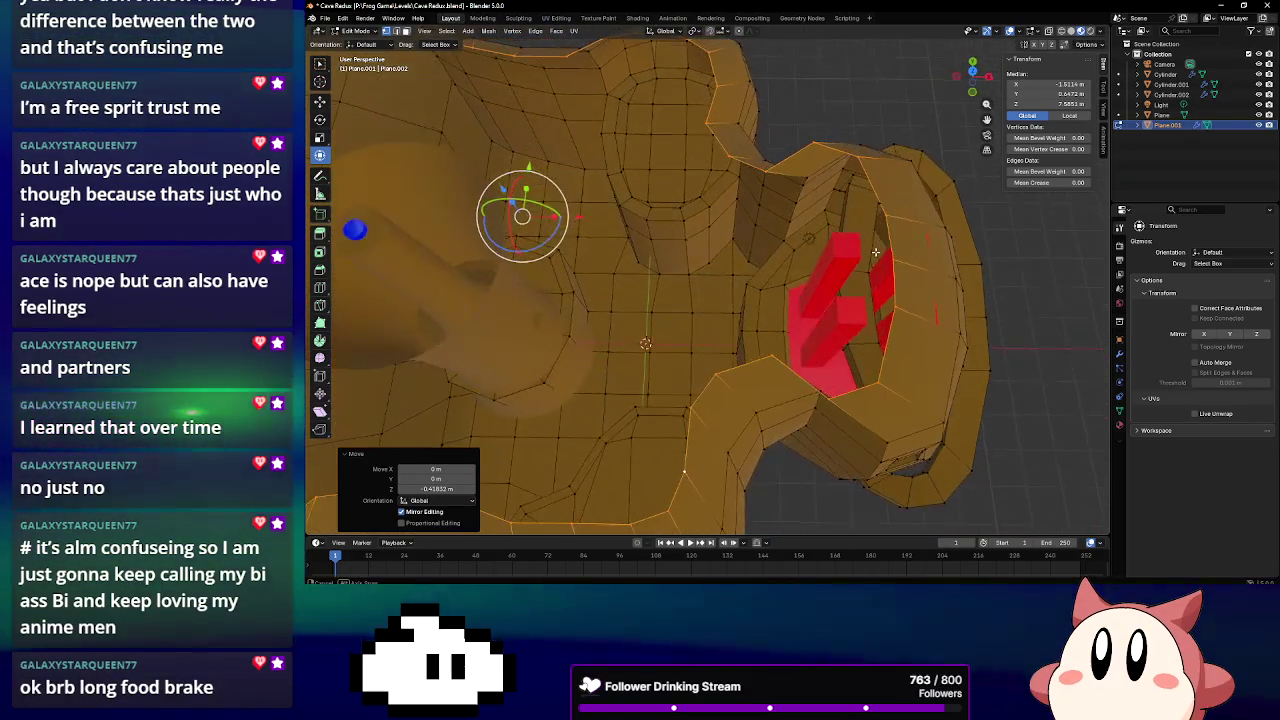
# Shift the new ledge rim 0.64462 m along X
pyautogui.press('g')
pyautogui.press('x')
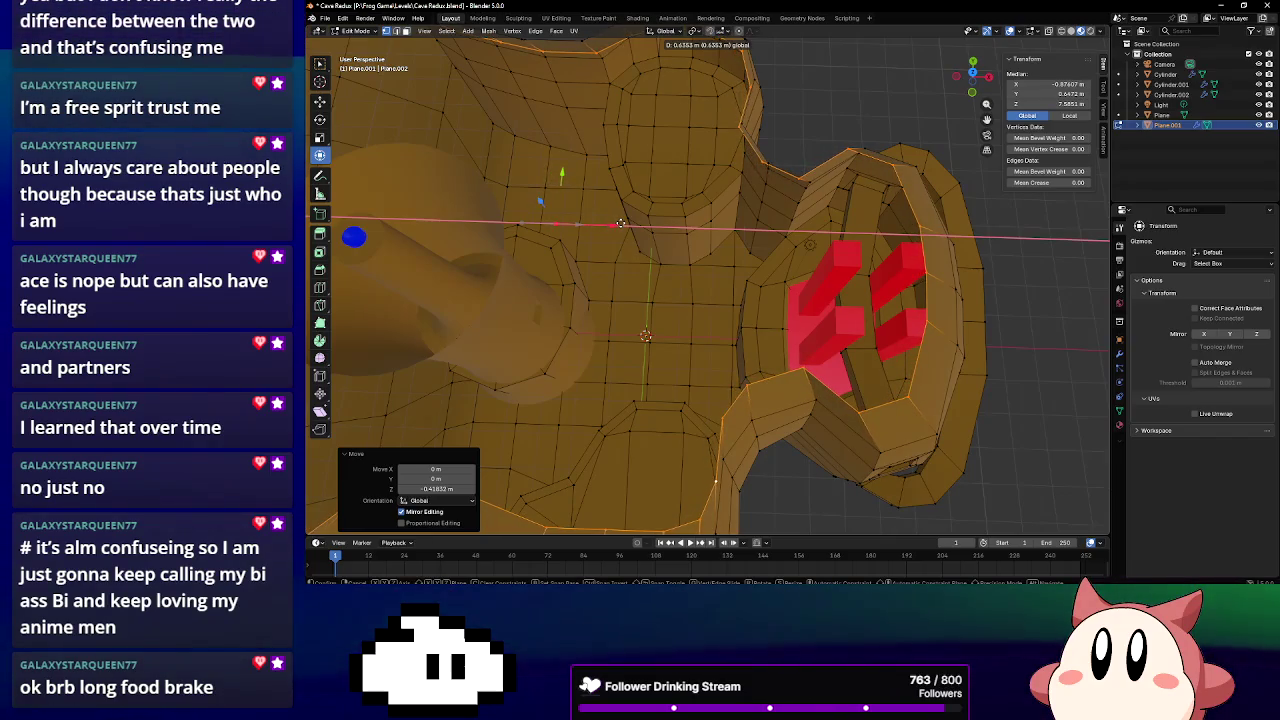
pyautogui.click(621, 223)
pyautogui.moveTo(625, 225)
pyautogui.mouseDown(button='middle')
pyautogui.moveTo(765, 238)
pyautogui.moveTo(766, 206)
pyautogui.mouseUp(button='middle')
# Move two vertices at the alcove 0.39537 m, then another 0.23723 m, along X
pyautogui.click(736, 137)
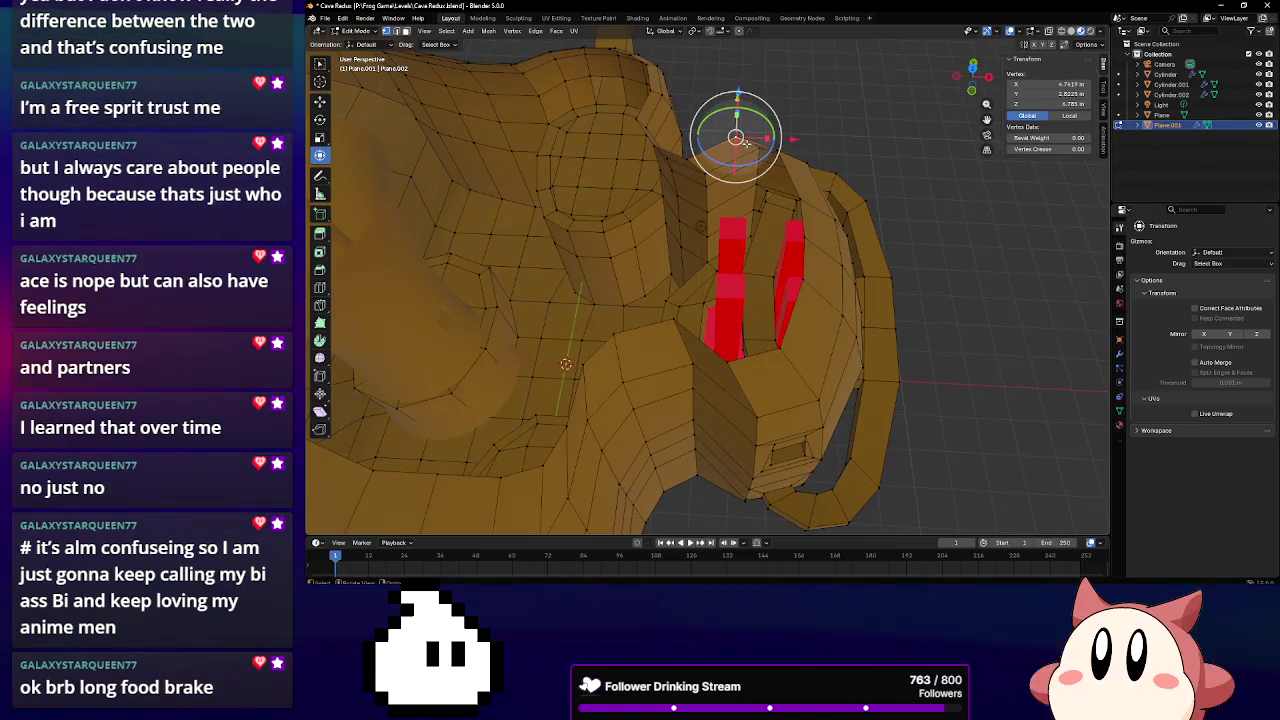
pyautogui.keyDown('shift'); pyautogui.click(728, 363); pyautogui.keyUp('shift')
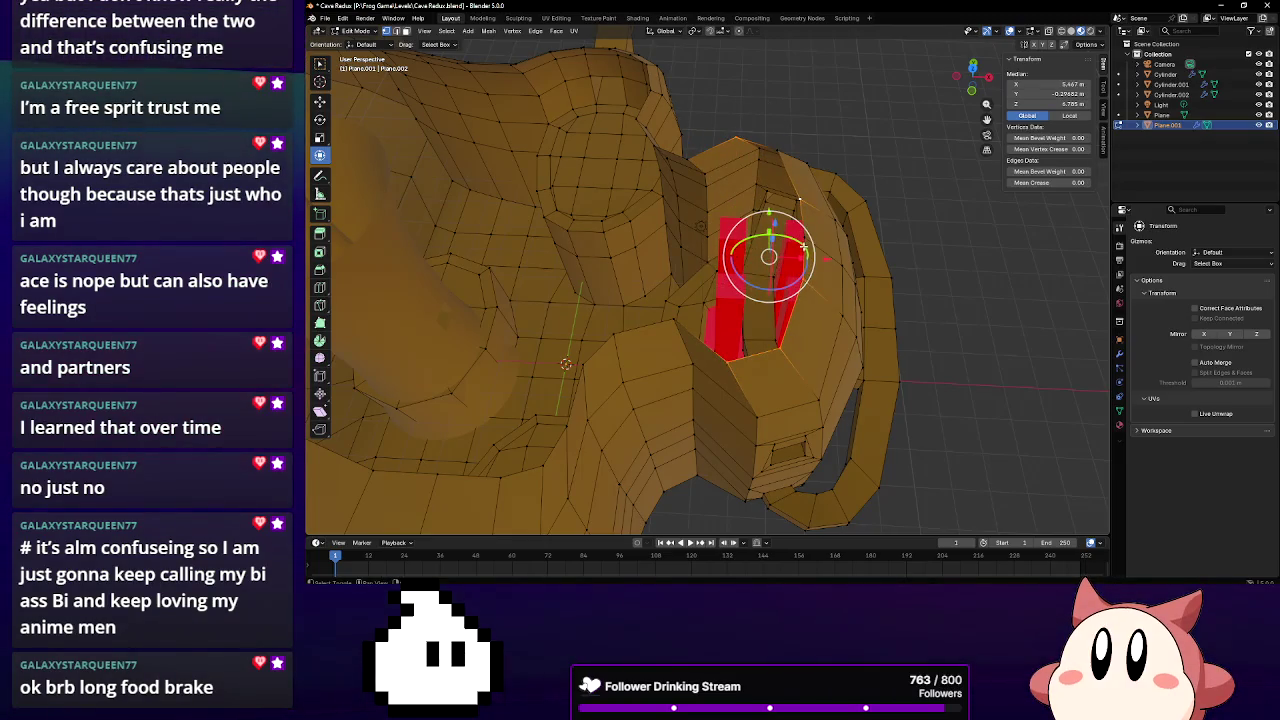
pyautogui.moveTo(736, 262); pyautogui.dragTo(669, 247, button='middle')
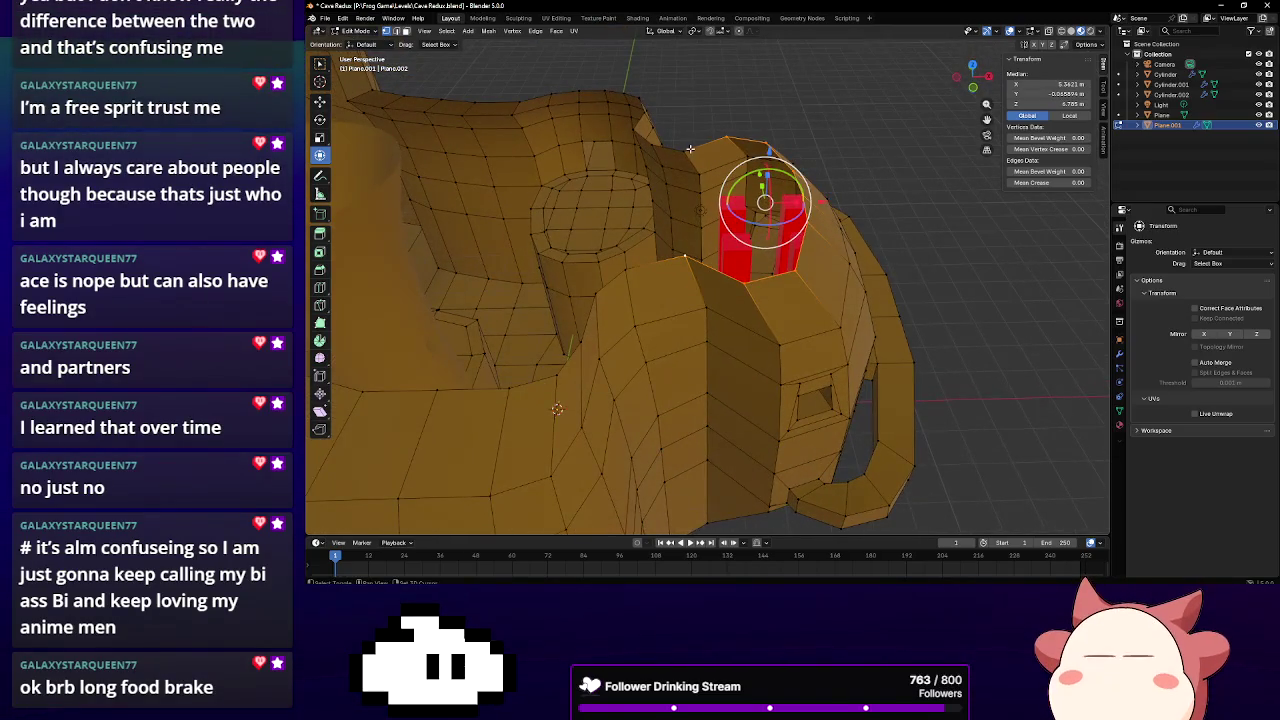
pyautogui.press('g')
pyautogui.press('x')
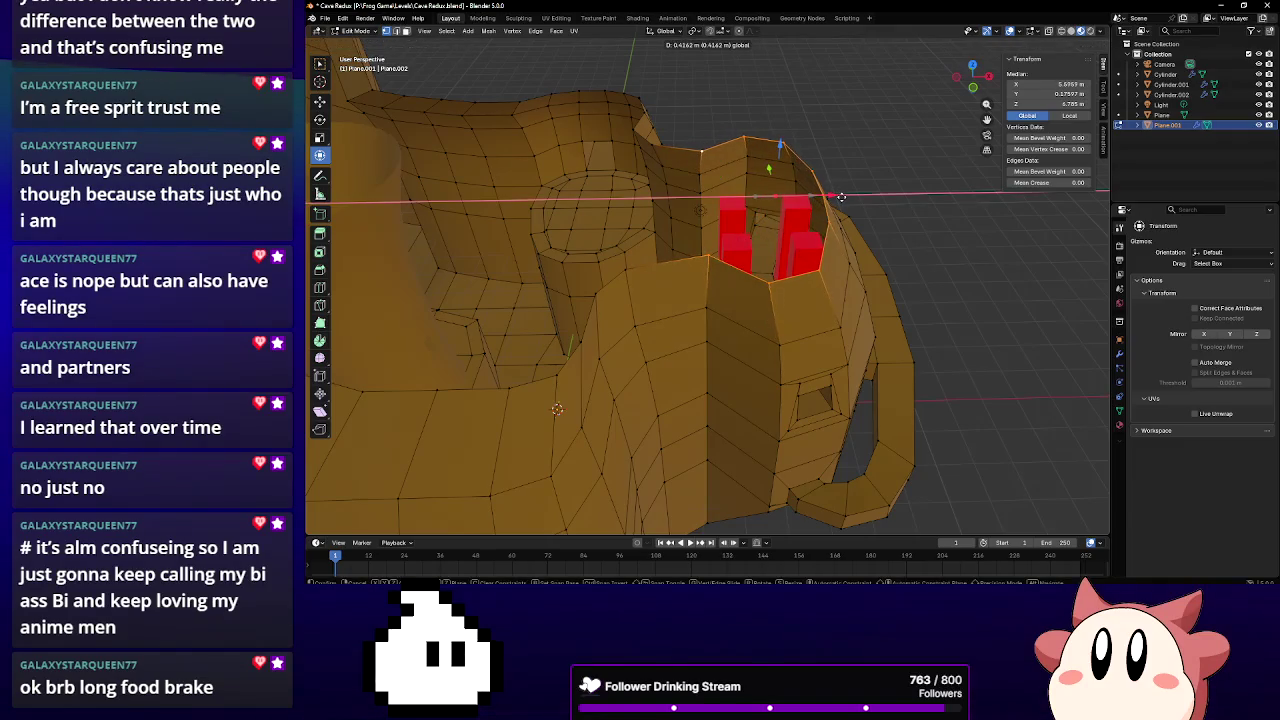
pyautogui.click(836, 197)
pyautogui.moveTo(836, 197); pyautogui.dragTo(700, 161, button='middle')
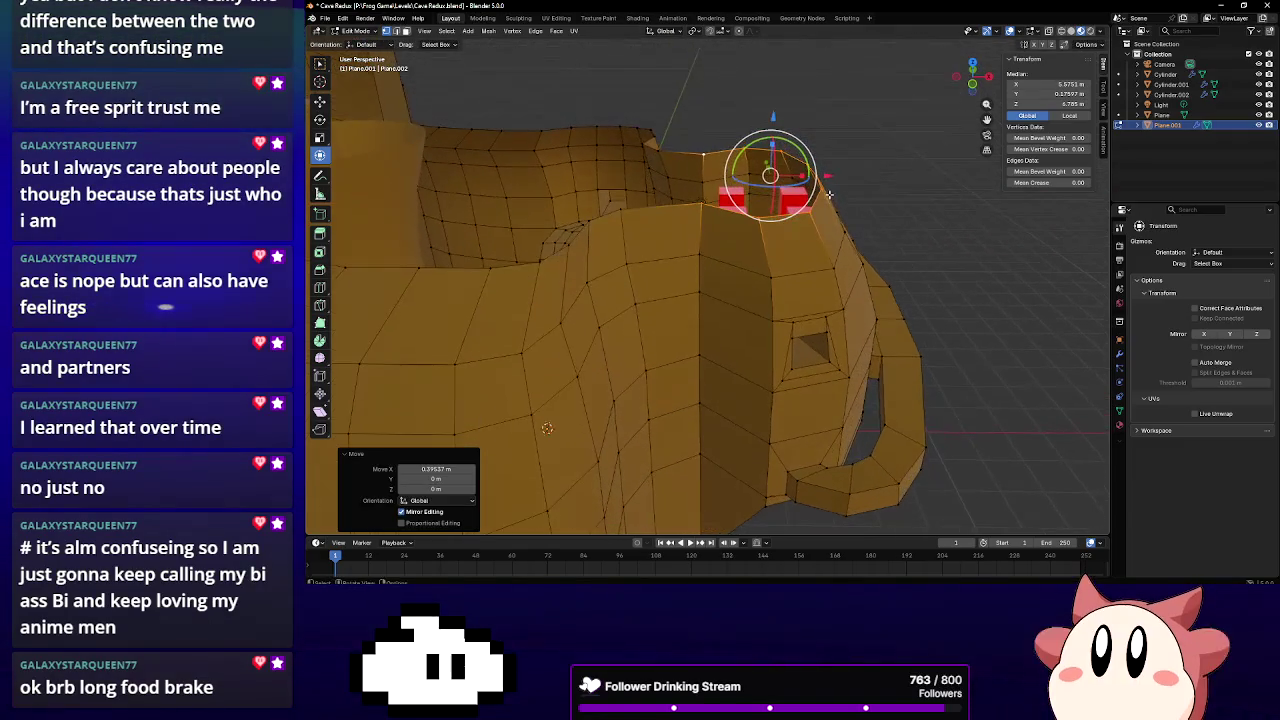
pyautogui.press('g')
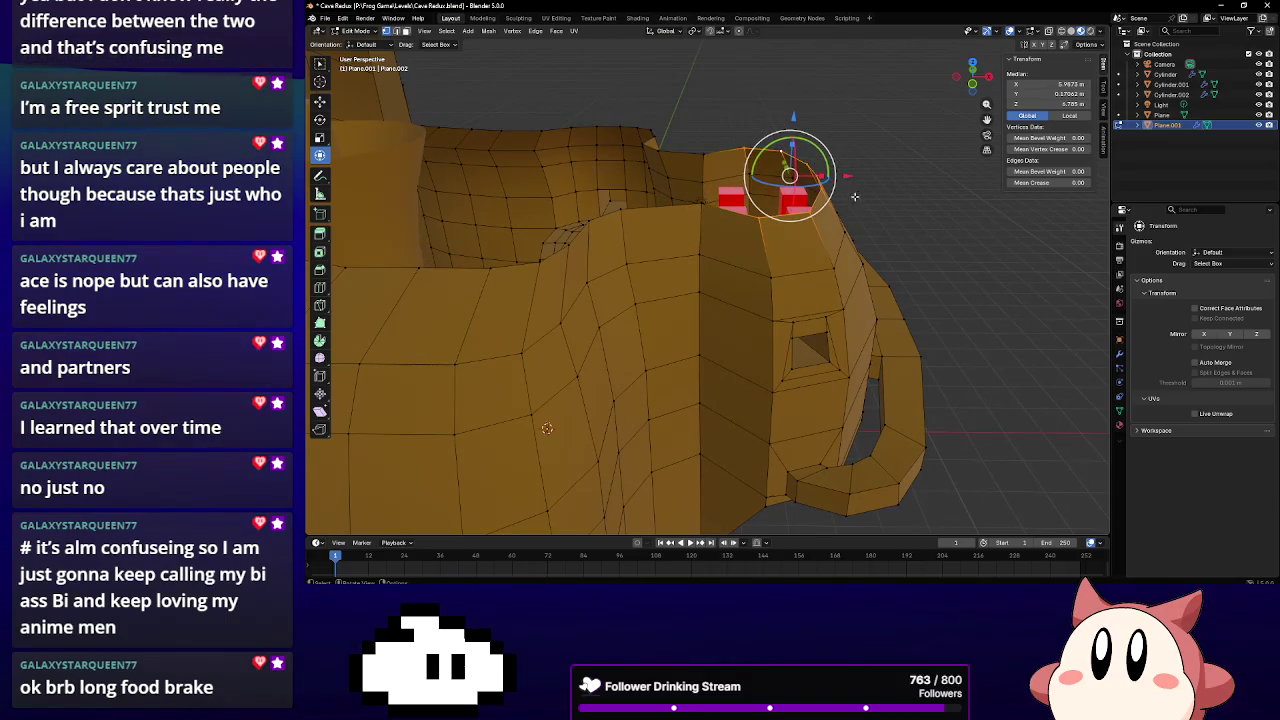
pyautogui.click(850, 178)
pyautogui.moveTo(850, 178)
pyautogui.mouseDown(button='middle')
pyautogui.moveTo(826, 246)
pyautogui.moveTo(755, 245)
pyautogui.mouseUp(button='middle')
# Shift an edge on the wall corner 0.20112 m along X
pyautogui.click(812, 270)
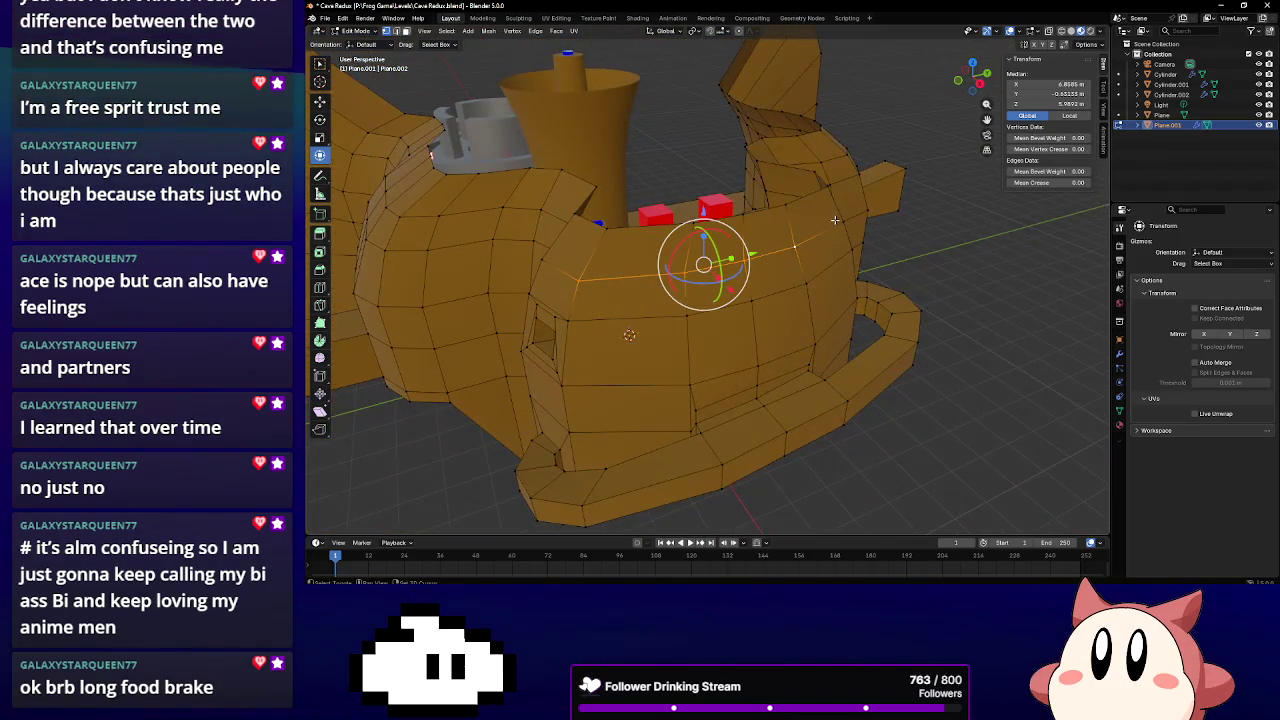
pyautogui.moveTo(835, 219); pyautogui.dragTo(560, 195, button='middle')
pyautogui.click(553, 203)
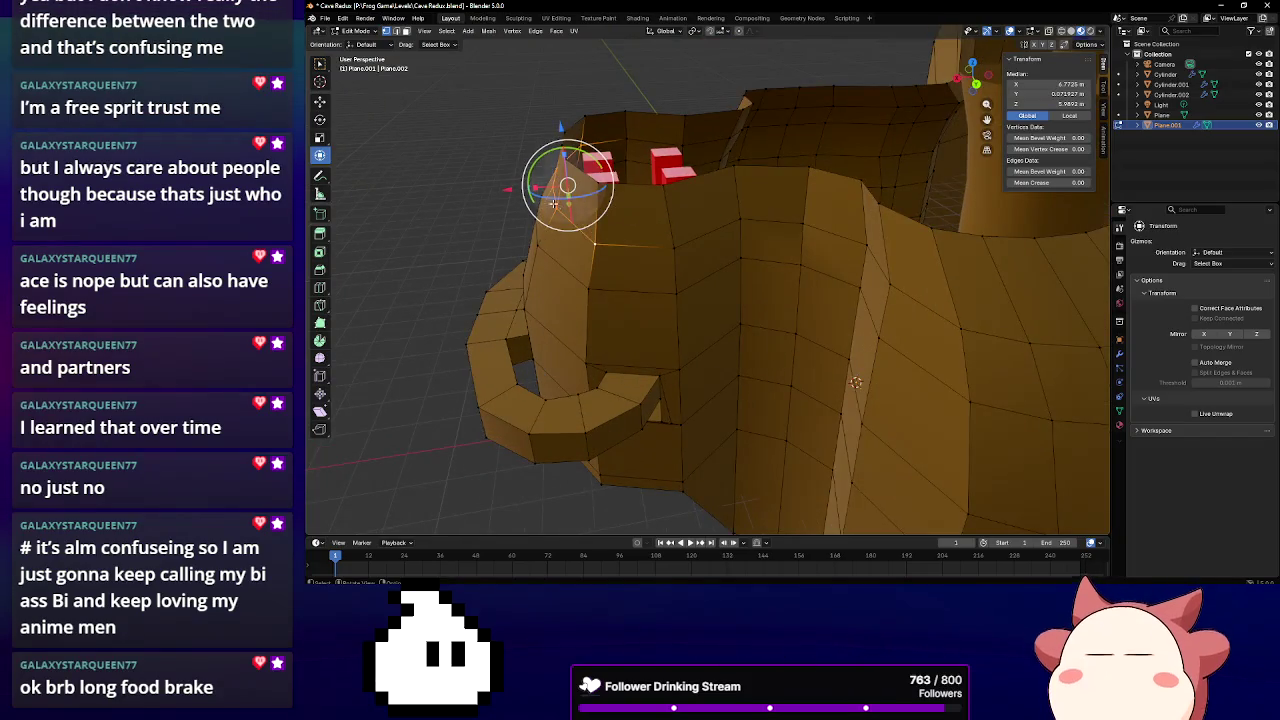
pyautogui.press('g')
pyautogui.press('x')
pyautogui.click(597, 300)
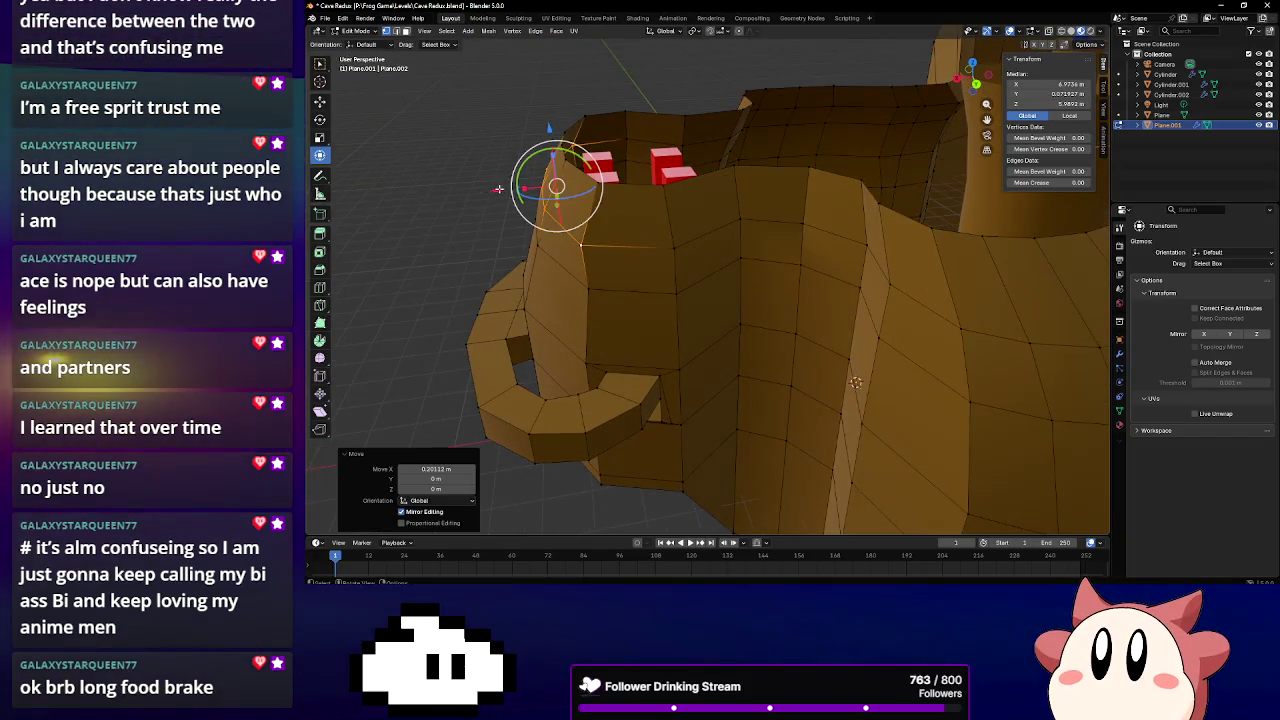
# Shift another wall edge along X, then look down on the red blocks
pyautogui.click(594, 286)
pyautogui.click(563, 266)
pyautogui.moveTo(563, 266)
pyautogui.mouseDown(button='middle')
pyautogui.moveTo(525, 225)
pyautogui.moveTo(845, 235)
pyautogui.mouseUp(button='middle')
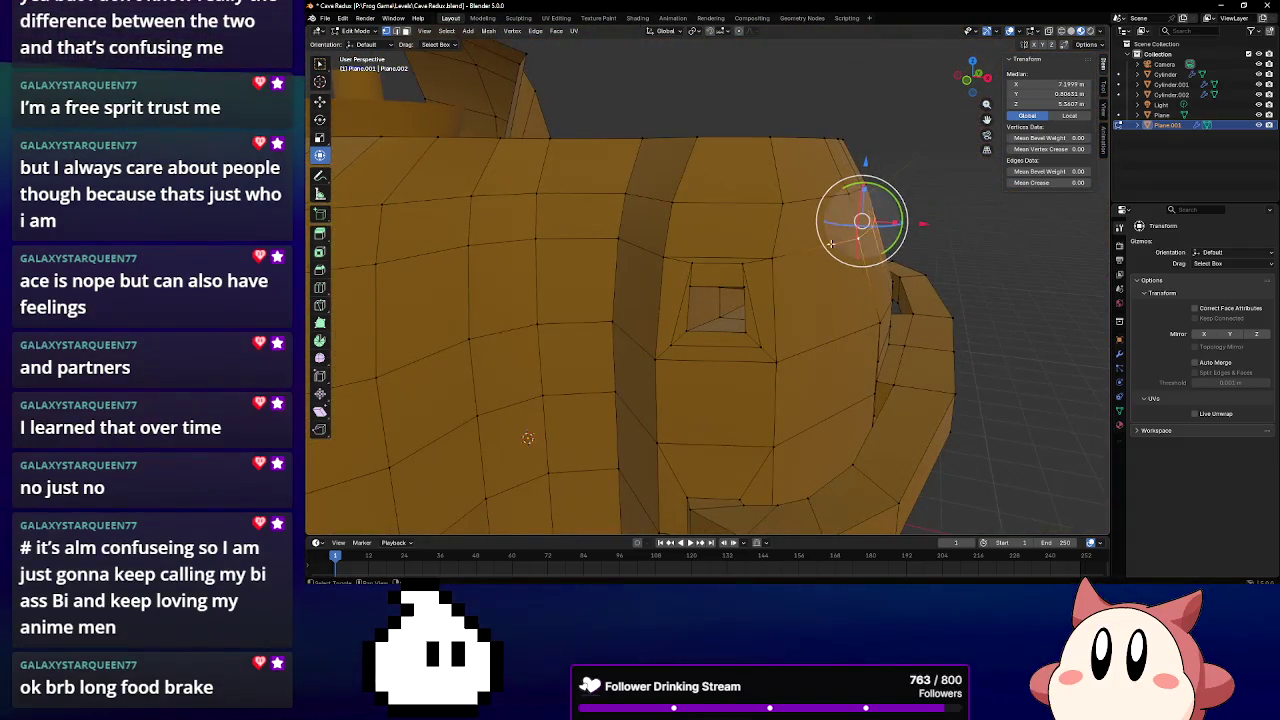
pyautogui.press('g')
pyautogui.press('x')
pyautogui.click(928, 230)
pyautogui.moveTo(827, 229)
pyautogui.mouseDown(button='middle')
pyautogui.moveTo(862, 277)
pyautogui.moveTo(578, 226)
pyautogui.moveTo(703, 233)
pyautogui.moveTo(703, 214)
pyautogui.mouseUp(button='middle')
# Nudge two wall-top vertices along X by 0.17958 m and -0.14091 m
pyautogui.click(659, 209)
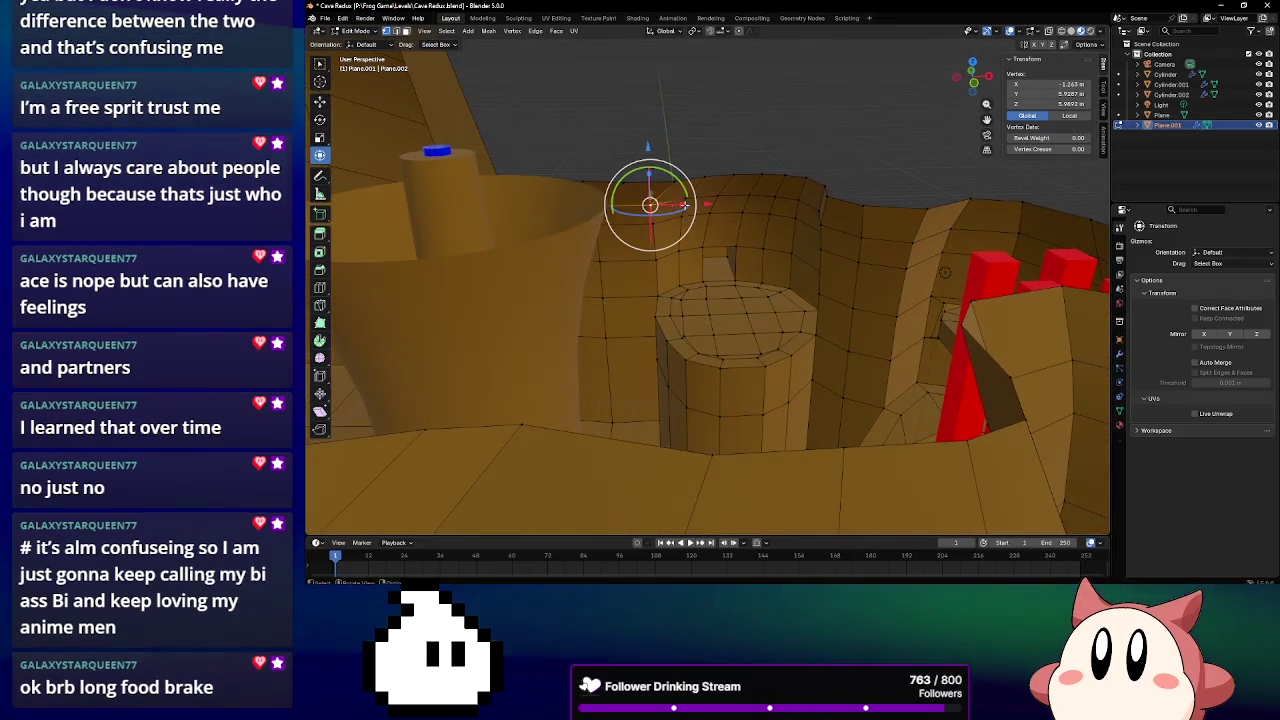
pyautogui.moveTo(685, 205); pyautogui.dragTo(697, 205)
pyautogui.moveTo(697, 205); pyautogui.dragTo(565, 230, button='middle')
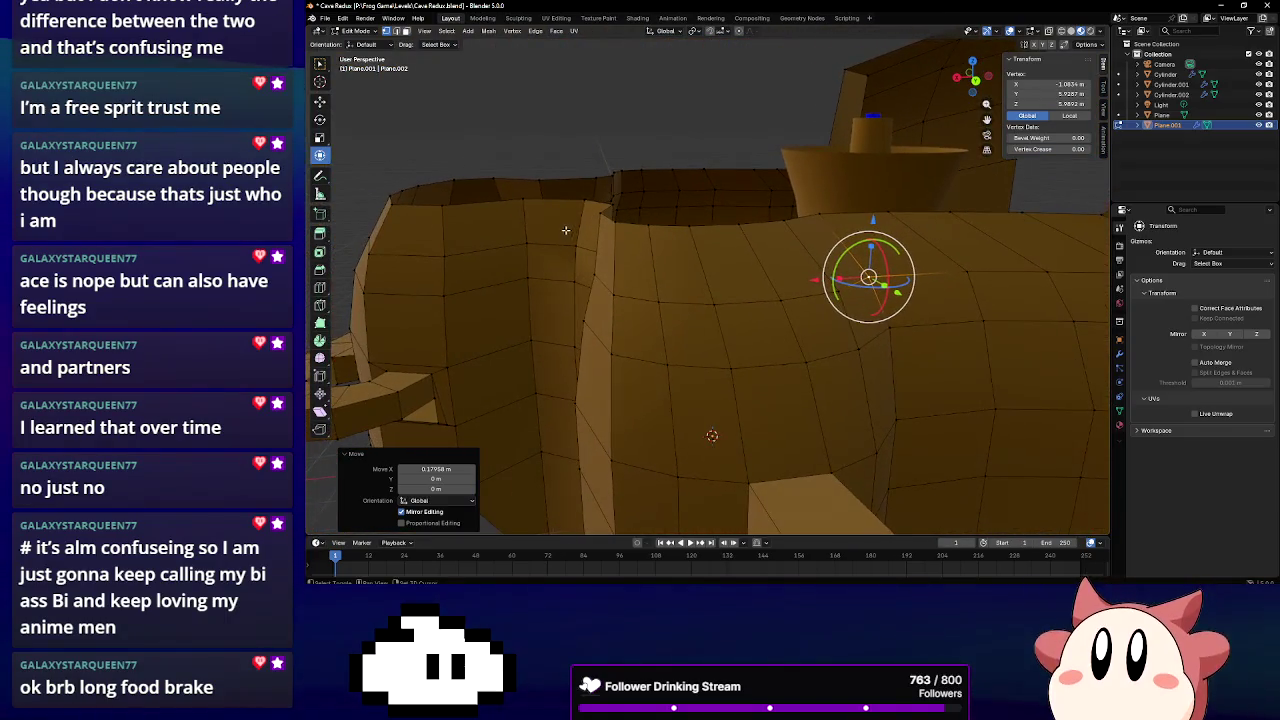
pyautogui.click(597, 217)
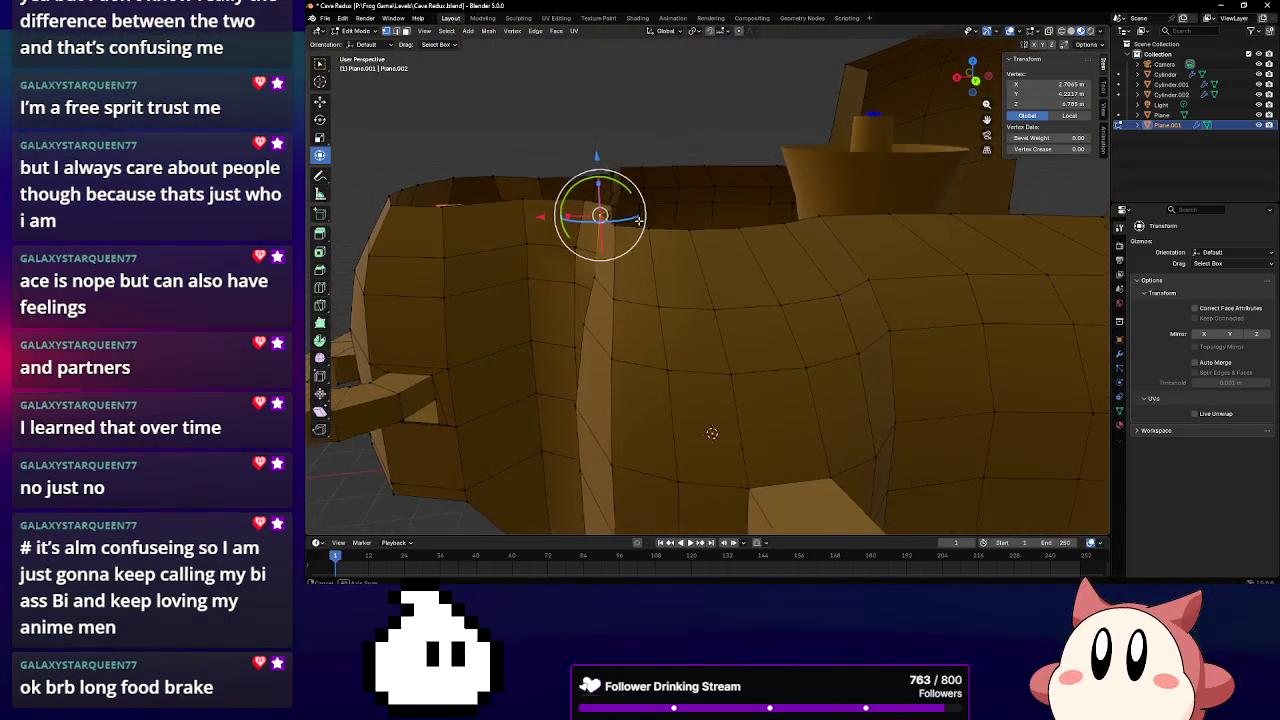
pyautogui.moveTo(597, 217); pyautogui.dragTo(628, 228, button='middle')
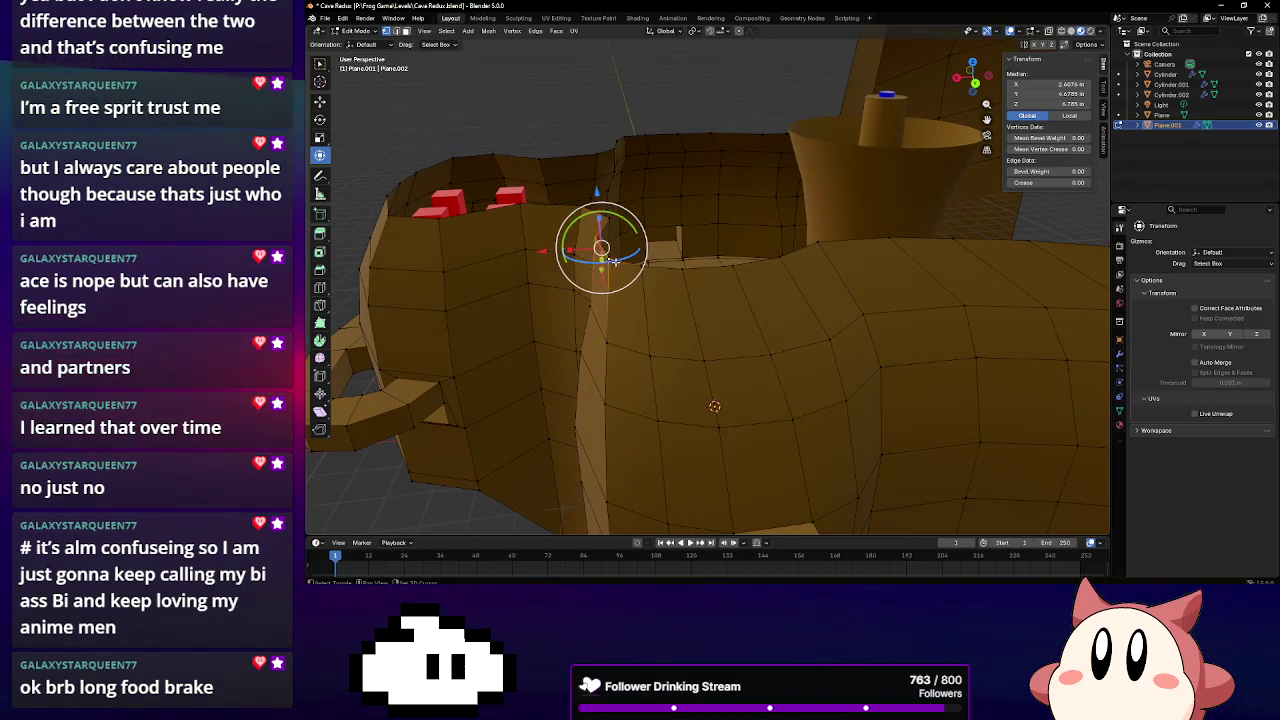
pyautogui.moveTo(570, 250); pyautogui.dragTo(559, 250)
pyautogui.moveTo(559, 250)
pyautogui.mouseDown(button='middle')
pyautogui.moveTo(736, 315)
pyautogui.moveTo(742, 306)
pyautogui.mouseUp(button='middle')
# Slide the vertex beside the alcove -0.20893 m along X, check the wall, and deselect all
pyautogui.click(753, 301)
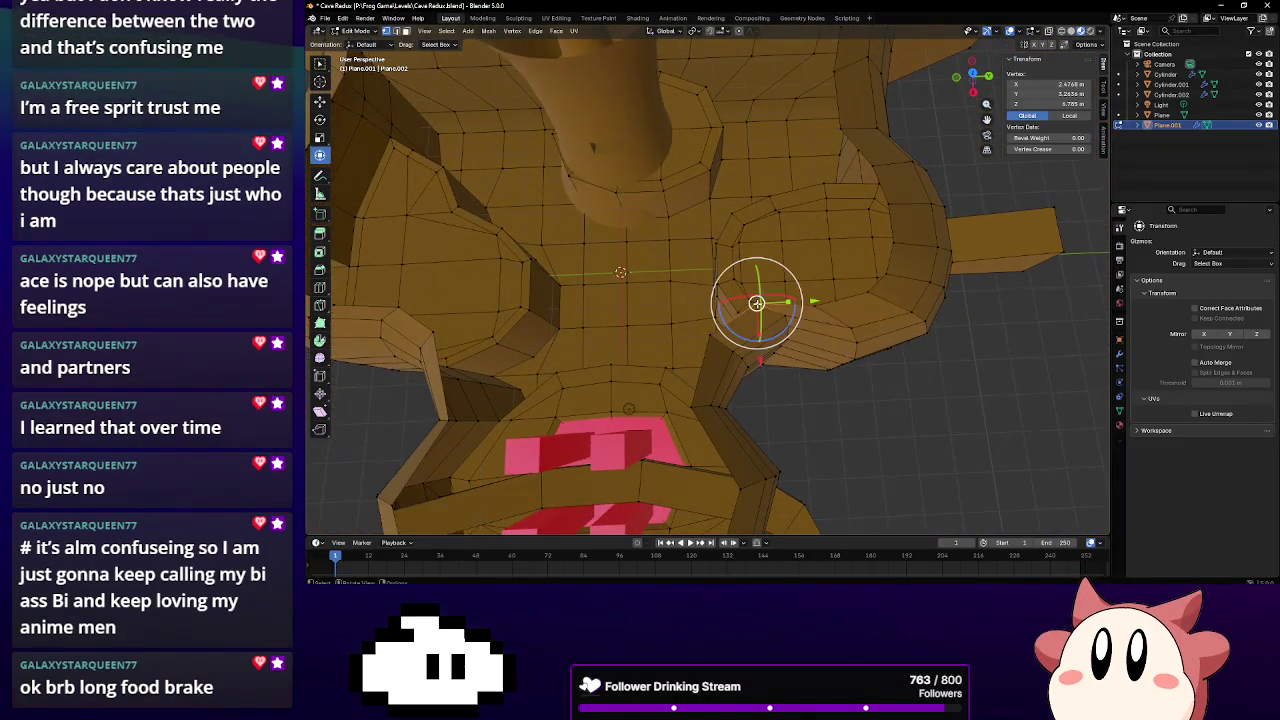
pyautogui.moveTo(762, 358)
pyautogui.mouseDown()
pyautogui.moveTo(782, 338)
pyautogui.moveTo(760, 355)
pyautogui.mouseUp()
pyautogui.moveTo(760, 355)
pyautogui.mouseDown(button='middle')
pyautogui.moveTo(709, 293)
pyautogui.moveTo(685, 298)
pyautogui.mouseUp(button='middle')
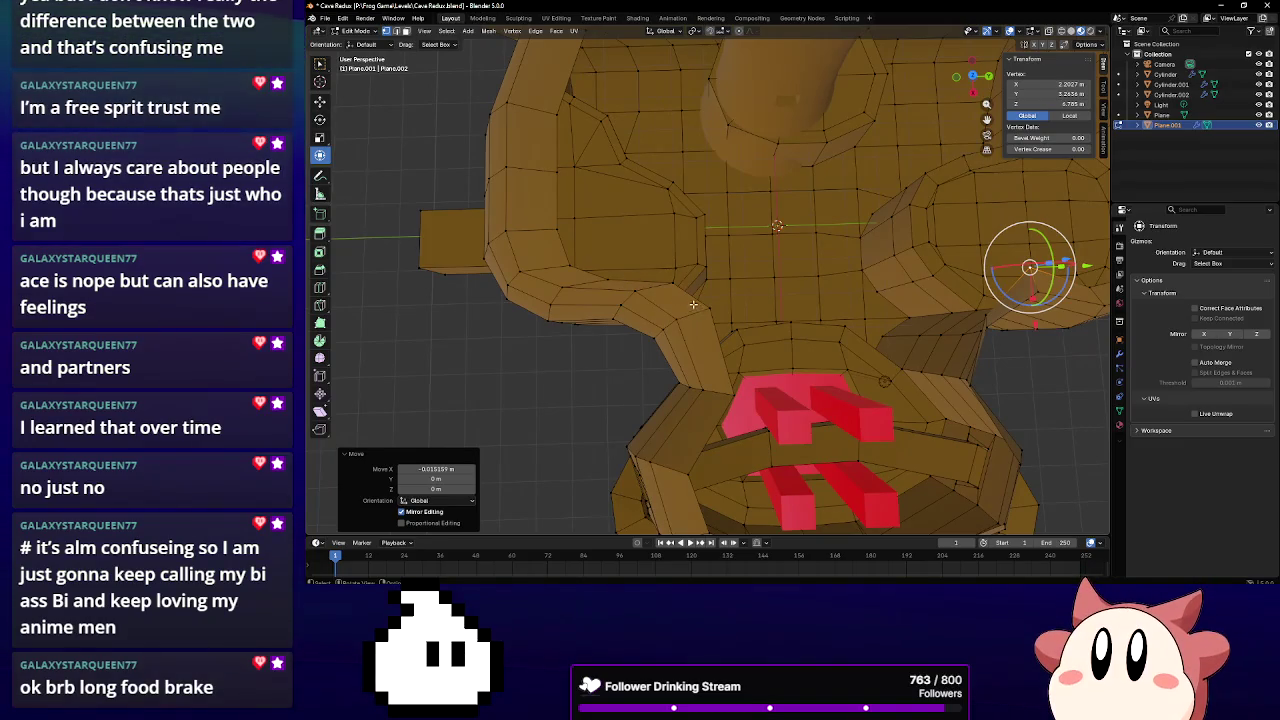
pyautogui.moveTo(722, 310); pyautogui.dragTo(700, 243, button='middle')
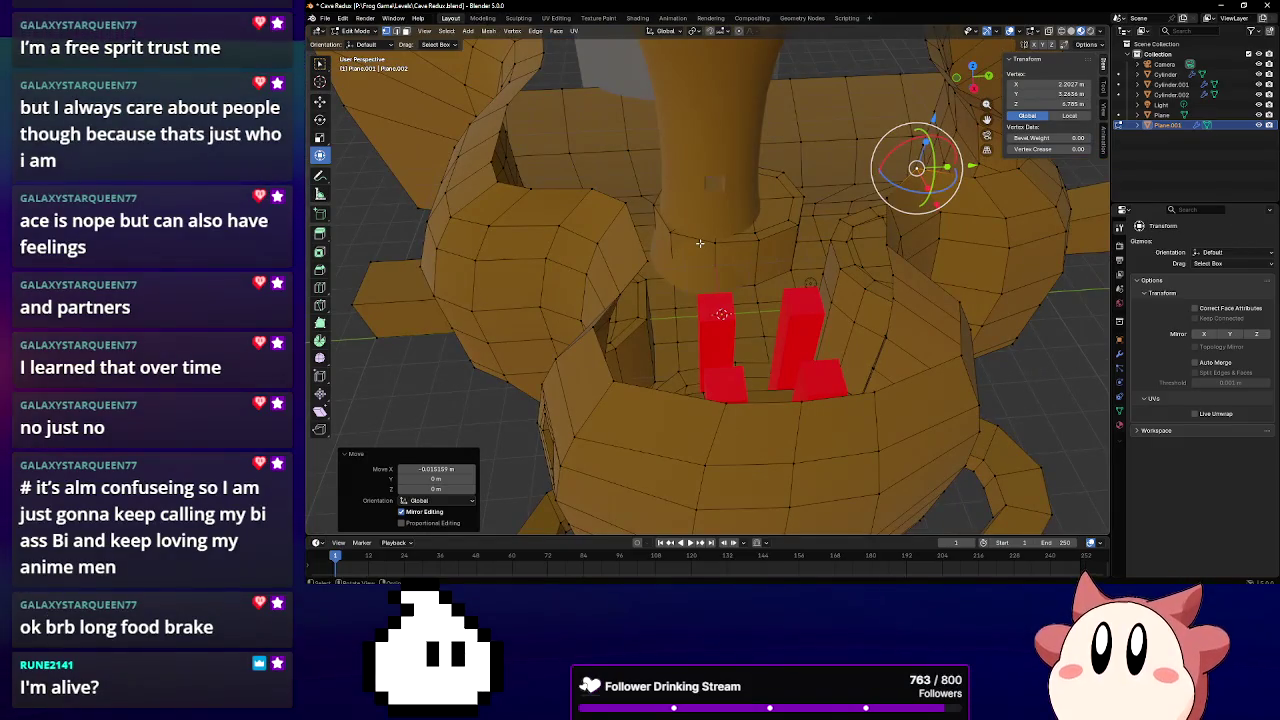
pyautogui.moveTo(700, 243); pyautogui.dragTo(754, 188, button='middle')
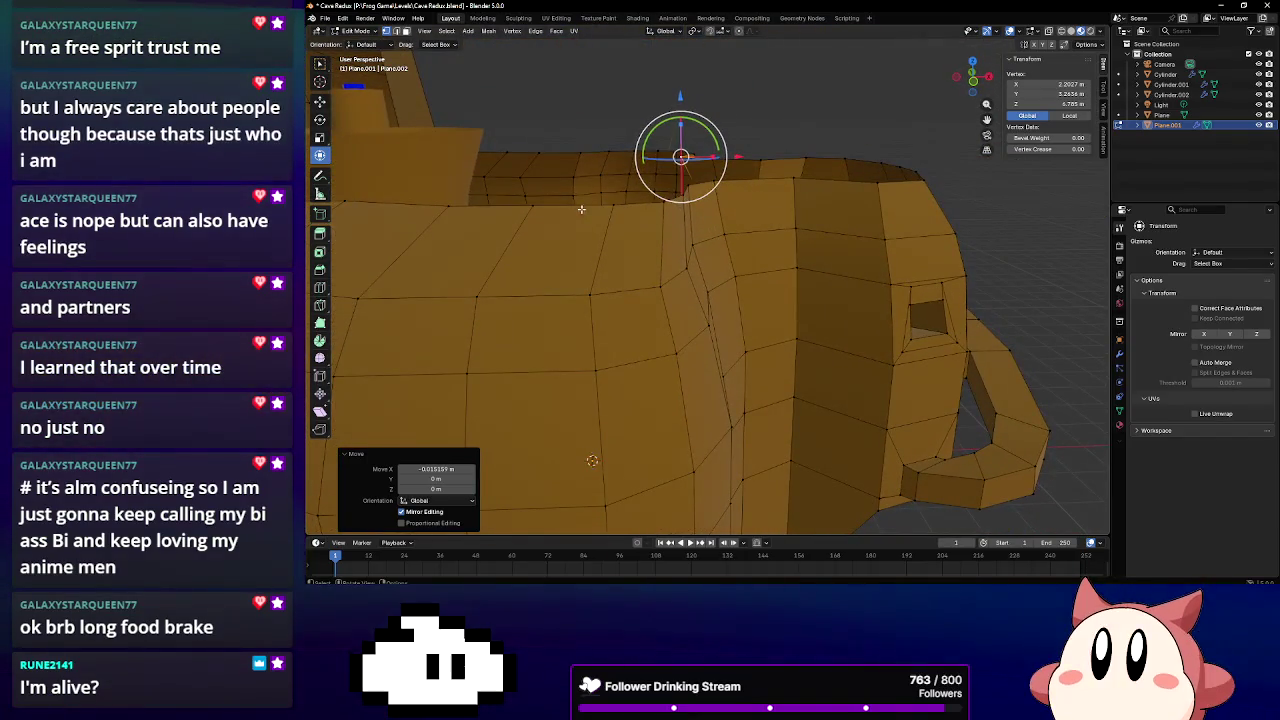
pyautogui.moveTo(580, 203)
pyautogui.mouseDown(button='middle')
pyautogui.moveTo(700, 225)
pyautogui.moveTo(613, 318)
pyautogui.mouseUp(button='middle')
pyautogui.hotkey('alt', 'a')
pyautogui.scroll(-4, 667, 256)
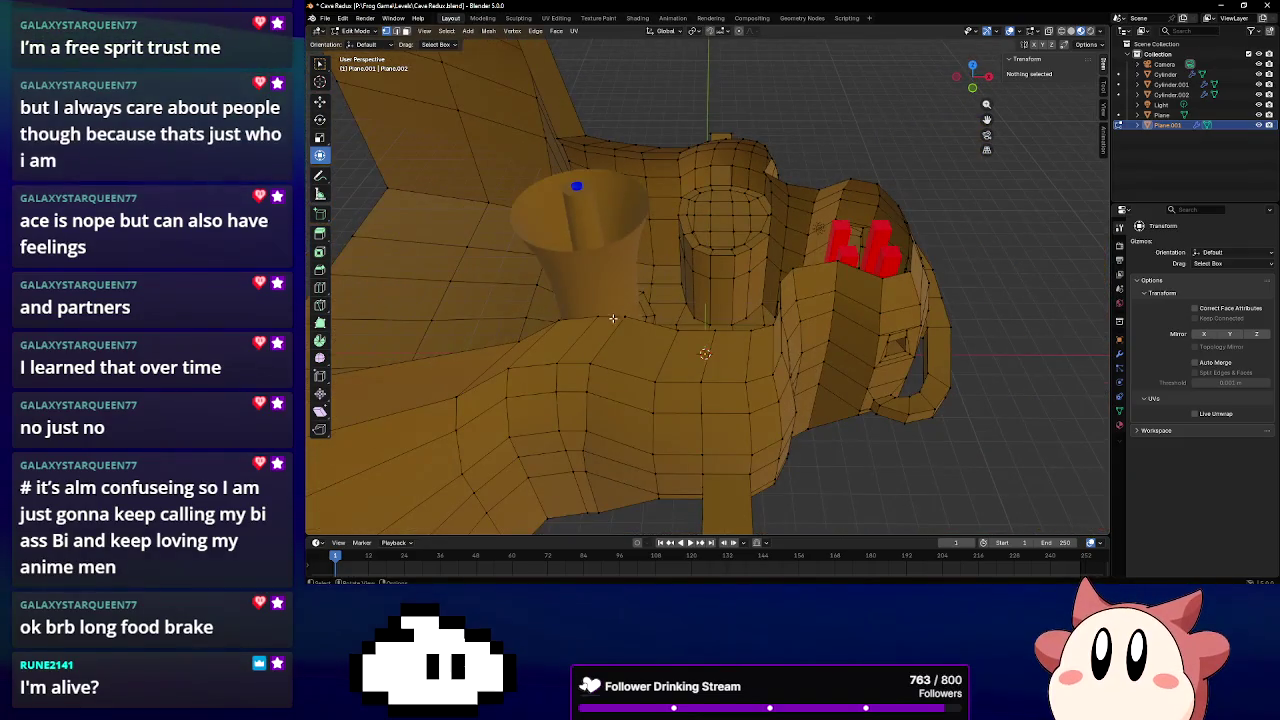
# Select the edge loop across the wall beside the pot and shift it along X
pyautogui.moveTo(706, 339); pyautogui.dragTo(753, 322, button='middle')
pyautogui.click(761, 310)
pyautogui.moveTo(761, 310); pyautogui.dragTo(650, 314)
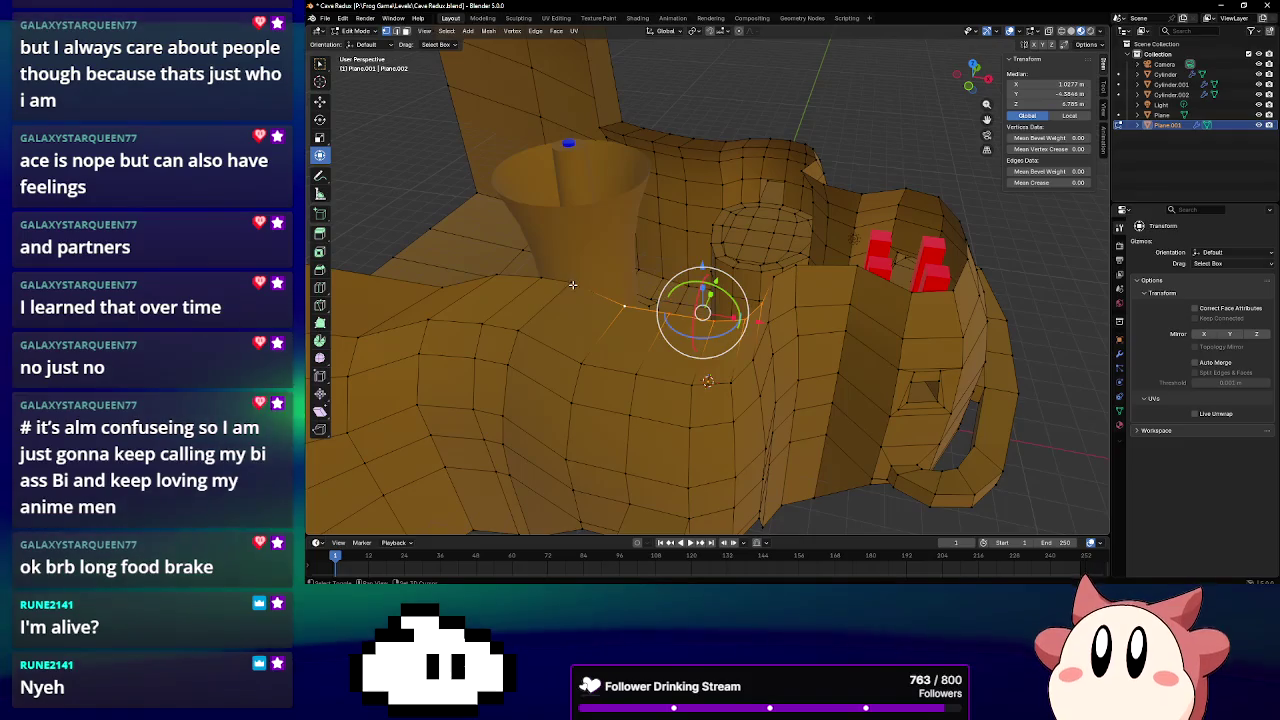
pyautogui.keyDown('alt'); pyautogui.click(487, 275); pyautogui.keyUp('alt')
pyautogui.moveTo(439, 285); pyautogui.dragTo(650, 303, button='middle')
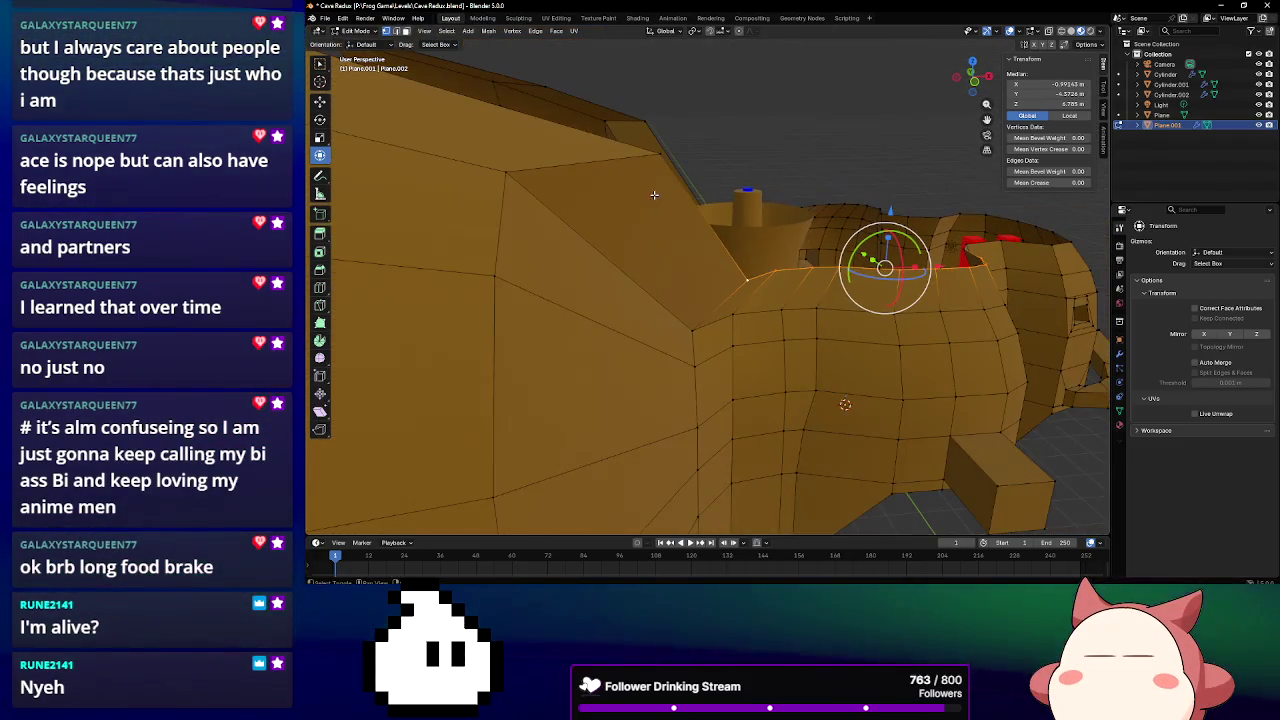
pyautogui.moveTo(966, 270)
pyautogui.mouseDown(button='middle')
pyautogui.moveTo(940, 268)
pyautogui.moveTo(900, 310)
pyautogui.moveTo(895, 405)
pyautogui.moveTo(760, 320)
pyautogui.moveTo(806, 350)
pyautogui.moveTo(680, 343)
pyautogui.mouseUp(button='middle')
pyautogui.press('g')
pyautogui.press('x')
pyautogui.click(902, 267)
# Move a single wall vertex along X, undo it, and reposition it
pyautogui.click(748, 309)
pyautogui.press('g')
pyautogui.press('x')
pyautogui.click(680, 330)
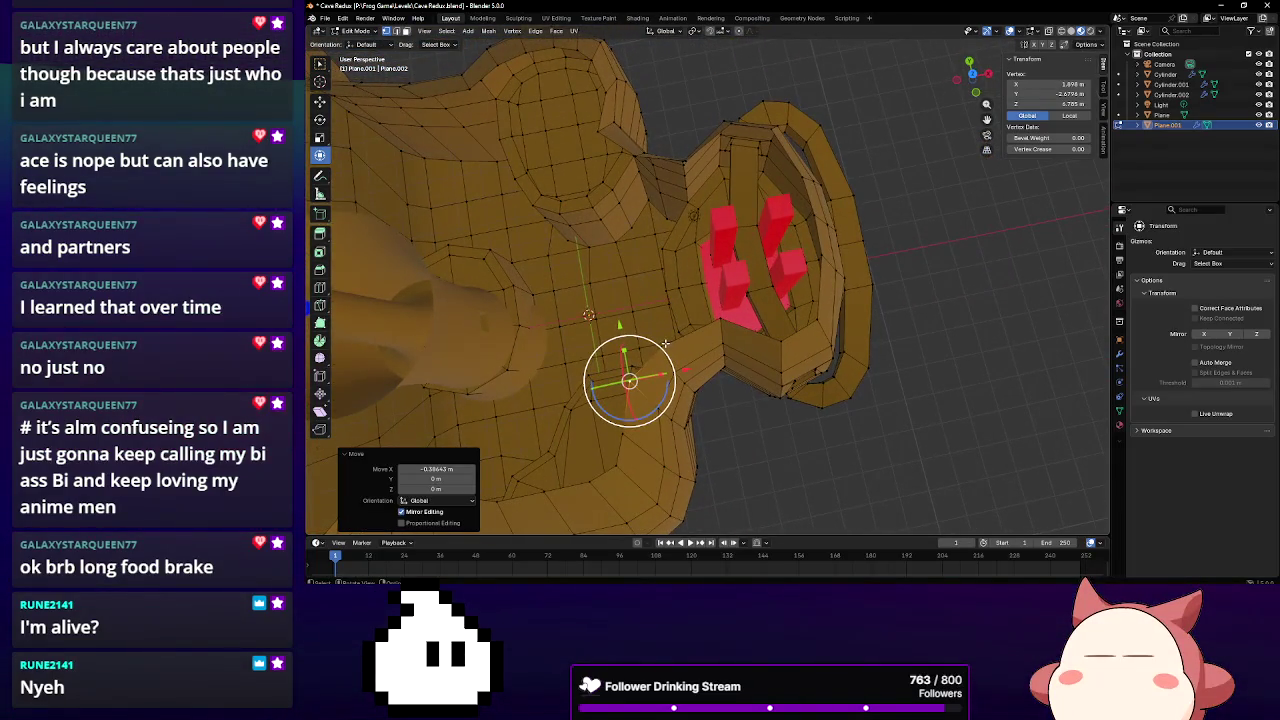
pyautogui.hotkey('ctrl', 'z')
pyautogui.click(653, 285)
pyautogui.moveTo(653, 285)
pyautogui.mouseDown(button='middle')
pyautogui.moveTo(562, 318)
pyautogui.moveTo(666, 319)
pyautogui.mouseUp(button='middle')
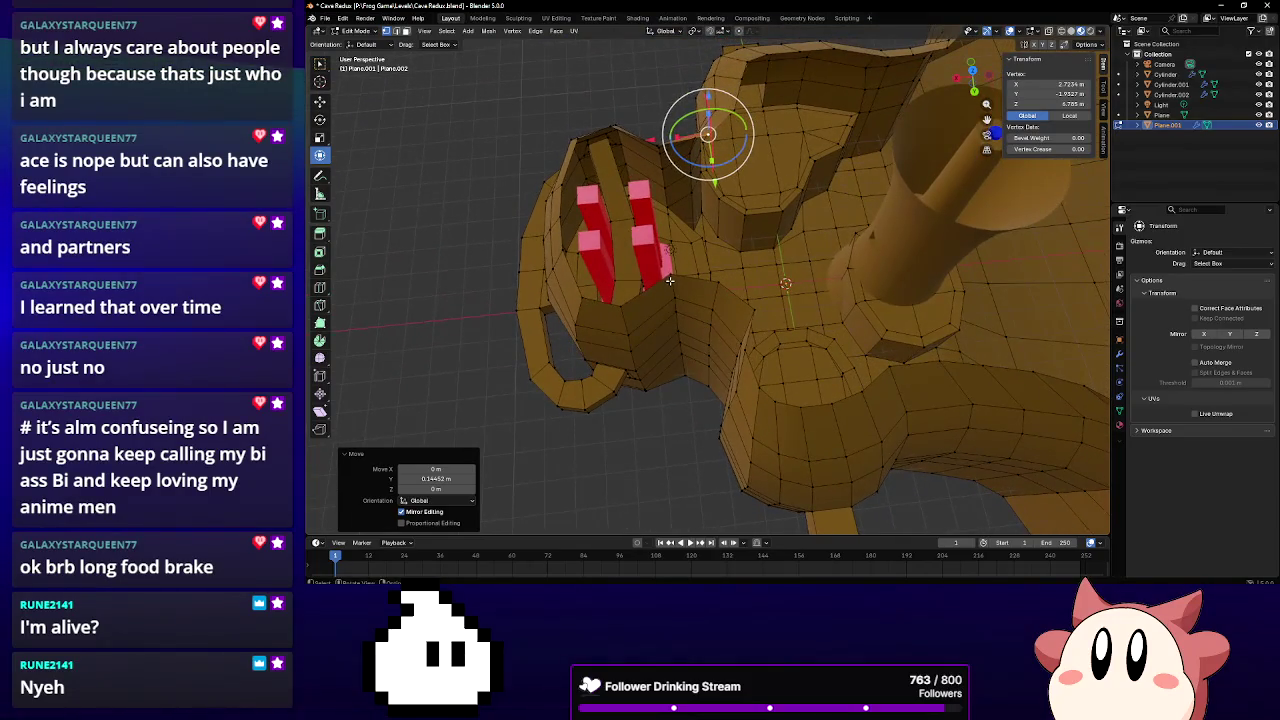
# Shift the vertex beside the red blocks along X, then along Y
pyautogui.click(672, 276)
pyautogui.press('g')
pyautogui.press('x')
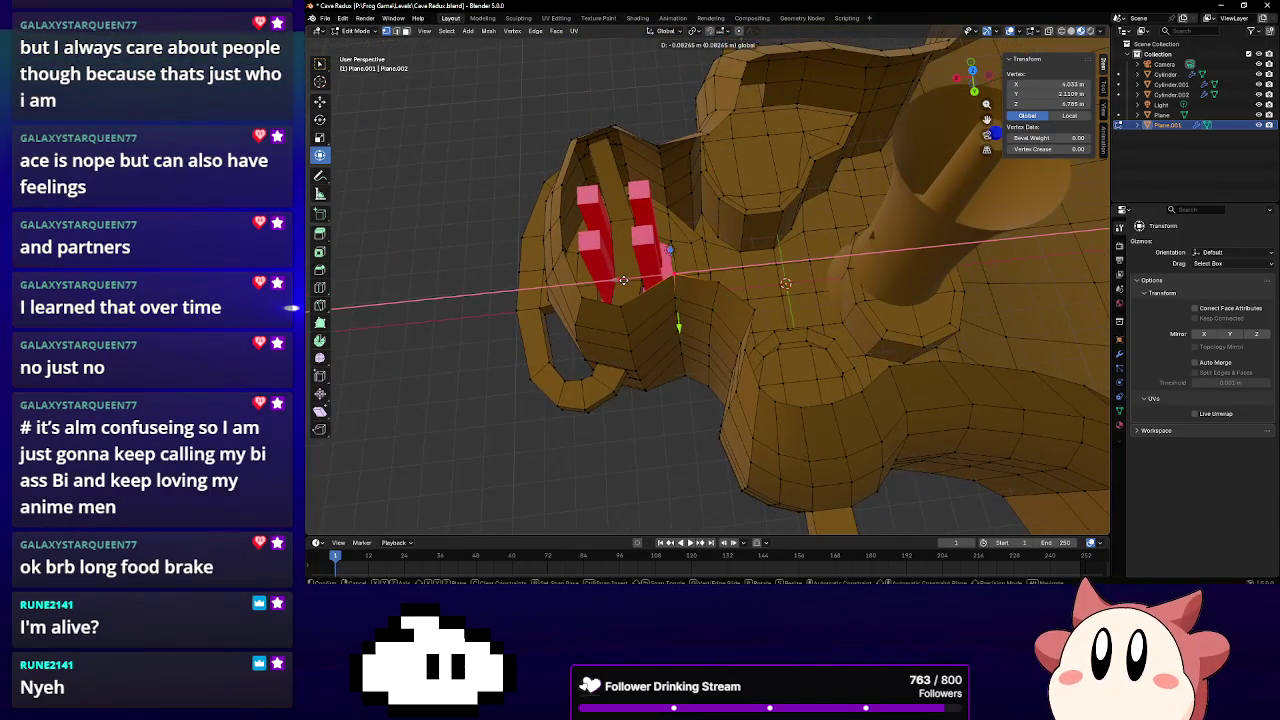
pyautogui.click(640, 280)
pyautogui.moveTo(640, 280)
pyautogui.mouseDown(button='middle')
pyautogui.moveTo(700, 300)
pyautogui.moveTo(735, 287)
pyautogui.moveTo(648, 305)
pyautogui.moveTo(680, 300)
pyautogui.moveTo(633, 272)
pyautogui.moveTo(753, 304)
pyautogui.mouseUp(button='middle')
pyautogui.press('g')
pyautogui.press('y')
pyautogui.click(779, 292)
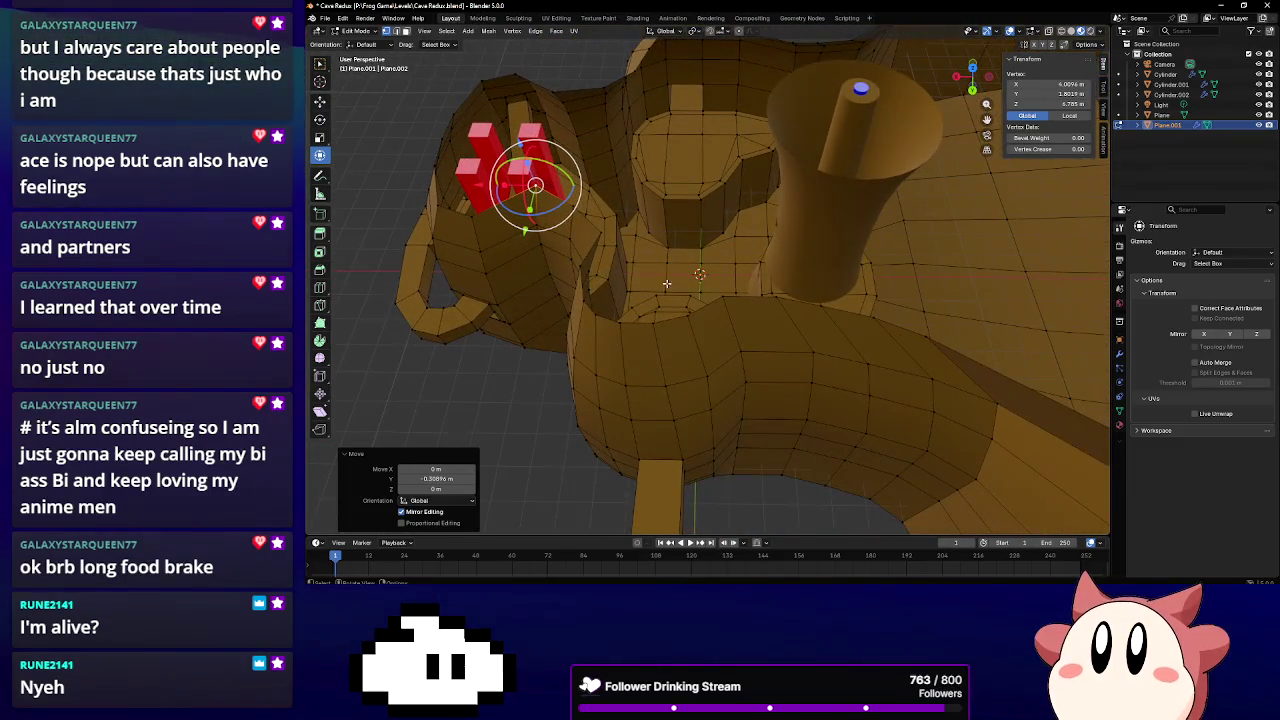
# Shift the edges near the tall cylinder's base along X
pyautogui.click(718, 297)
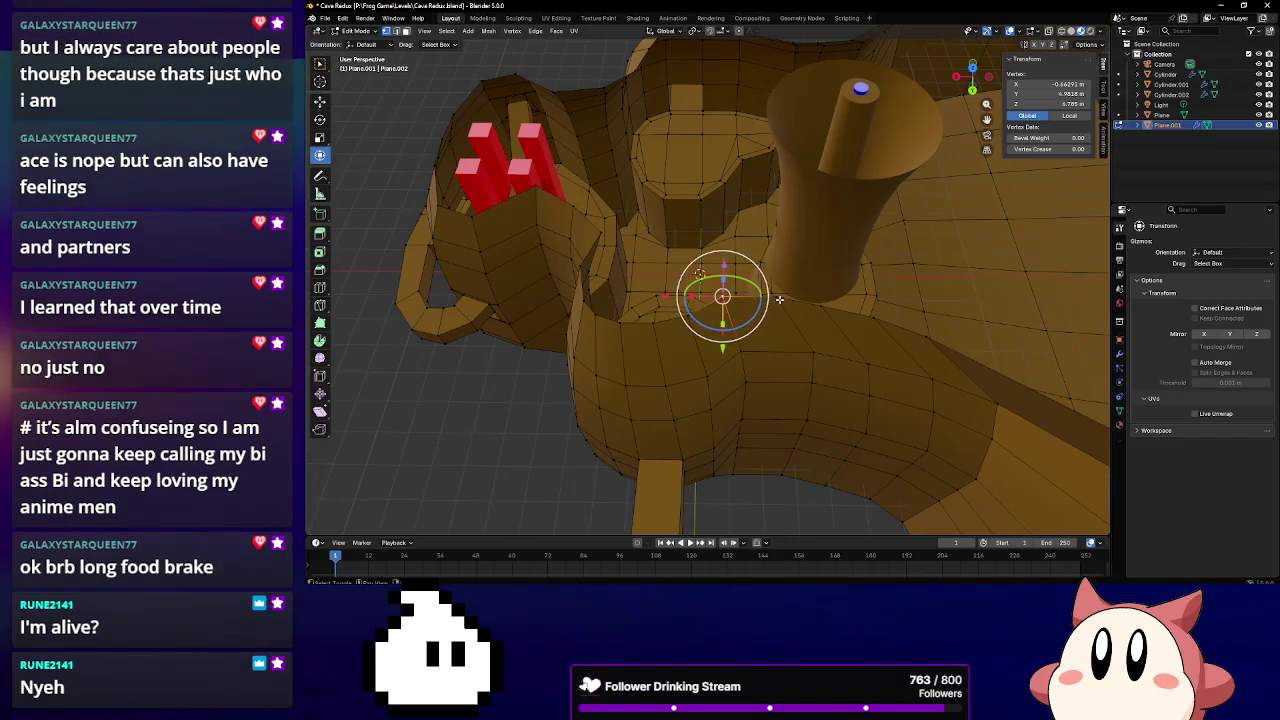
pyautogui.keyDown('shift'); pyautogui.click(826, 305); pyautogui.keyUp('shift')
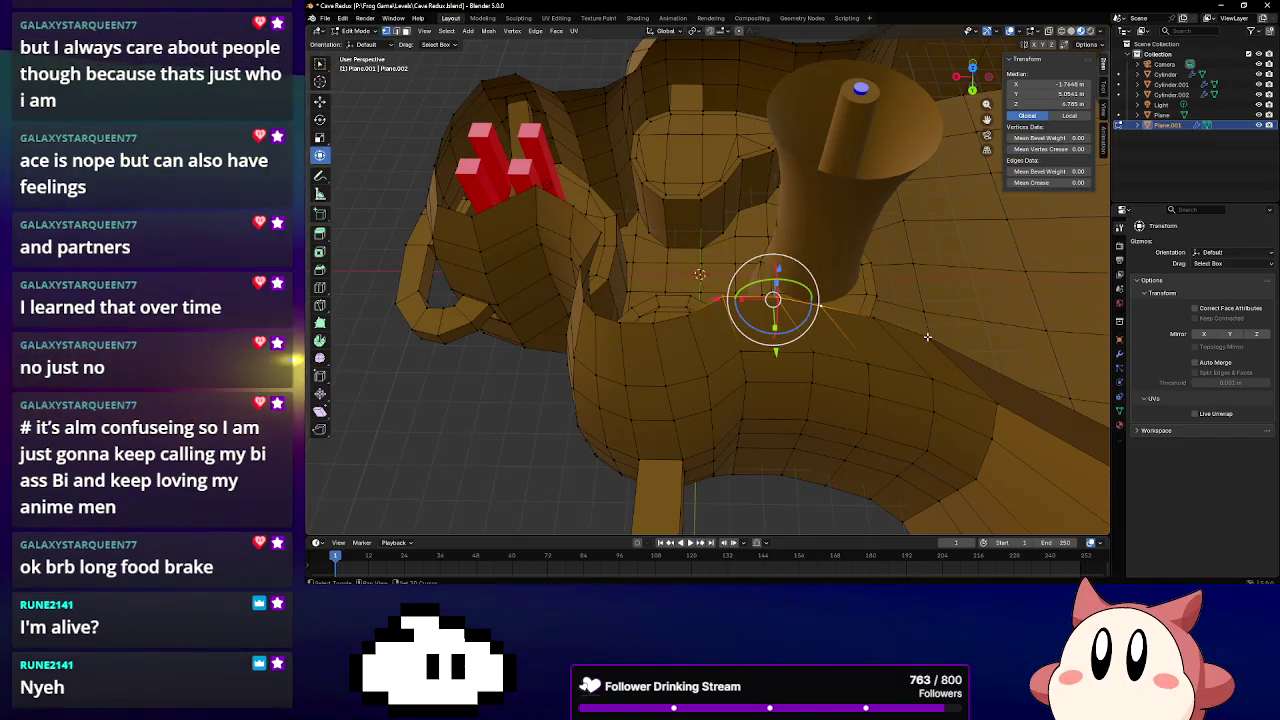
pyautogui.moveTo(892, 318)
pyautogui.mouseDown(button='middle')
pyautogui.moveTo(874, 286)
pyautogui.moveTo(803, 286)
pyautogui.mouseUp(button='middle')
pyautogui.moveTo(699, 268); pyautogui.dragTo(708, 264)
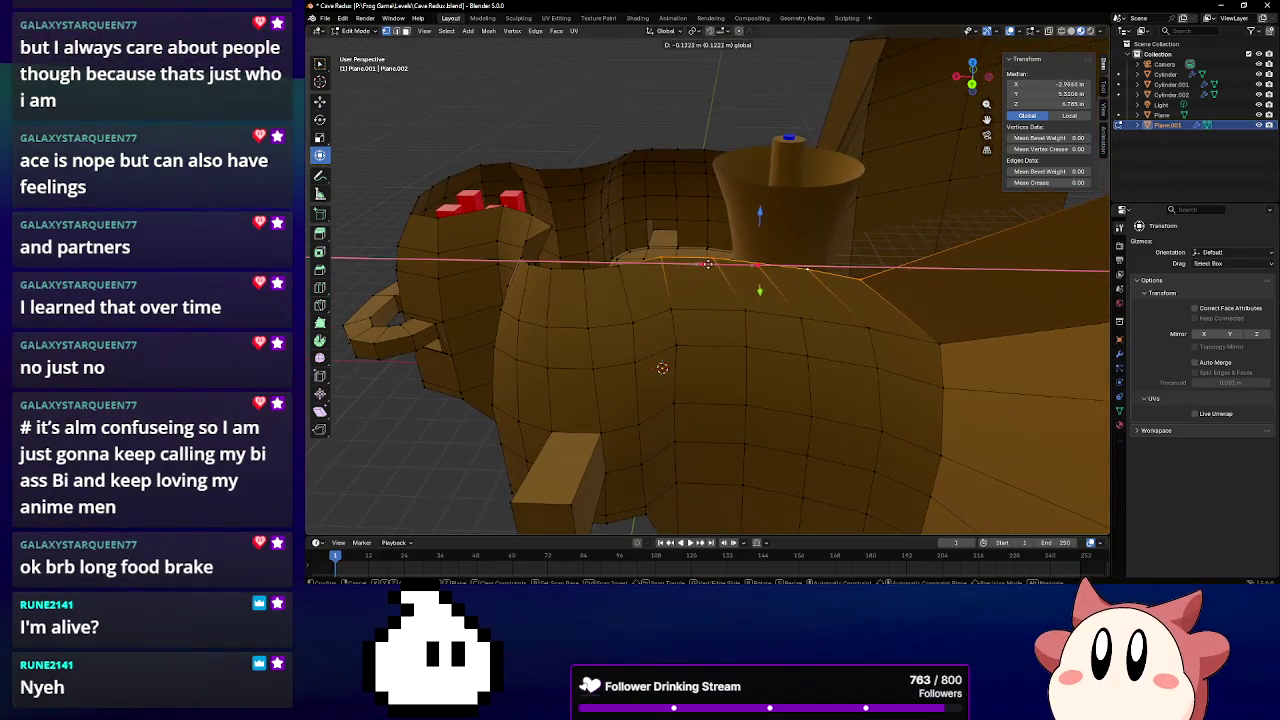
pyautogui.click(721, 265)
# Nudge a wall-top vertex along X
pyautogui.click(670, 310)
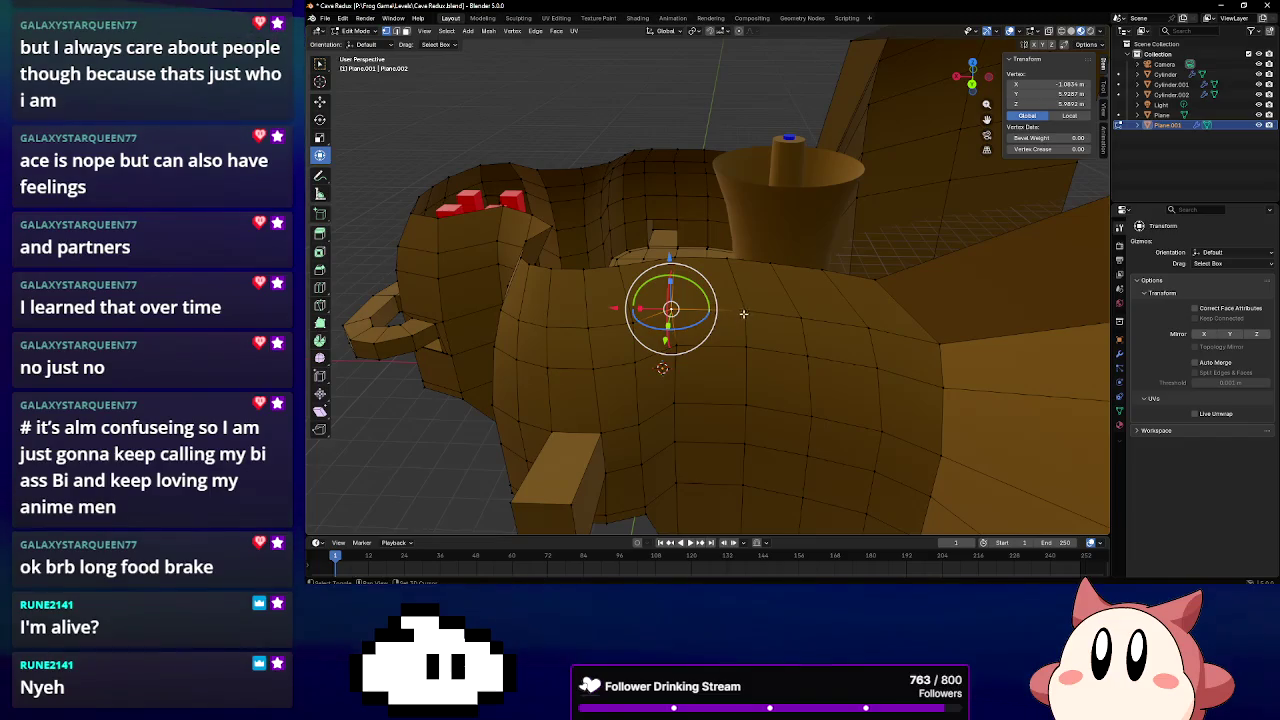
pyautogui.moveTo(636, 310); pyautogui.dragTo(606, 310)
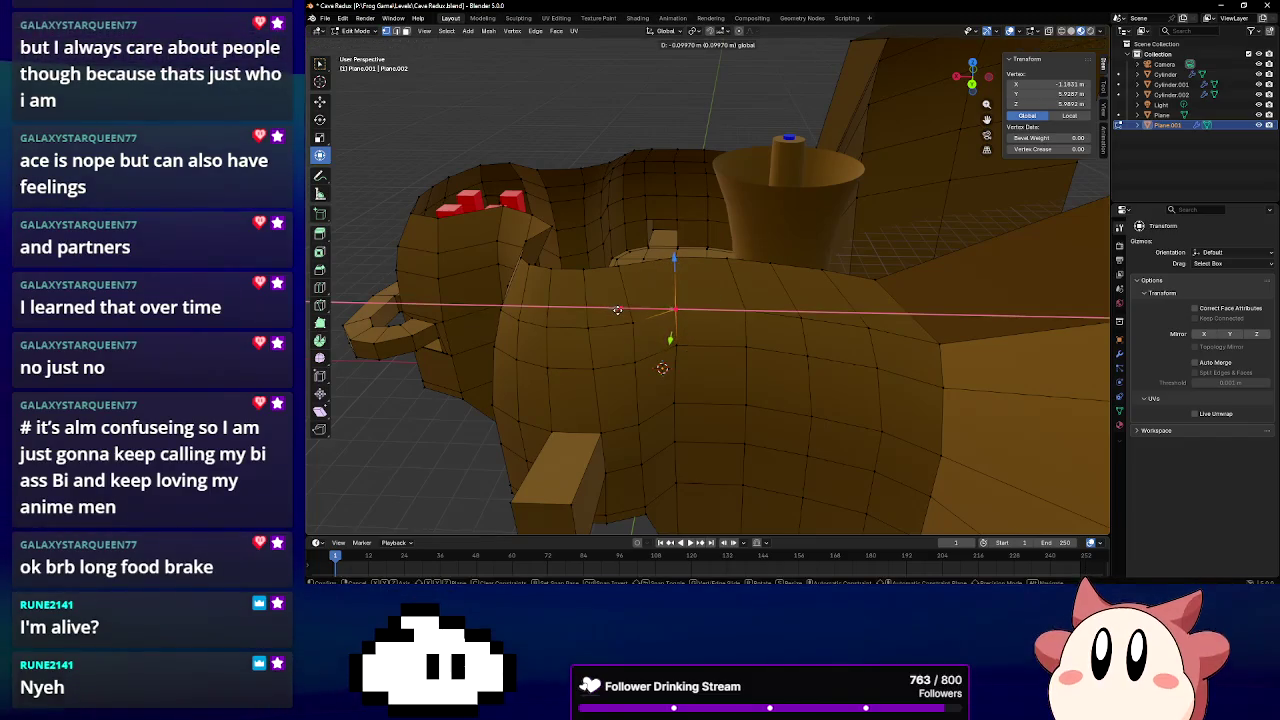
pyautogui.moveTo(606, 310)
pyautogui.mouseDown(button='middle')
pyautogui.moveTo(641, 302)
pyautogui.moveTo(594, 308)
pyautogui.moveTo(715, 227)
pyautogui.moveTo(704, 363)
pyautogui.mouseUp(button='middle')
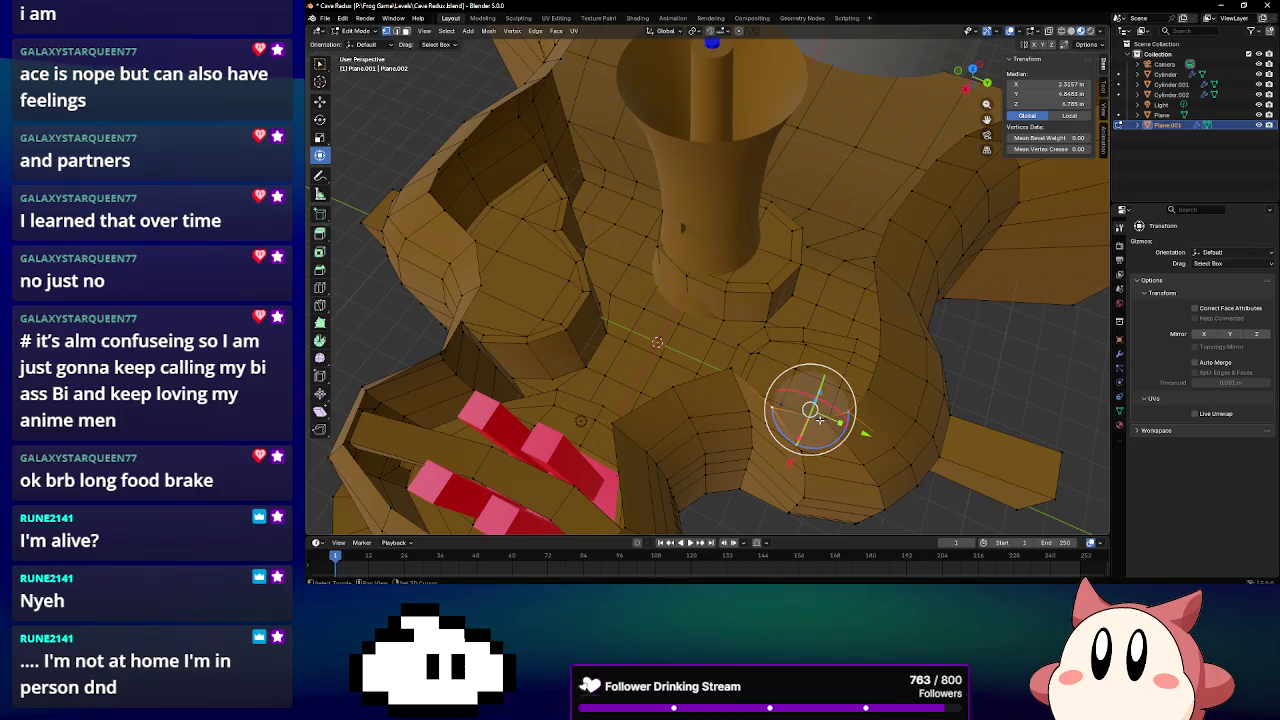
pyautogui.moveTo(881, 381); pyautogui.dragTo(553, 437, button='middle')
pyautogui.press('g')
pyautogui.press('x')
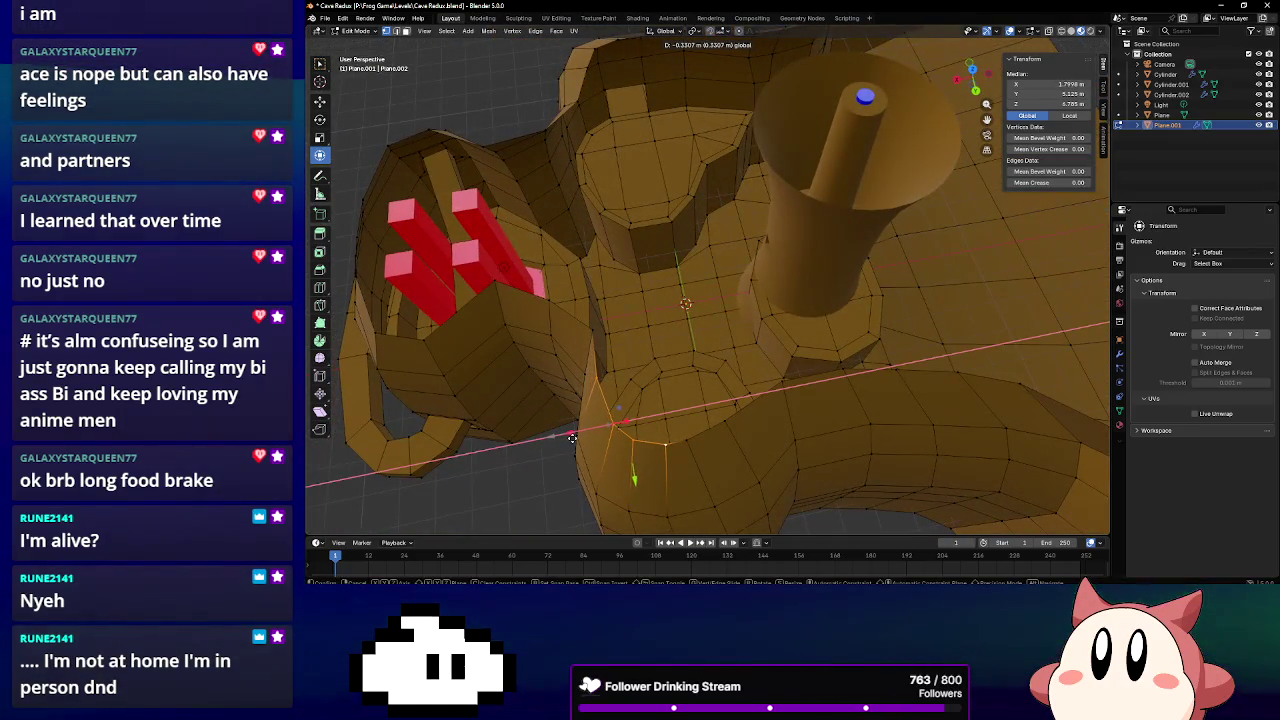
pyautogui.click(574, 438)
# Shift a ledge vertex along X
pyautogui.click(692, 438)
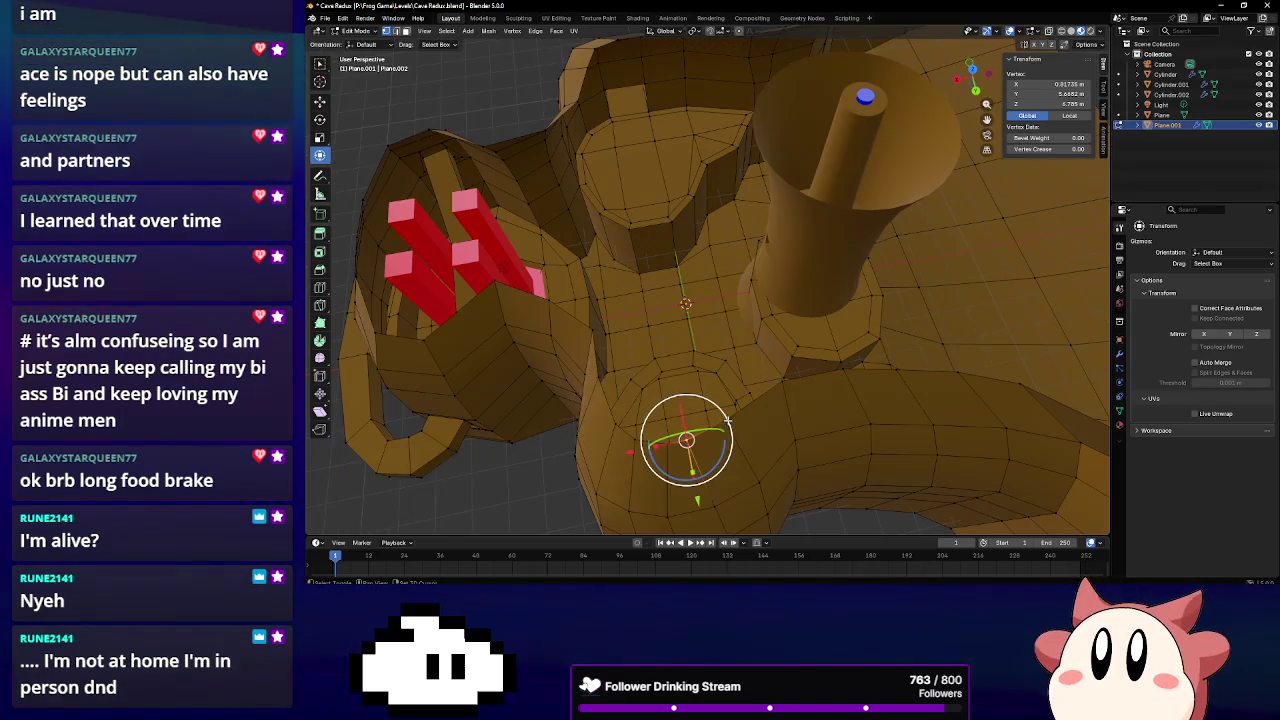
pyautogui.press('g')
pyautogui.press('x')
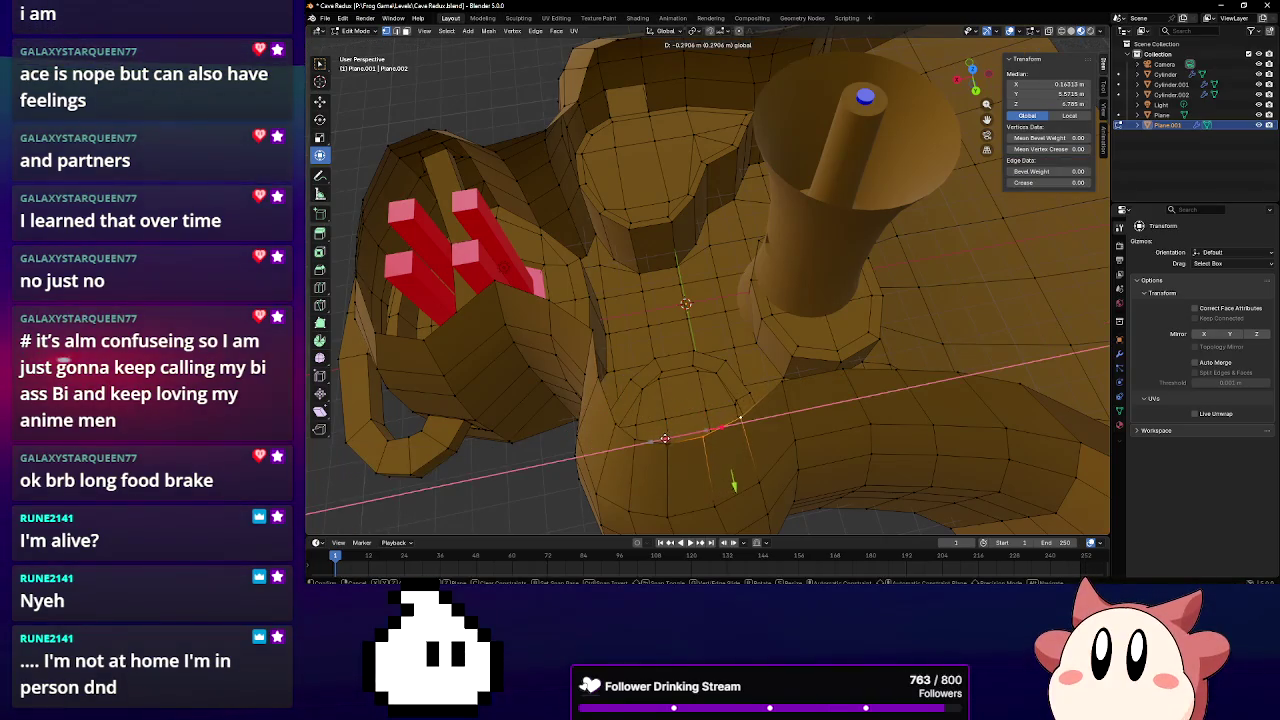
pyautogui.click(668, 438)
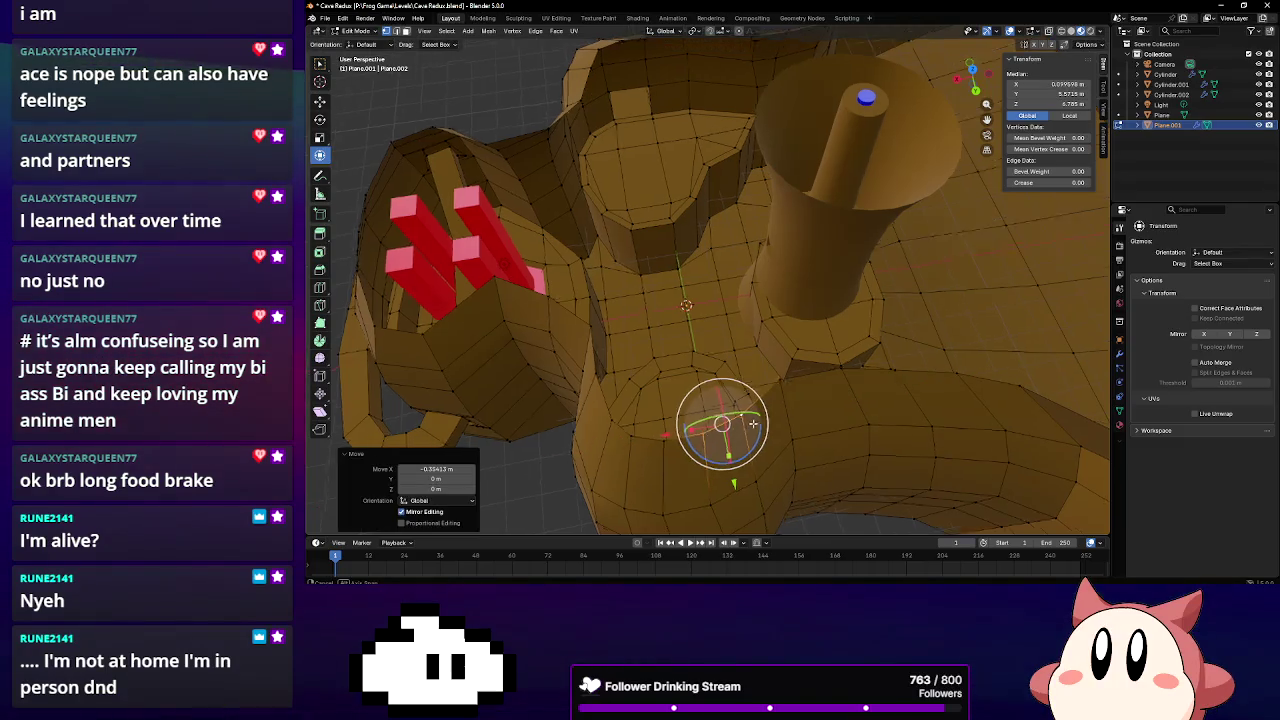
pyautogui.moveTo(733, 430); pyautogui.dragTo(743, 372, button='middle')
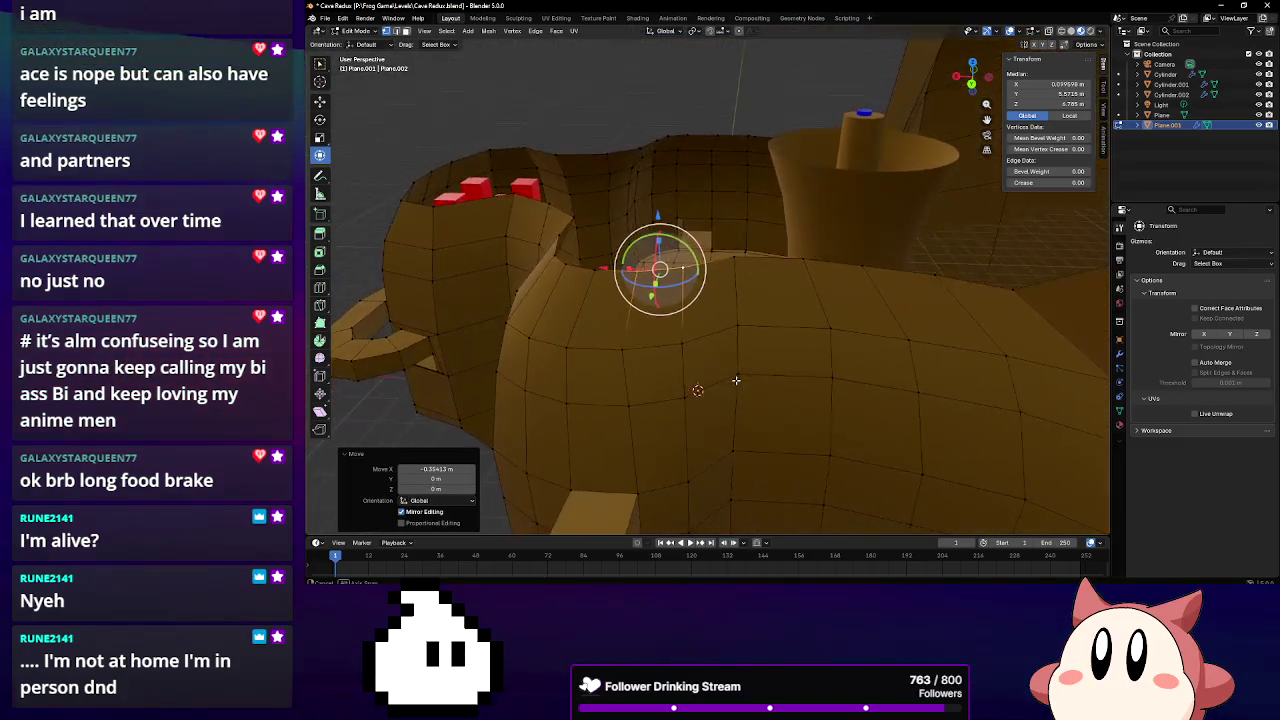
# Shift the edge loop along the outer wall along X
pyautogui.click(651, 318)
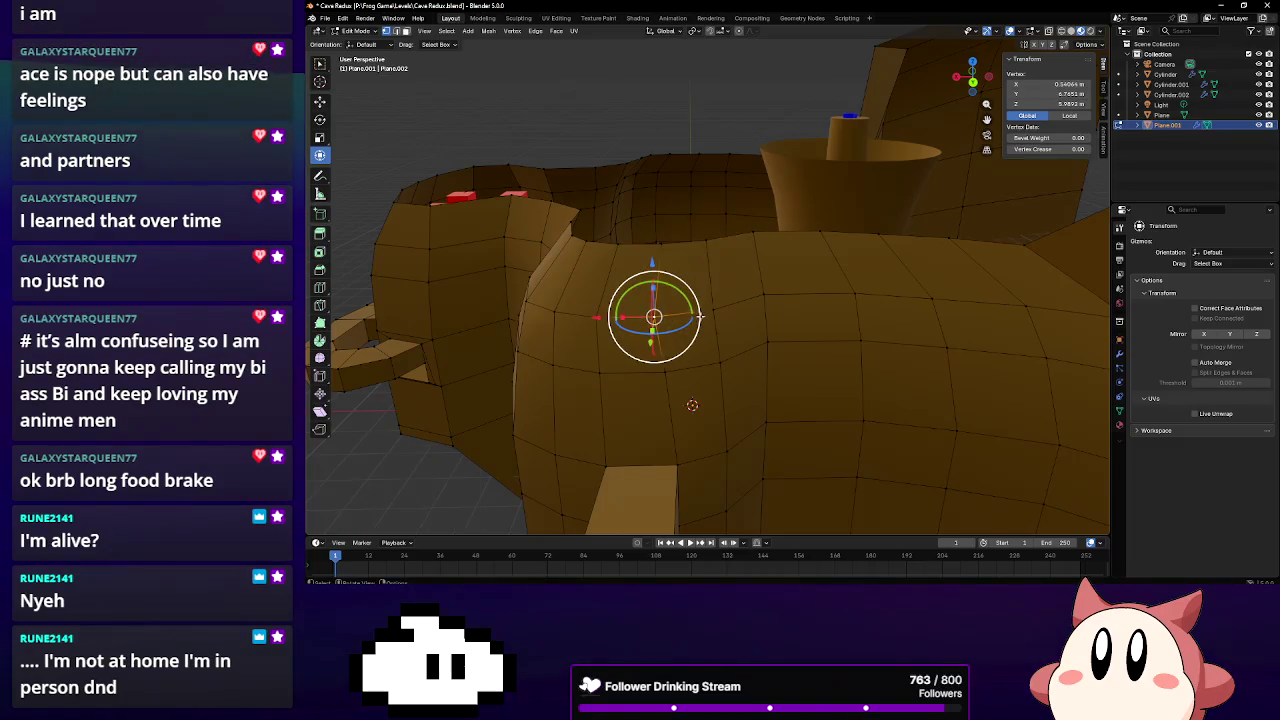
pyautogui.keyDown('alt'); pyautogui.click(595, 315); pyautogui.keyUp('alt')
pyautogui.press('g')
pyautogui.press('x')
pyautogui.click(576, 318)
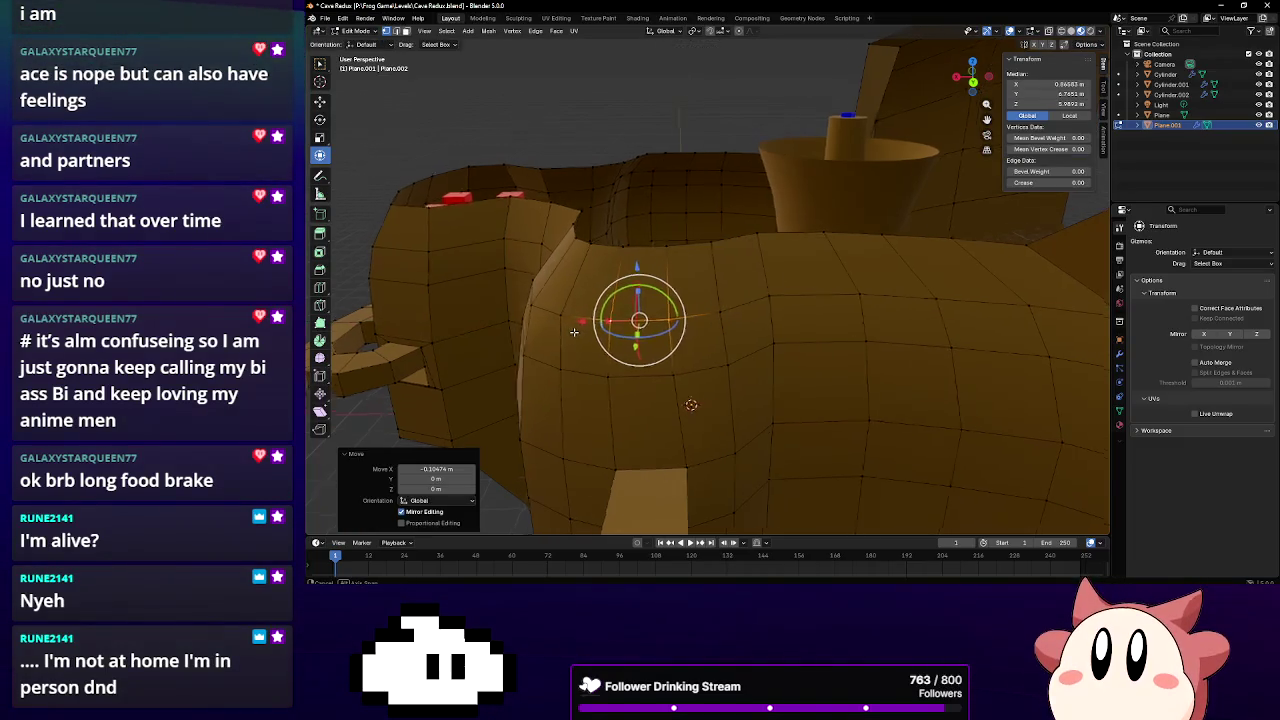
pyautogui.moveTo(578, 320); pyautogui.dragTo(591, 332, button='middle')
# Slide a single outer-wall vertex along X
pyautogui.click(646, 328)
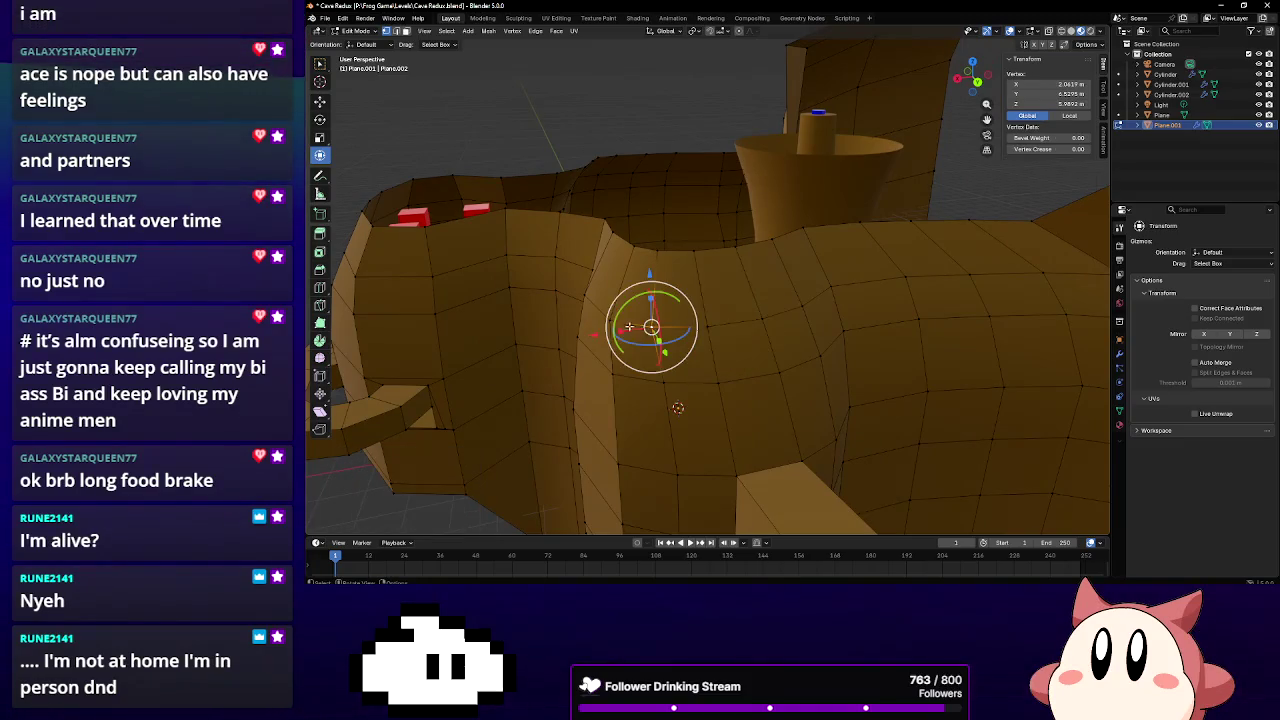
pyautogui.press('g')
pyautogui.press('x')
pyautogui.click(610, 335)
pyautogui.moveTo(615, 335)
pyautogui.mouseDown(button='middle')
pyautogui.moveTo(645, 337)
pyautogui.moveTo(630, 336)
pyautogui.moveTo(679, 391)
pyautogui.mouseUp(button='middle')
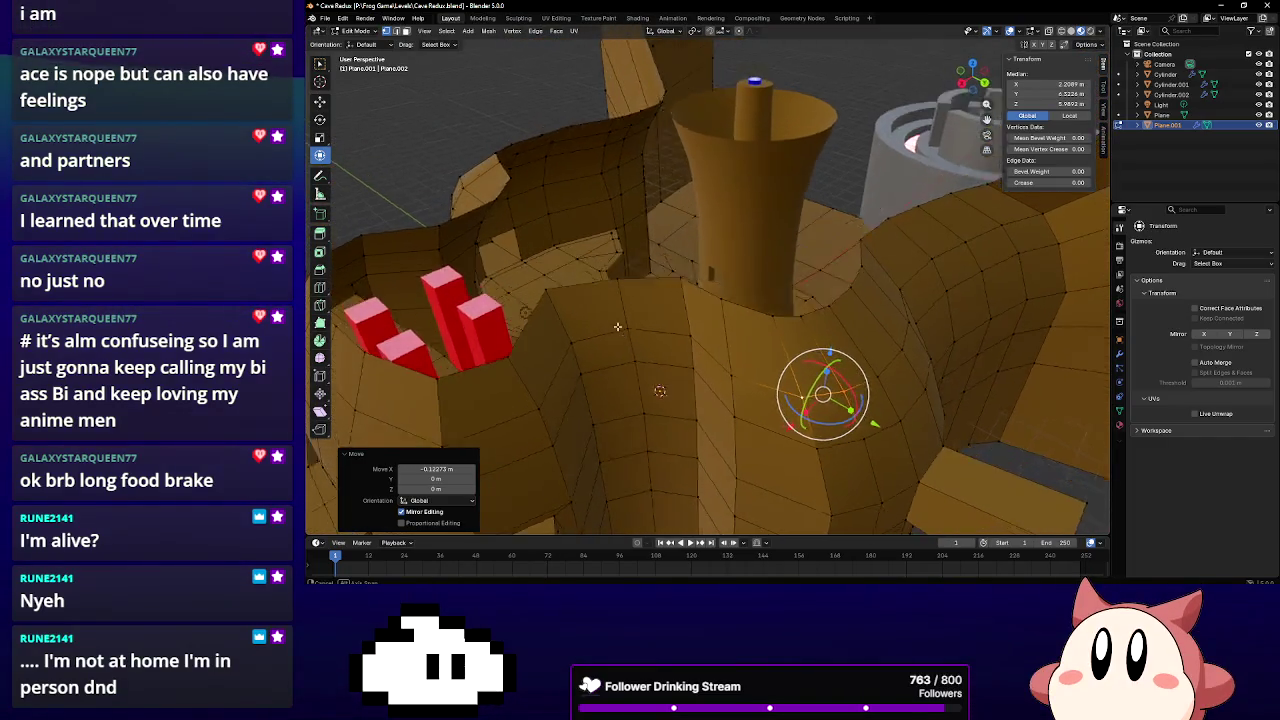
# Shift three cave-floor vertices along X
pyautogui.click(674, 389)
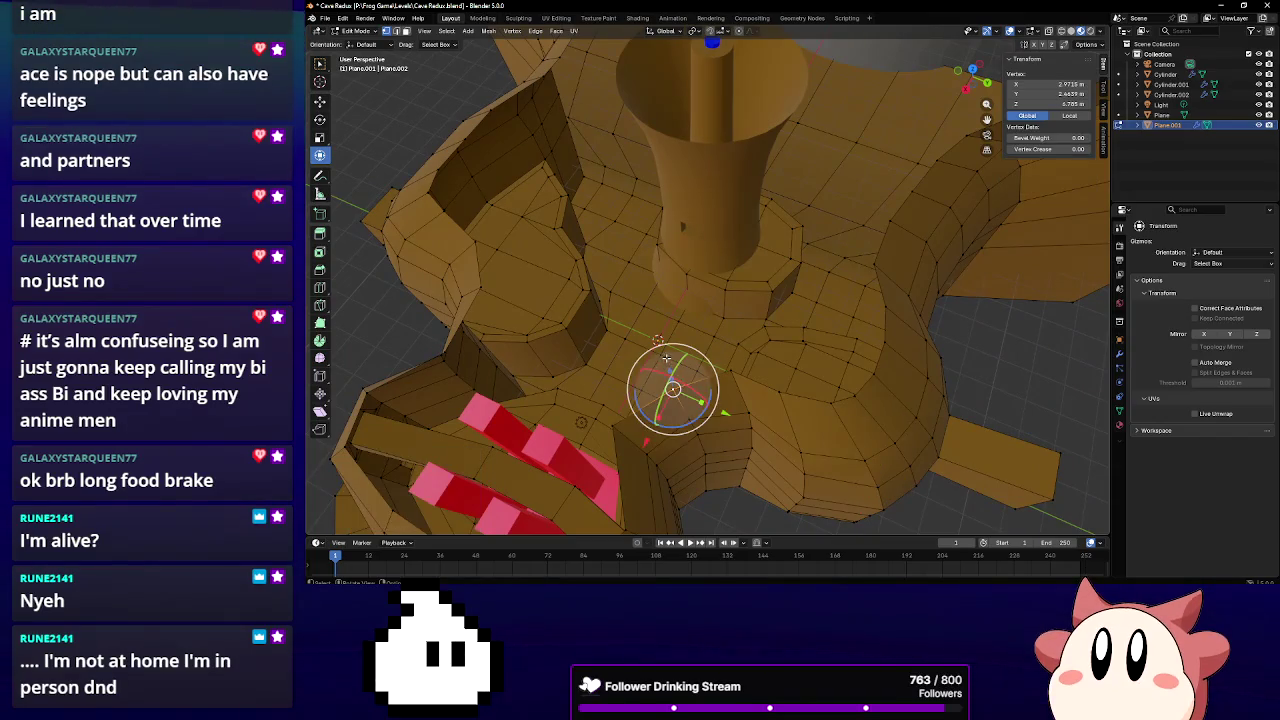
pyautogui.click(730, 428)
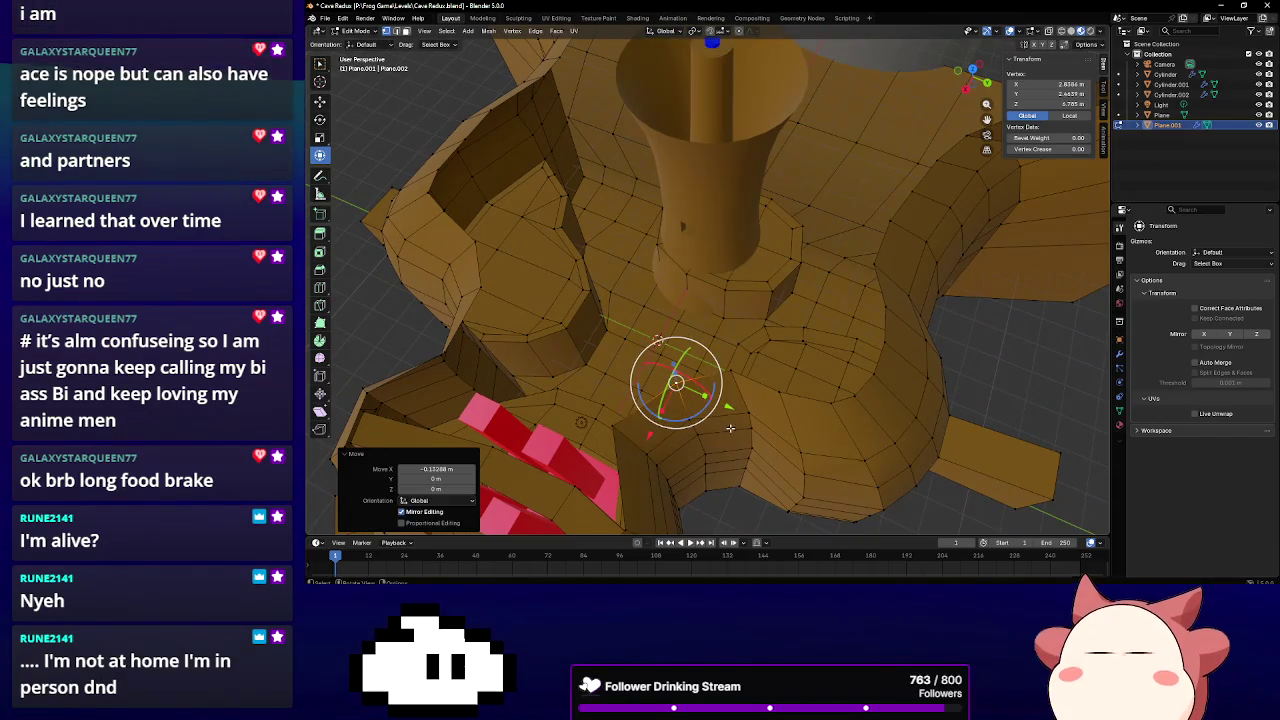
pyautogui.click(730, 372)
pyautogui.press('g')
pyautogui.press('x')
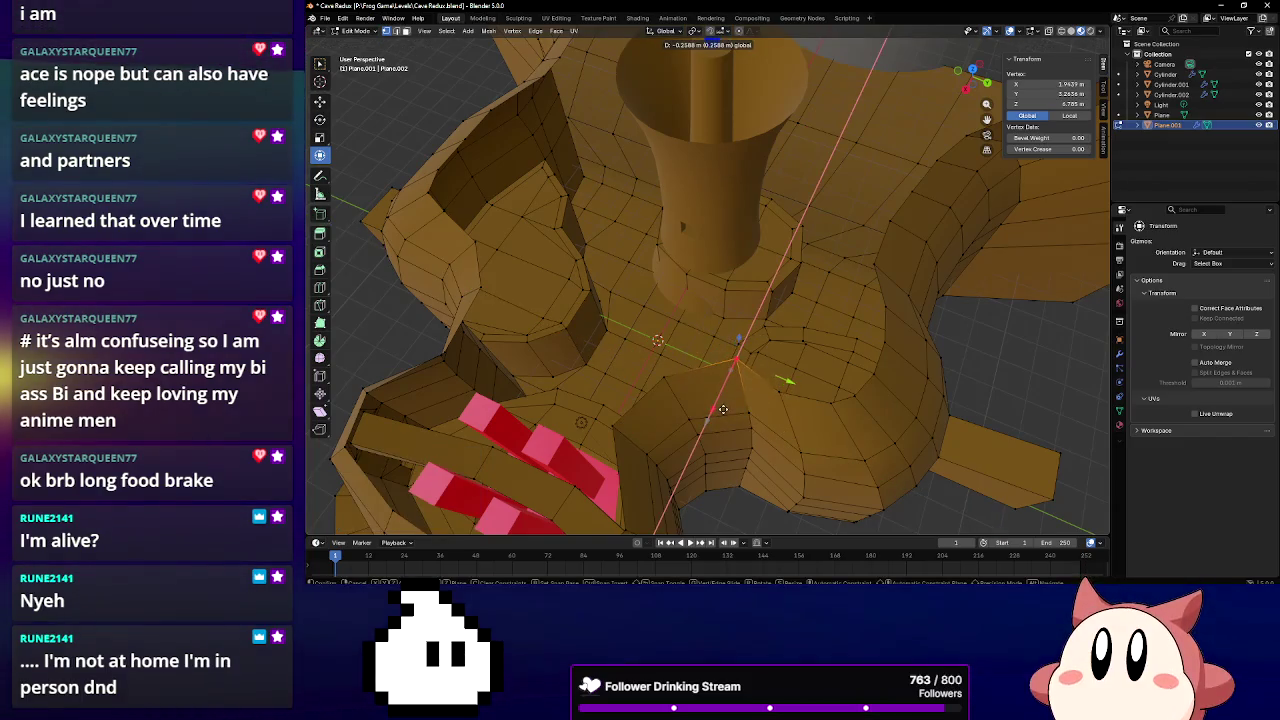
pyautogui.click(786, 400)
pyautogui.click(772, 390)
pyautogui.press('g')
pyautogui.press('x')
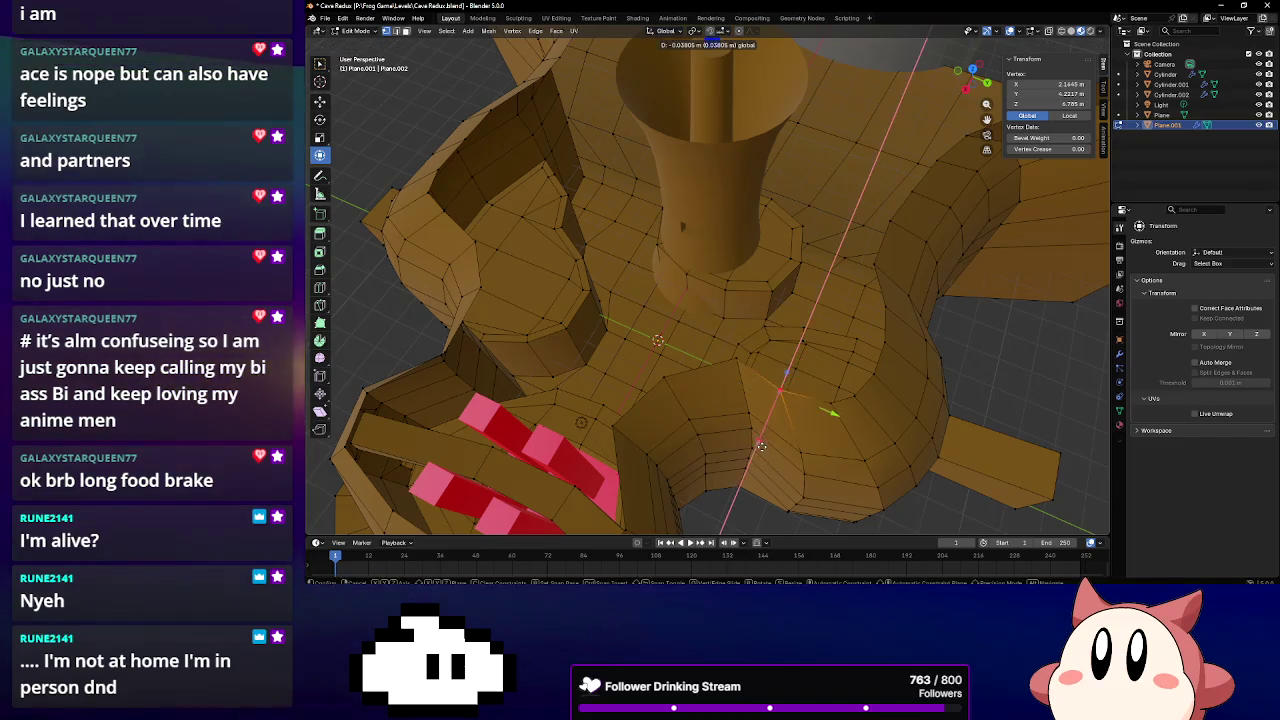
pyautogui.click(768, 438)
# Raise a wall-top vertex along Z and slide it along X
pyautogui.moveTo(768, 438)
pyautogui.mouseDown(button='middle')
pyautogui.moveTo(741, 369)
pyautogui.moveTo(680, 391)
pyautogui.moveTo(780, 303)
pyautogui.moveTo(719, 296)
pyautogui.mouseUp(button='middle')
pyautogui.click(700, 300)
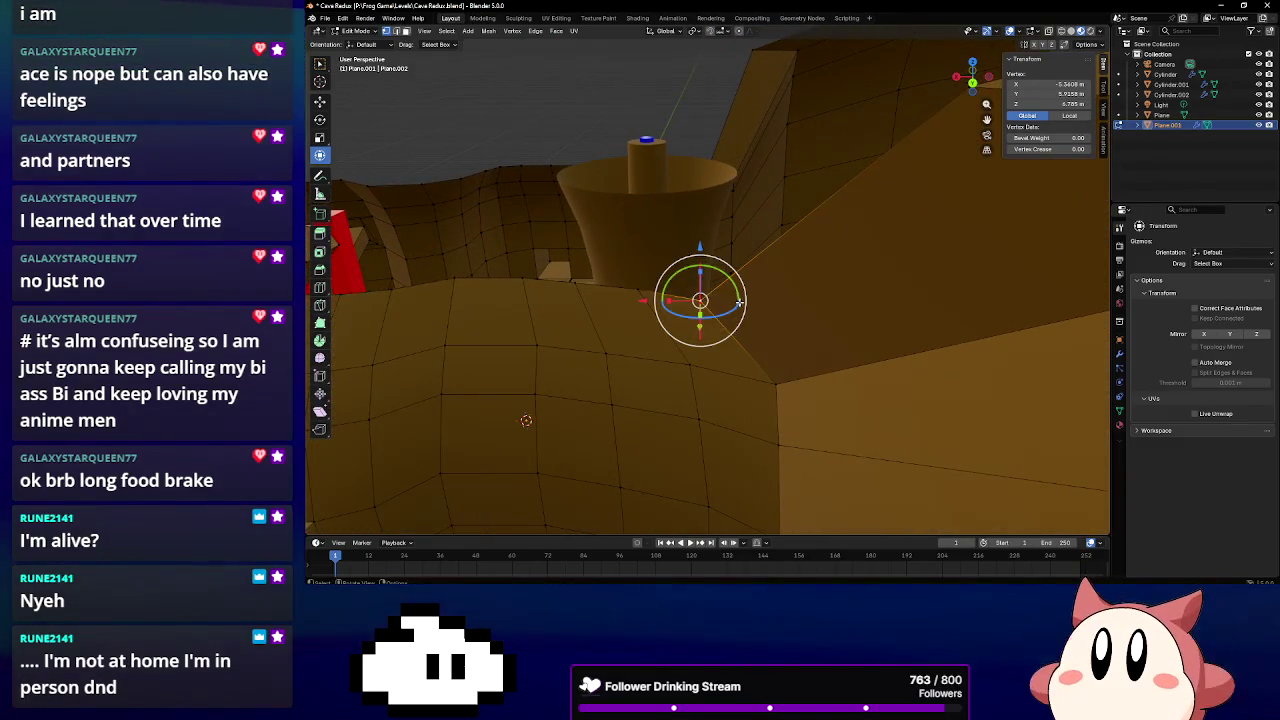
pyautogui.press('g')
pyautogui.press('z')
pyautogui.click(701, 218)
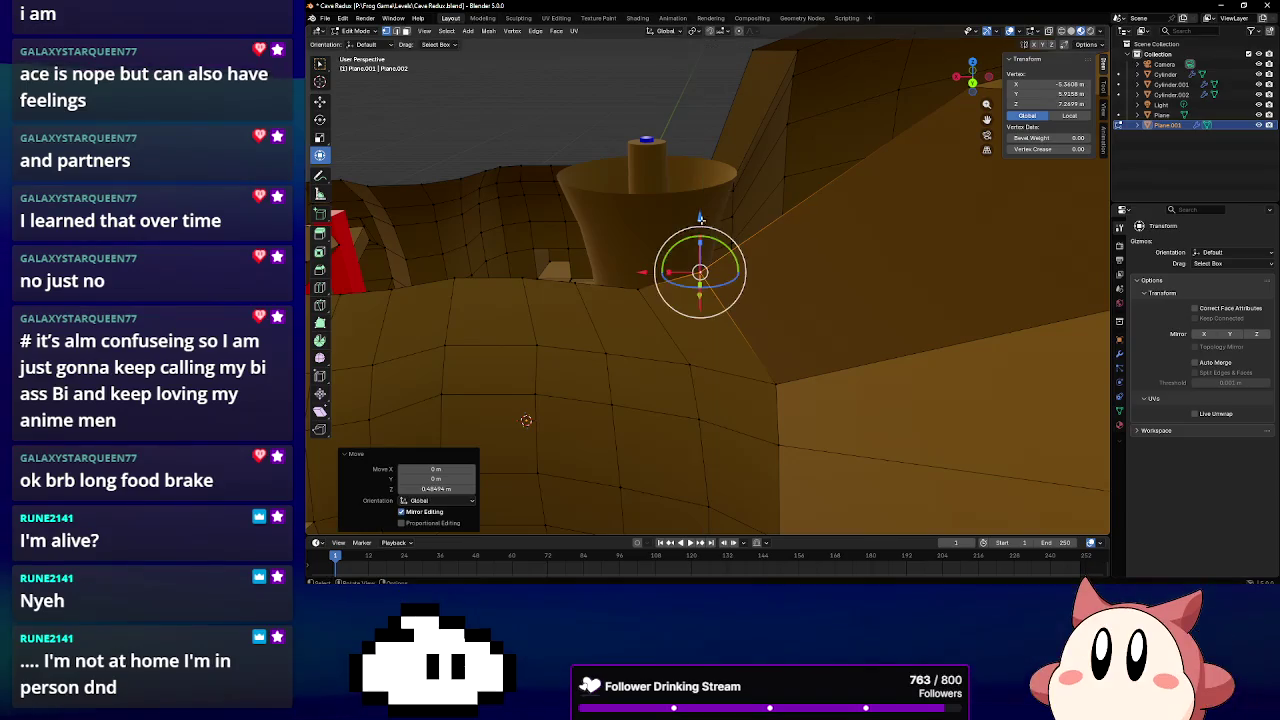
pyautogui.moveTo(643, 272)
pyautogui.mouseDown()
pyautogui.moveTo(712, 275)
pyautogui.moveTo(602, 286)
pyautogui.mouseUp()
# Slide two more wall-top vertices and the next wall vertex along X
pyautogui.moveTo(602, 286); pyautogui.dragTo(591, 262, button='middle')
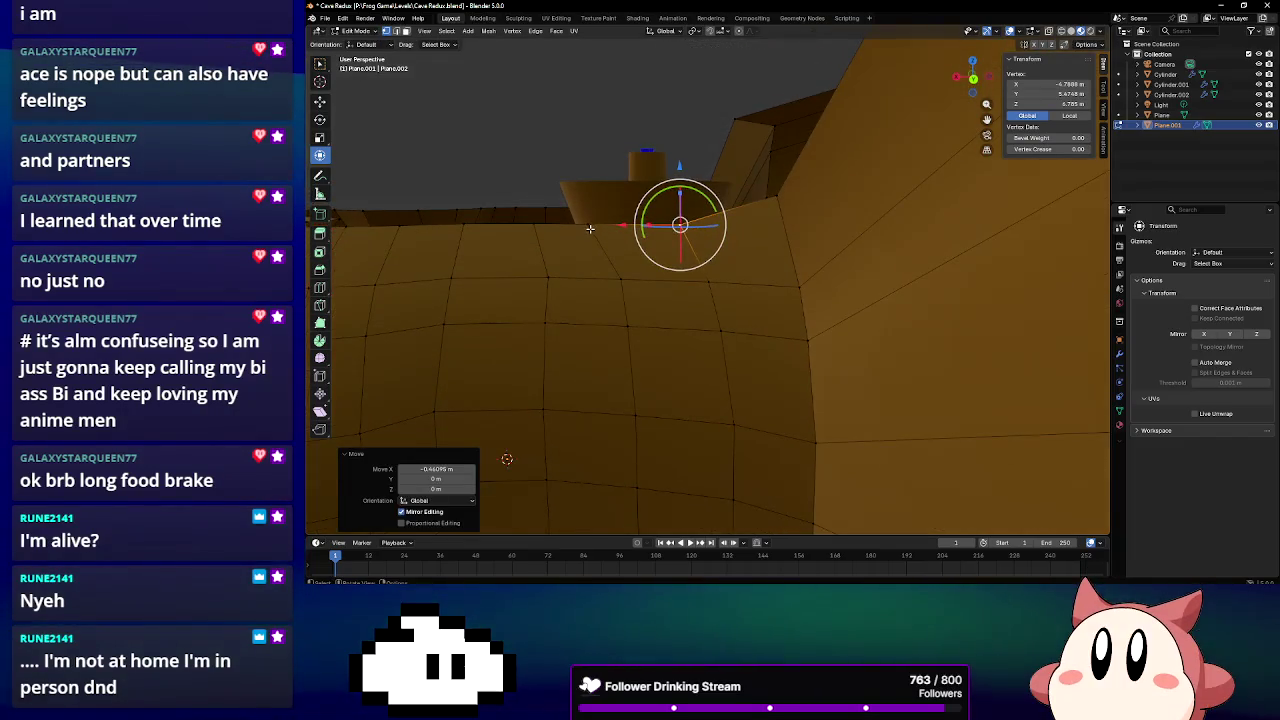
pyautogui.click(590, 229)
pyautogui.moveTo(530, 224)
pyautogui.mouseDown()
pyautogui.moveTo(549, 228)
pyautogui.moveTo(490, 224)
pyautogui.mouseUp()
pyautogui.click(533, 224)
pyautogui.moveTo(490, 224); pyautogui.dragTo(718, 239, button='middle')
pyautogui.click(651, 304)
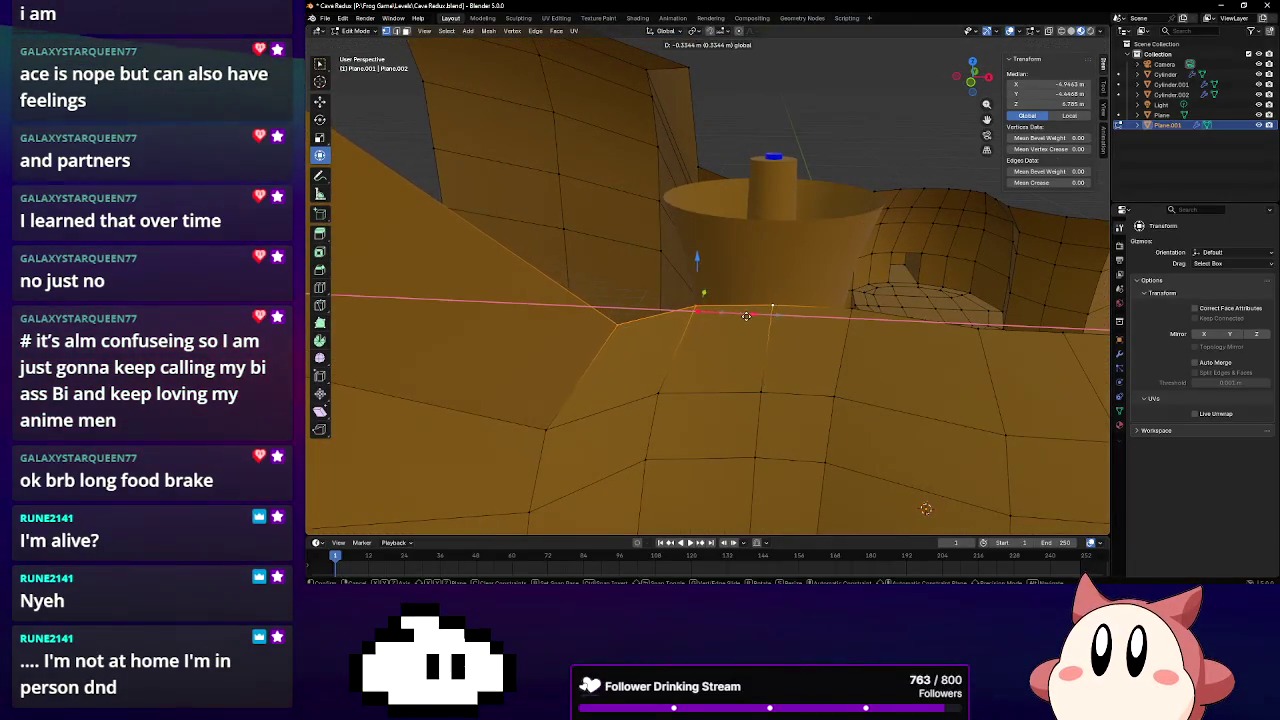
pyautogui.click(740, 316)
# Move another wall vertex along X, then raise it 1.3262 m along Z
pyautogui.click(655, 323)
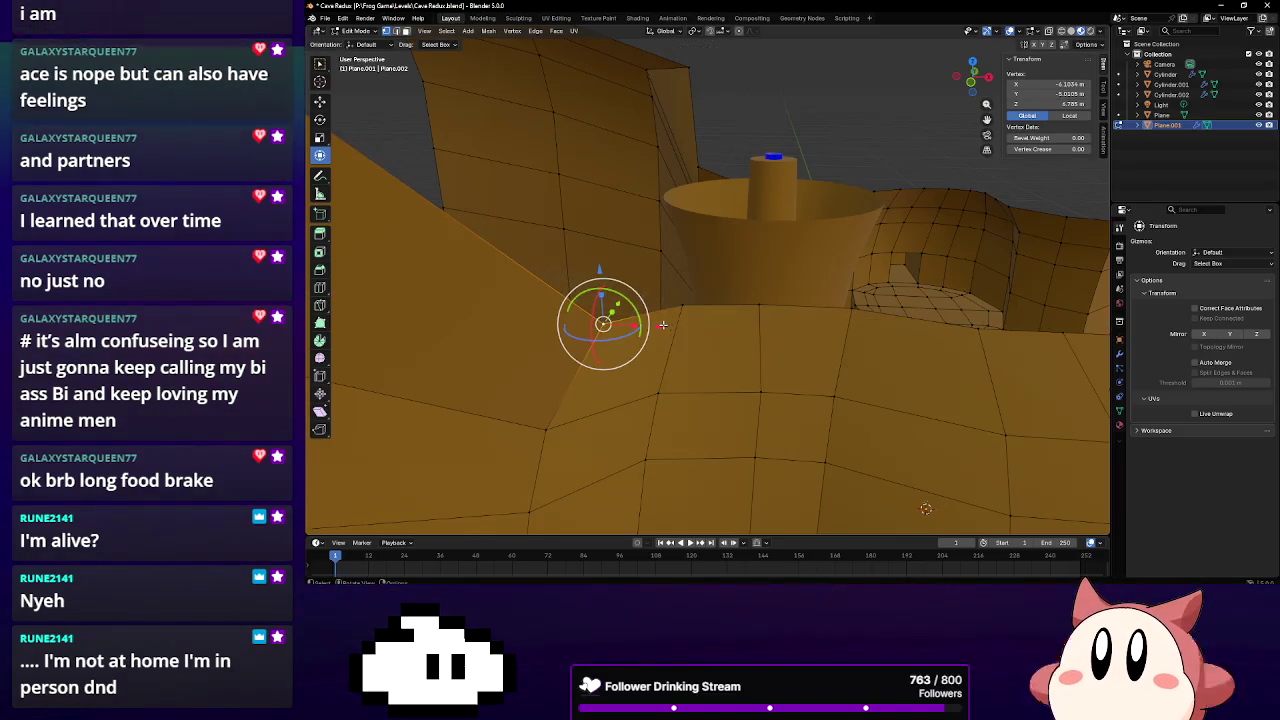
pyautogui.press('g')
pyautogui.press('x')
pyautogui.click(615, 325)
pyautogui.moveTo(560, 310); pyautogui.dragTo(680, 290, button='middle')
pyautogui.press('g')
pyautogui.press('z')
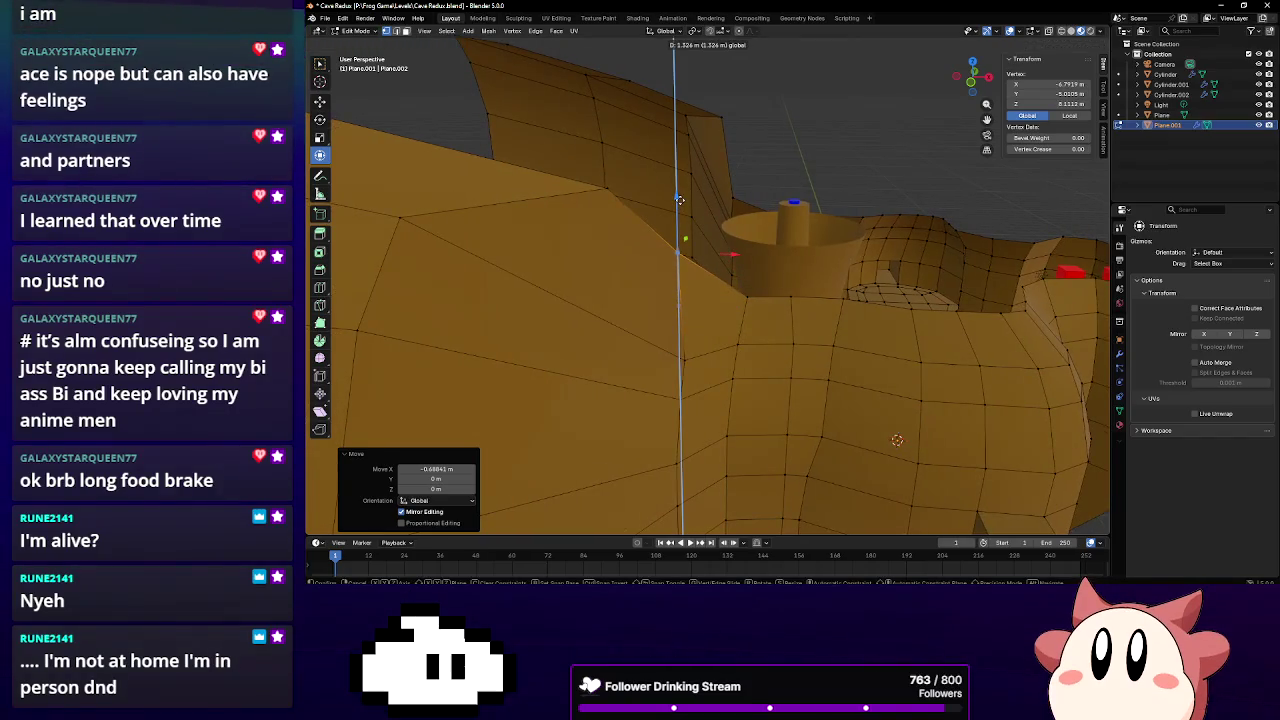
pyautogui.click(679, 200)
pyautogui.moveTo(679, 200)
pyautogui.mouseDown(button='middle')
pyautogui.moveTo(770, 240)
pyautogui.moveTo(840, 240)
pyautogui.moveTo(871, 265)
pyautogui.moveTo(869, 293)
pyautogui.mouseUp(button='middle')
pyautogui.click(866, 219)
# Slide two upper wall vertices inward along X
pyautogui.press('g')
pyautogui.press('x')
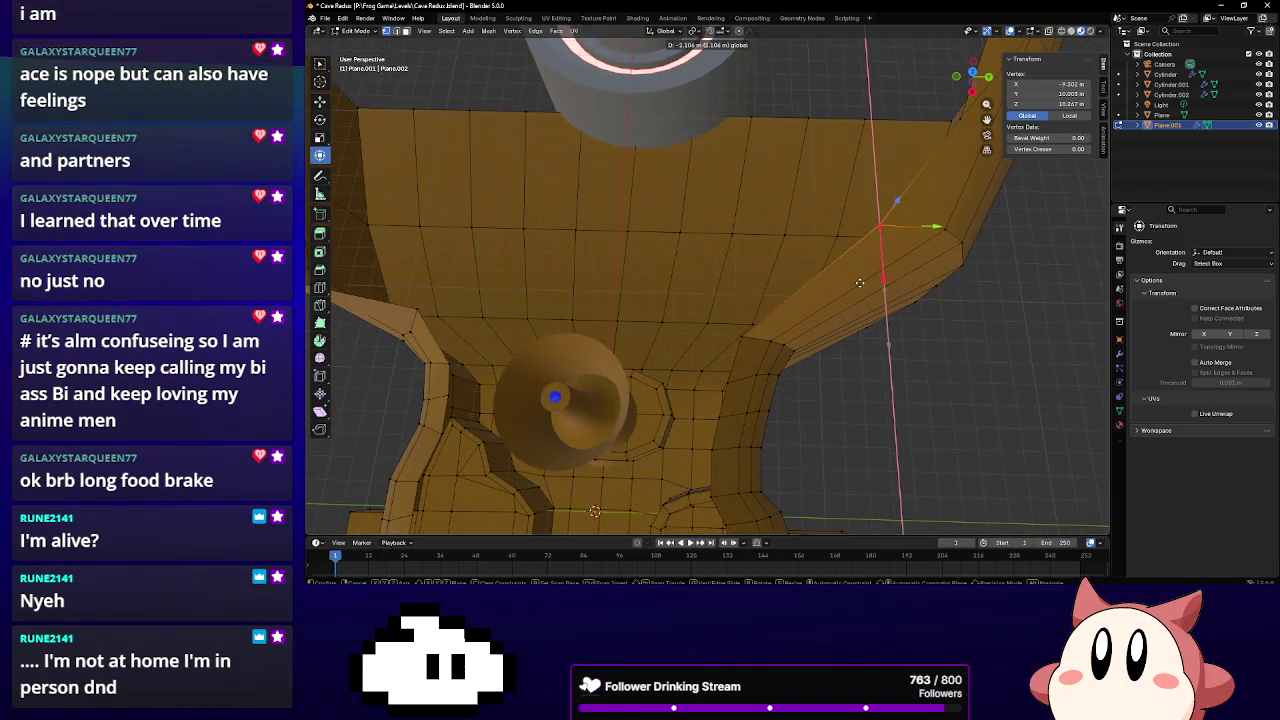
pyautogui.click(858, 275)
pyautogui.moveTo(858, 275); pyautogui.dragTo(826, 299, button='middle')
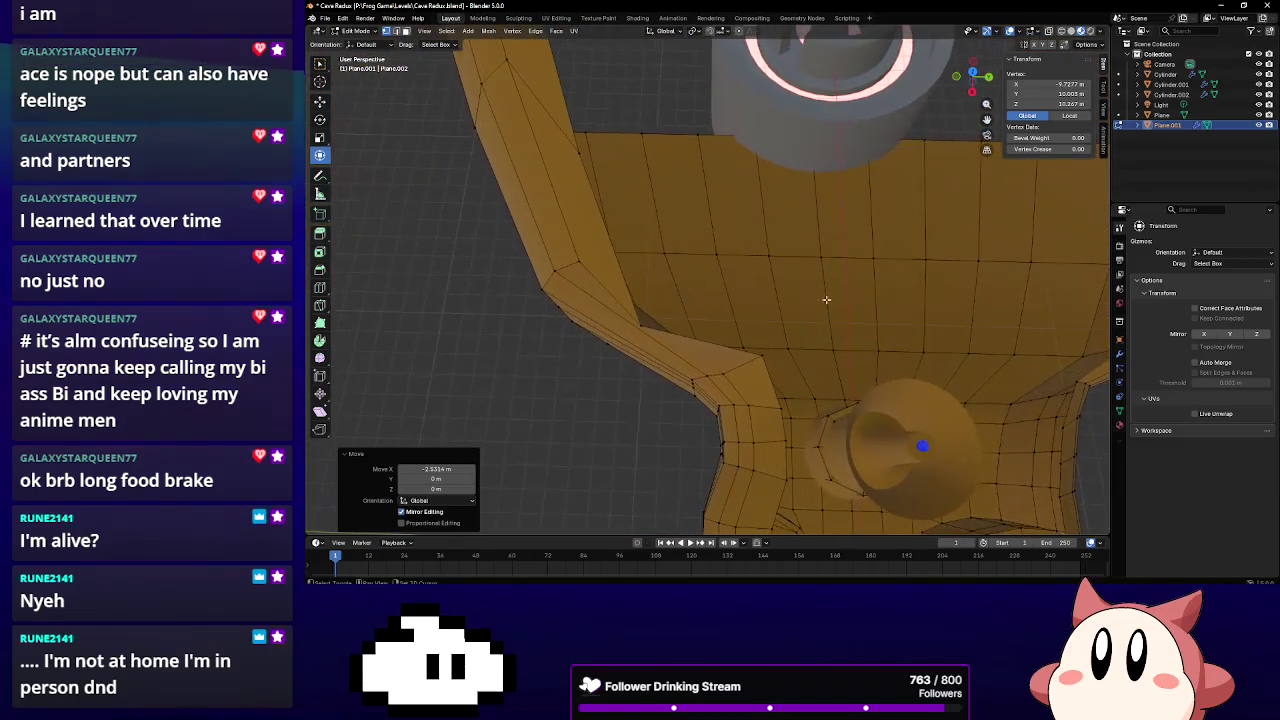
pyautogui.click(641, 326)
pyautogui.moveTo(635, 377); pyautogui.dragTo(640, 330)
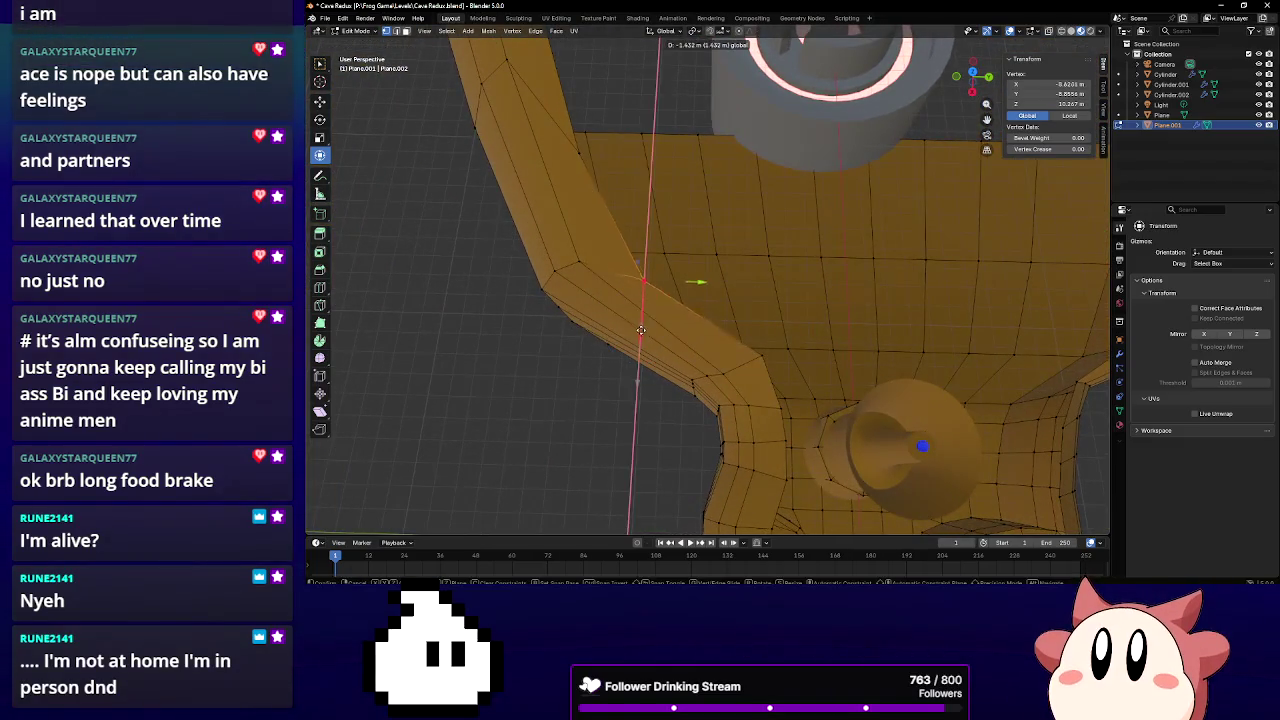
pyautogui.click(642, 310)
pyautogui.moveTo(642, 310)
pyautogui.mouseDown(button='middle')
pyautogui.moveTo(762, 214)
pyautogui.moveTo(658, 191)
pyautogui.mouseUp(button='middle')
# Shift a wall-top edge -3.3513 m along X
pyautogui.click(634, 235)
pyautogui.moveTo(634, 235); pyautogui.dragTo(829, 252, button='middle')
pyautogui.keyDown('shift'); pyautogui.click(829, 252); pyautogui.keyUp('shift')
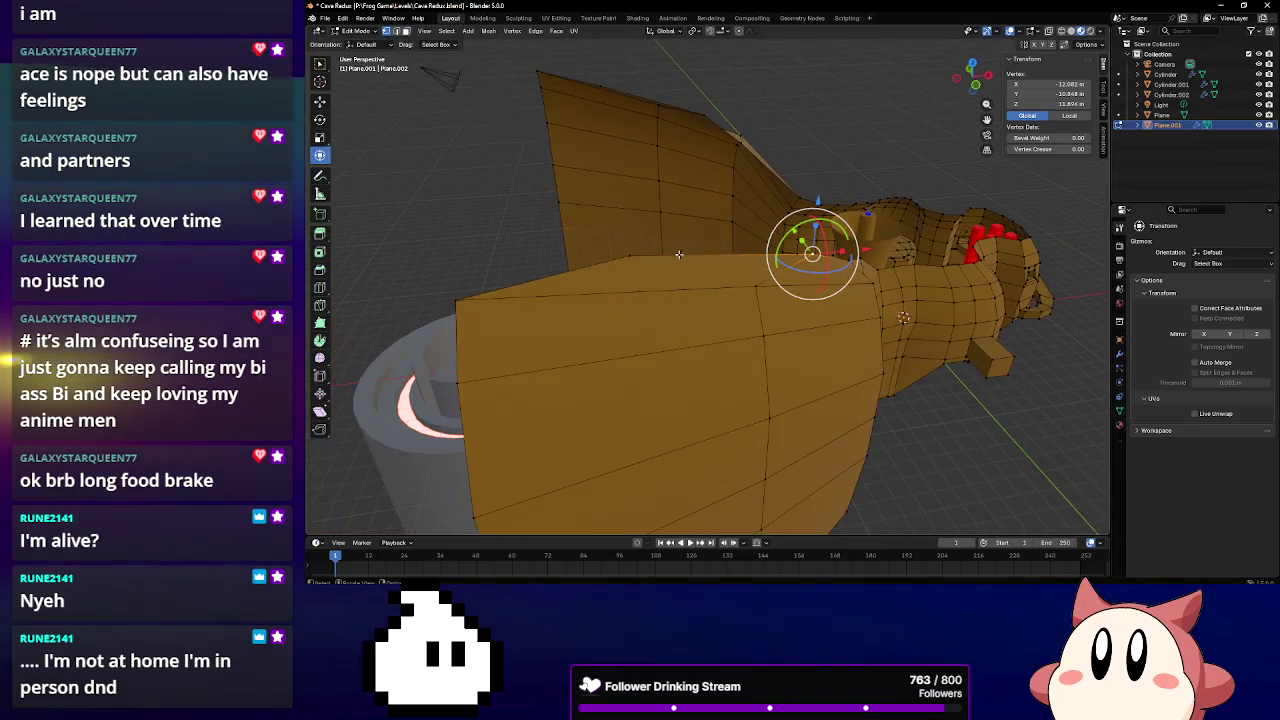
pyautogui.press('g')
pyautogui.press('x')
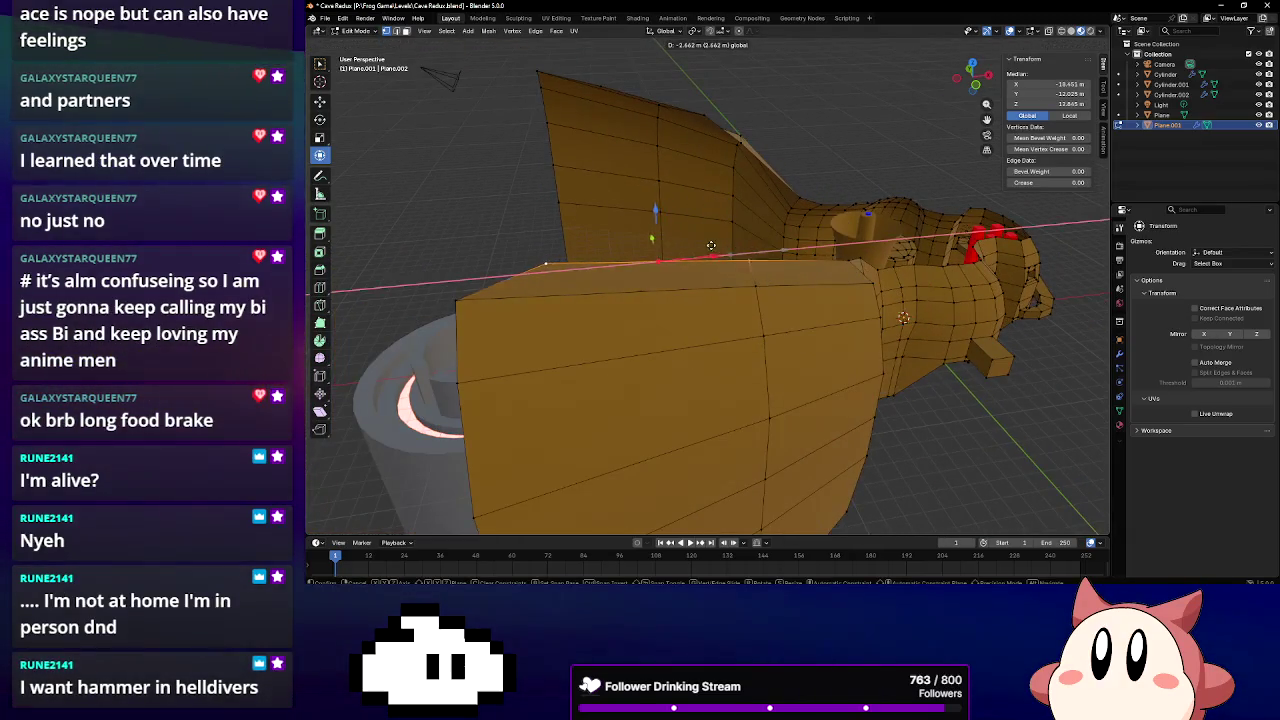
pyautogui.click(693, 245)
pyautogui.moveTo(693, 245); pyautogui.dragTo(565, 530, button='middle')
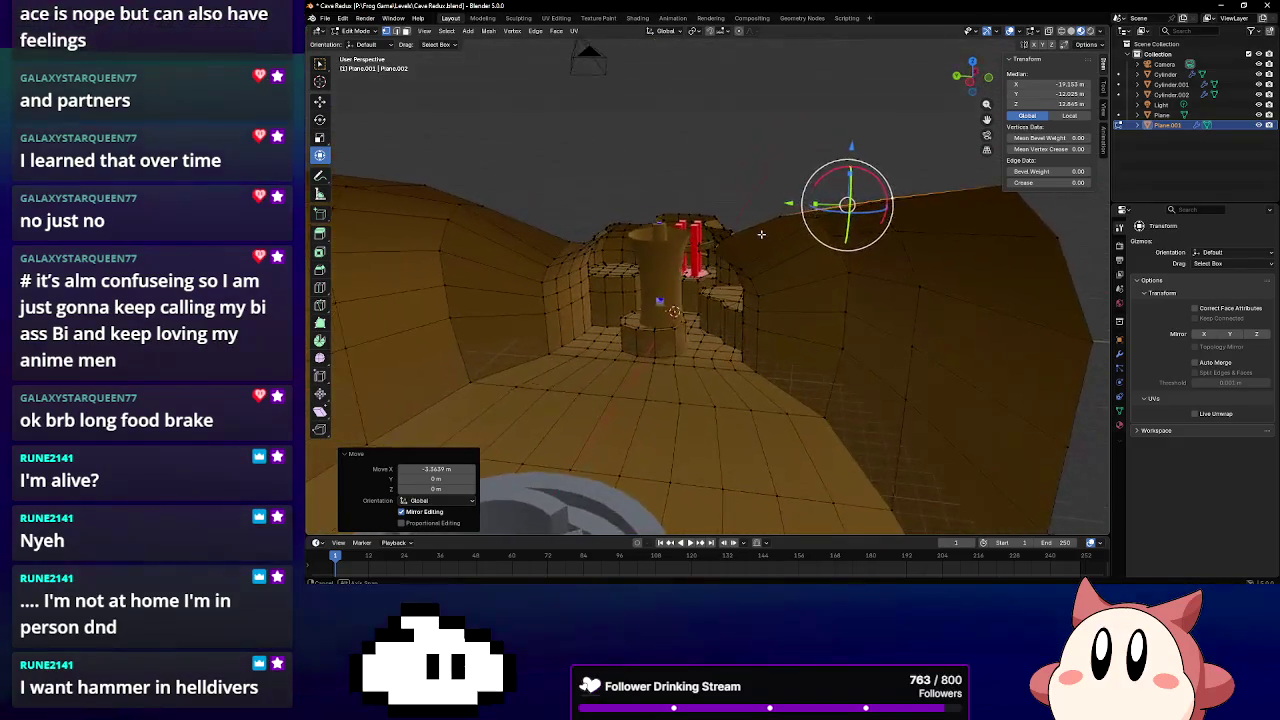
# Raise the wall-top edge and a single top vertex along Z
pyautogui.press('g')
pyautogui.press('z')
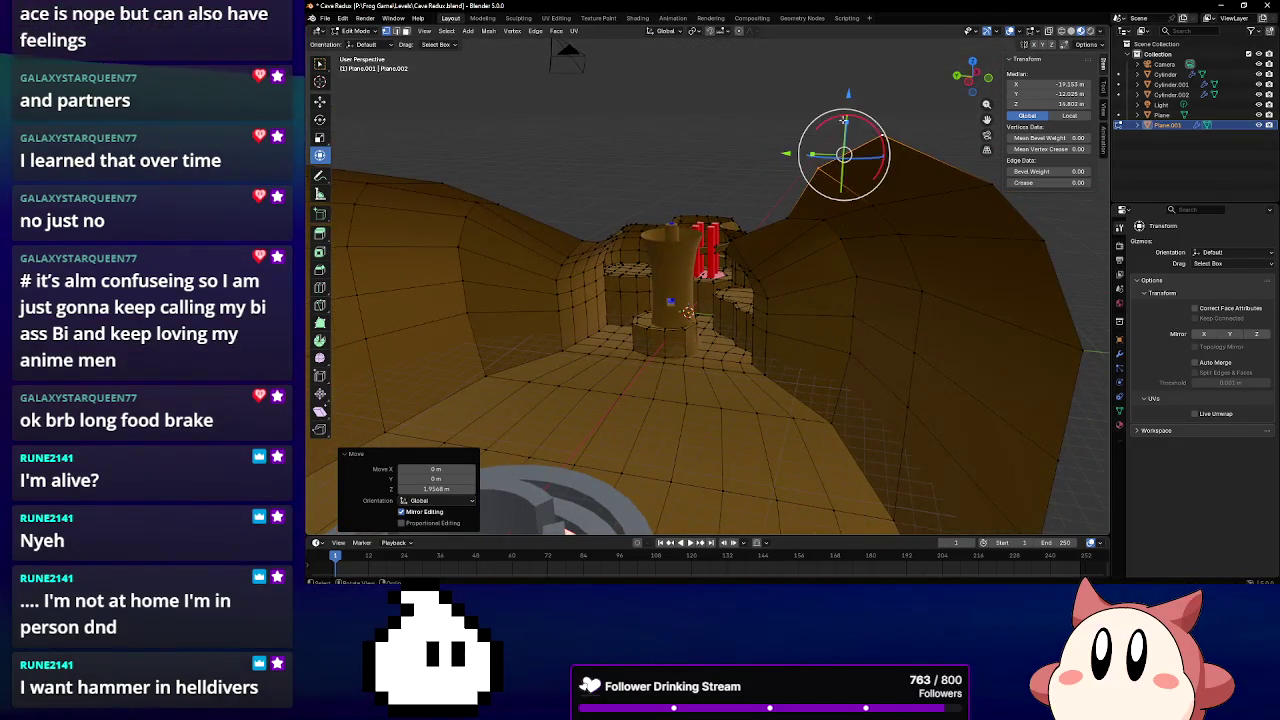
pyautogui.click(792, 204)
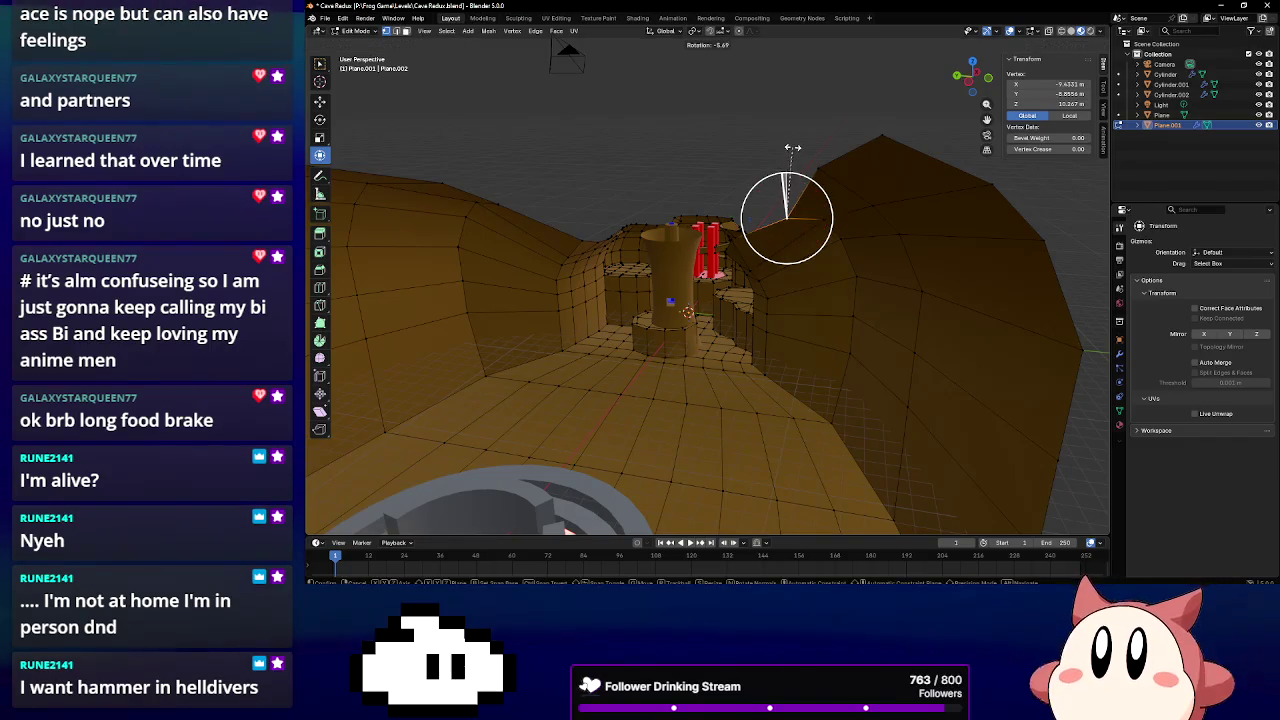
pyautogui.press('g')
pyautogui.press('z')
pyautogui.click(792, 140)
pyautogui.moveTo(792, 140)
pyautogui.mouseDown(button='middle')
pyautogui.moveTo(762, 265)
pyautogui.moveTo(700, 300)
pyautogui.mouseUp(button='middle')
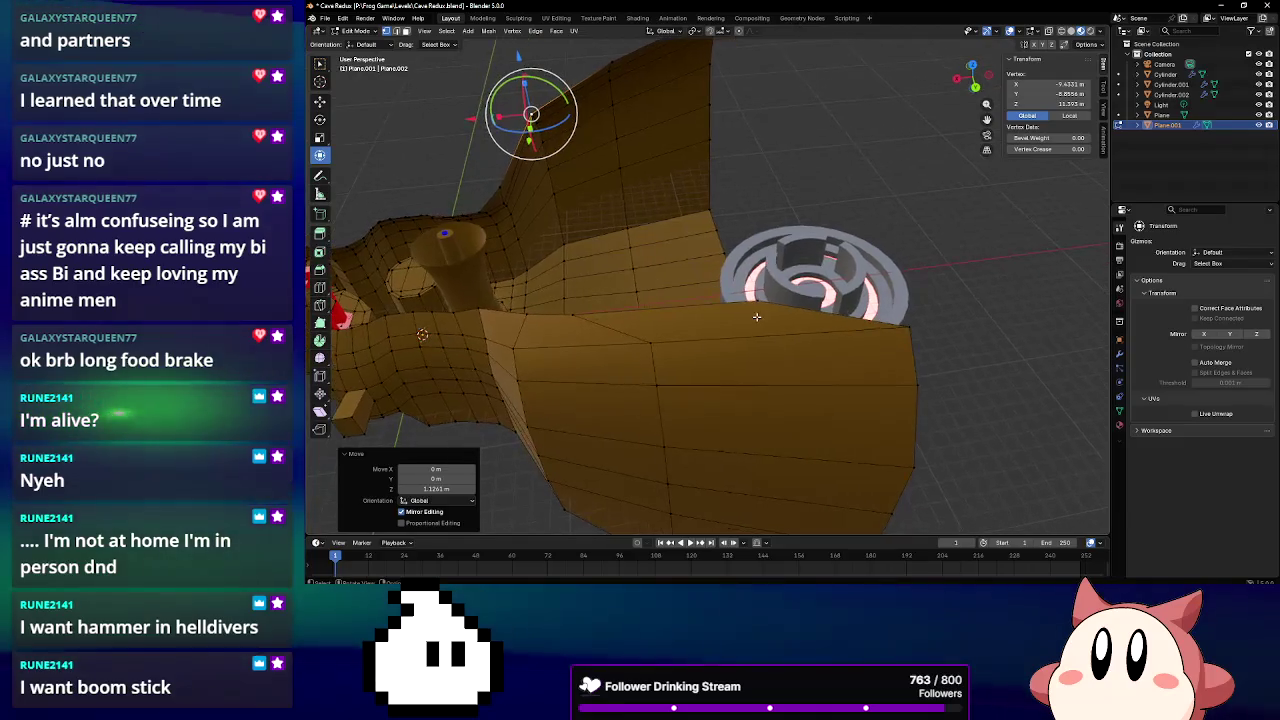
# Raise several wall-top vertices 1.5896 m along Z into a pointed peak
pyautogui.keyDown('alt'); pyautogui.click(576, 313); pyautogui.keyUp('alt')
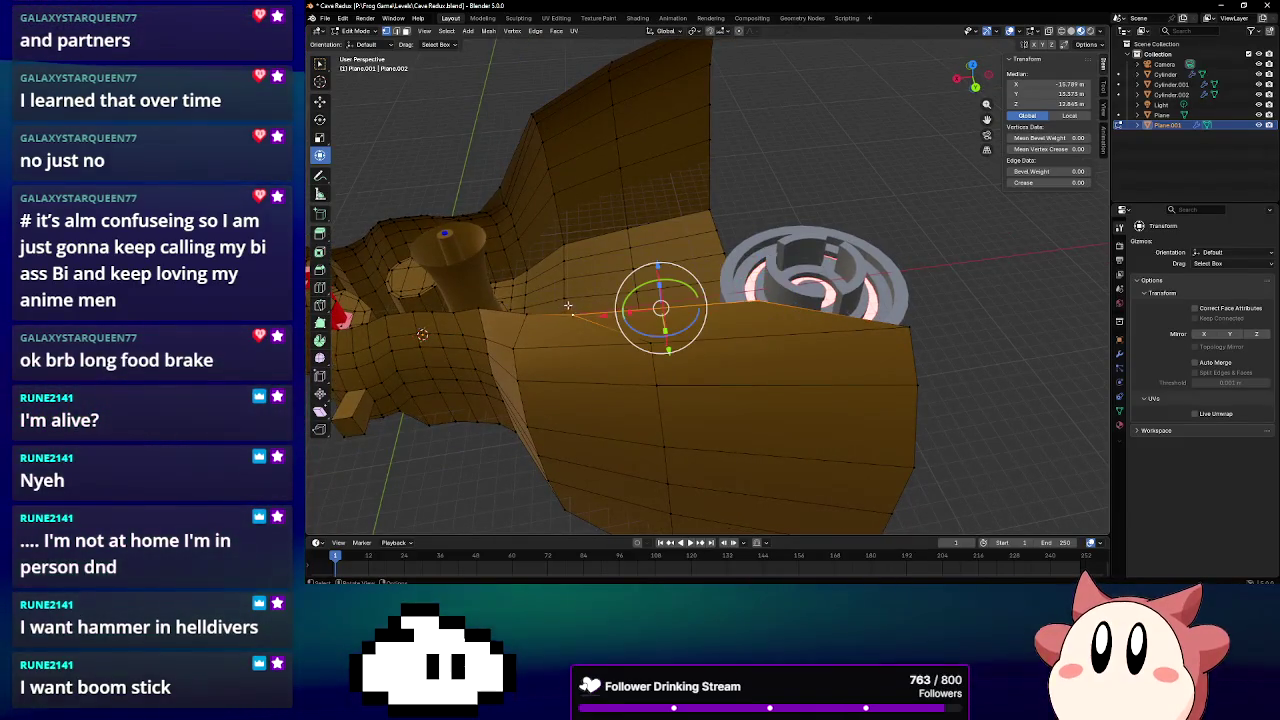
pyautogui.click(689, 306)
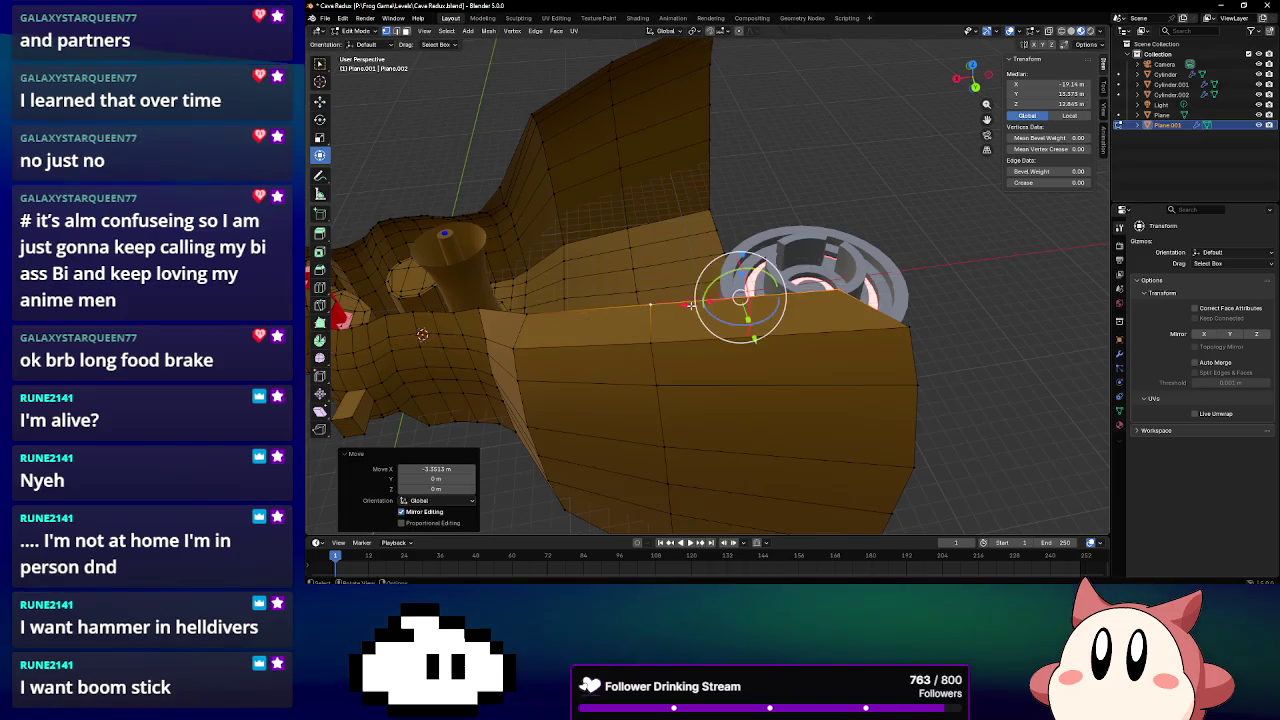
pyautogui.moveTo(689, 306); pyautogui.dragTo(771, 277, button='middle')
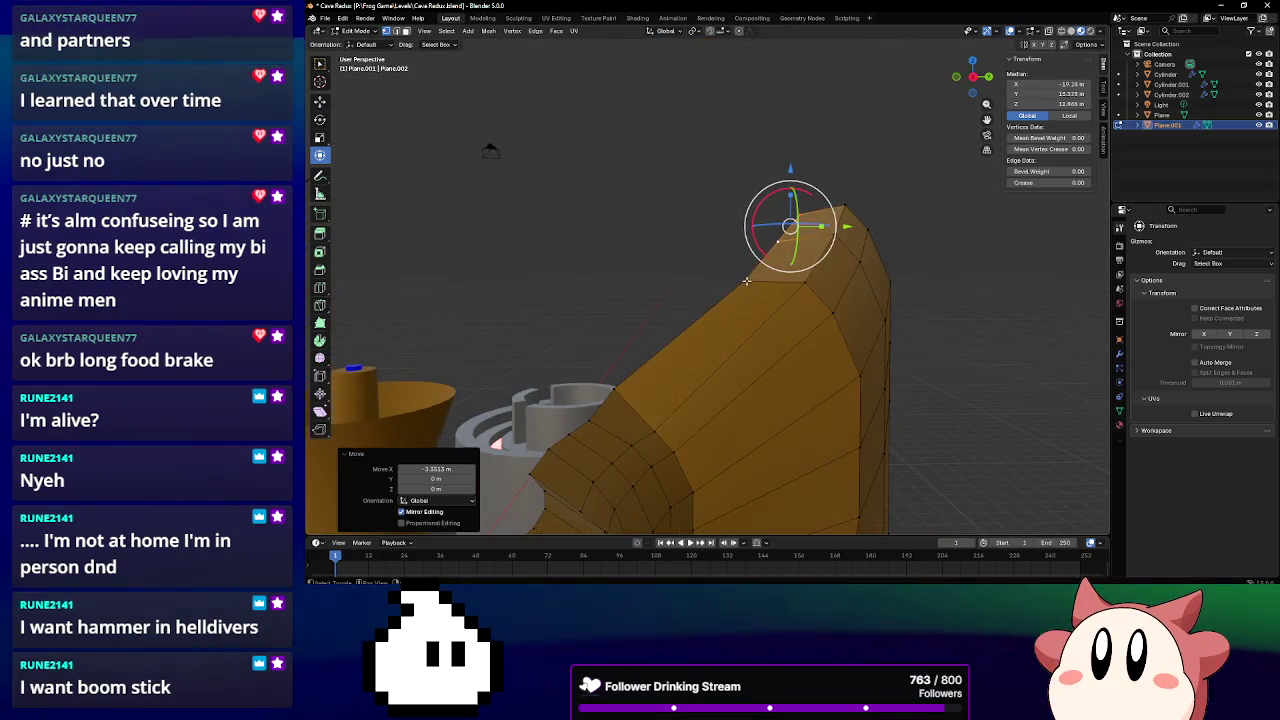
pyautogui.moveTo(790, 172); pyautogui.dragTo(782, 151)
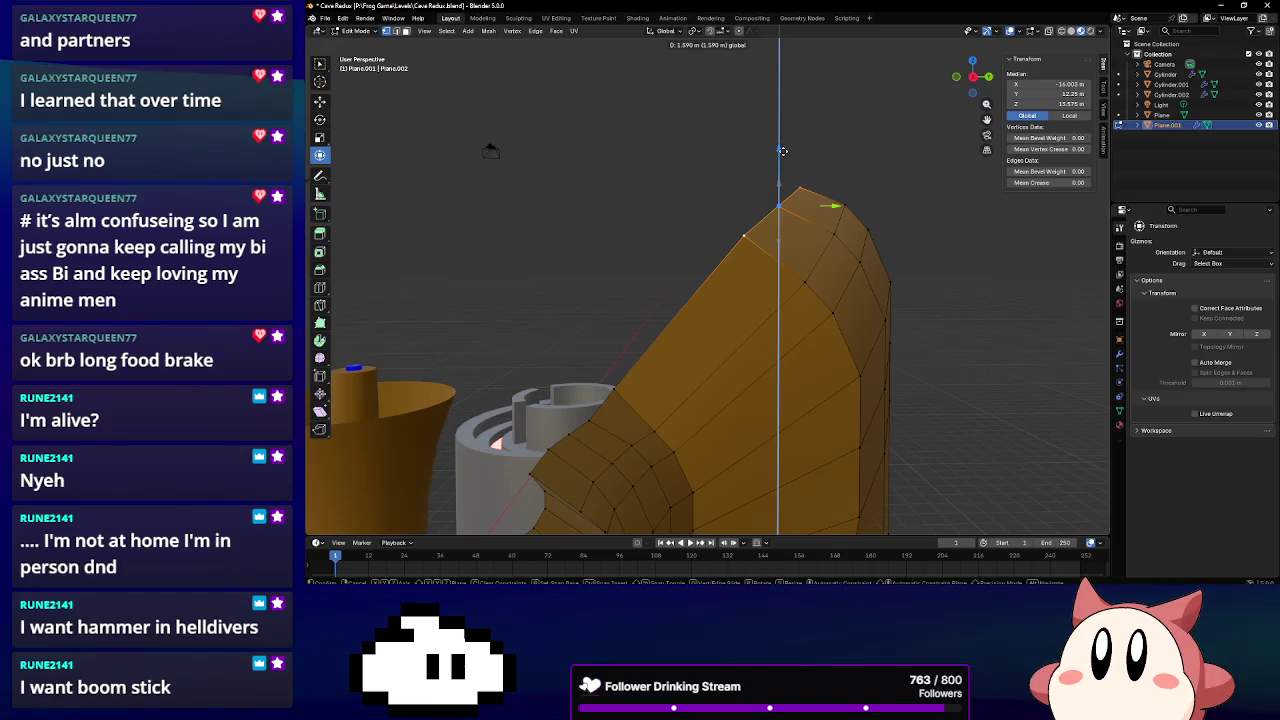
pyautogui.click(782, 151)
pyautogui.moveTo(630, 410); pyautogui.dragTo(667, 413, button='middle')
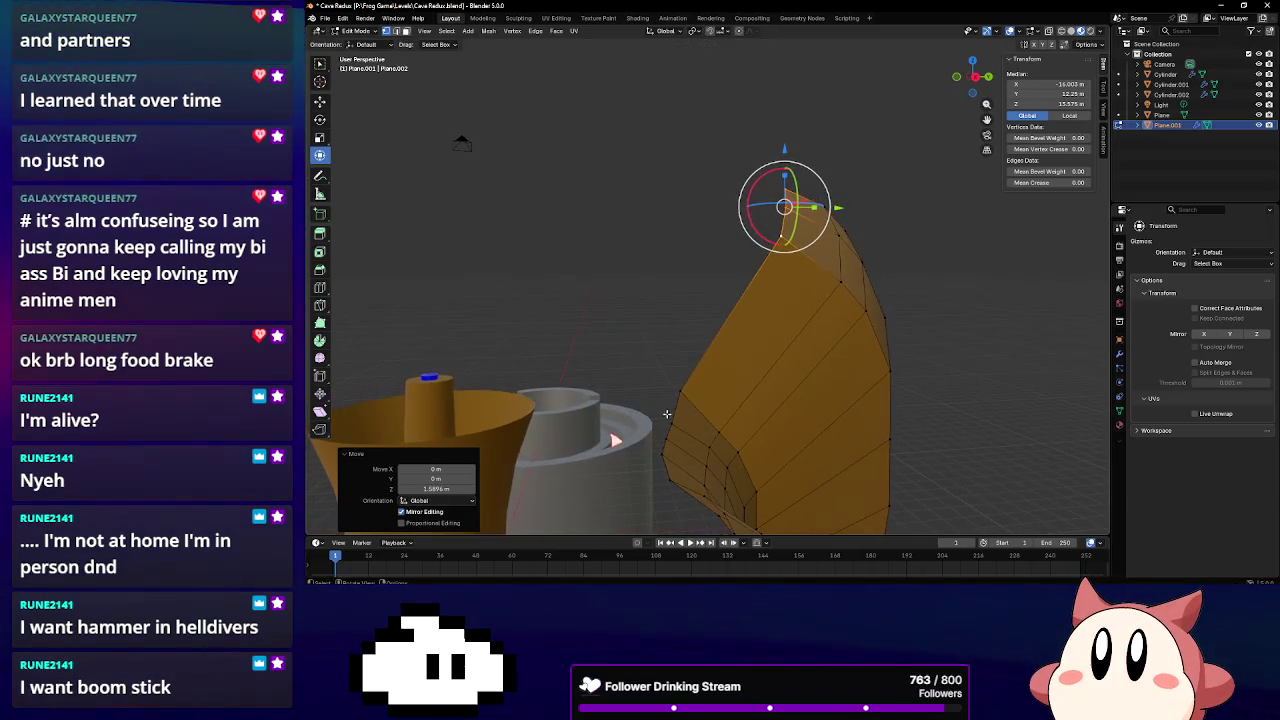
pyautogui.click(671, 420)
pyautogui.scroll(3, 671, 420)
# Nudge a ridge vertex along X and raise two others 1.371 m and 0.49 m
pyautogui.moveTo(671, 420)
pyautogui.mouseDown(button='middle')
pyautogui.moveTo(515, 396)
pyautogui.moveTo(636, 366)
pyautogui.mouseUp(button='middle')
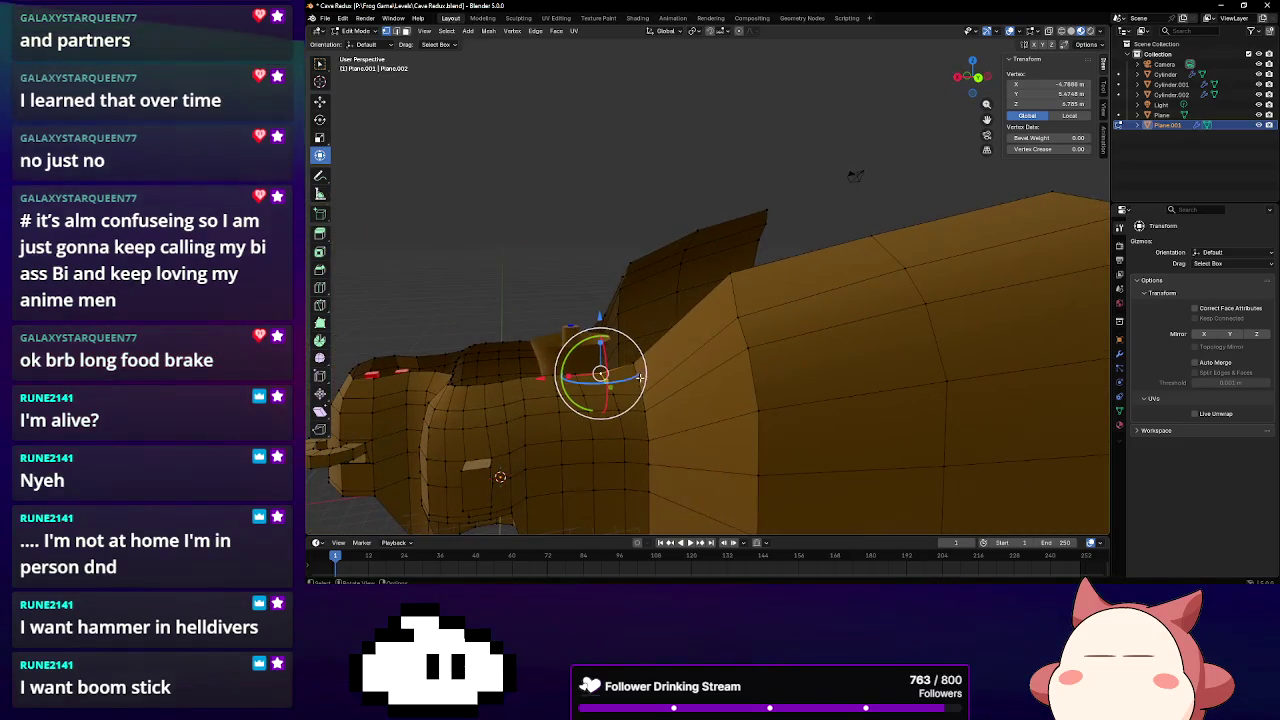
pyautogui.moveTo(566, 367); pyautogui.dragTo(573, 372)
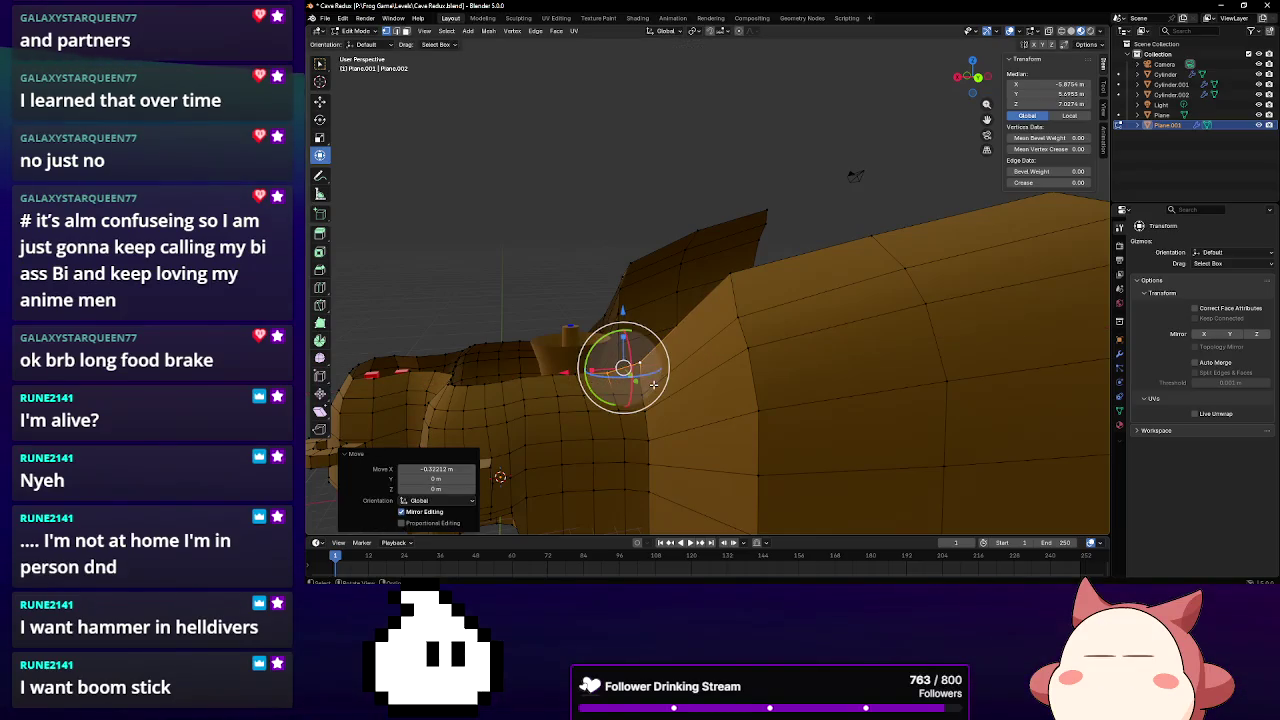
pyautogui.moveTo(649, 383)
pyautogui.mouseDown(button='middle')
pyautogui.moveTo(834, 383)
pyautogui.moveTo(831, 411)
pyautogui.mouseUp(button='middle')
pyautogui.click(777, 363)
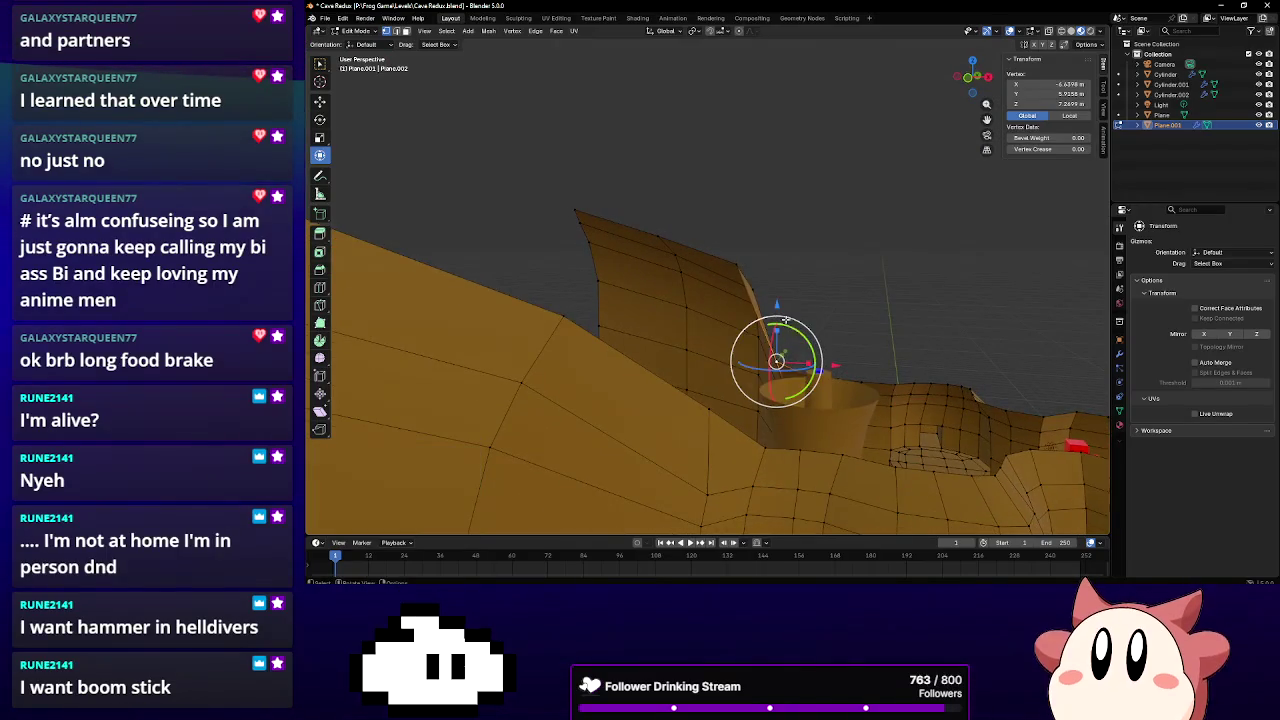
pyautogui.click(779, 273)
pyautogui.moveTo(779, 273); pyautogui.dragTo(769, 186, button='middle')
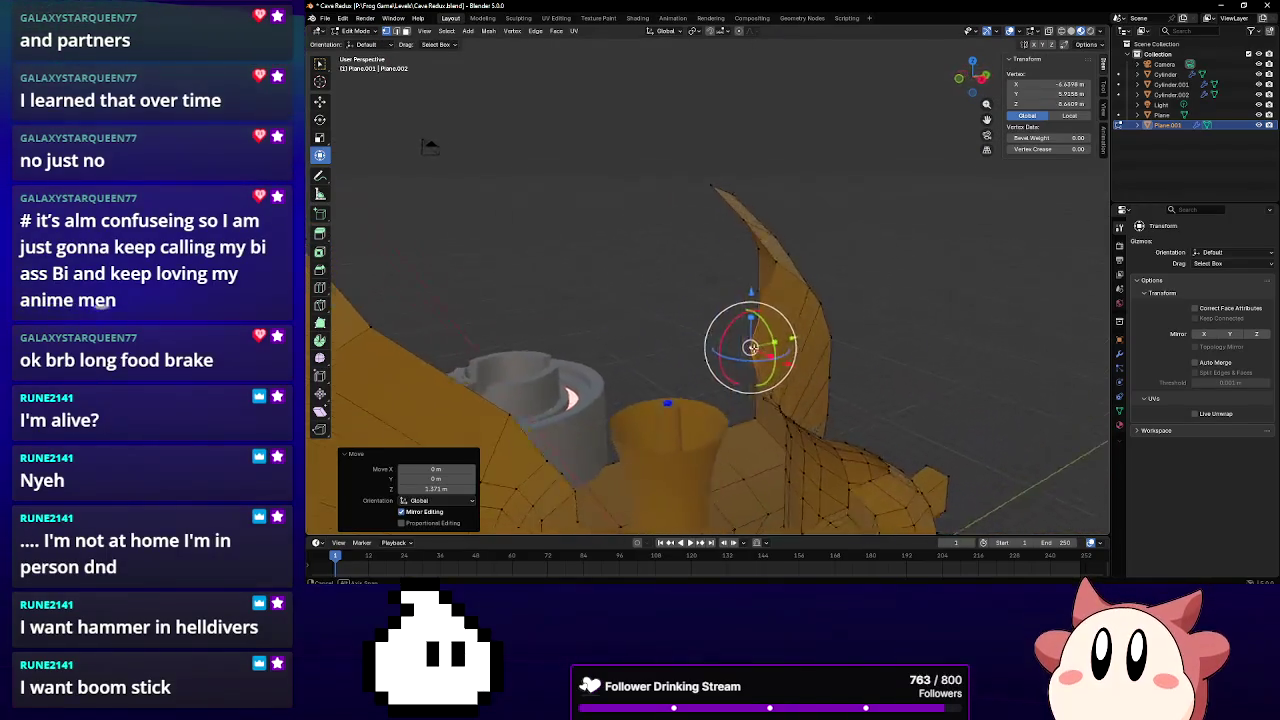
pyautogui.click(618, 379)
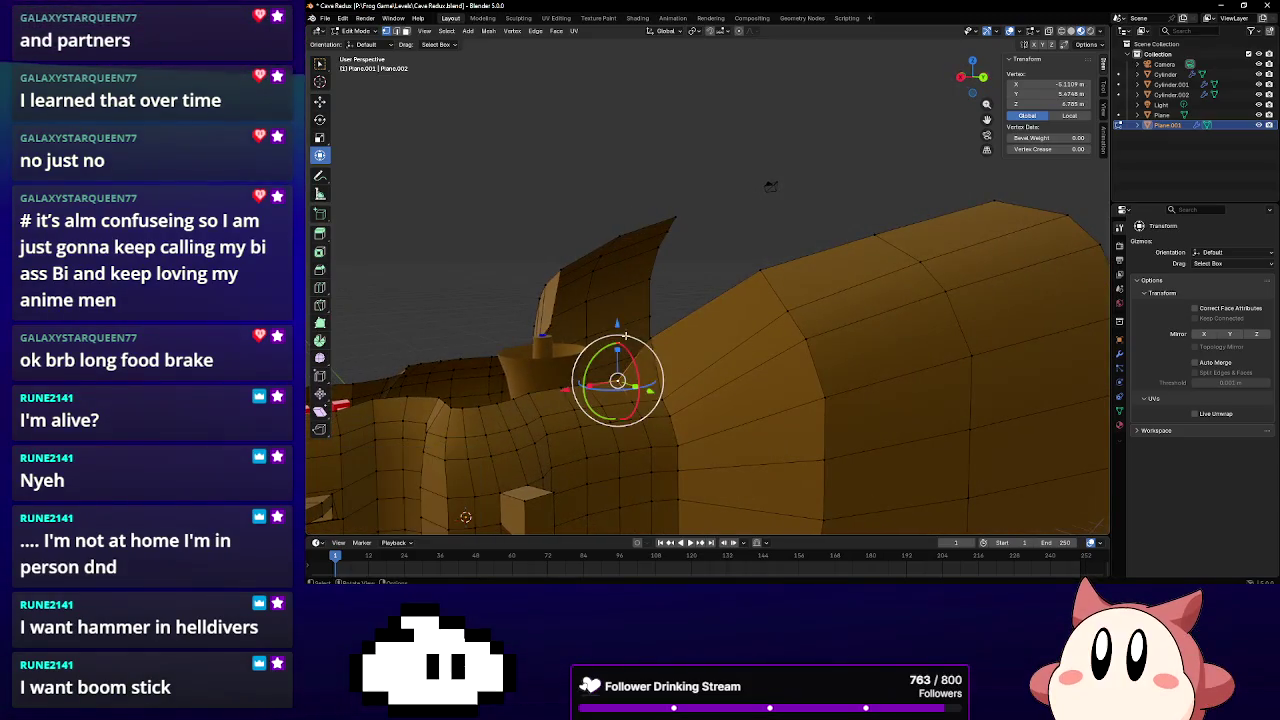
pyautogui.click(617, 312)
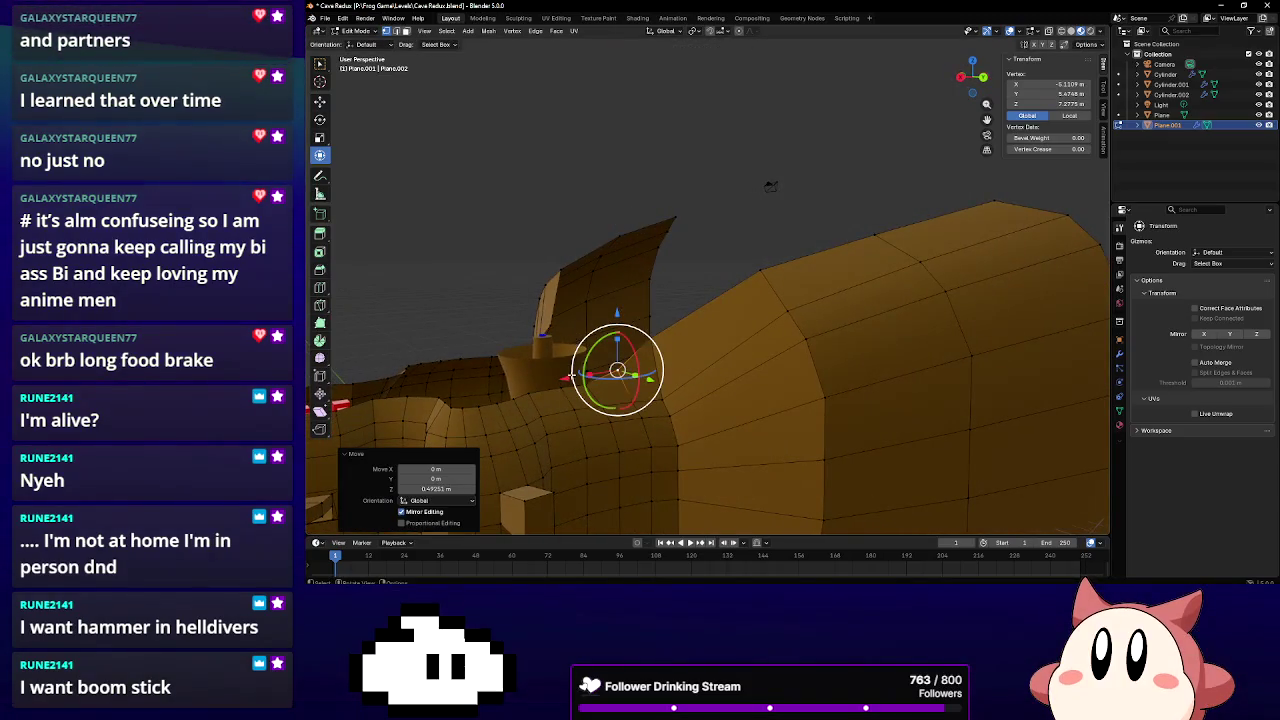
# Shift a lower wall vertex -0.14713 m along X
pyautogui.moveTo(465, 387)
pyautogui.mouseDown(button='middle')
pyautogui.moveTo(638, 321)
pyautogui.moveTo(701, 327)
pyautogui.mouseUp(button='middle')
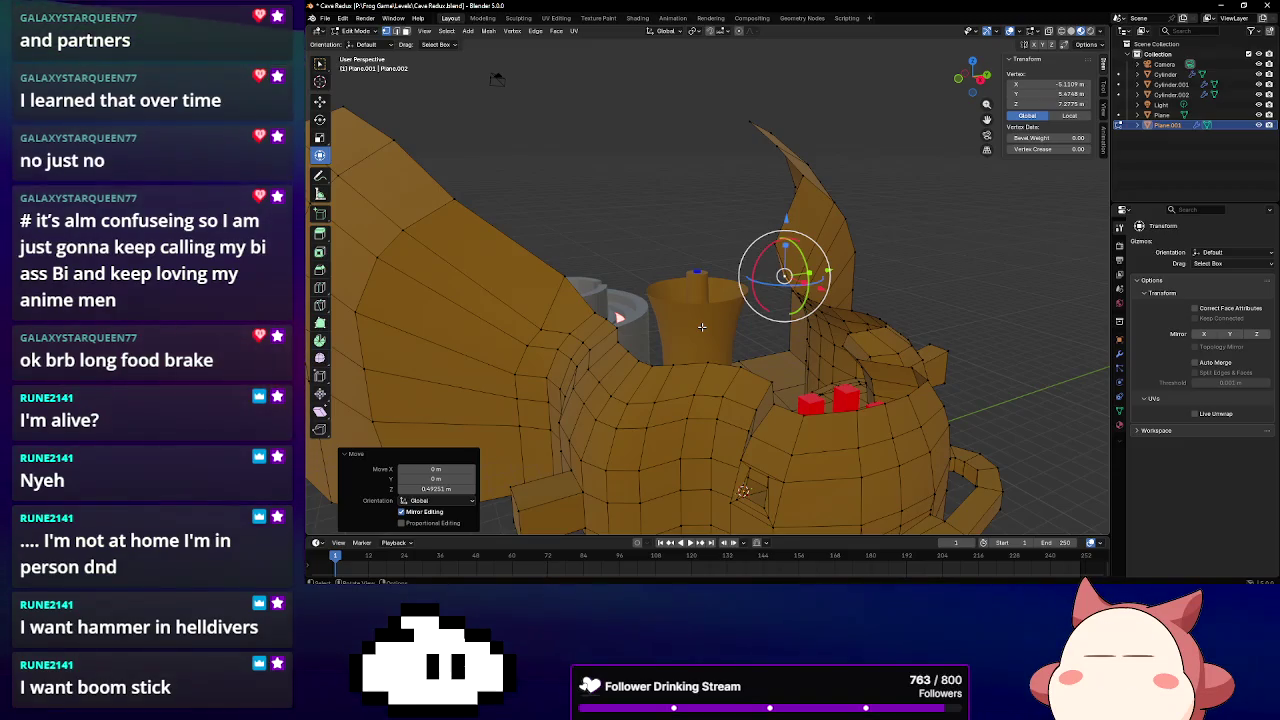
pyautogui.moveTo(701, 327); pyautogui.dragTo(754, 327, button='middle')
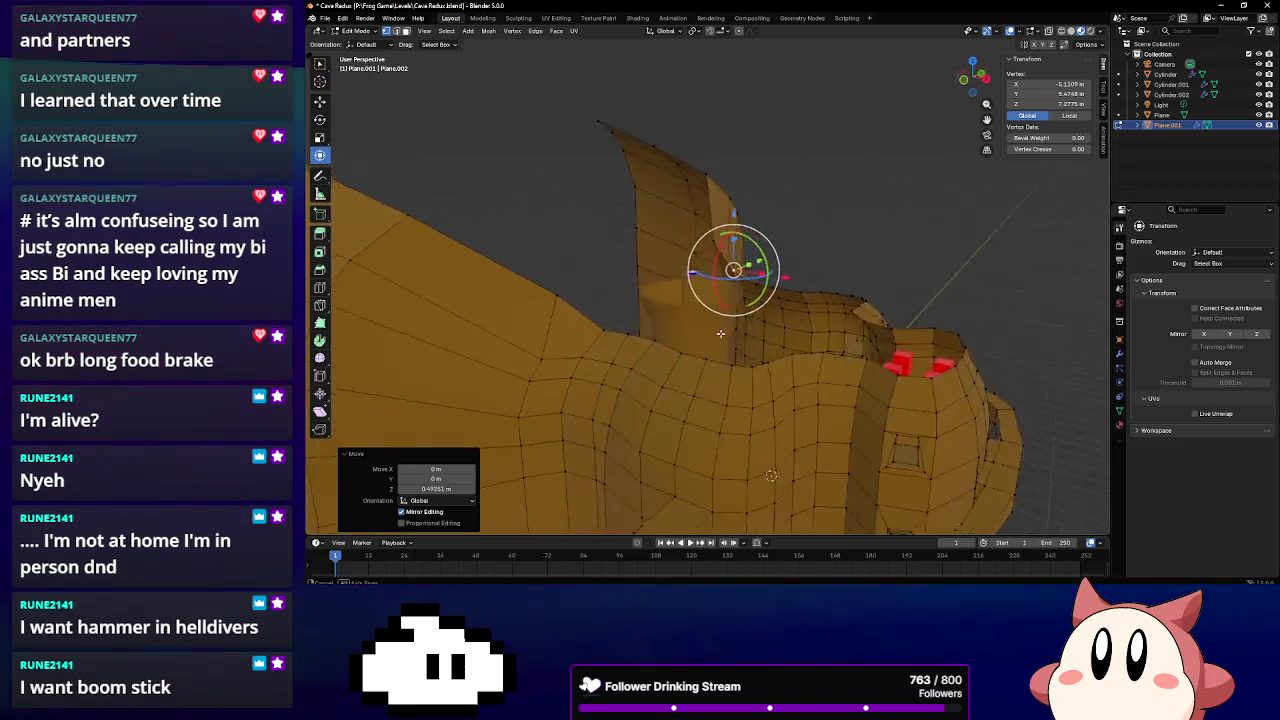
pyautogui.click(598, 373)
pyautogui.moveTo(598, 373); pyautogui.dragTo(619, 352, button='middle')
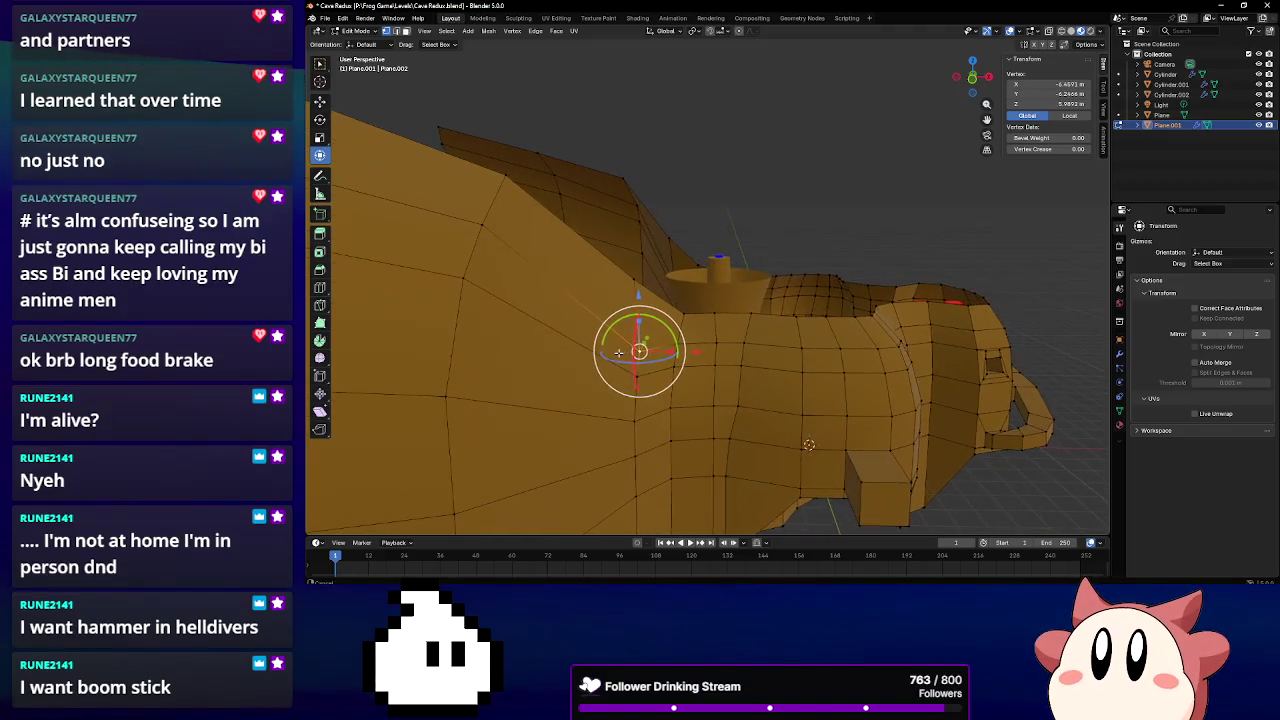
pyautogui.moveTo(708, 346); pyautogui.dragTo(695, 348)
pyautogui.moveTo(695, 348)
pyautogui.mouseDown(button='middle')
pyautogui.moveTo(716, 385)
pyautogui.moveTo(744, 352)
pyautogui.mouseUp(button='middle')
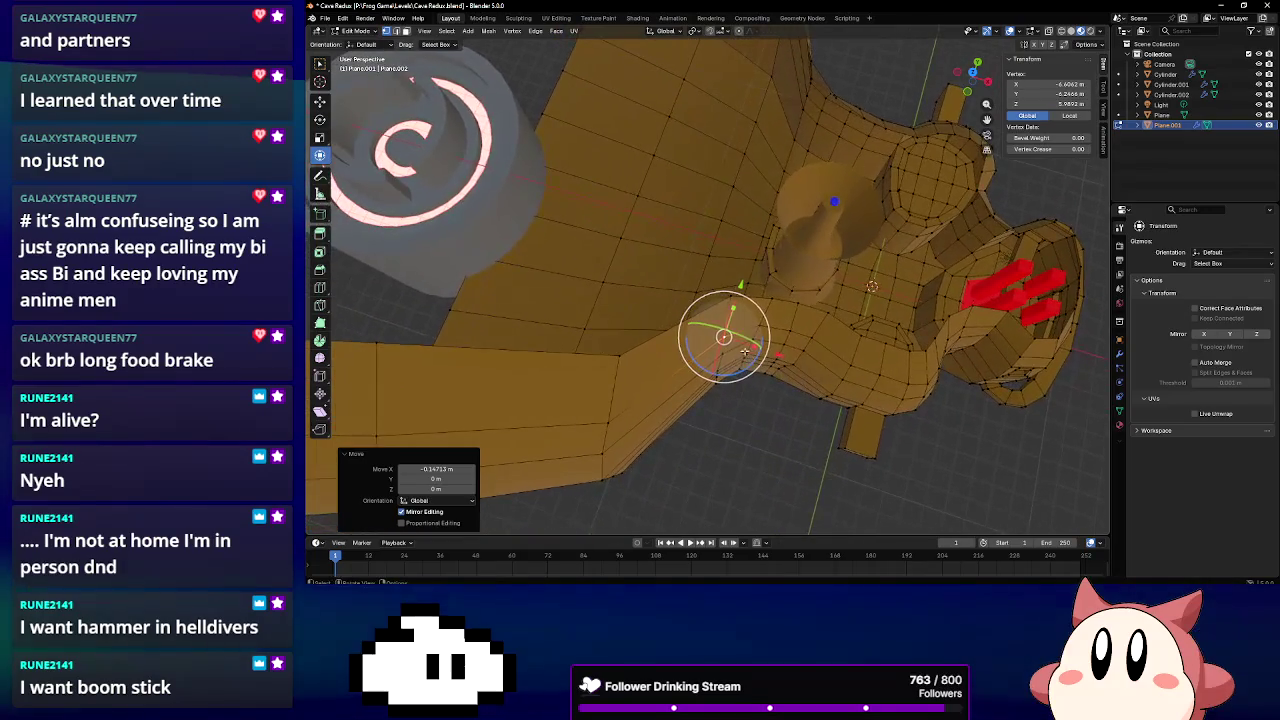
# Slide two more wall vertices left along X
pyautogui.moveTo(758, 348)
pyautogui.mouseDown()
pyautogui.moveTo(776, 374)
pyautogui.moveTo(760, 310)
pyautogui.mouseUp()
pyautogui.click(619, 355)
pyautogui.moveTo(682, 374)
pyautogui.mouseDown()
pyautogui.moveTo(609, 447)
pyautogui.moveTo(635, 440)
pyautogui.mouseUp()
pyautogui.click(600, 420)
pyautogui.moveTo(635, 440); pyautogui.dragTo(677, 326, button='middle')
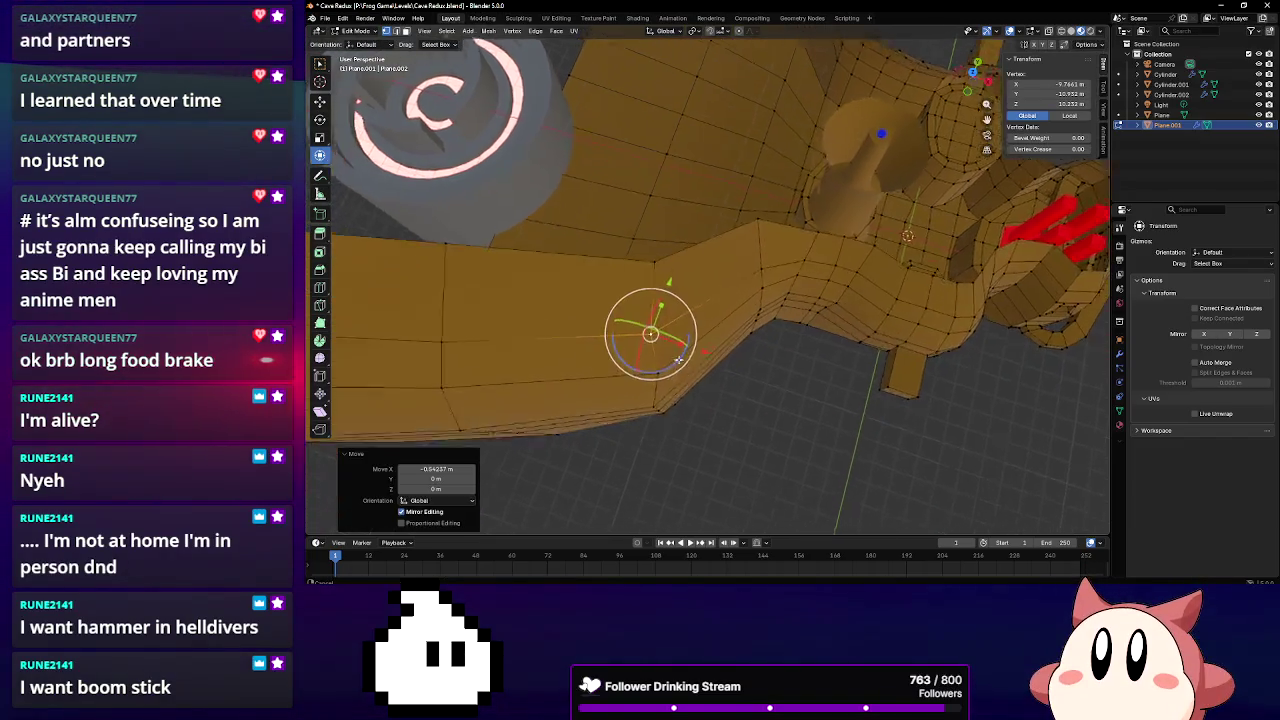
# Rotate a wall section 21.6° about the Z axis to bend its contour
pyautogui.keyDown('alt'); pyautogui.click(672, 331); pyautogui.keyUp('alt')
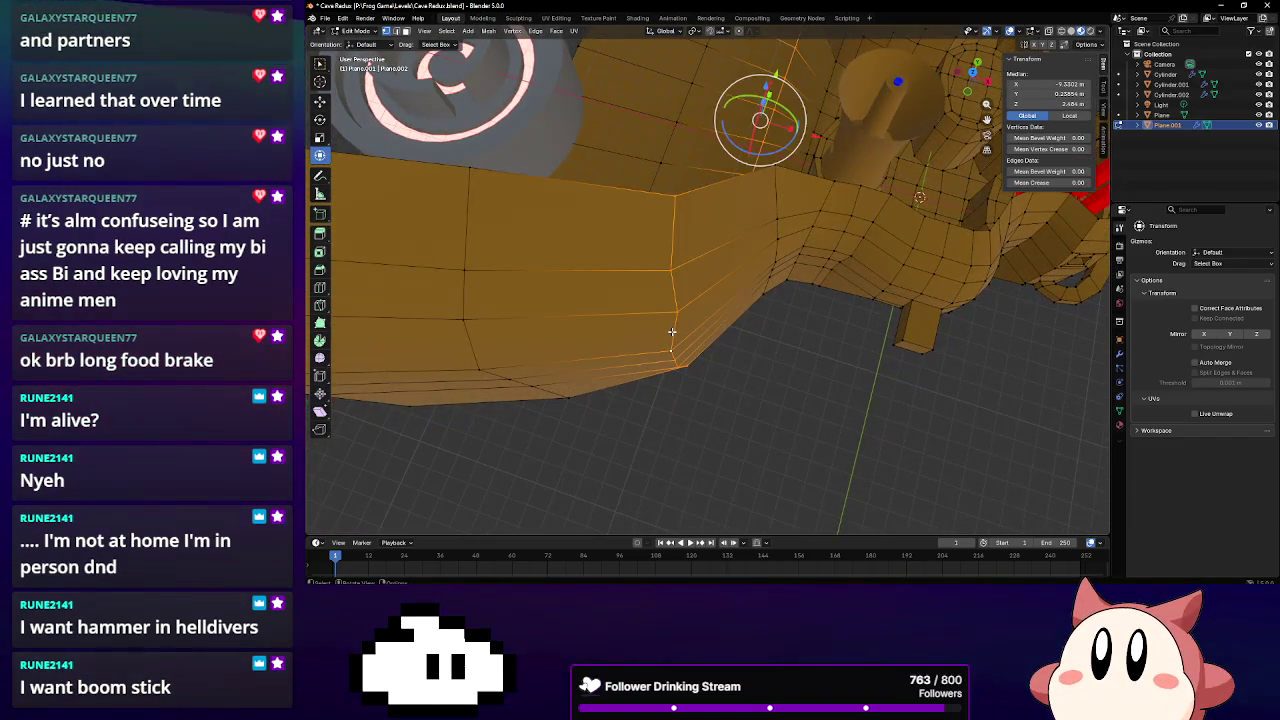
pyautogui.click(680, 312)
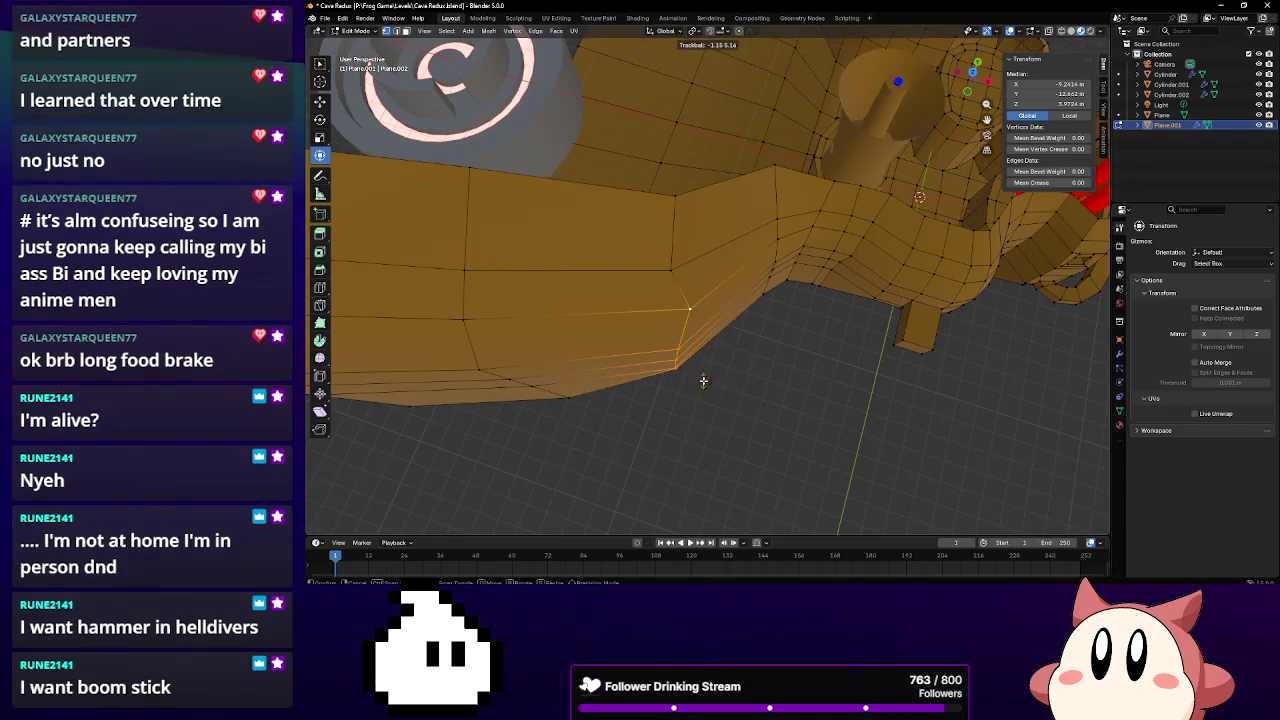
pyautogui.press('r')
pyautogui.press('z')
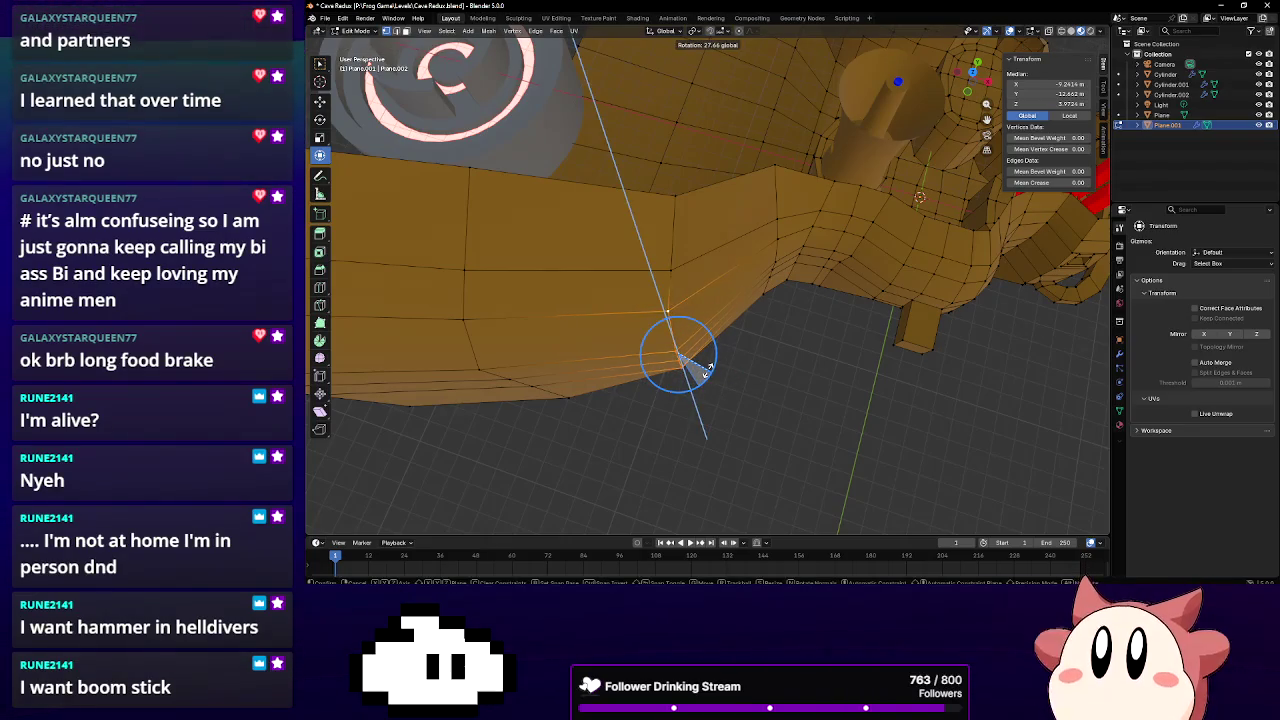
pyautogui.click(705, 370)
pyautogui.moveTo(705, 370)
pyautogui.mouseDown(button='middle')
pyautogui.moveTo(706, 286)
pyautogui.moveTo(638, 282)
pyautogui.moveTo(625, 192)
pyautogui.moveTo(787, 374)
pyautogui.moveTo(646, 289)
pyautogui.moveTo(629, 251)
pyautogui.moveTo(695, 343)
pyautogui.mouseUp(button='middle')
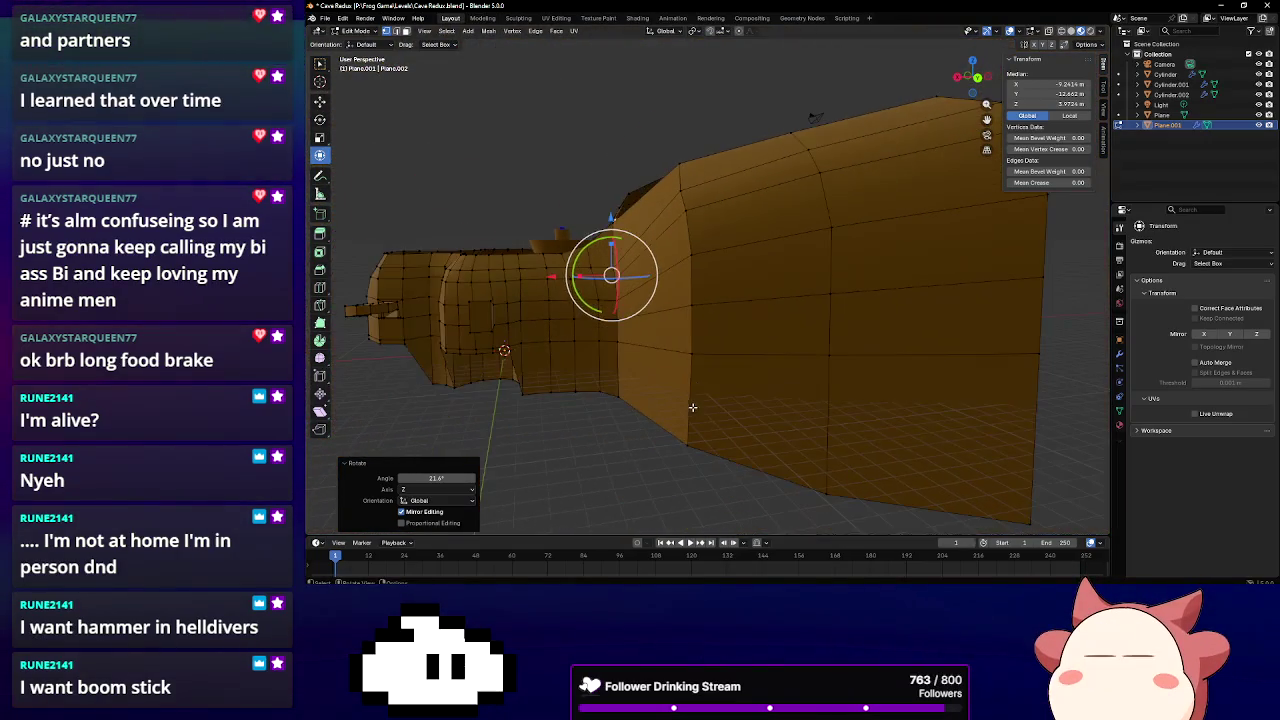
# Select two outer-wall corner vertices and rotate them -6.75° about Z
pyautogui.click(728, 389)
pyautogui.click(690, 352)
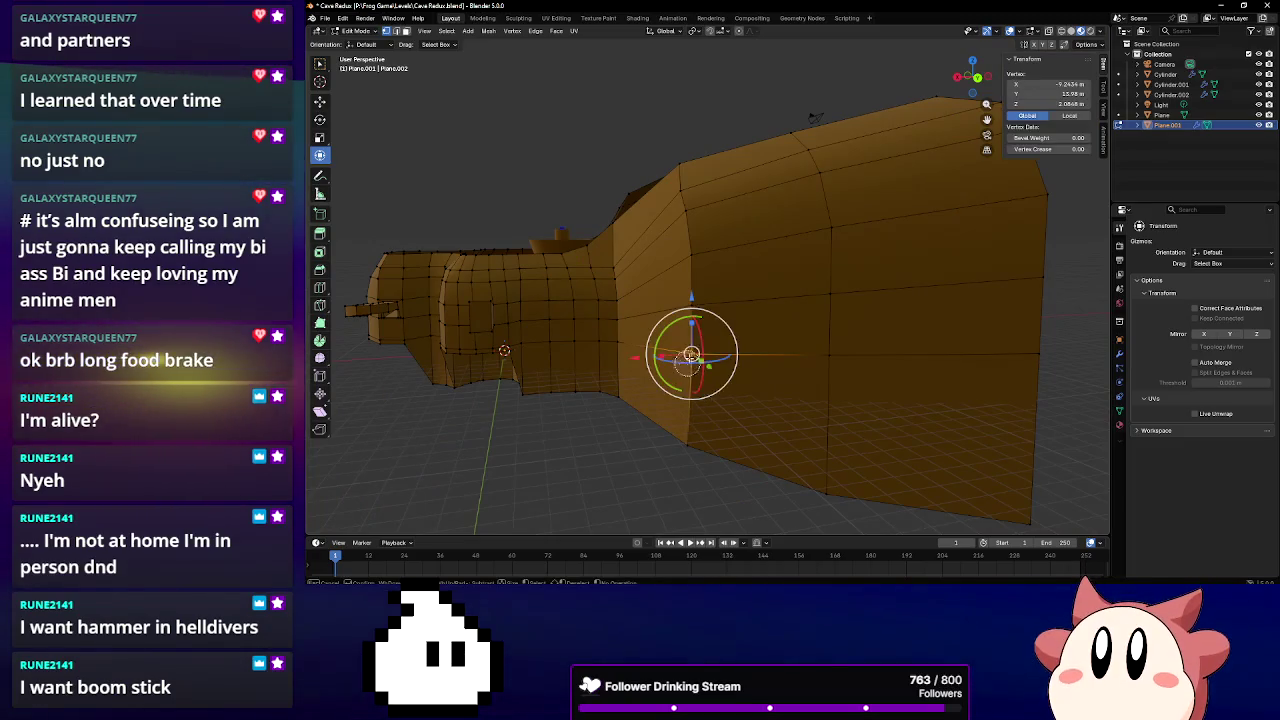
pyautogui.keyDown('shift'); pyautogui.click(688, 256); pyautogui.keyUp('shift')
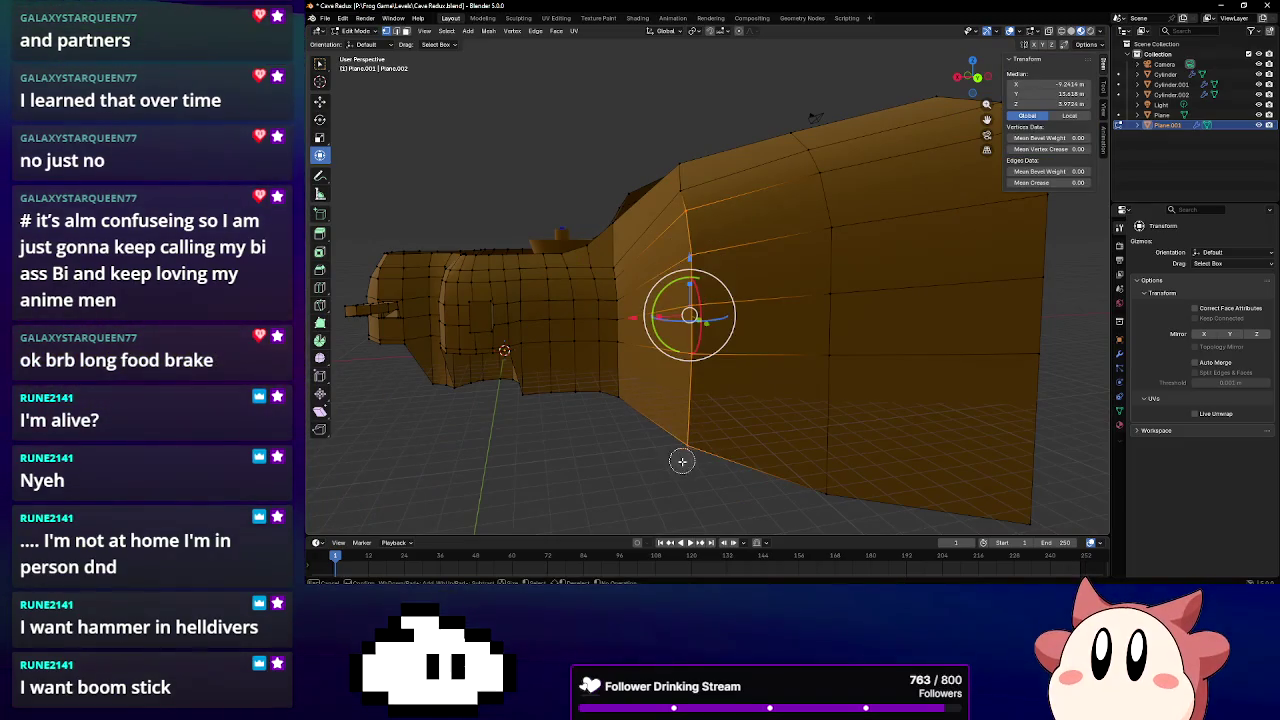
pyautogui.moveTo(680, 457)
pyautogui.mouseDown(button='middle')
pyautogui.moveTo(698, 519)
pyautogui.moveTo(718, 411)
pyautogui.mouseUp(button='middle')
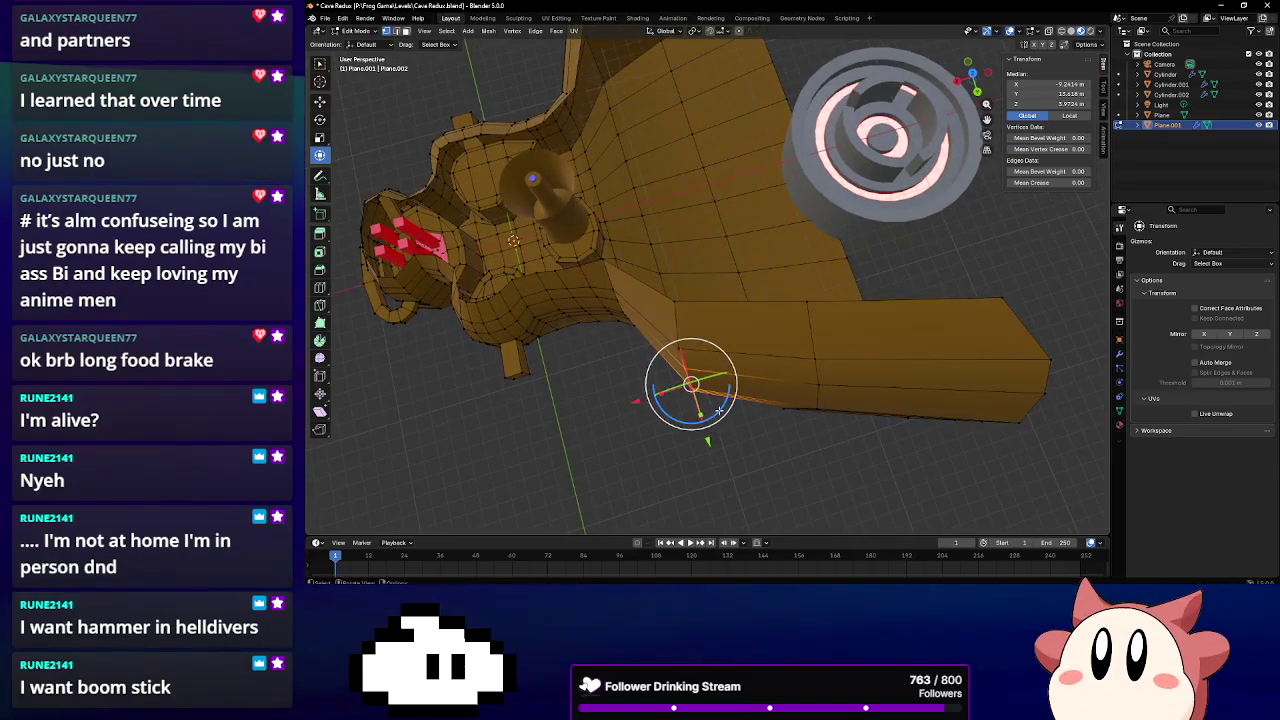
pyautogui.click(700, 415)
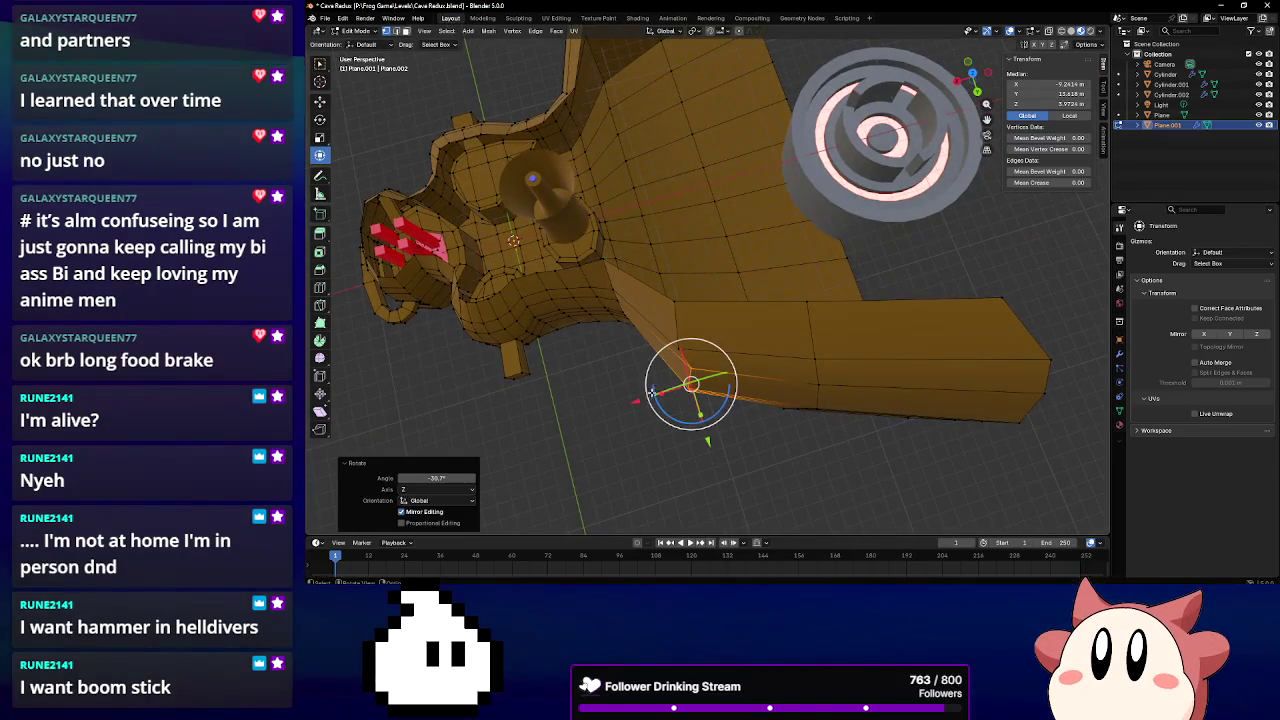
# Move the two corner vertices along X, then Y, then X again
pyautogui.press('g')
pyautogui.press('x')
pyautogui.click(624, 400)
pyautogui.press('g')
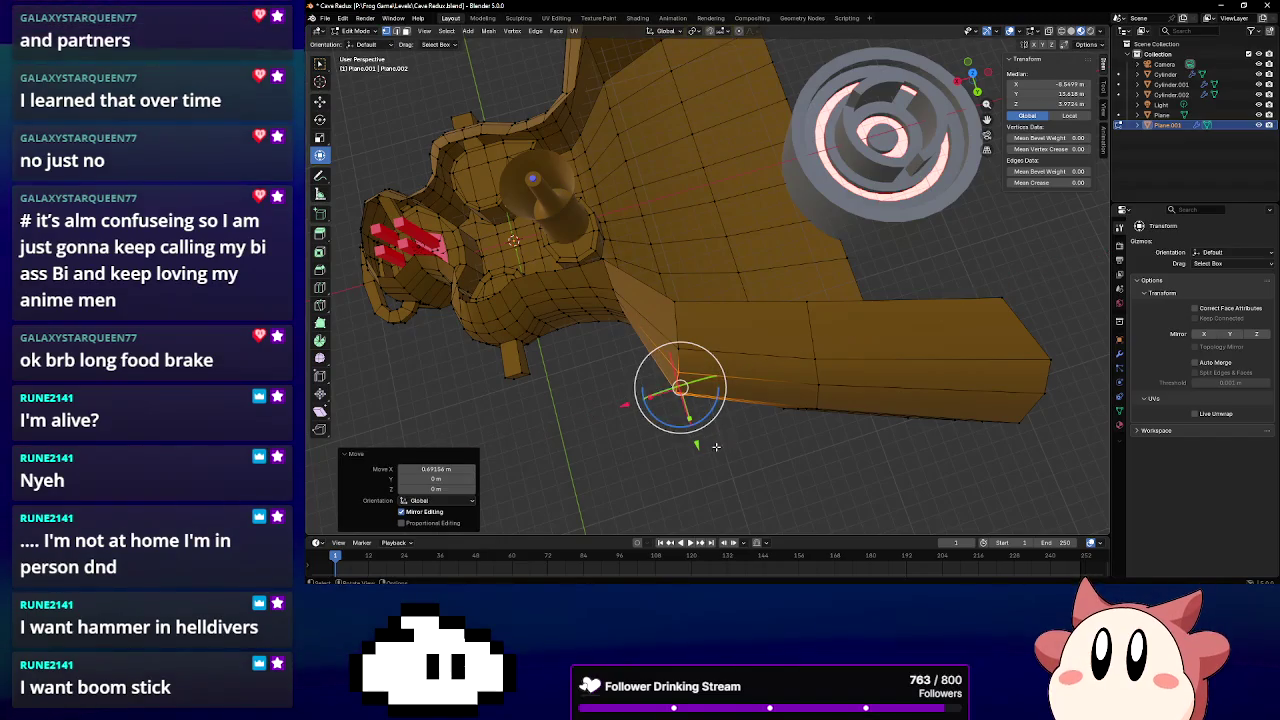
pyautogui.press('y')
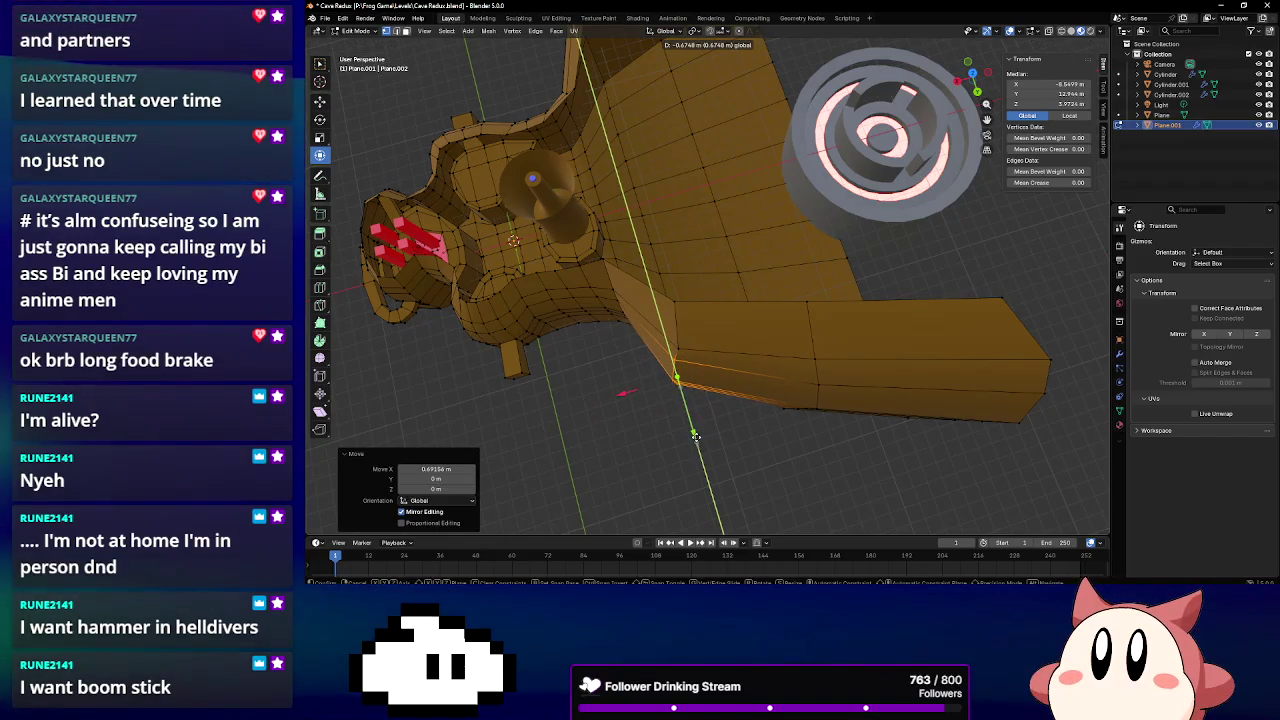
pyautogui.click(681, 373)
pyautogui.press('g')
pyautogui.press('x')
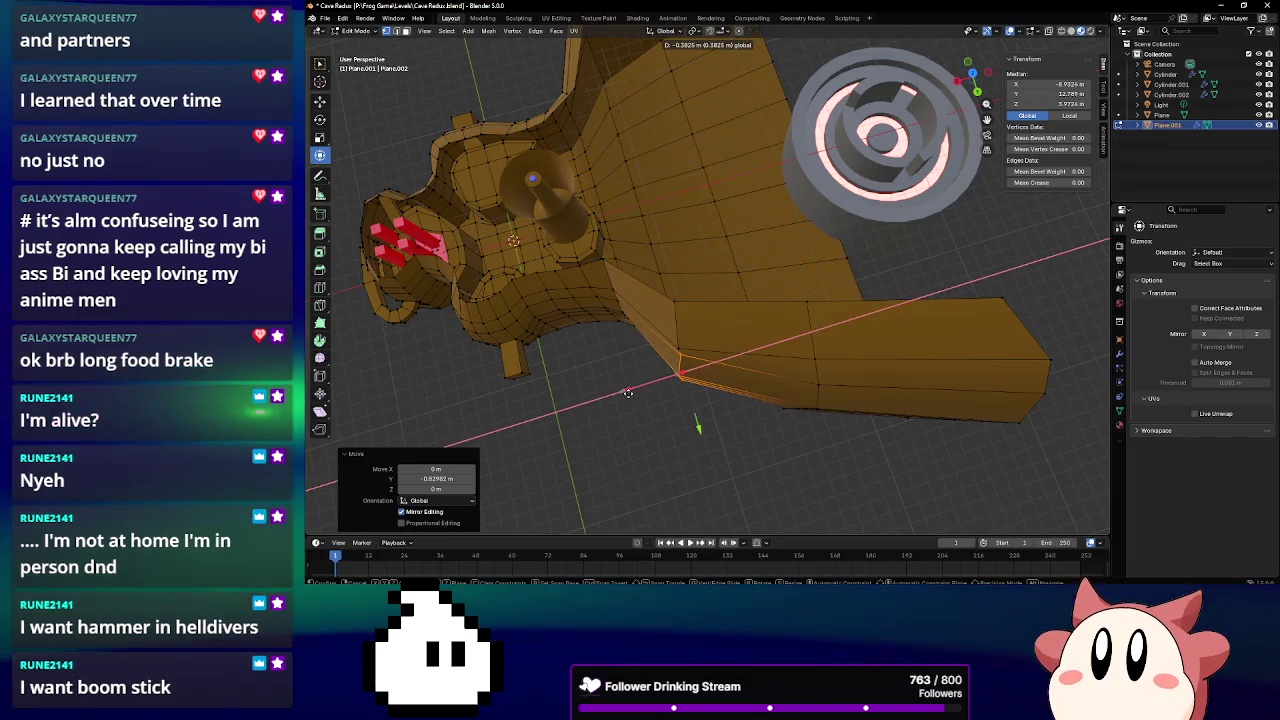
pyautogui.click(628, 393)
# Slide a single corner vertex -0.69547 m along X
pyautogui.click(678, 348)
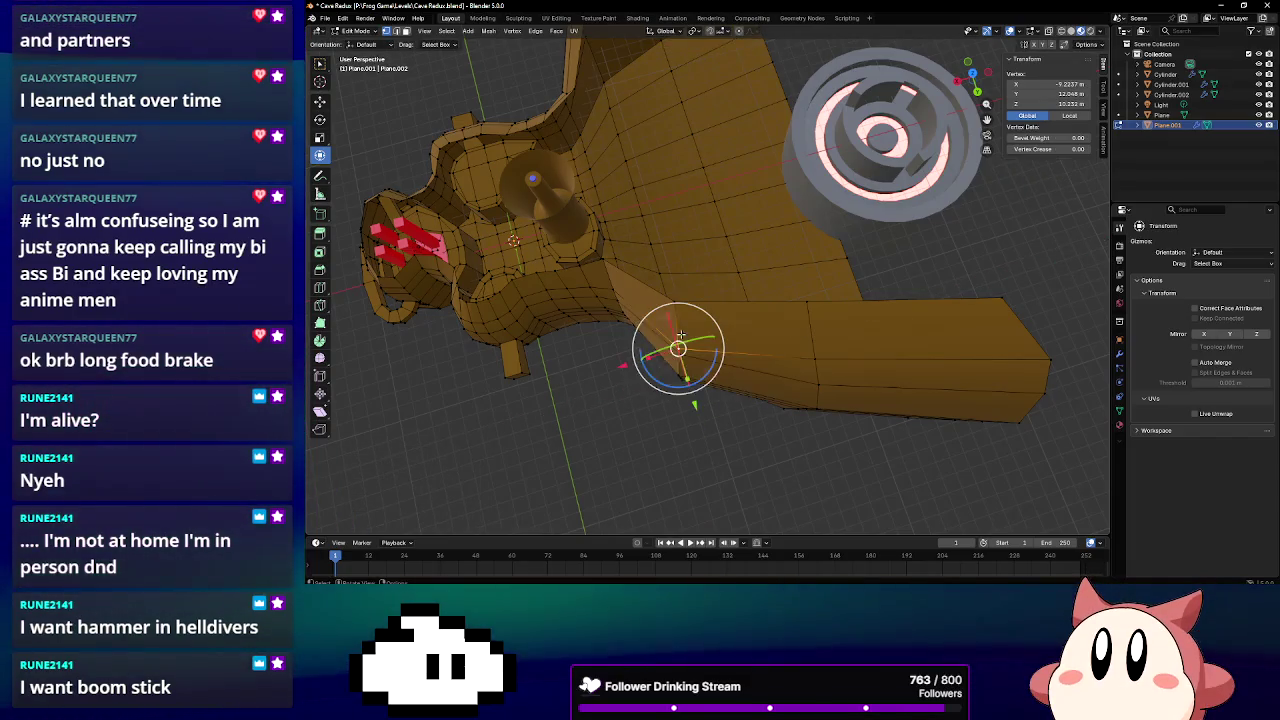
pyautogui.click(631, 343)
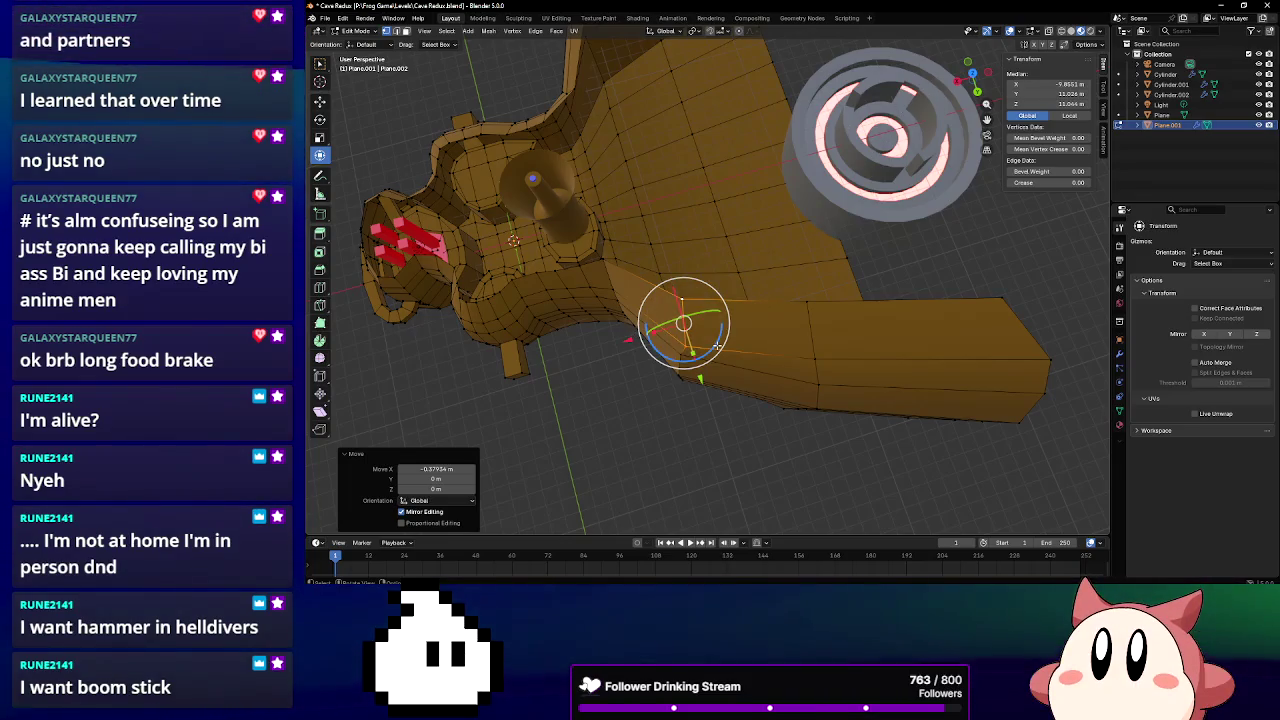
pyautogui.press('r')
pyautogui.press('z')
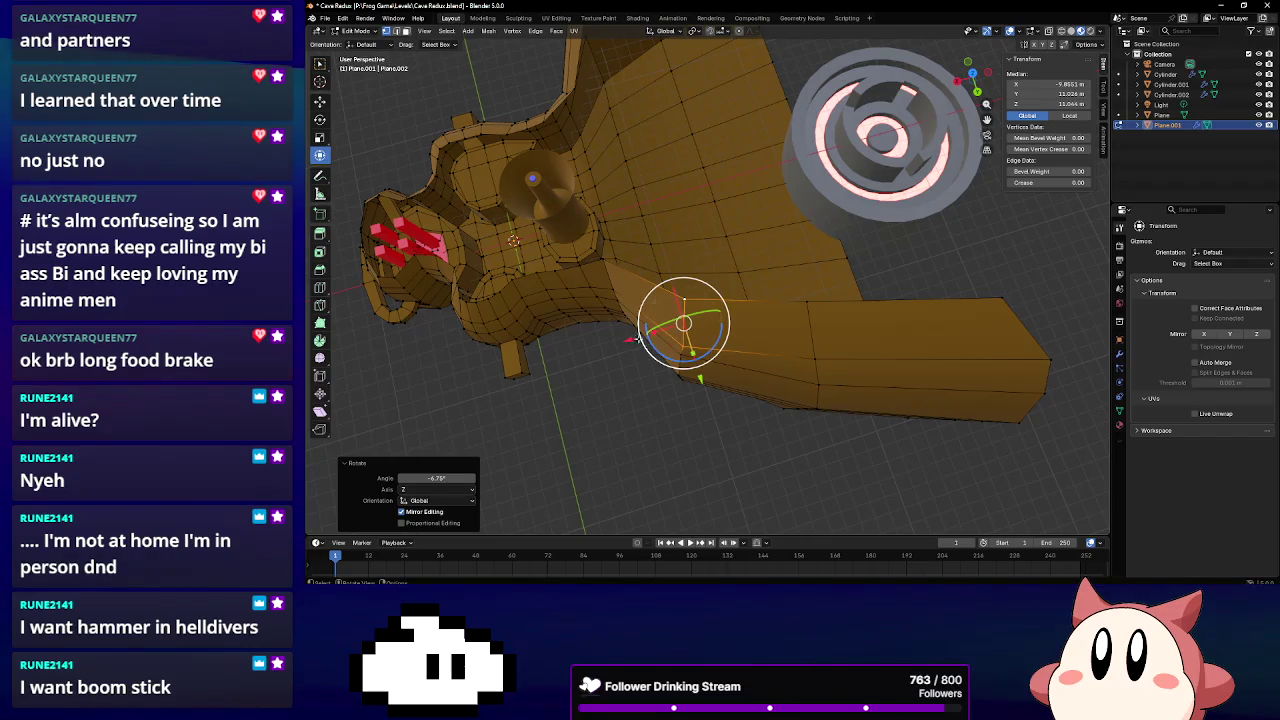
pyautogui.press('Escape')
pyautogui.press('g')
pyautogui.press('x')
pyautogui.click(659, 340)
pyautogui.moveTo(698, 332); pyautogui.dragTo(655, 290, button='middle')
# Slide a top-edge vertex along X and raise another one along Z
pyautogui.scroll(2, 684, 321)
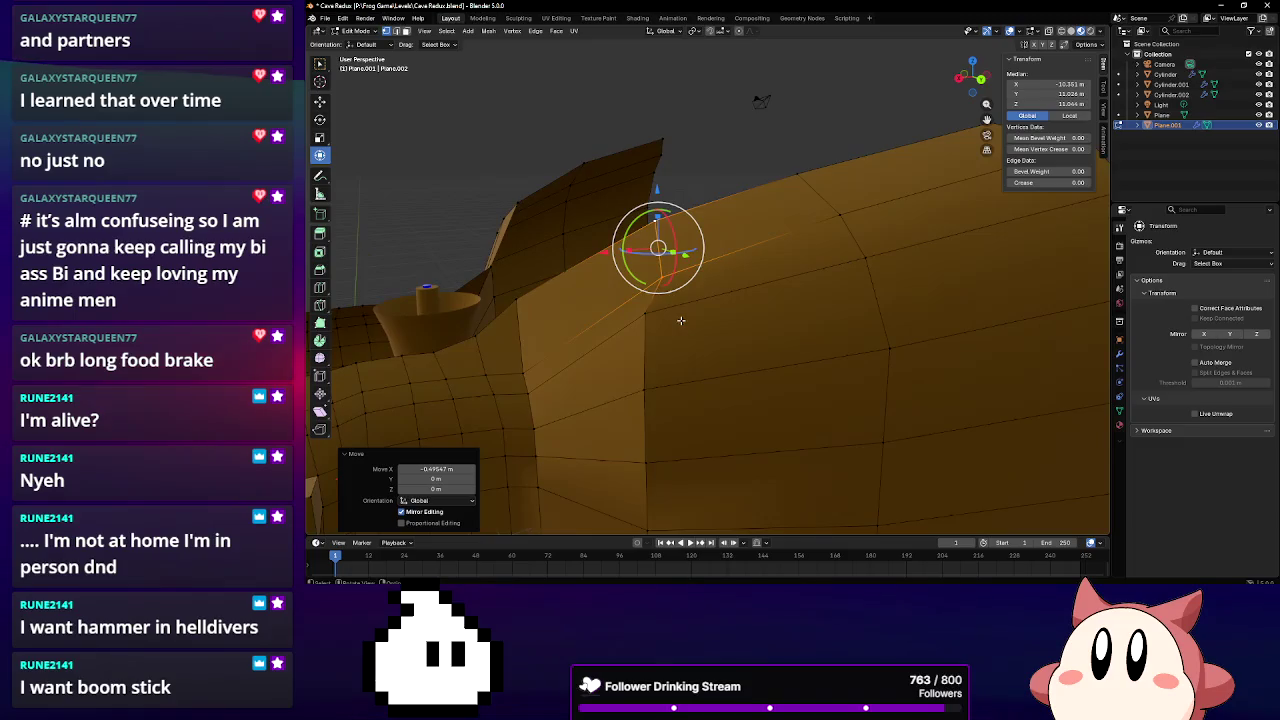
pyautogui.click(648, 295)
pyautogui.moveTo(603, 300); pyautogui.dragTo(577, 302)
pyautogui.moveTo(577, 302)
pyautogui.mouseDown(button='middle')
pyautogui.moveTo(660, 319)
pyautogui.moveTo(732, 290)
pyautogui.moveTo(686, 316)
pyautogui.mouseUp(button='middle')
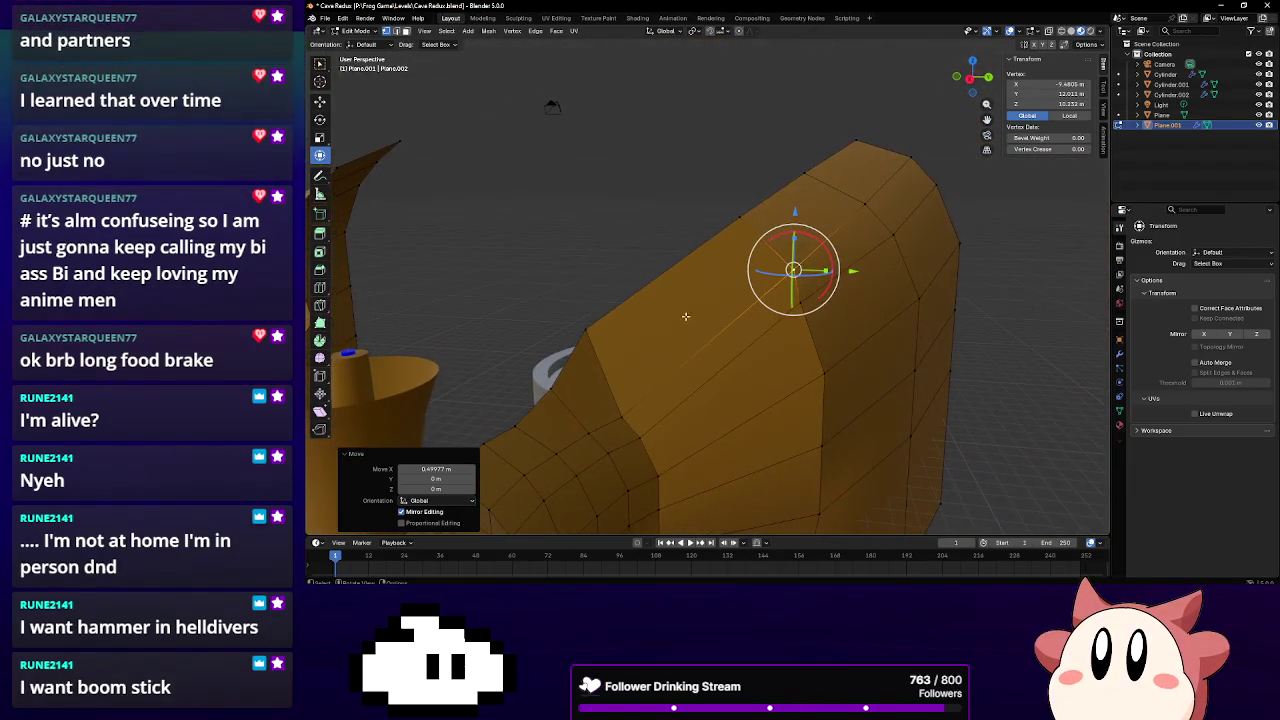
pyautogui.click(622, 416)
pyautogui.moveTo(622, 416); pyautogui.dragTo(671, 254, button='middle')
pyautogui.press('g')
pyautogui.press('z')
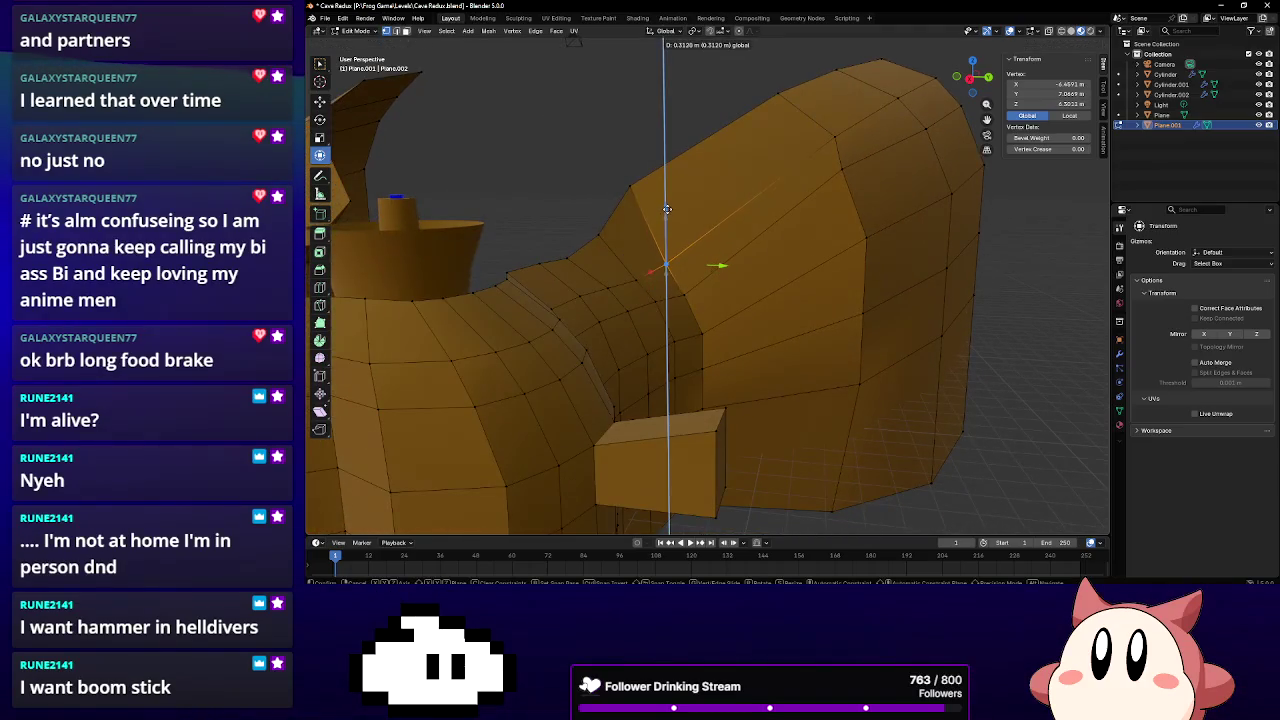
pyautogui.click(668, 206)
# Raise two more top-edge vertices 0.22 m and 0.66 m, shifting the last 0.17443 m along Y
pyautogui.click(688, 285)
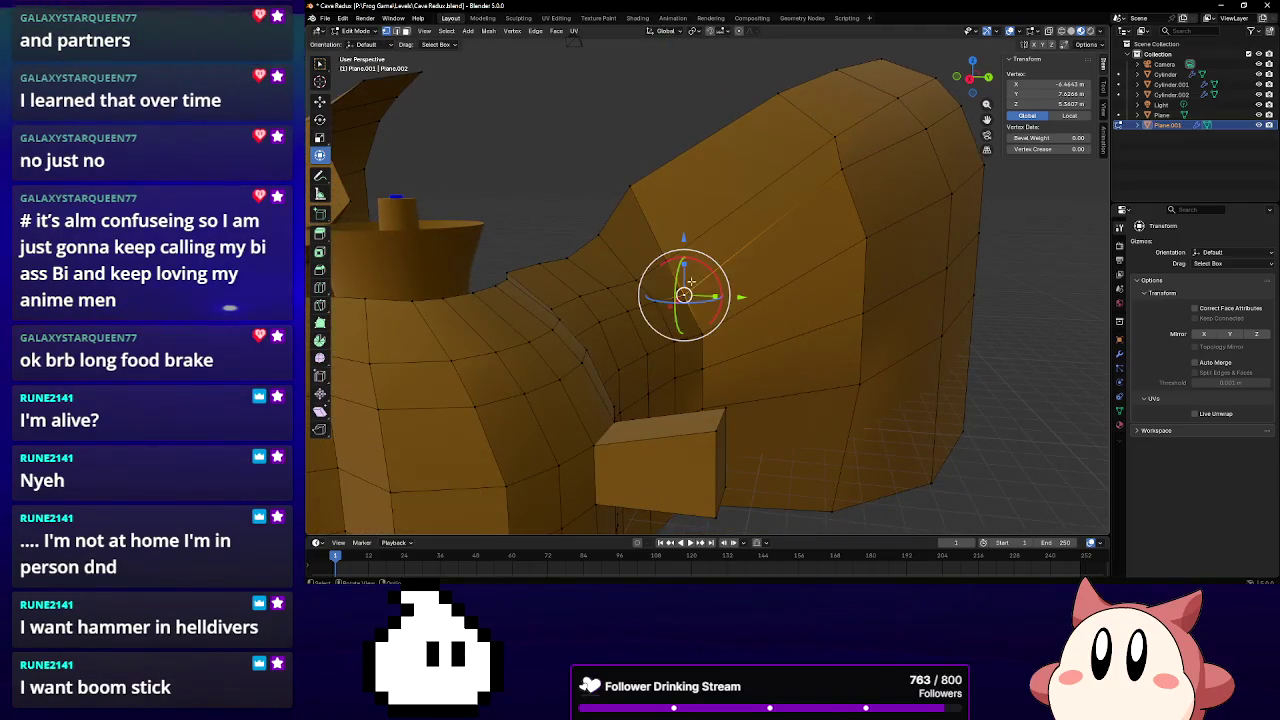
pyautogui.press('r')
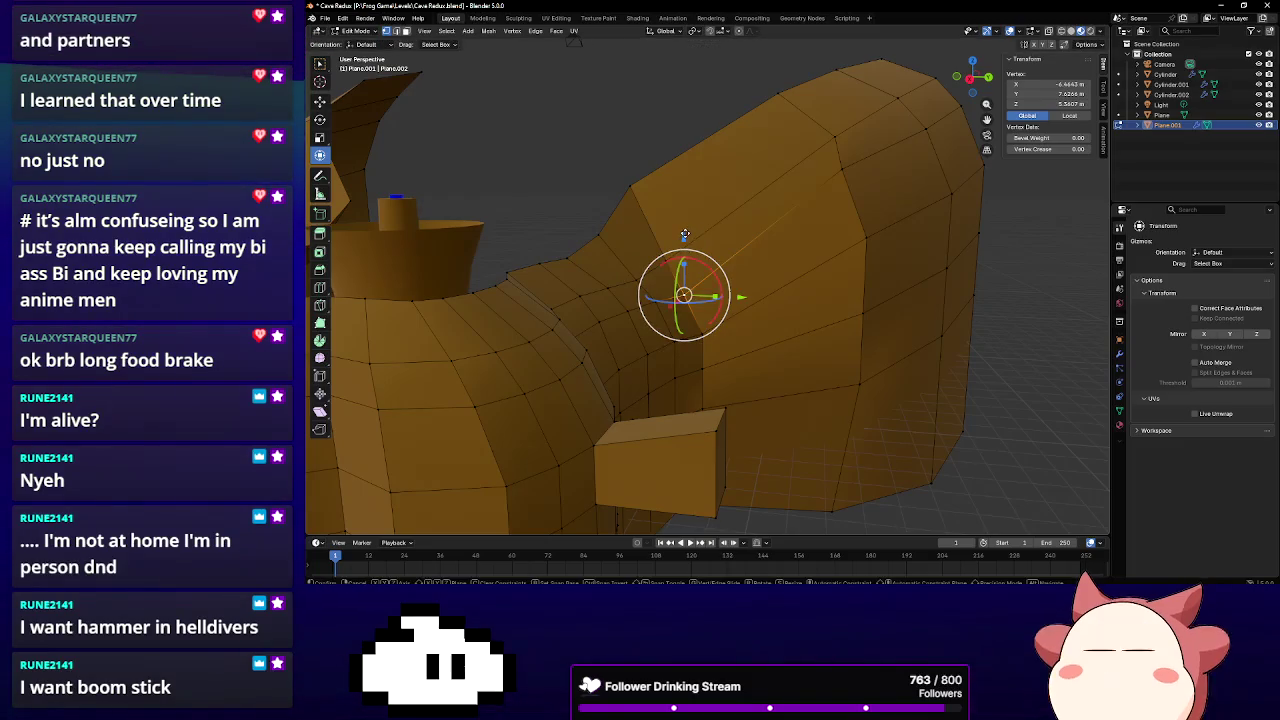
pyautogui.press('g')
pyautogui.press('z')
pyautogui.click(772, 324)
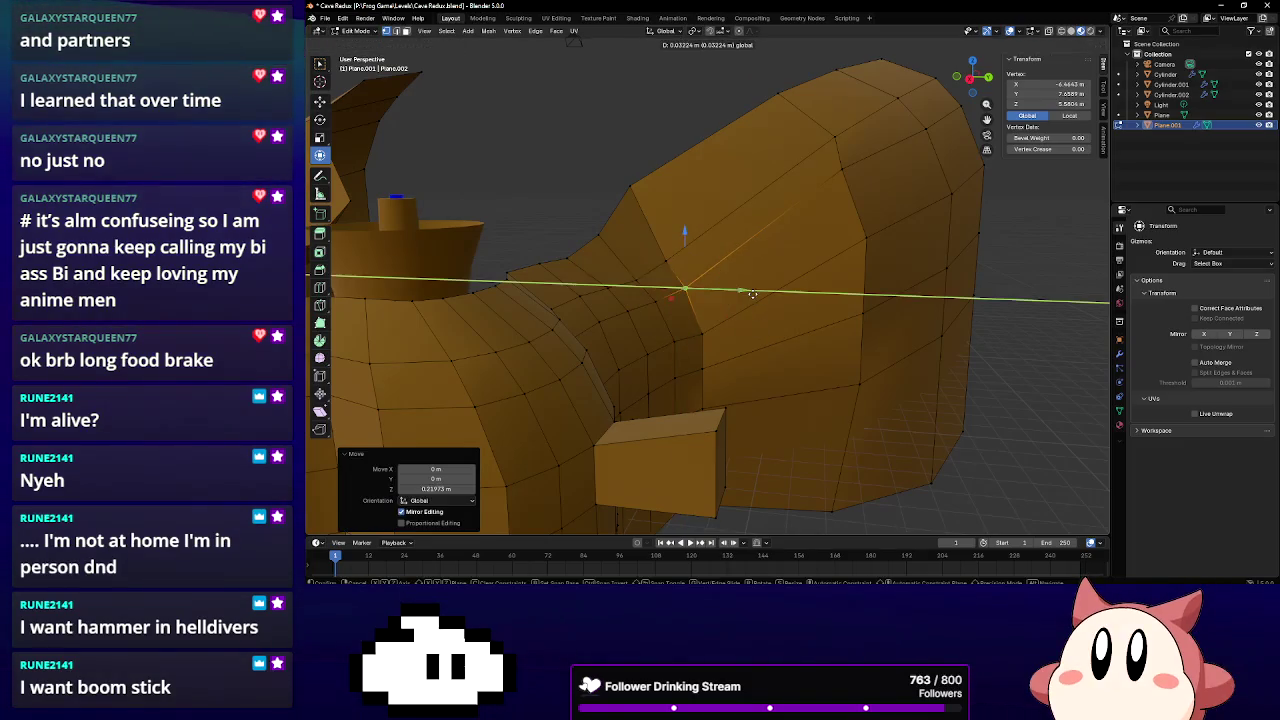
pyautogui.click(755, 295)
pyautogui.click(664, 262)
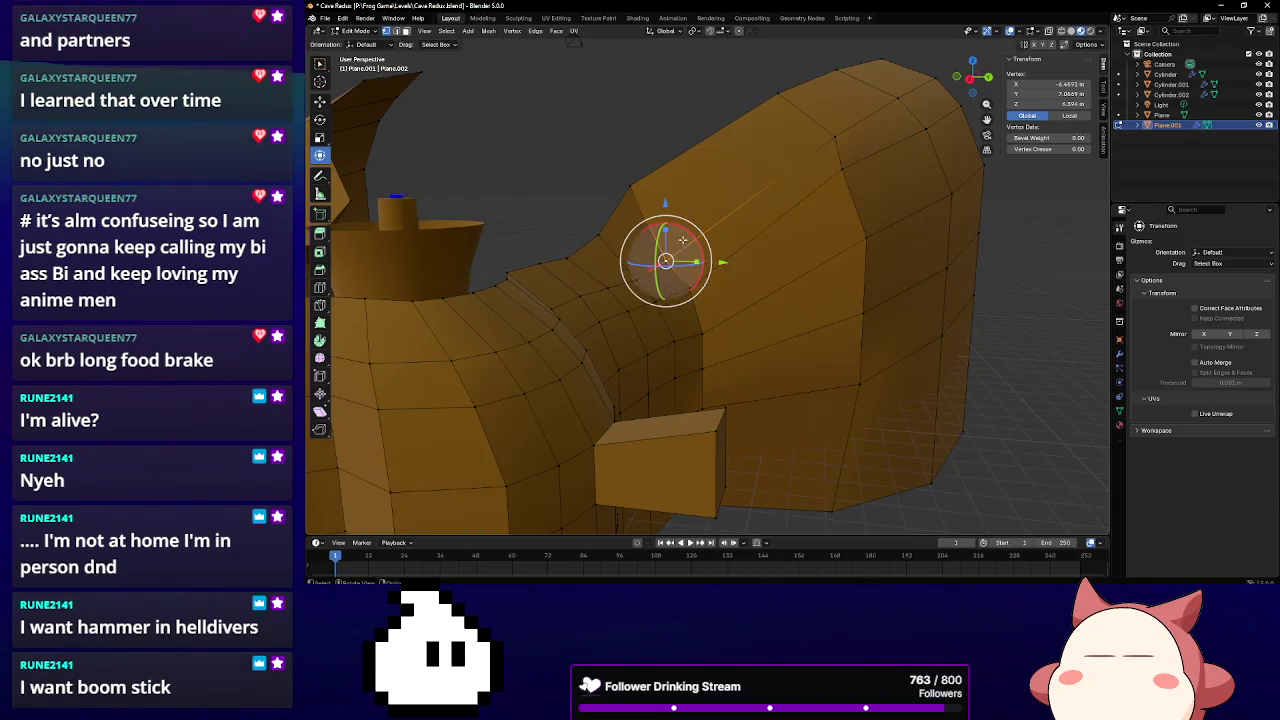
pyautogui.press('g')
pyautogui.press('z')
pyautogui.click(730, 250)
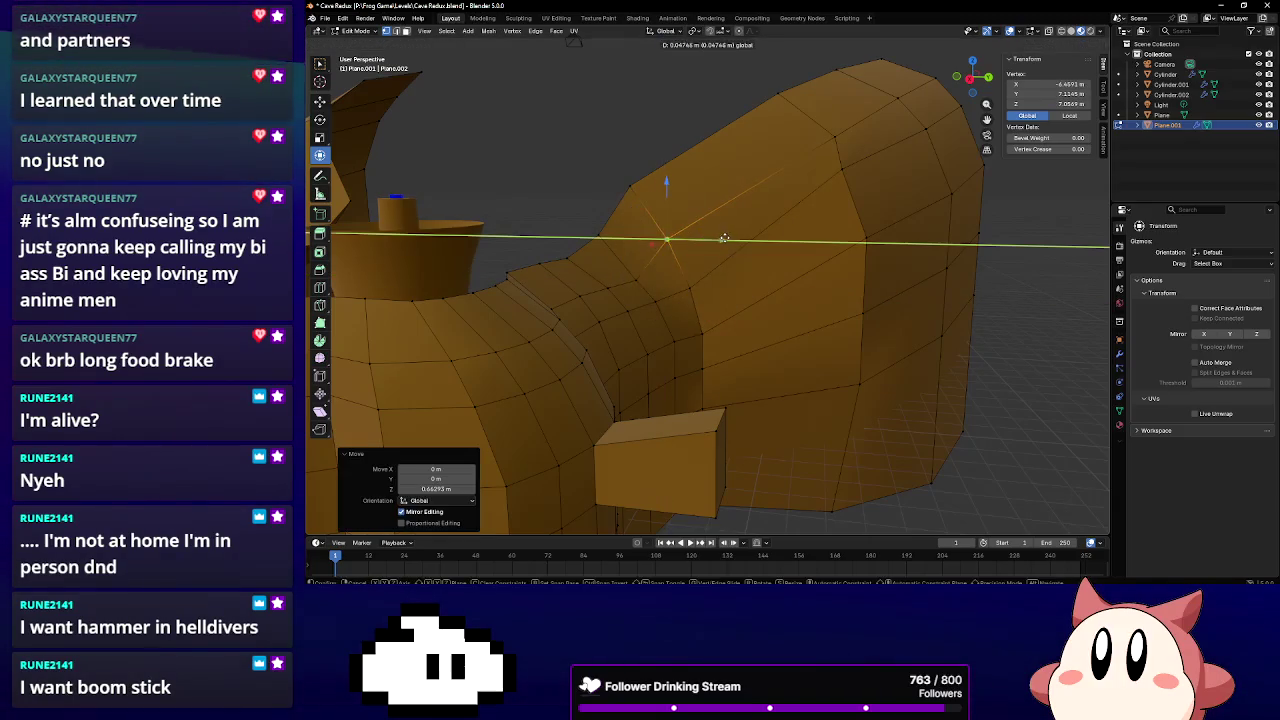
pyautogui.click(726, 239)
pyautogui.moveTo(674, 254)
pyautogui.mouseDown(button='middle')
pyautogui.moveTo(668, 316)
pyautogui.moveTo(663, 302)
pyautogui.mouseUp(button='middle')
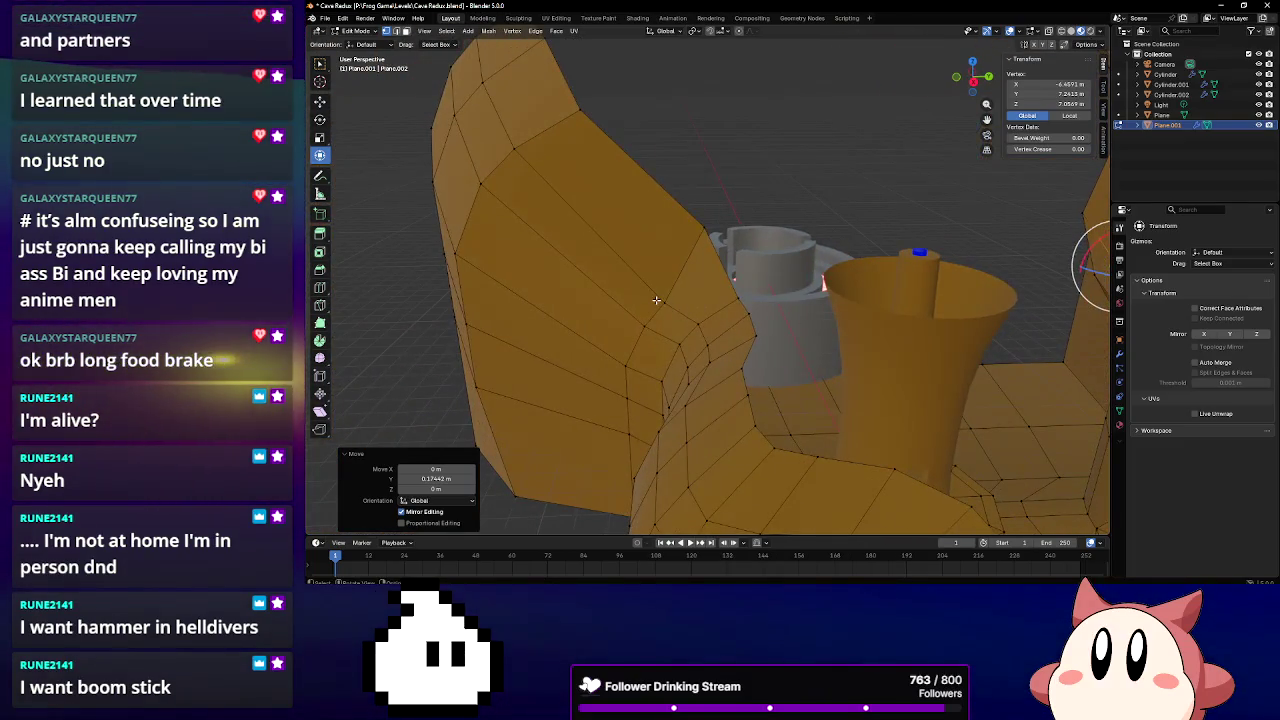
# Raise an inner-wall vertex 1.04 m along Z and shift it along Y
pyautogui.moveTo(720, 300); pyautogui.dragTo(698, 325)
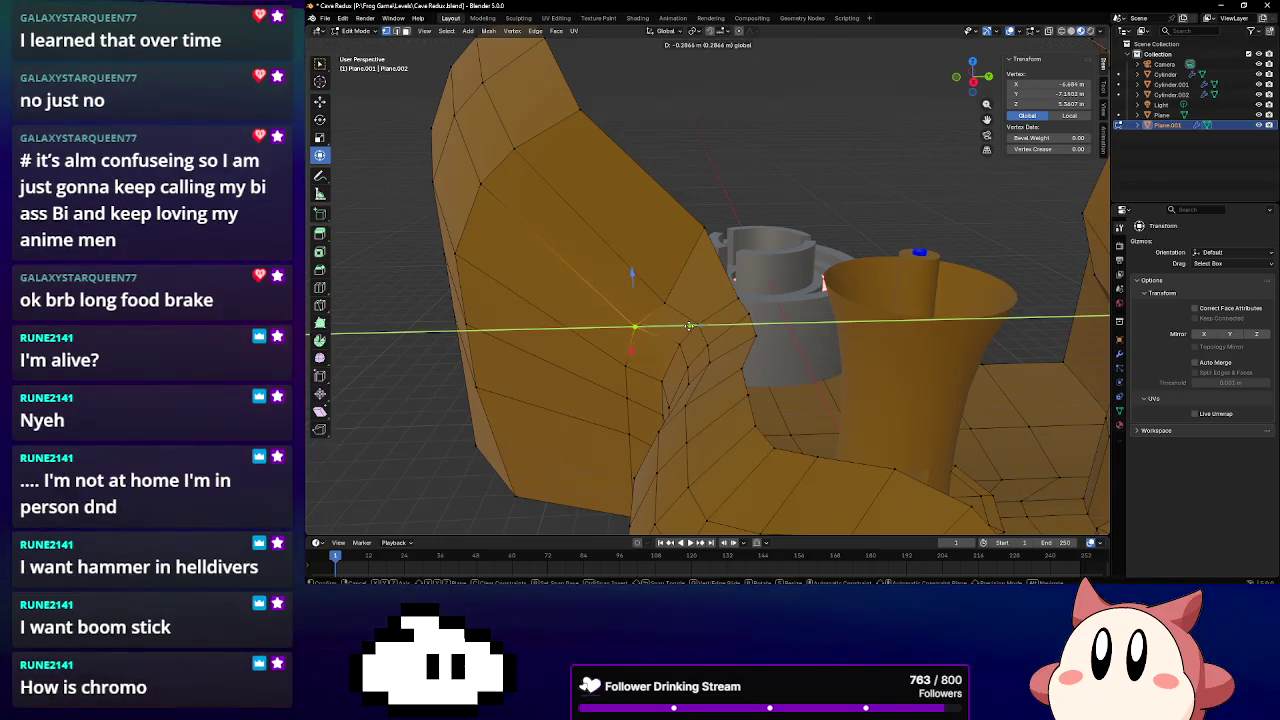
pyautogui.click(689, 326)
pyautogui.hotkey('ctrl', 'z')
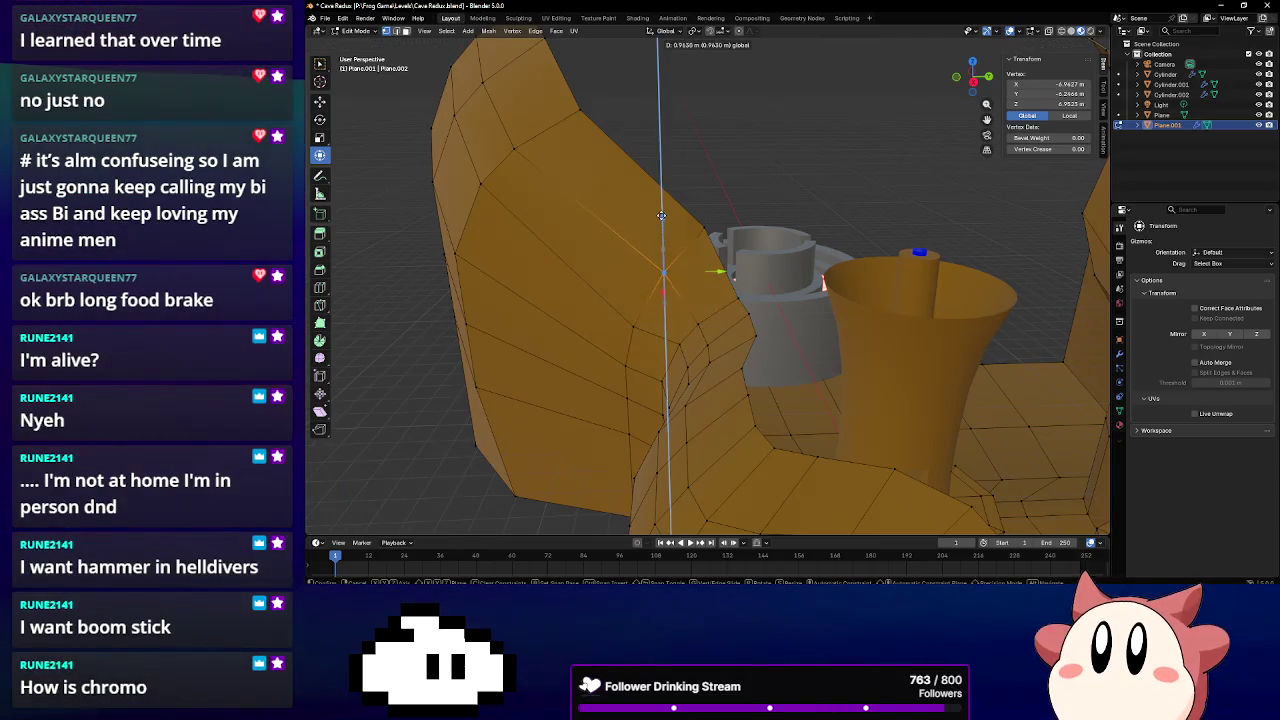
pyautogui.click(661, 215)
pyautogui.press('g')
pyautogui.press('y')
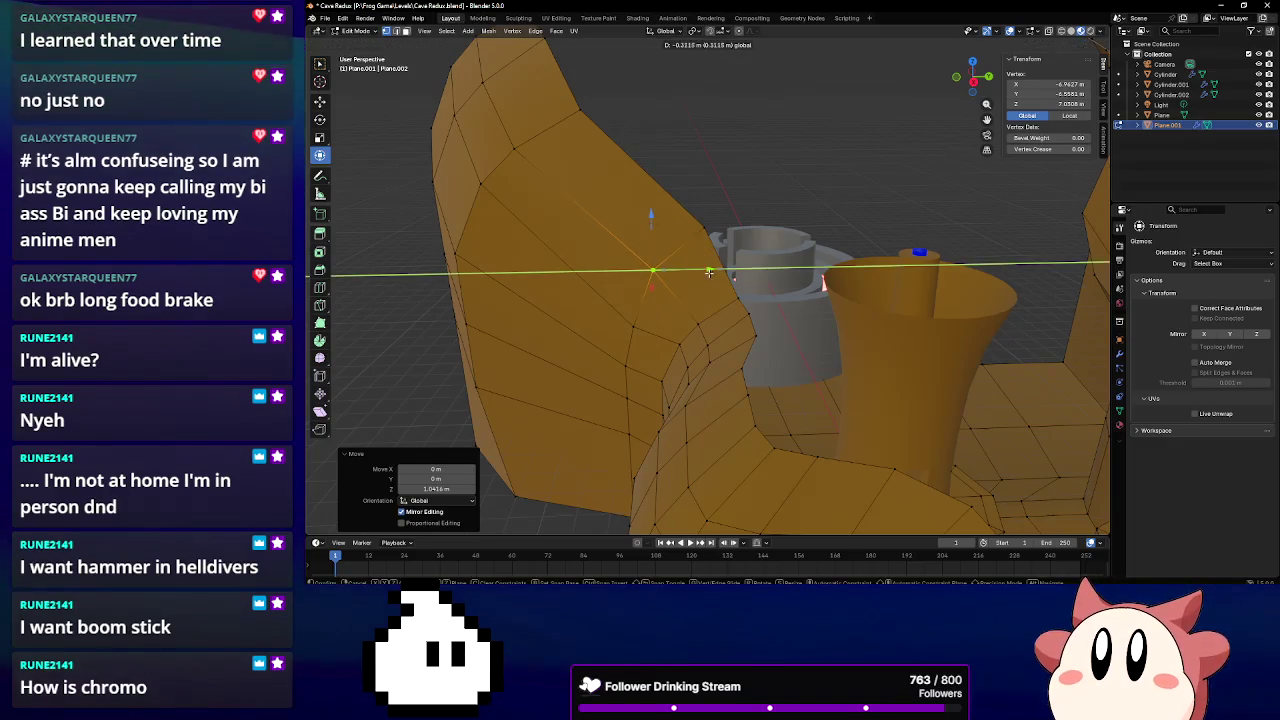
pyautogui.click(709, 272)
# Shift a wall-corner vertex along X near the grey cylinder
pyautogui.scroll(4, 680, 349)
pyautogui.moveTo(700, 349)
pyautogui.mouseDown(button='middle')
pyautogui.moveTo(854, 351)
pyautogui.moveTo(829, 370)
pyautogui.moveTo(705, 337)
pyautogui.moveTo(660, 260)
pyautogui.mouseUp(button='middle')
pyautogui.press('g')
pyautogui.press('x')
pyautogui.click(860, 330)
# Raise another corner vertex slightly along Z, then view the whole cave mesh
pyautogui.press('g')
pyautogui.press('z')
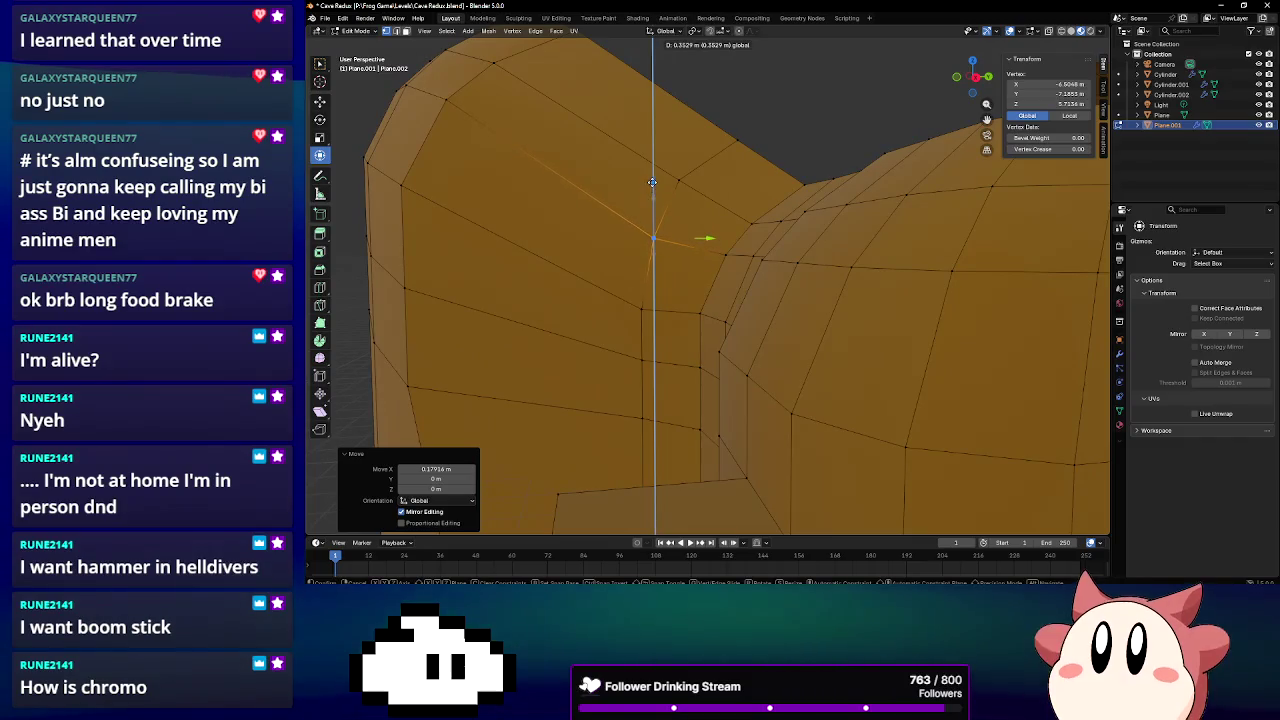
pyautogui.click(652, 182)
pyautogui.press('g')
pyautogui.press('z')
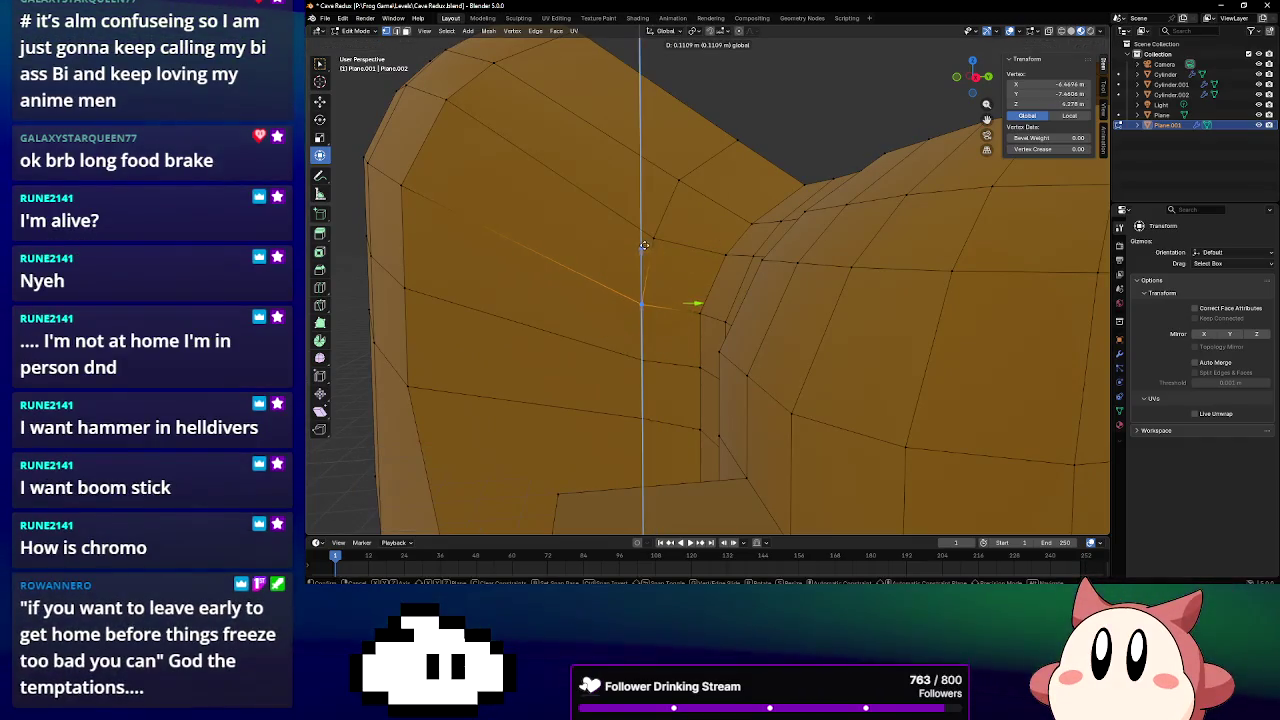
pyautogui.click(645, 241)
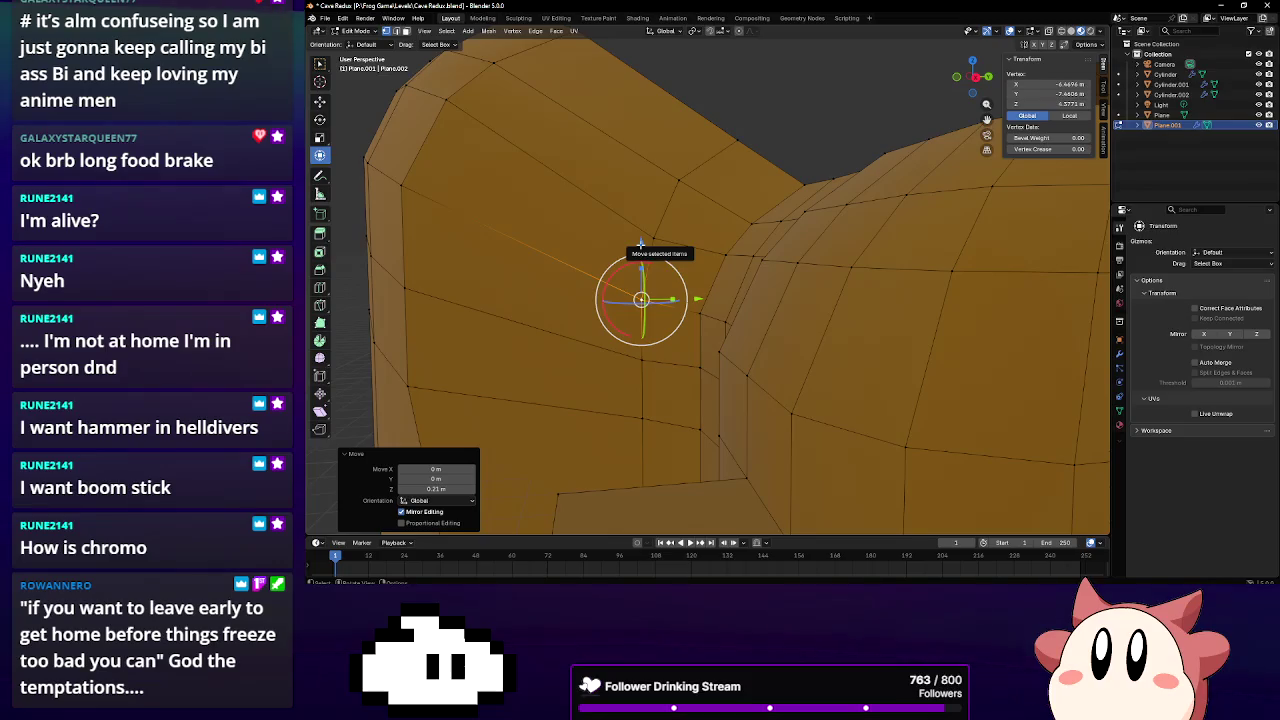
pyautogui.scroll(-3, 641, 243)
pyautogui.moveTo(641, 243)
pyautogui.mouseDown(button='middle')
pyautogui.moveTo(789, 330)
pyautogui.moveTo(635, 328)
pyautogui.moveTo(723, 372)
pyautogui.mouseUp(button='middle')
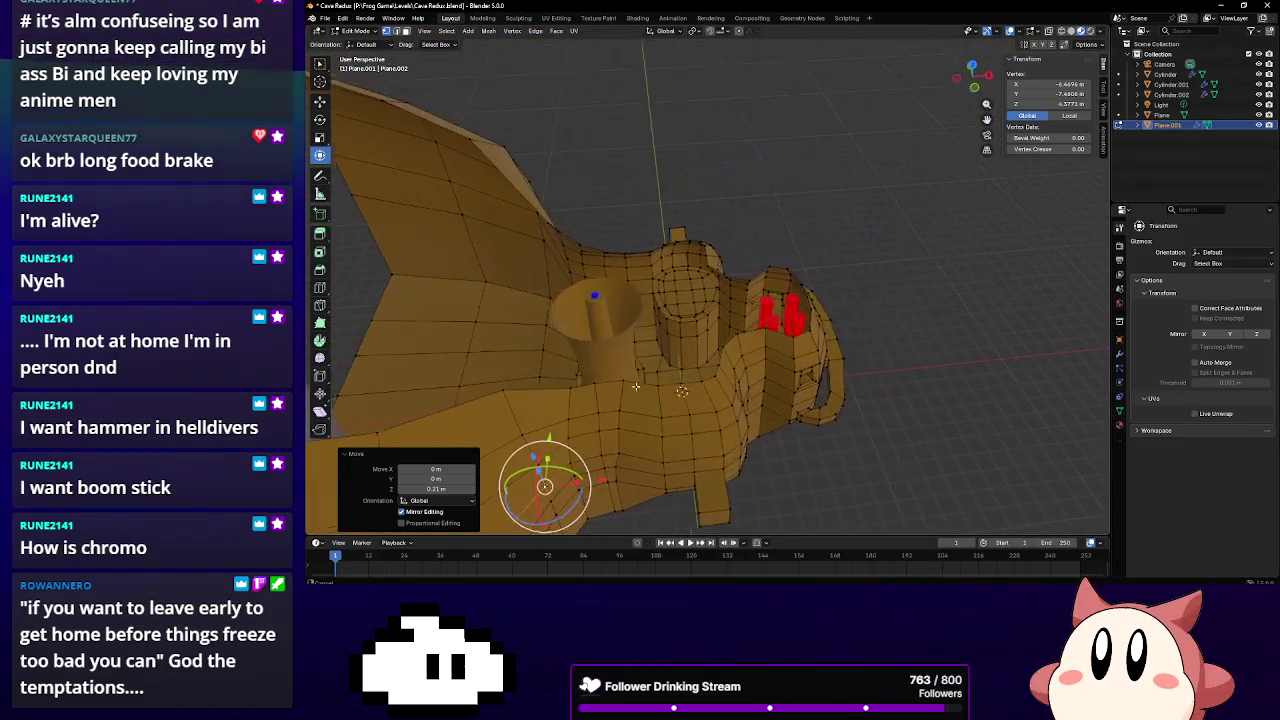
# Move the square alcove's rim vertices up and to the left
pyautogui.scroll(3, 723, 372)
pyautogui.moveTo(737, 366); pyautogui.dragTo(630, 279, button='middle')
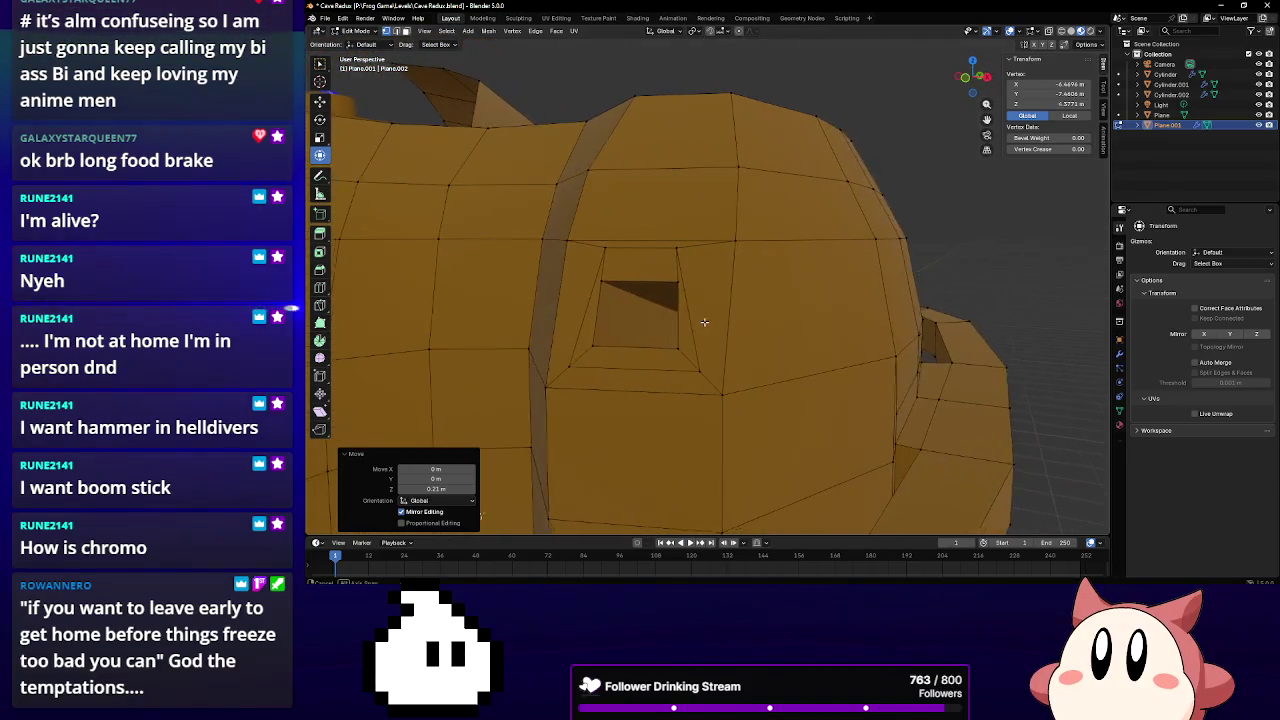
pyautogui.click(610, 281)
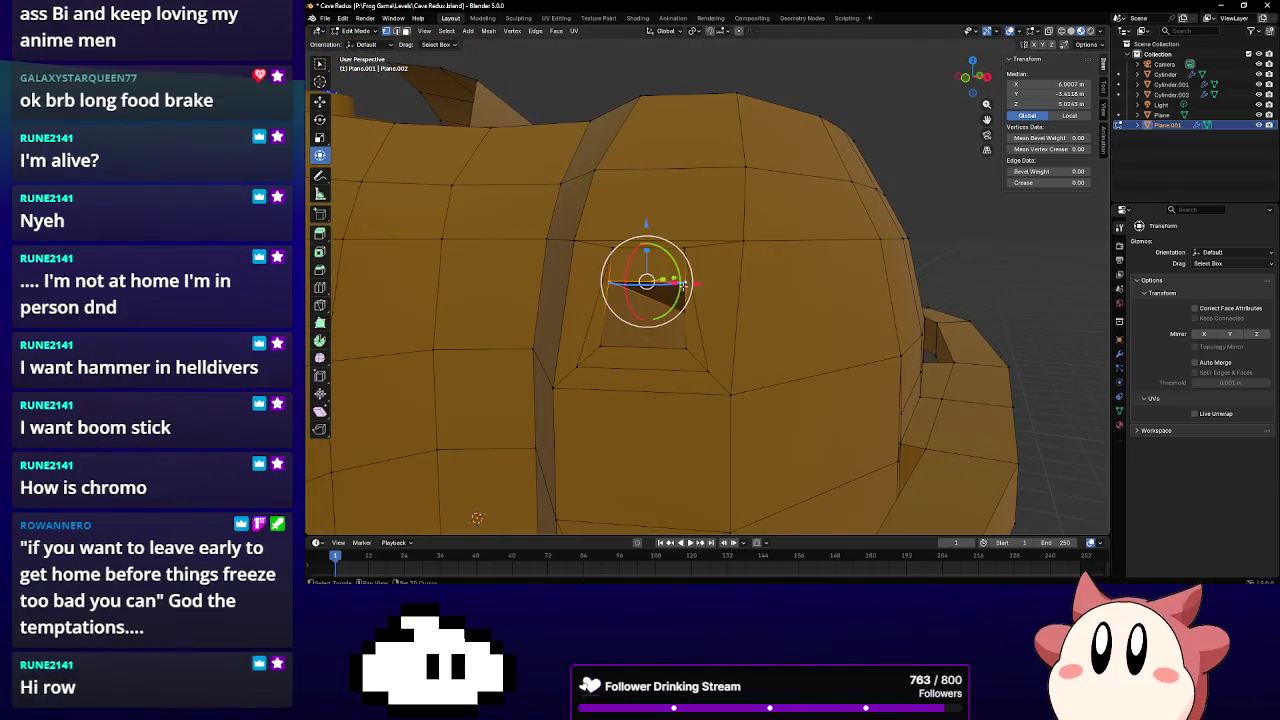
pyautogui.keyDown('shift'); pyautogui.click(612, 347); pyautogui.keyUp('shift')
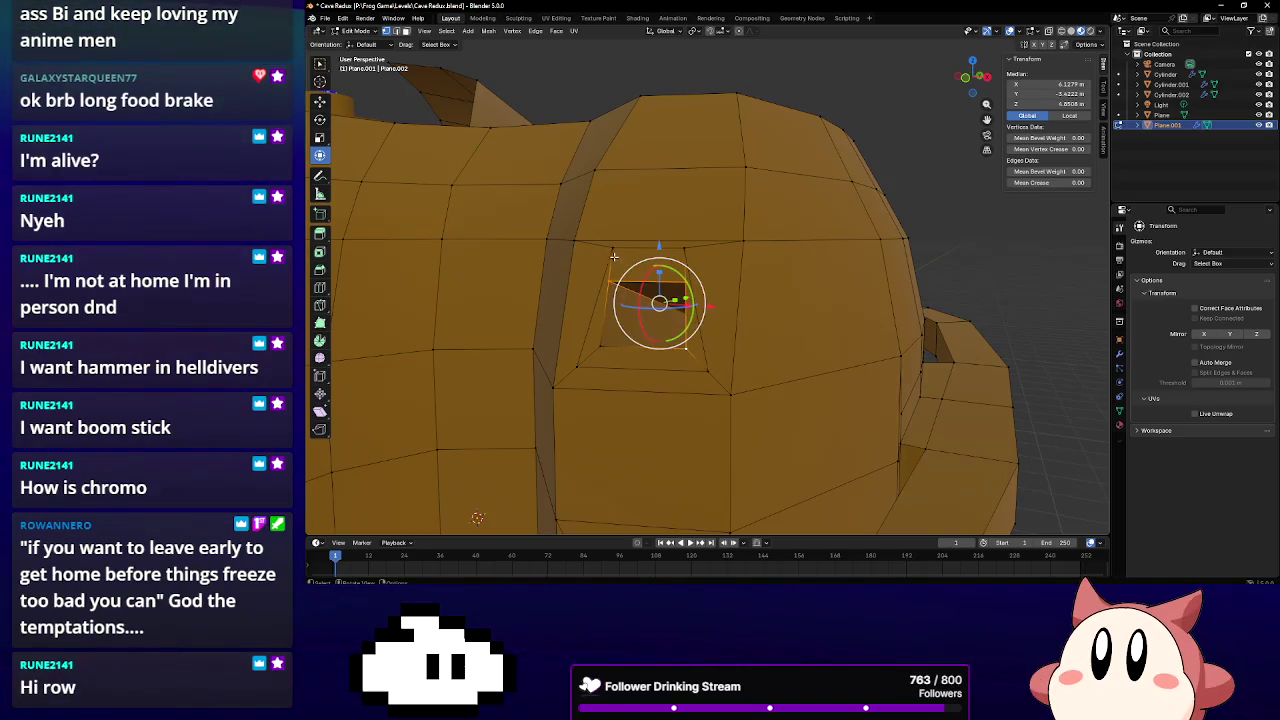
pyautogui.press('g')
pyautogui.click(590, 216)
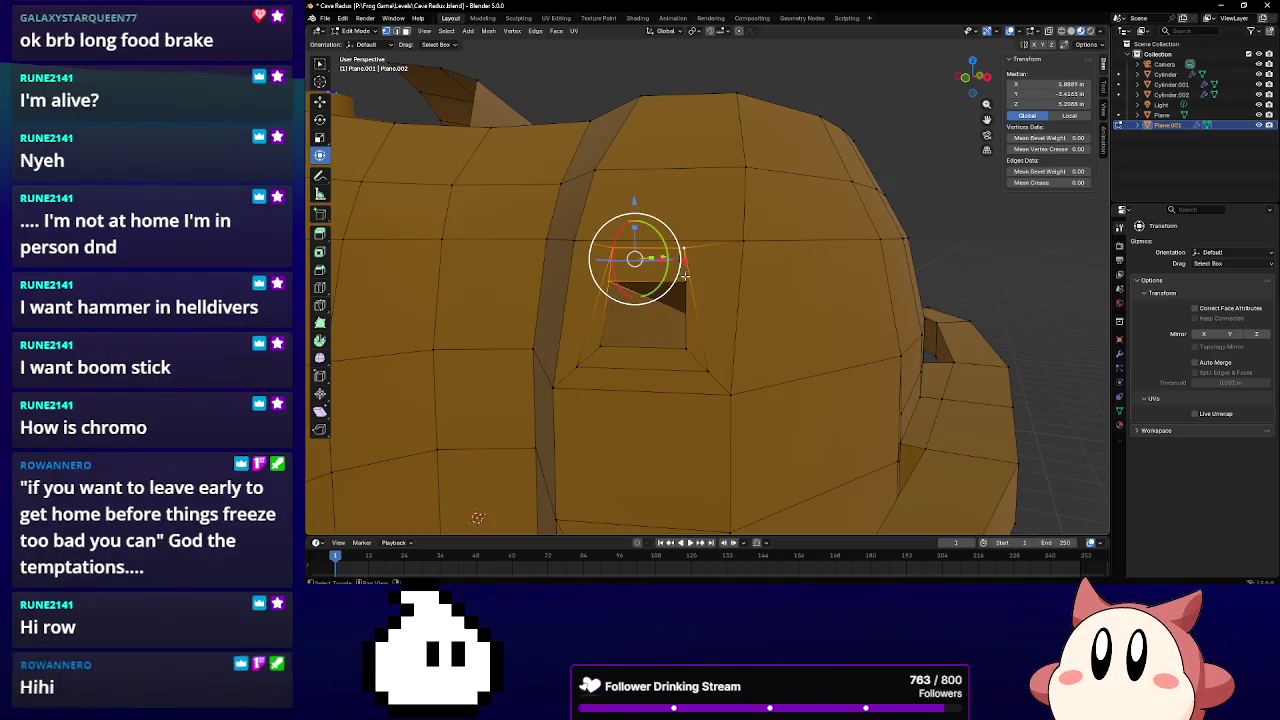
pyautogui.moveTo(684, 275)
pyautogui.mouseDown(button='middle')
pyautogui.moveTo(894, 326)
pyautogui.moveTo(637, 285)
pyautogui.moveTo(692, 289)
pyautogui.mouseUp(button='middle')
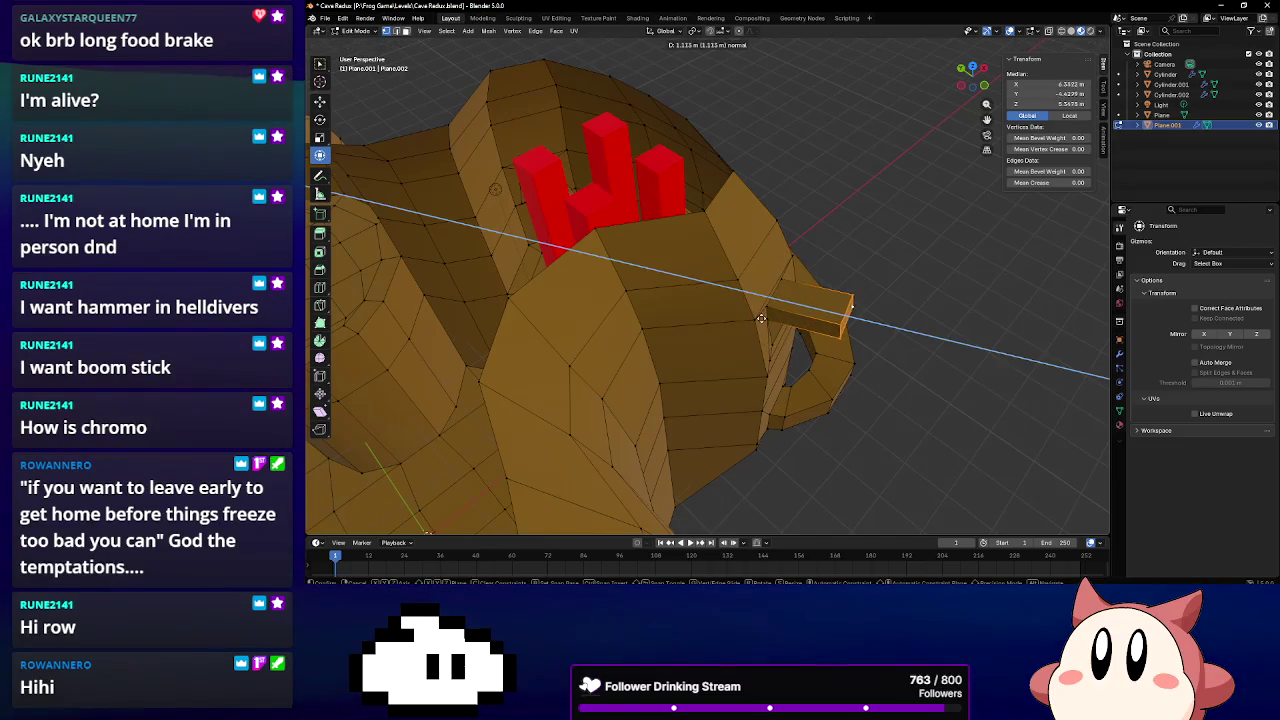
# Extrude the short beam farther out from the cave wall
pyautogui.click(727, 318)
pyautogui.press('e')
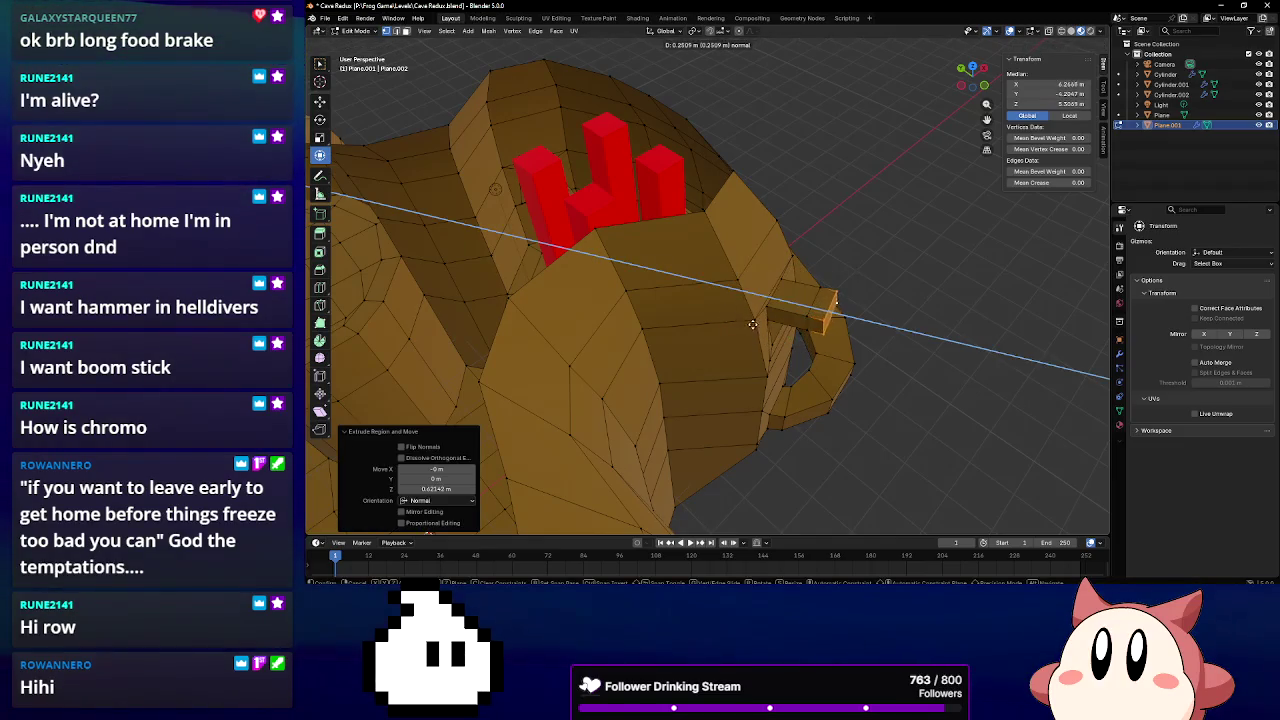
pyautogui.click(766, 333)
# Extrude the lower front wall faces outward two steps to start the ledge
pyautogui.moveTo(766, 333); pyautogui.dragTo(569, 265, button='middle')
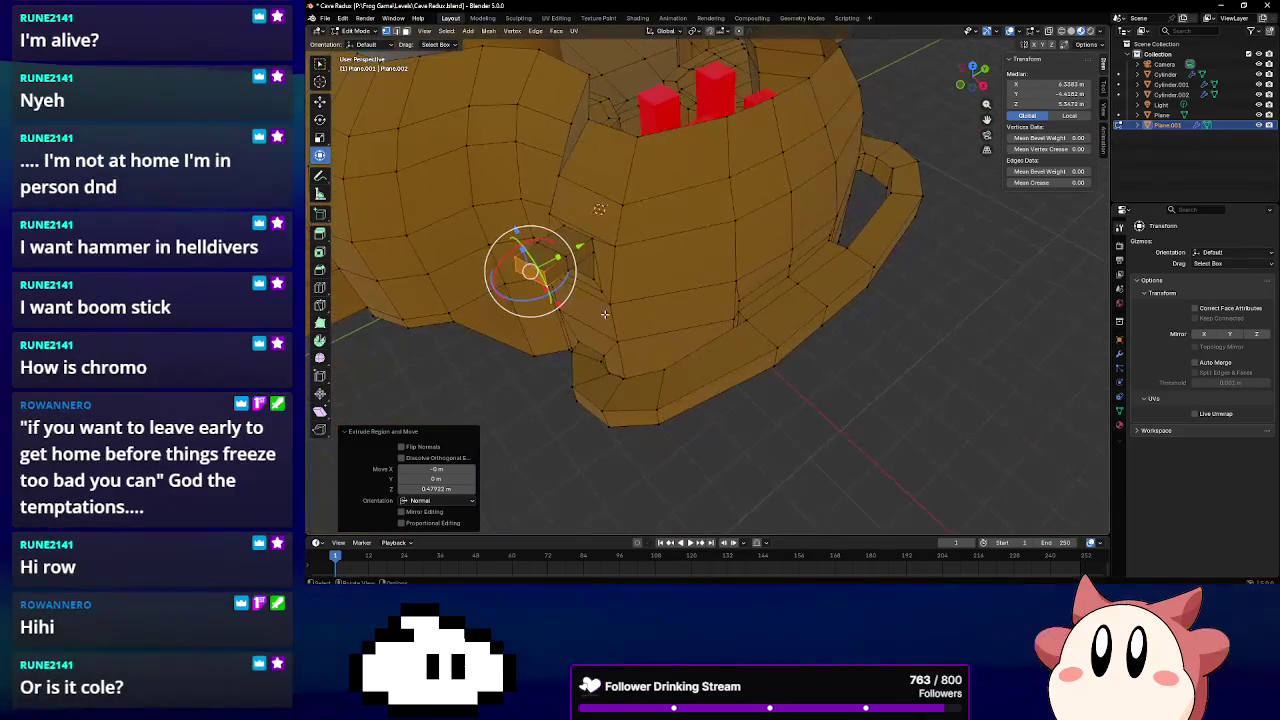
pyautogui.keyDown('shift'); pyautogui.click(569, 265); pyautogui.keyUp('shift')
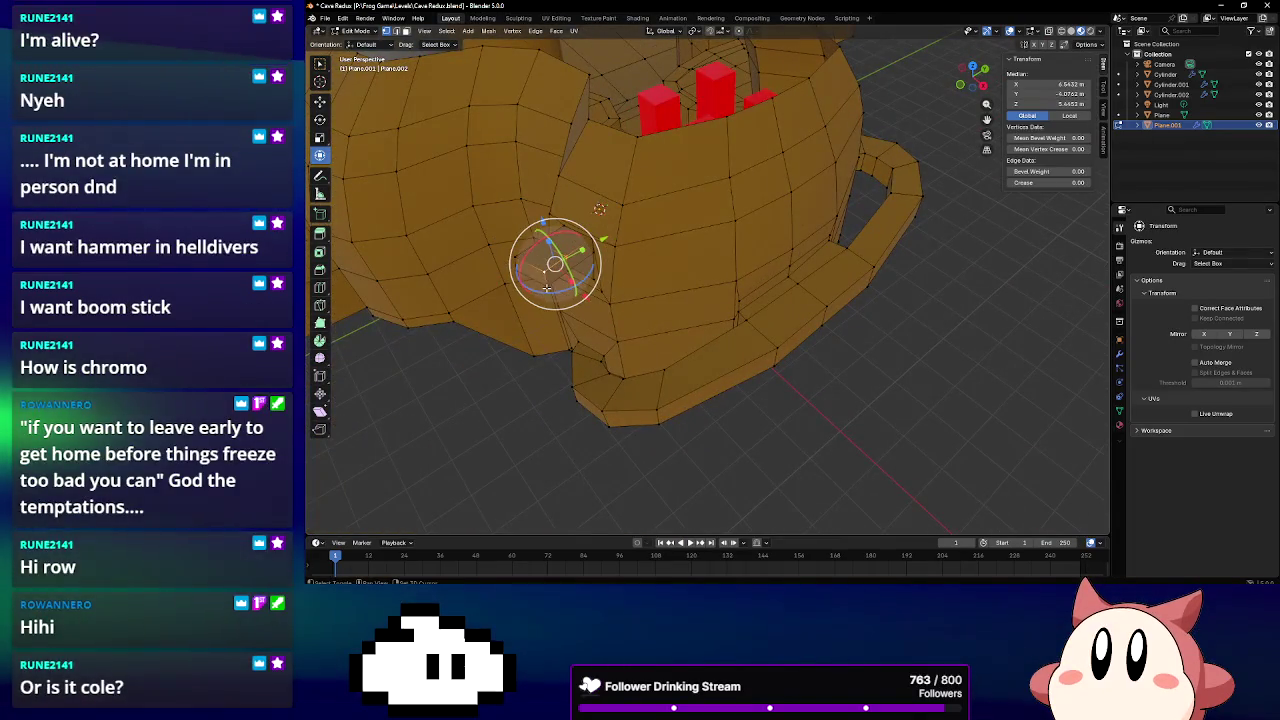
pyautogui.press('e')
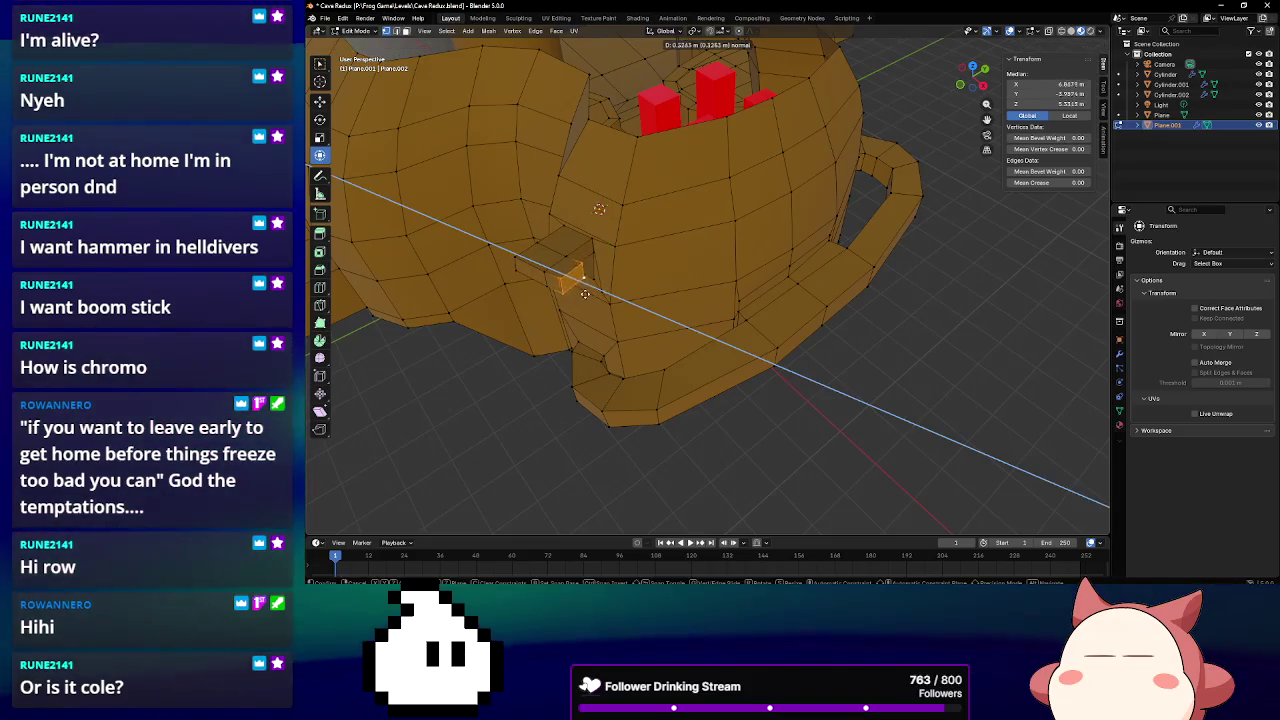
pyautogui.click(610, 302)
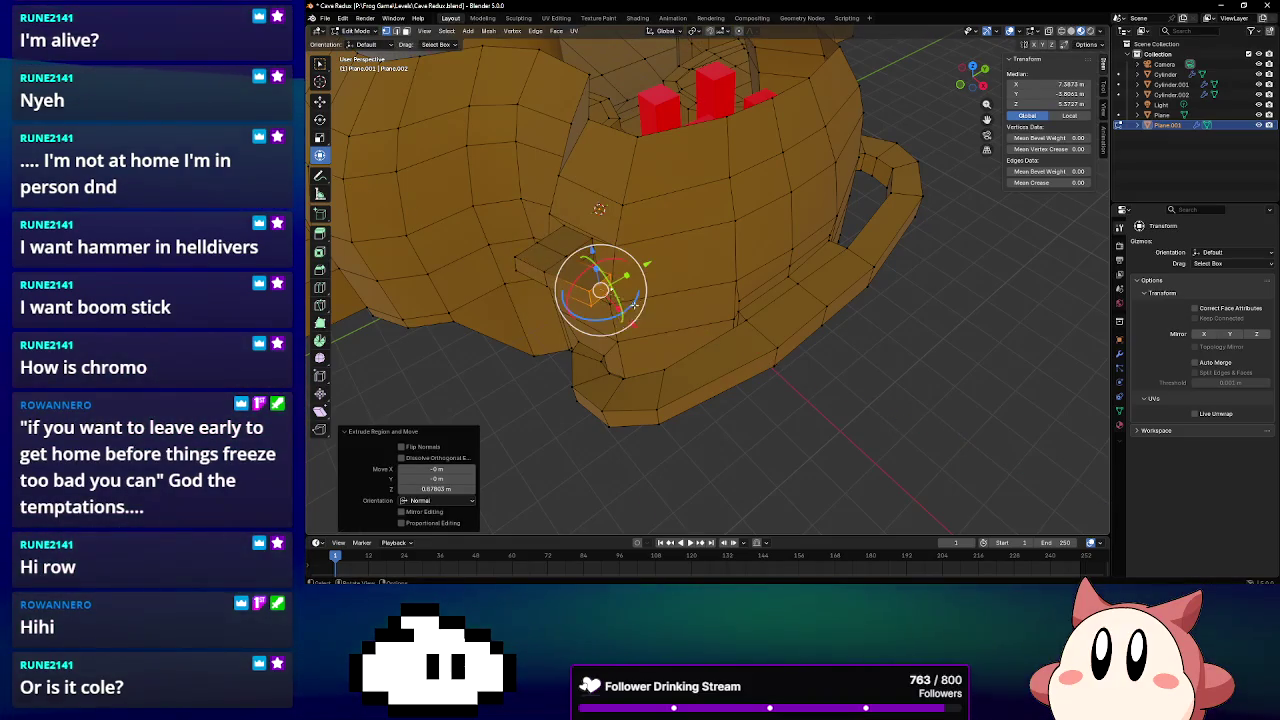
pyautogui.press('e')
pyautogui.click(698, 290)
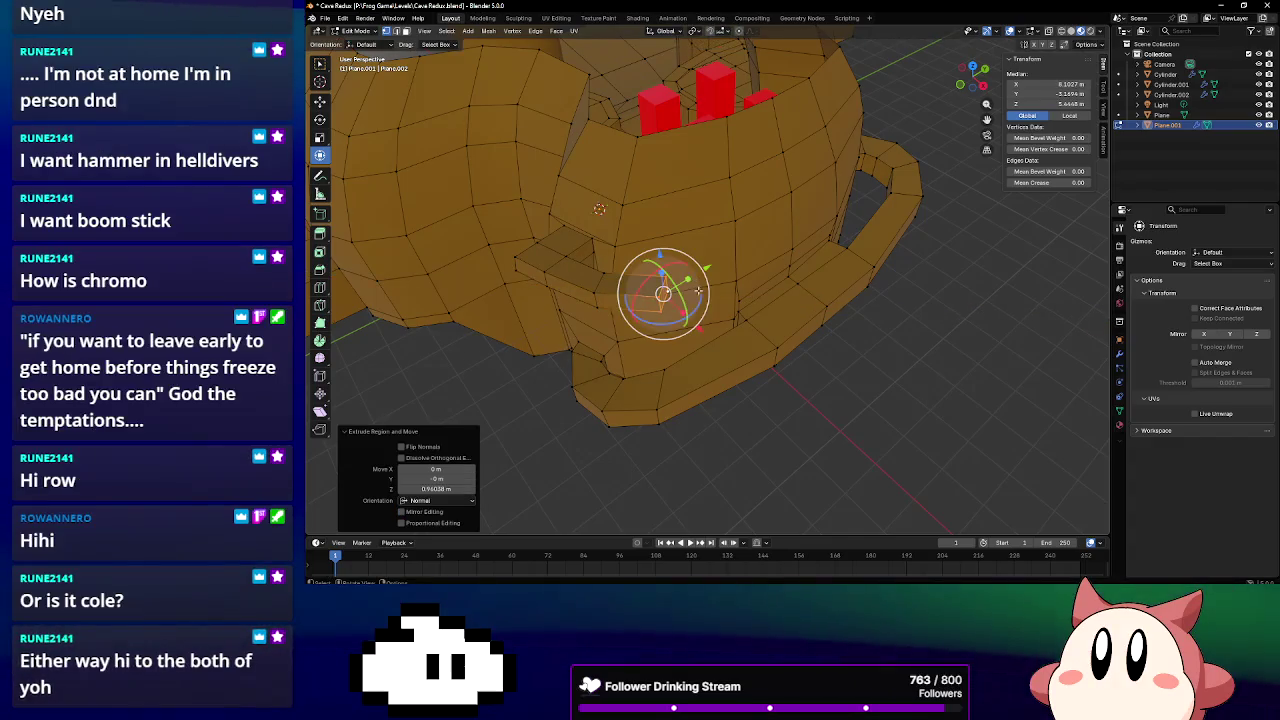
# Turn the ledge end 30.3° around Z and extrude another ledge segment
pyautogui.press('r')
pyautogui.press('z')
pyautogui.click(700, 280)
pyautogui.press('e')
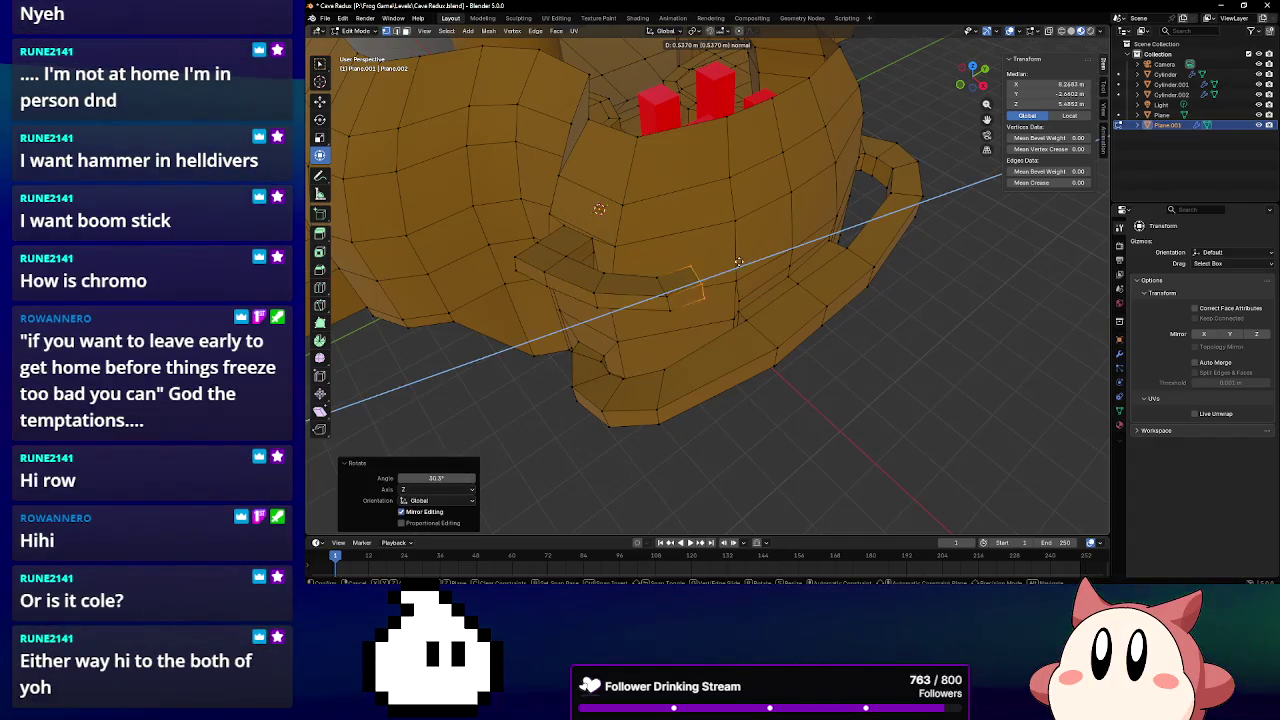
pyautogui.click(785, 242)
# Shift the ledge segment -0.374 m along X
pyautogui.moveTo(785, 242)
pyautogui.mouseDown(button='middle')
pyautogui.moveTo(698, 337)
pyautogui.moveTo(704, 308)
pyautogui.mouseUp(button='middle')
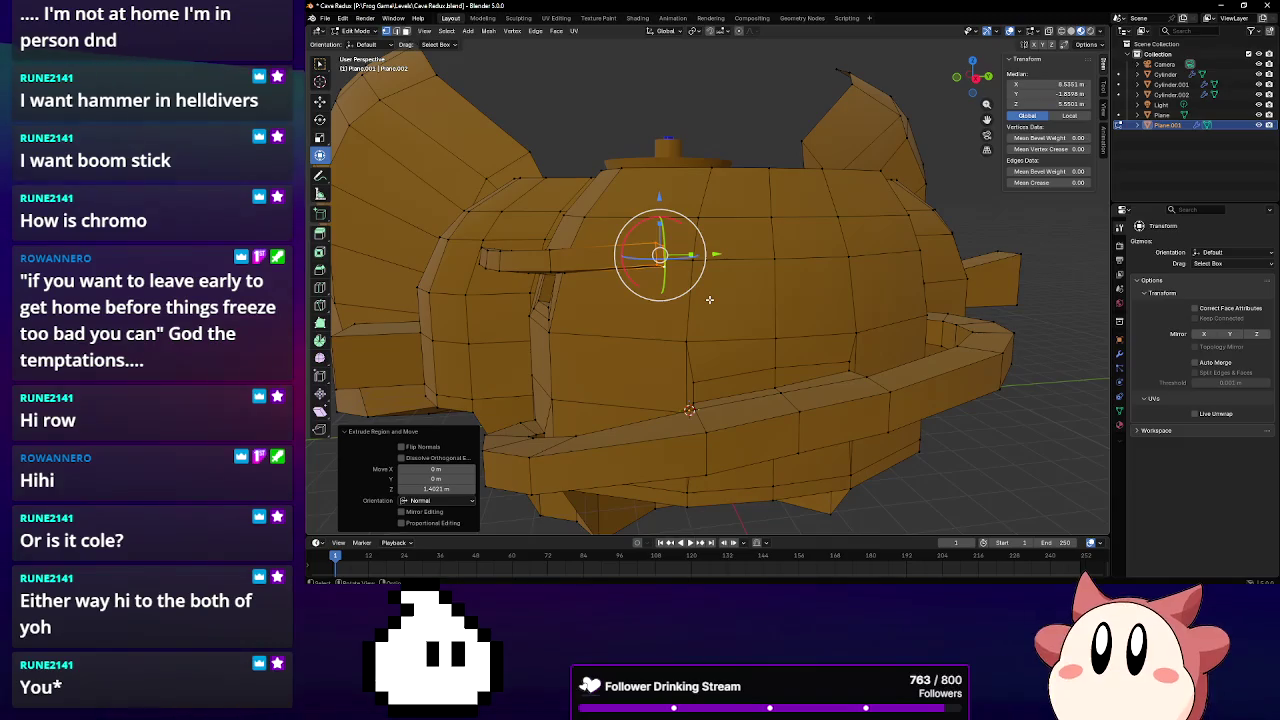
pyautogui.moveTo(713, 286)
pyautogui.mouseDown(button='middle')
pyautogui.moveTo(791, 287)
pyautogui.moveTo(767, 397)
pyautogui.mouseUp(button='middle')
pyautogui.press('r')
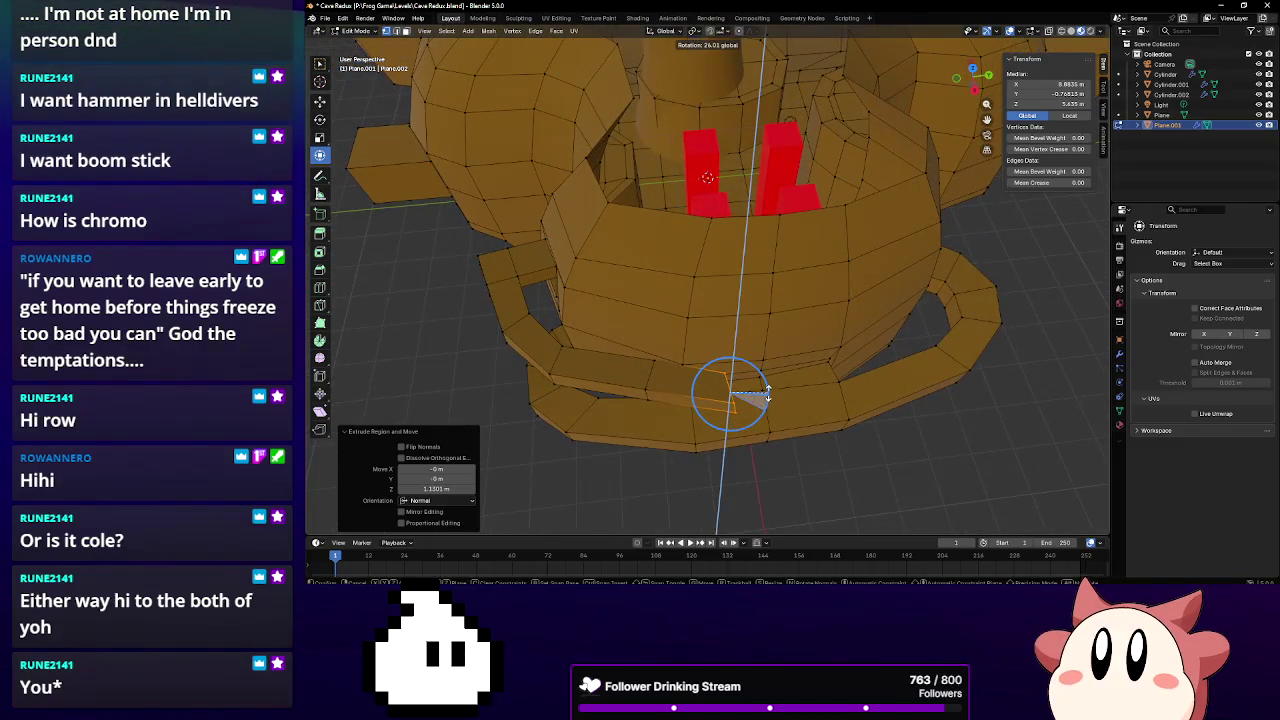
pyautogui.press('Escape')
pyautogui.press('g')
pyautogui.press('x')
pyautogui.click(752, 388)
# Turn the ledge segment about 30° around vertical and raise its edge along Z
pyautogui.moveTo(752, 388)
pyautogui.mouseDown(button='middle')
pyautogui.moveTo(740, 335)
pyautogui.moveTo(746, 345)
pyautogui.mouseUp(button='middle')
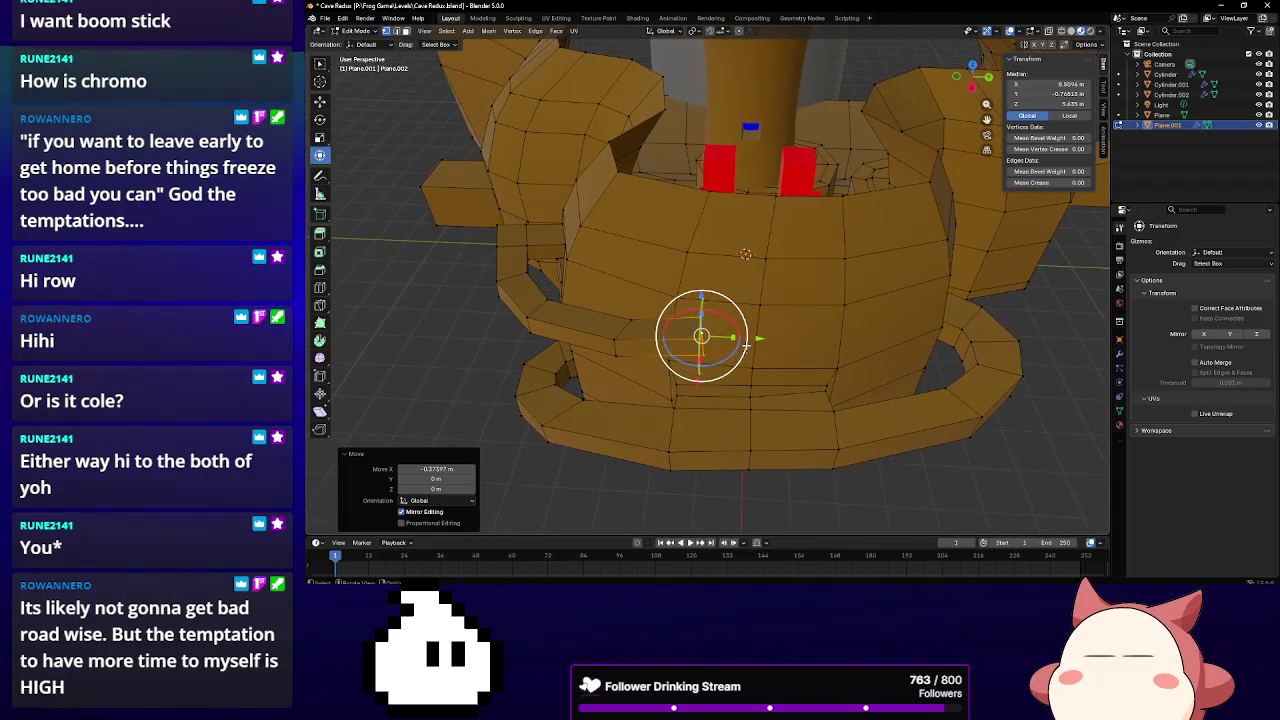
pyautogui.moveTo(761, 339); pyautogui.dragTo(757, 372, button='middle')
pyautogui.moveTo(748, 385); pyautogui.dragTo(763, 367)
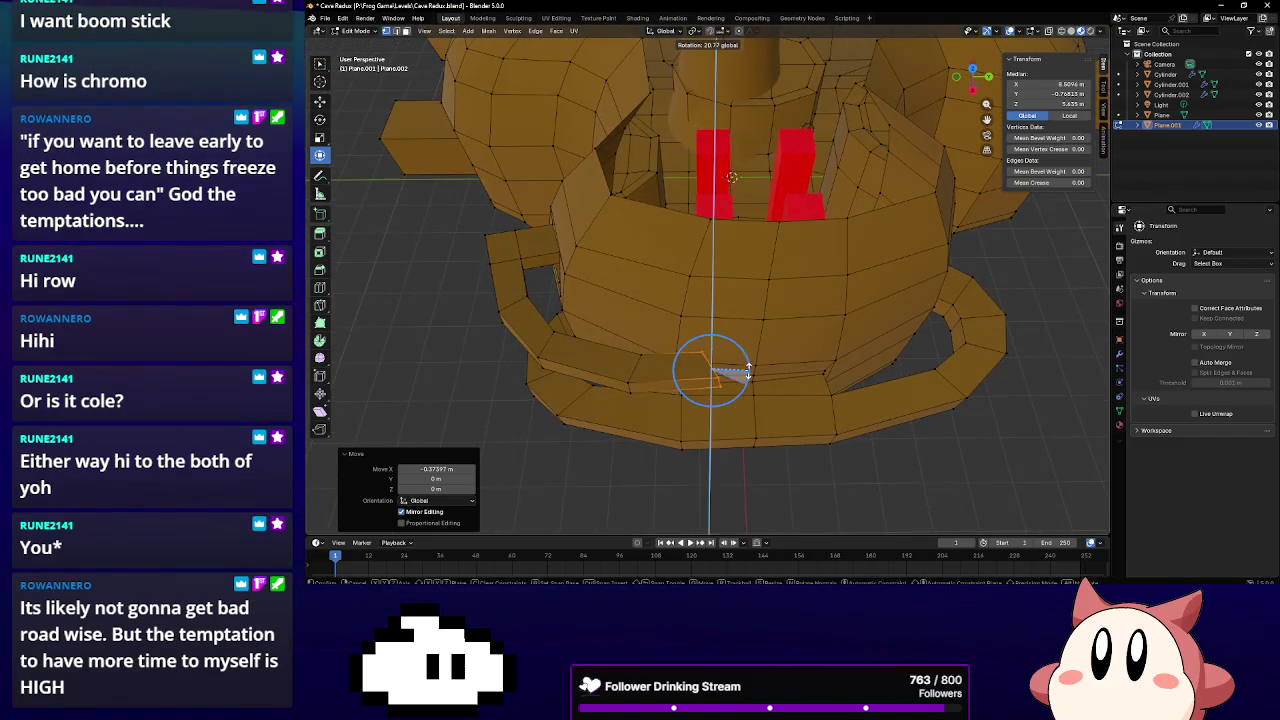
pyautogui.press('g')
pyautogui.press('z')
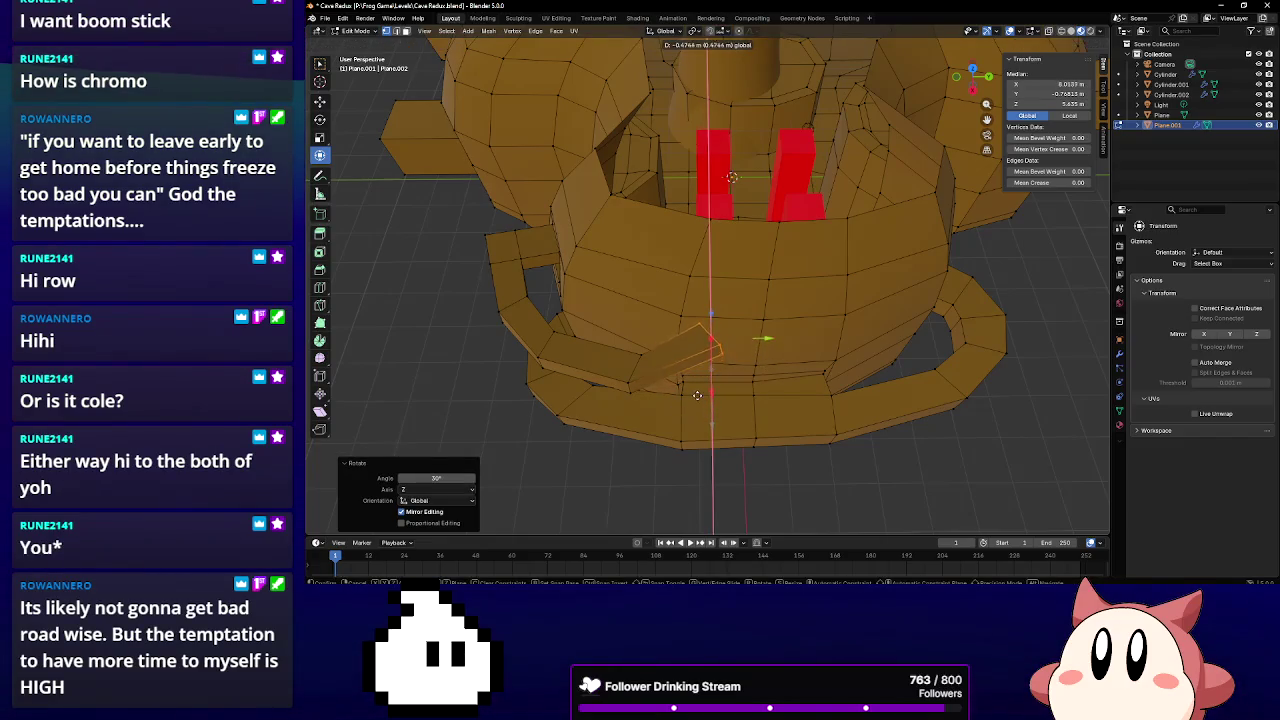
pyautogui.click(697, 395)
# Turn the next ledge edge 17.3° around vertical, then move it along Y and Z
pyautogui.scroll(2, 697, 395)
pyautogui.scroll(2, 700, 357)
pyautogui.moveTo(700, 357); pyautogui.dragTo(773, 352, button='middle')
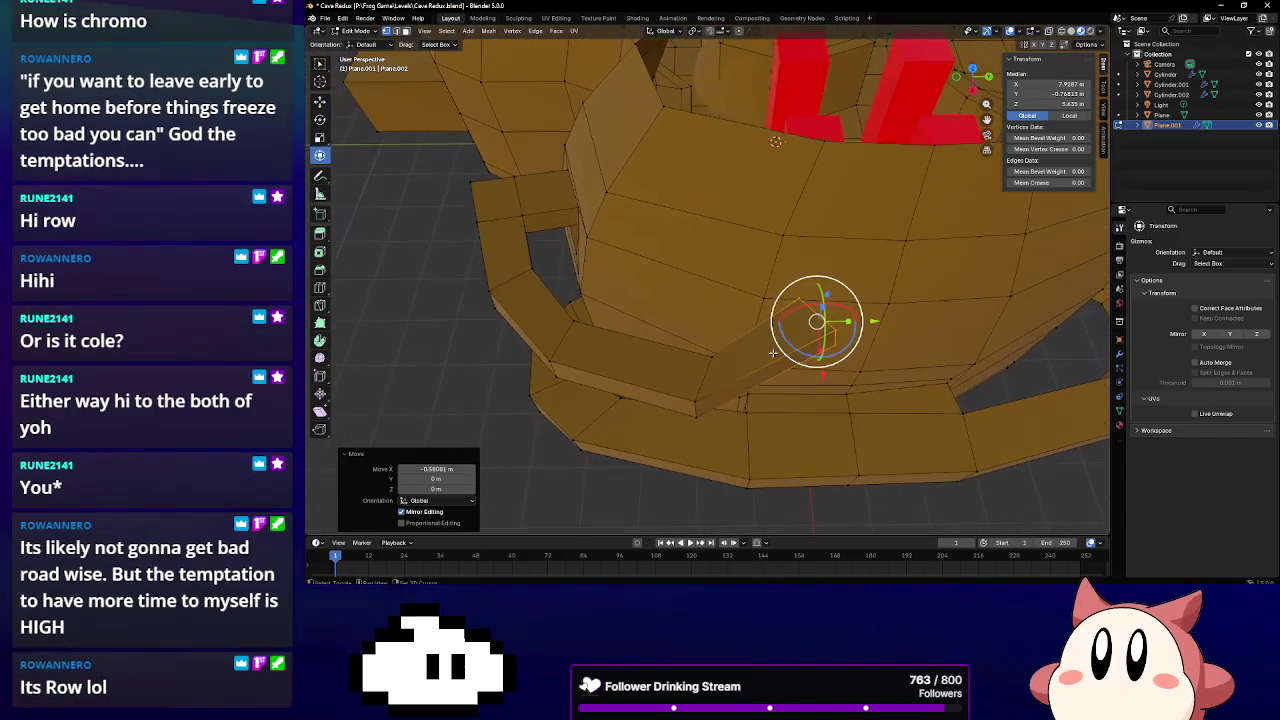
pyautogui.click(700, 378)
pyautogui.moveTo(740, 395); pyautogui.dragTo(762, 390)
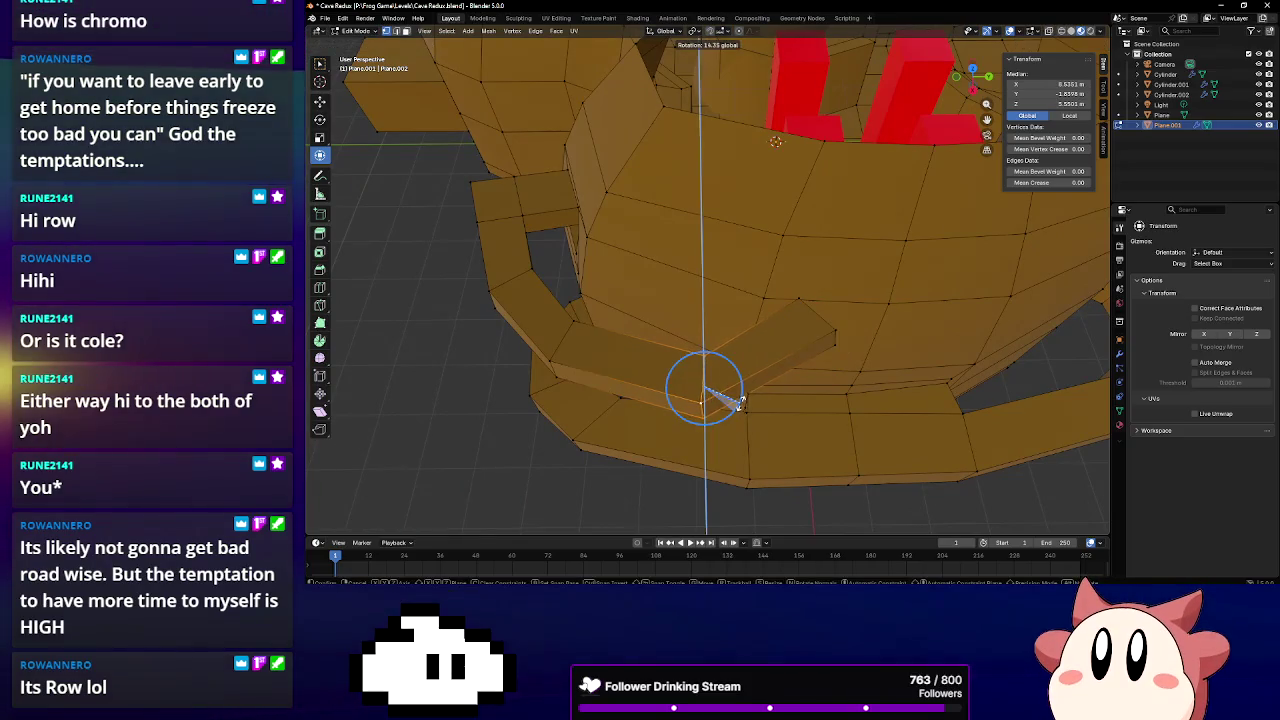
pyautogui.press('g')
pyautogui.press('y')
pyautogui.click(665, 395)
pyautogui.press('g')
pyautogui.press('z')
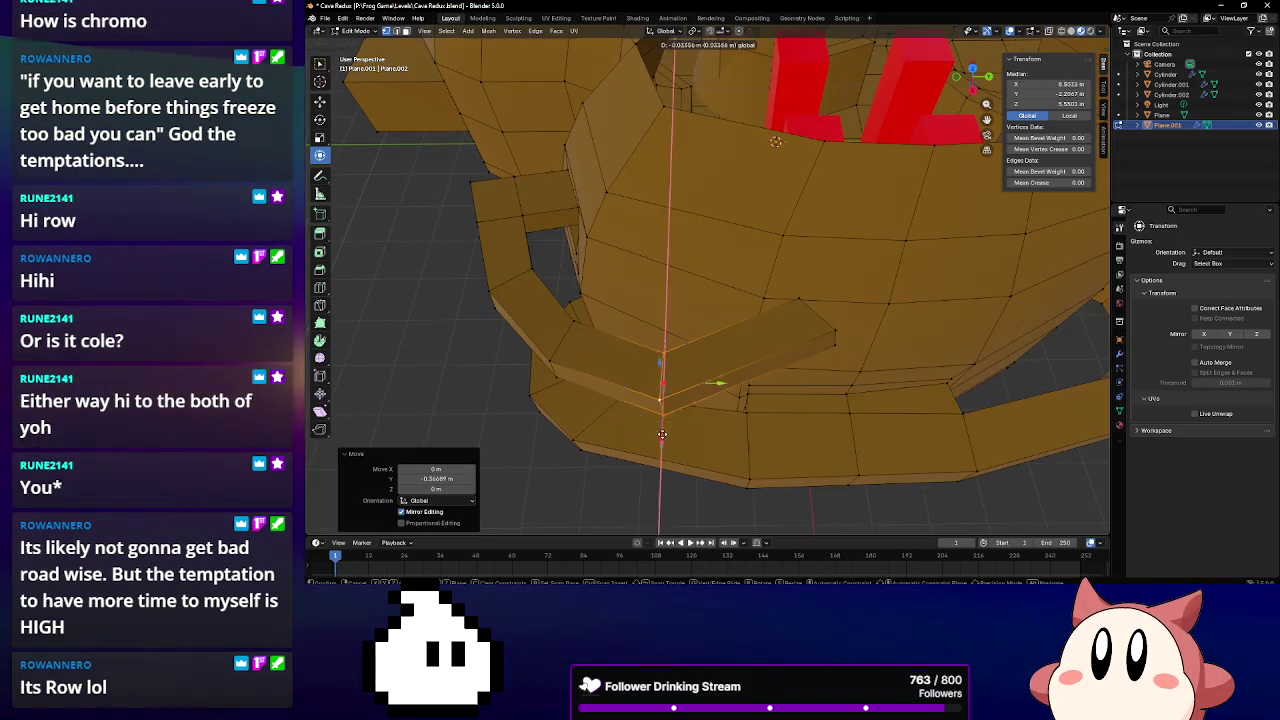
pyautogui.click(662, 408)
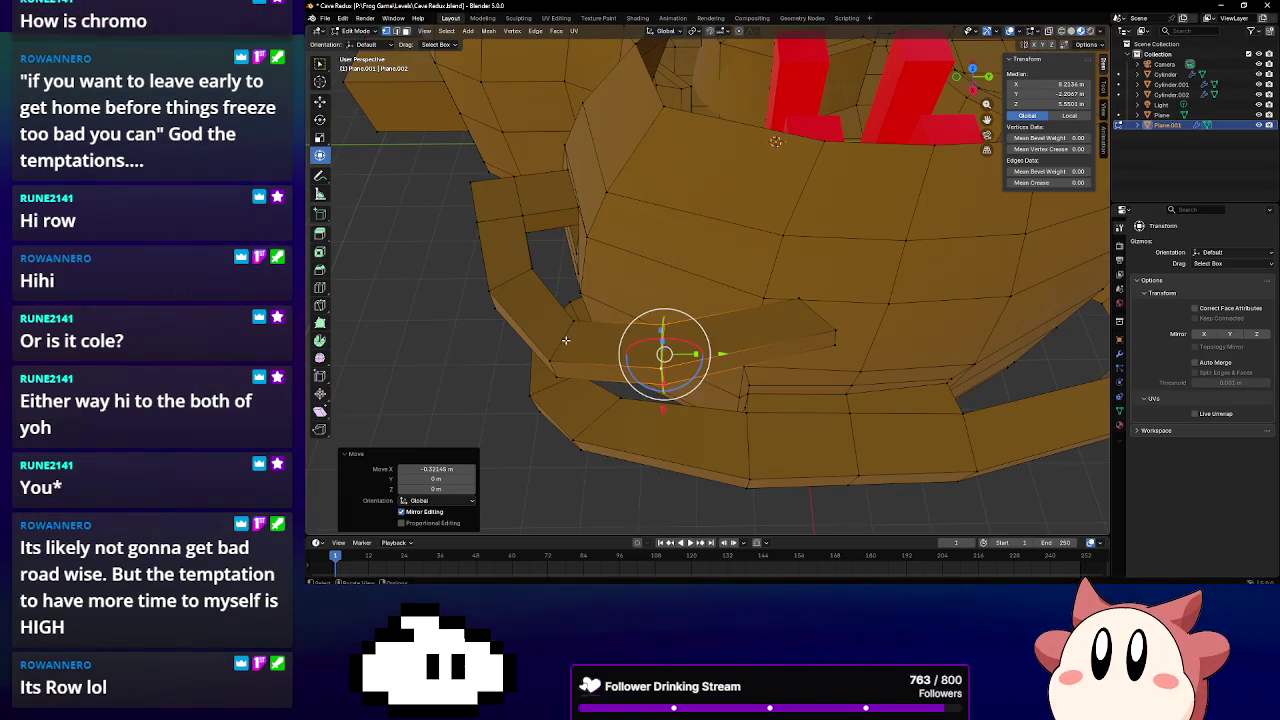
# Move a zigzag ledge vertex -0.183 m along X, then along Y
pyautogui.click(584, 336)
pyautogui.press('g')
pyautogui.press('x')
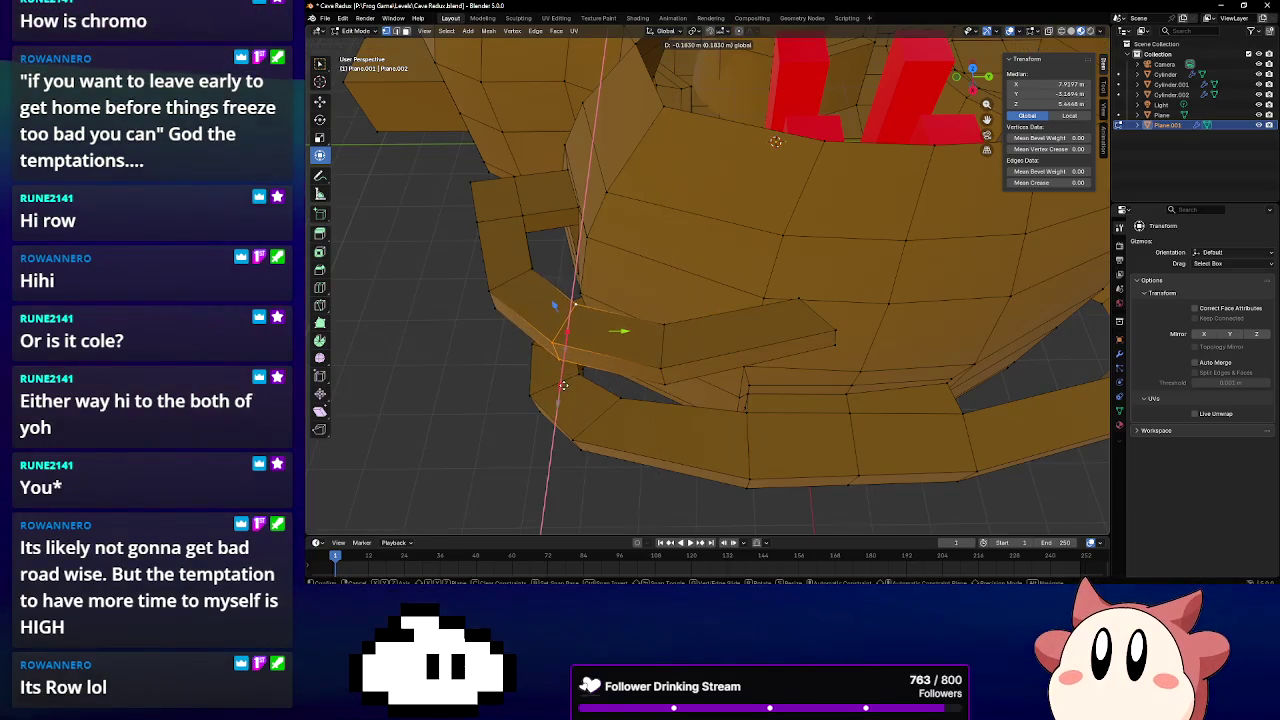
pyautogui.click(628, 330)
pyautogui.press('g')
pyautogui.press('y')
pyautogui.click(651, 330)
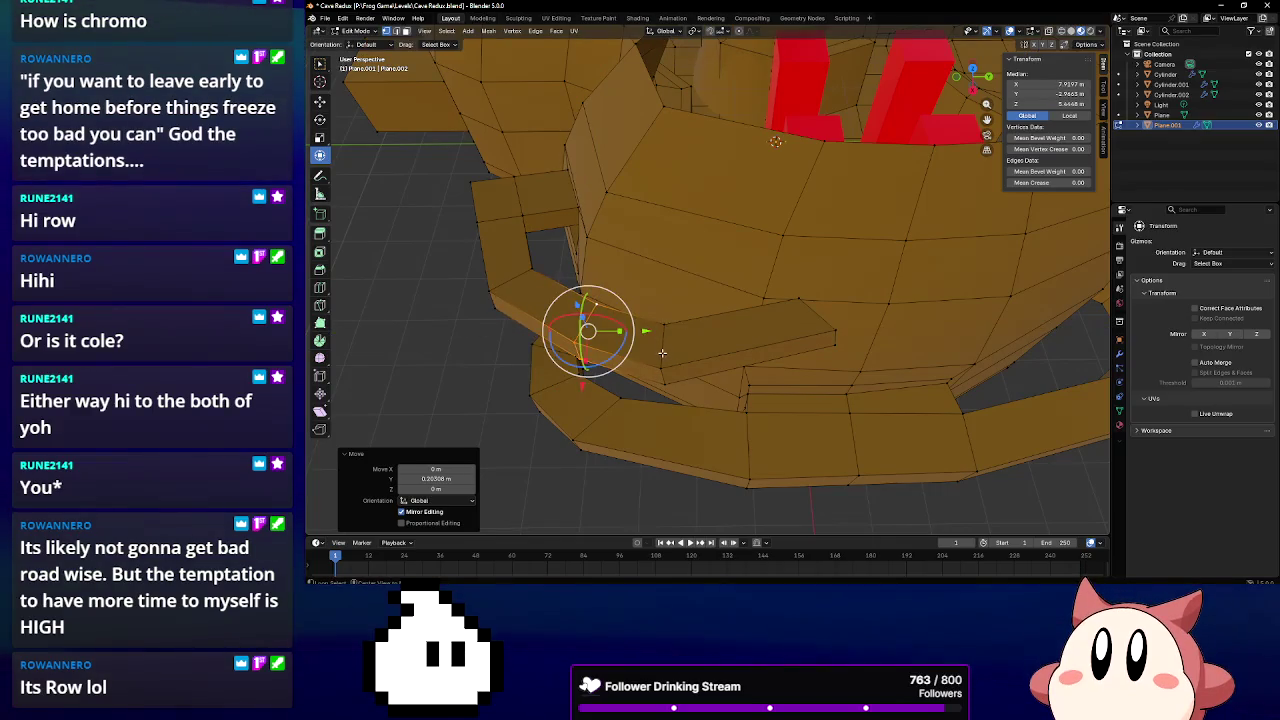
# Move another ledge edge 0.237 m on Y and -0.156 m on X, then turn it 16.4°
pyautogui.click(663, 349)
pyautogui.press('g')
pyautogui.press('y')
pyautogui.click(750, 345)
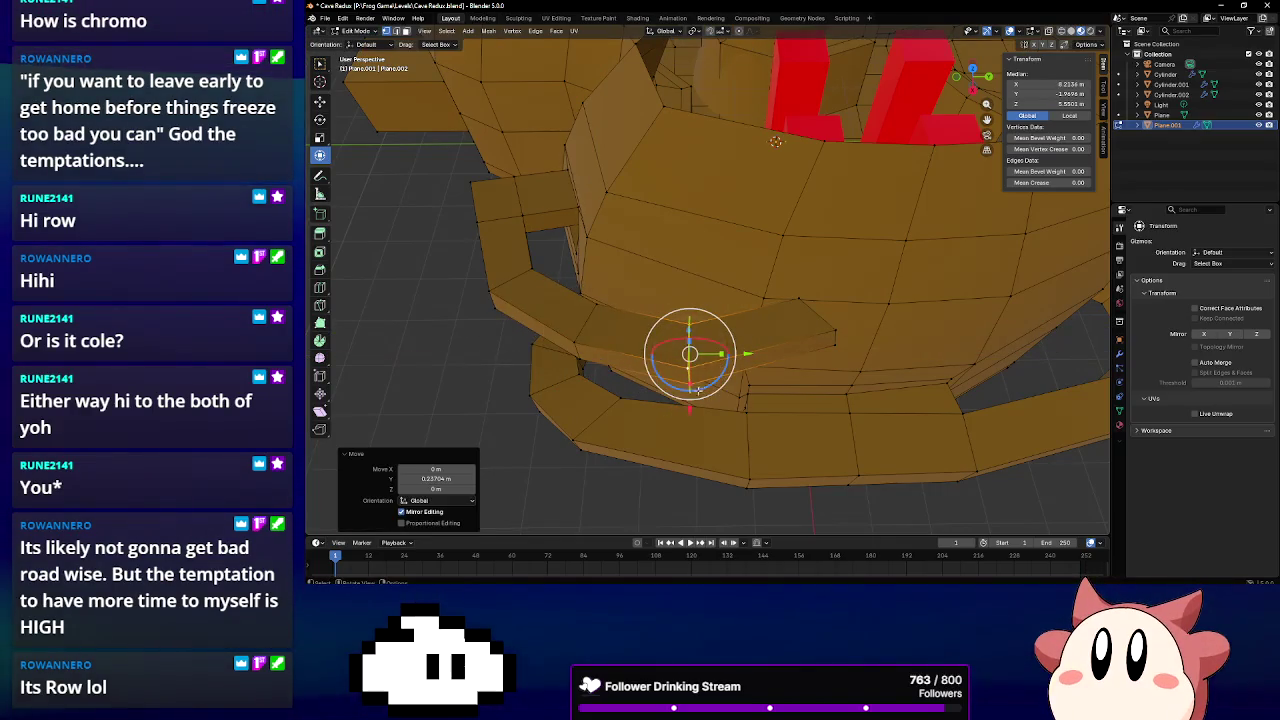
pyautogui.press('g')
pyautogui.press('x')
pyautogui.click(755, 338)
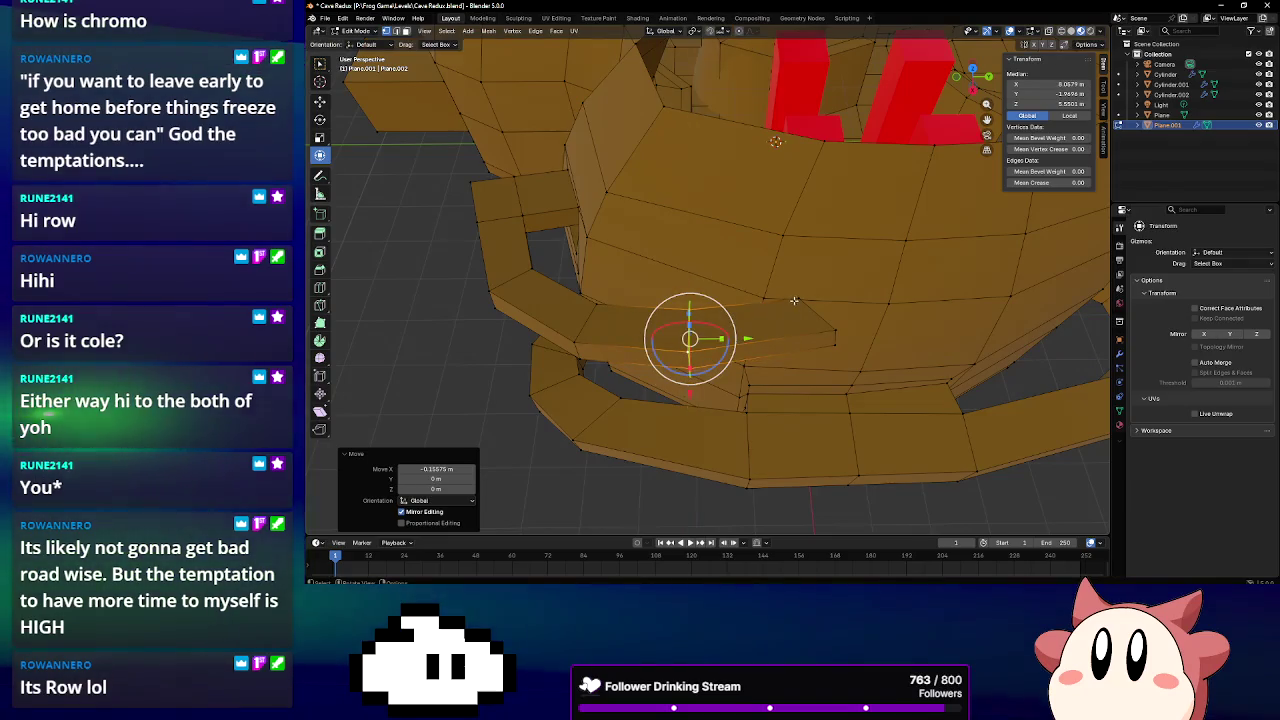
pyautogui.moveTo(760, 336)
pyautogui.mouseDown(button='middle')
pyautogui.moveTo(749, 371)
pyautogui.moveTo(809, 354)
pyautogui.moveTo(794, 275)
pyautogui.mouseUp(button='middle')
pyautogui.press('r')
pyautogui.press('z')
pyautogui.click(794, 373)
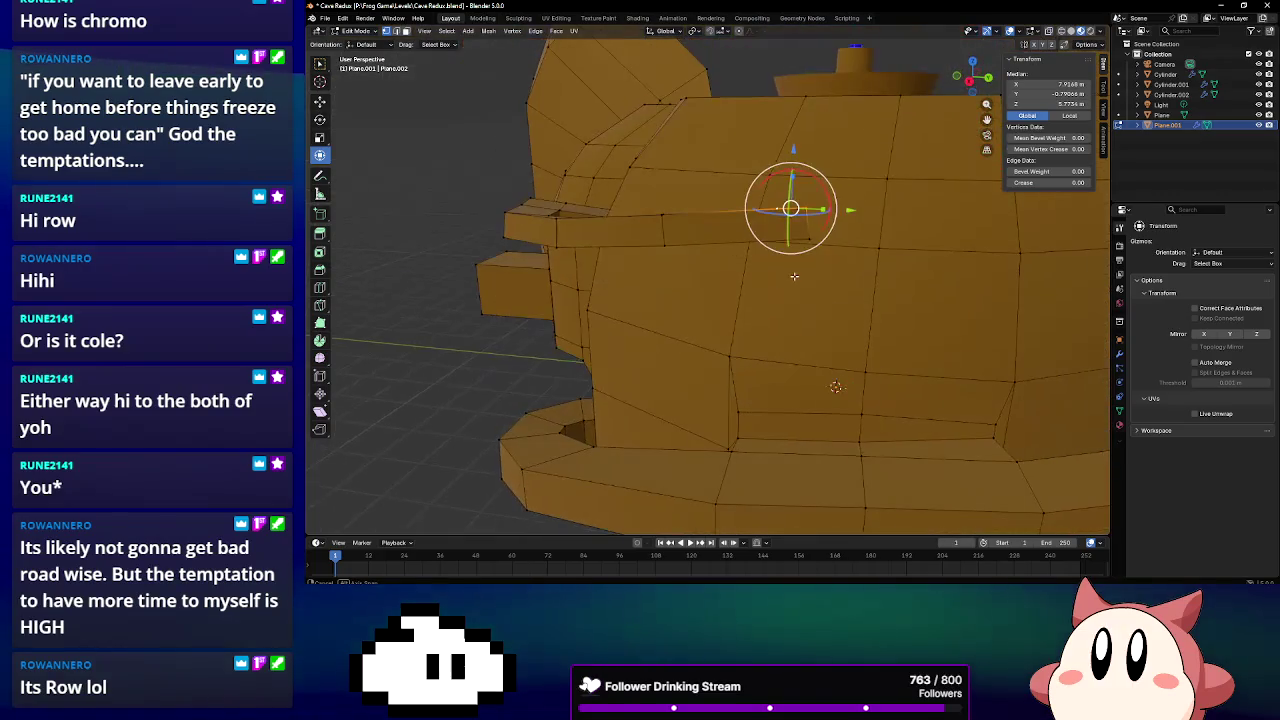
# Nudge the selected vertices and select the ledge end near the beam's base
pyautogui.moveTo(815, 218)
pyautogui.mouseDown(button='middle')
pyautogui.moveTo(748, 292)
pyautogui.moveTo(694, 297)
pyautogui.moveTo(725, 274)
pyautogui.mouseUp(button='middle')
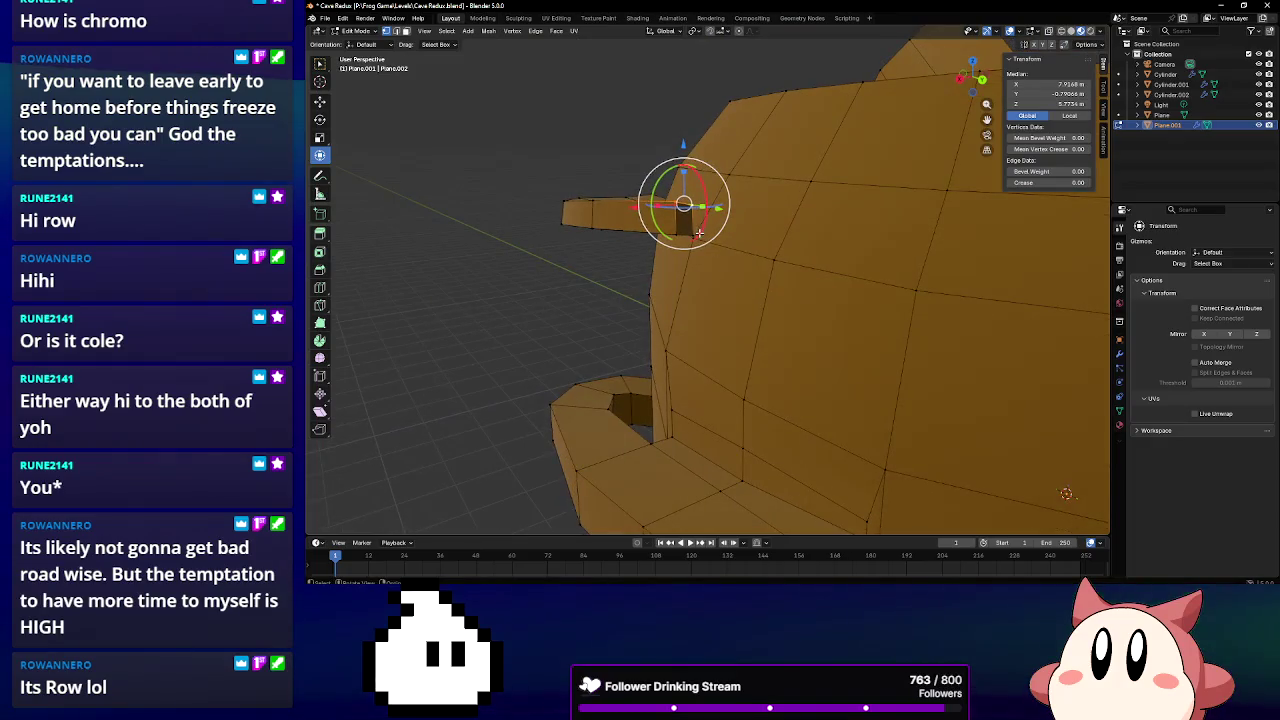
pyautogui.moveTo(689, 233); pyautogui.dragTo(677, 234)
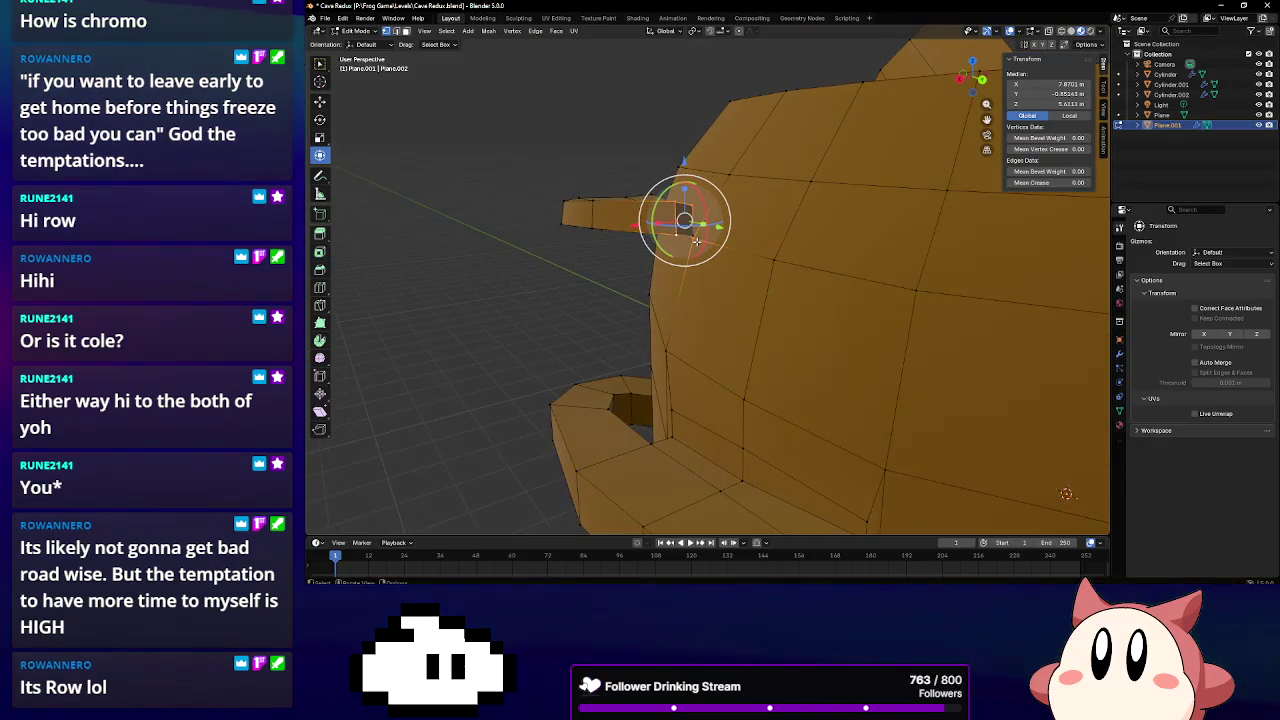
pyautogui.click(695, 240)
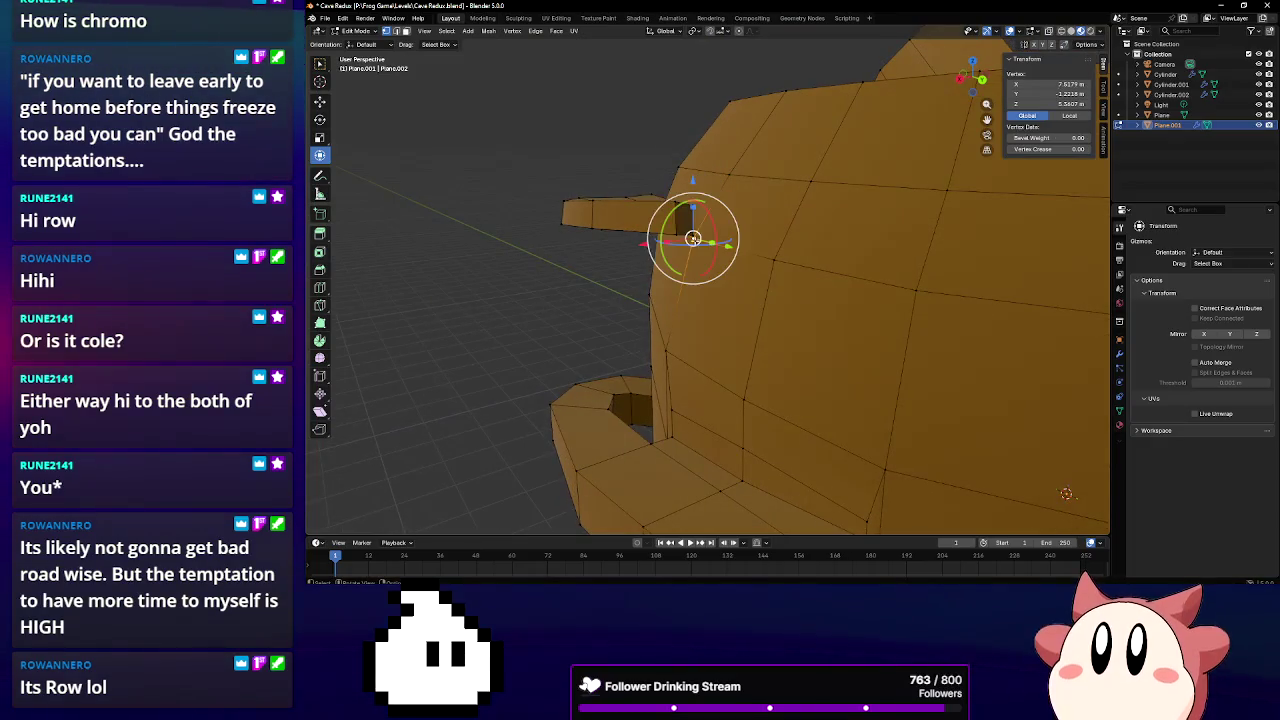
pyautogui.keyDown('shift'); pyautogui.click(684, 220); pyautogui.keyUp('shift')
pyautogui.keyDown('shift'); pyautogui.click(695, 240); pyautogui.keyUp('shift')
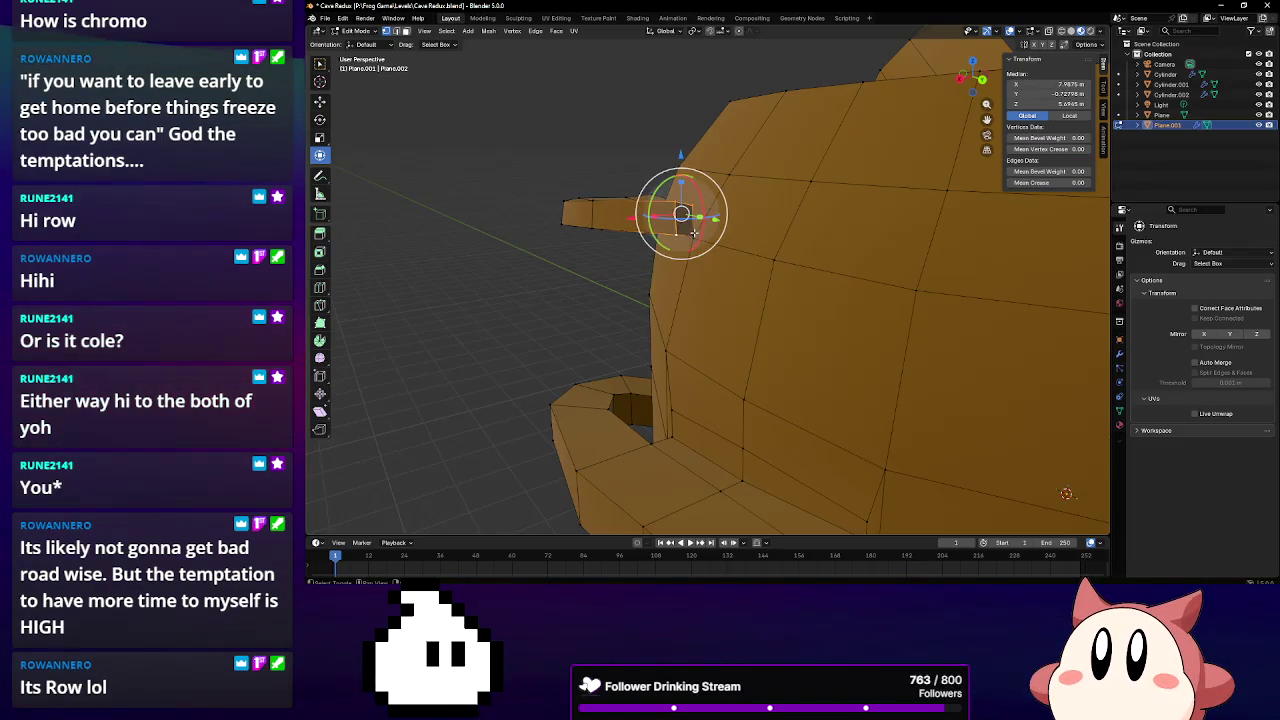
pyautogui.moveTo(693, 232); pyautogui.dragTo(763, 308, button='middle')
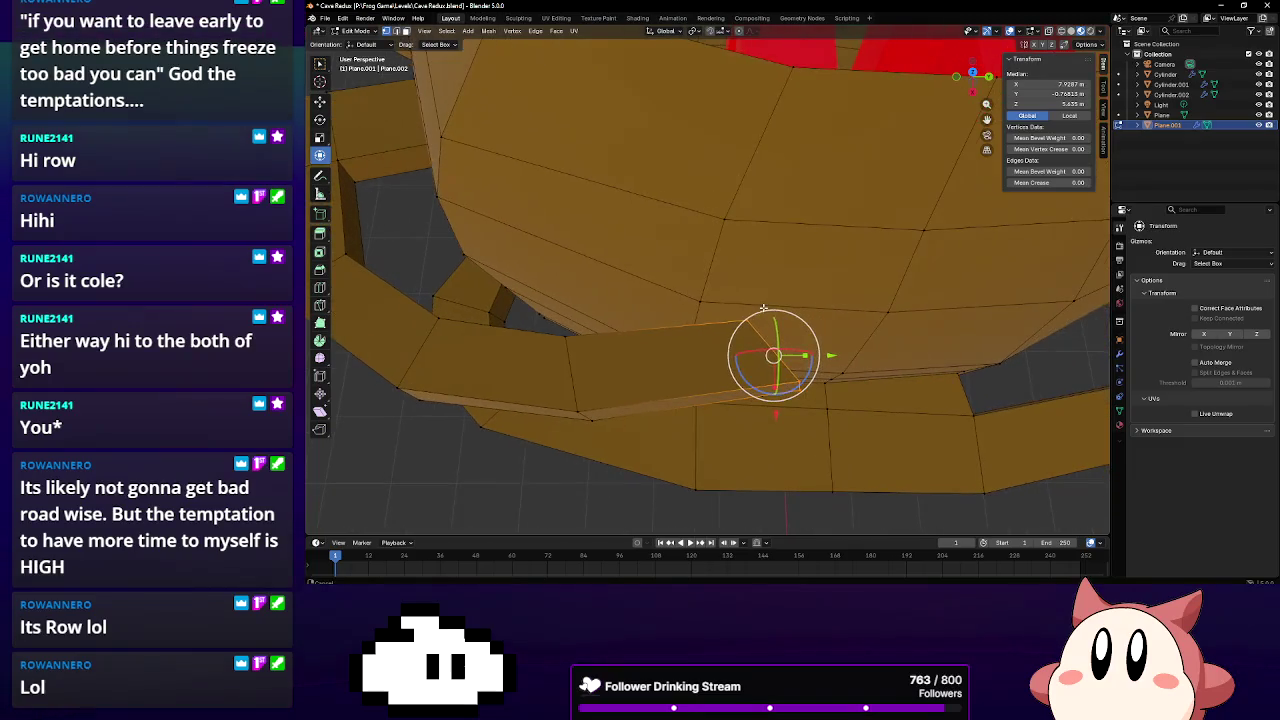
# Extrude a new ledge section, angle it about 17°, and shift it to 0.43158 m along Y
pyautogui.press('e')
pyautogui.click(850, 335)
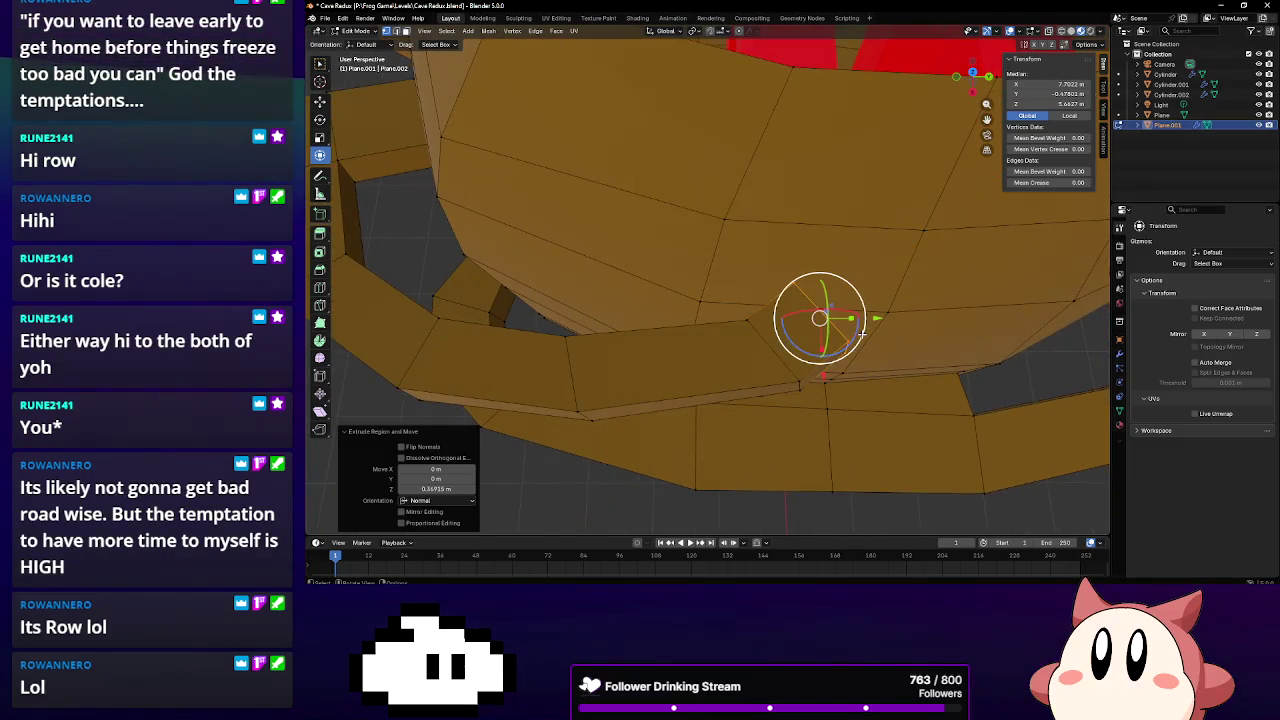
pyautogui.press('r')
pyautogui.click(872, 325)
pyautogui.moveTo(877, 319); pyautogui.dragTo(776, 354)
pyautogui.keyDown('alt'); pyautogui.click(767, 351); pyautogui.keyUp('alt')
pyautogui.moveTo(814, 349)
pyautogui.mouseDown(button='middle')
pyautogui.moveTo(753, 333)
pyautogui.moveTo(727, 345)
pyautogui.mouseUp(button='middle')
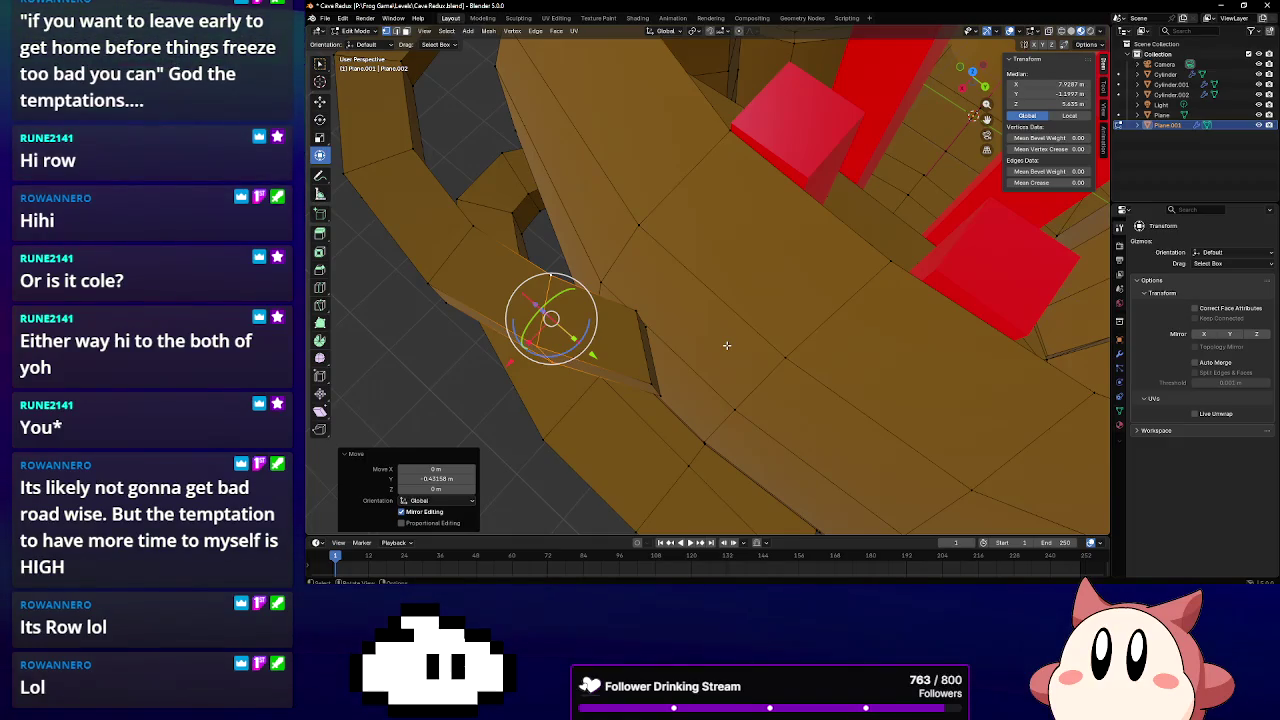
# View the red columns side-on and pick the Inset Faces tool
pyautogui.moveTo(727, 345)
pyautogui.mouseDown(button='middle')
pyautogui.moveTo(587, 285)
pyautogui.moveTo(766, 260)
pyautogui.moveTo(767, 281)
pyautogui.mouseUp(button='middle')
pyautogui.scroll(3, 766, 260)
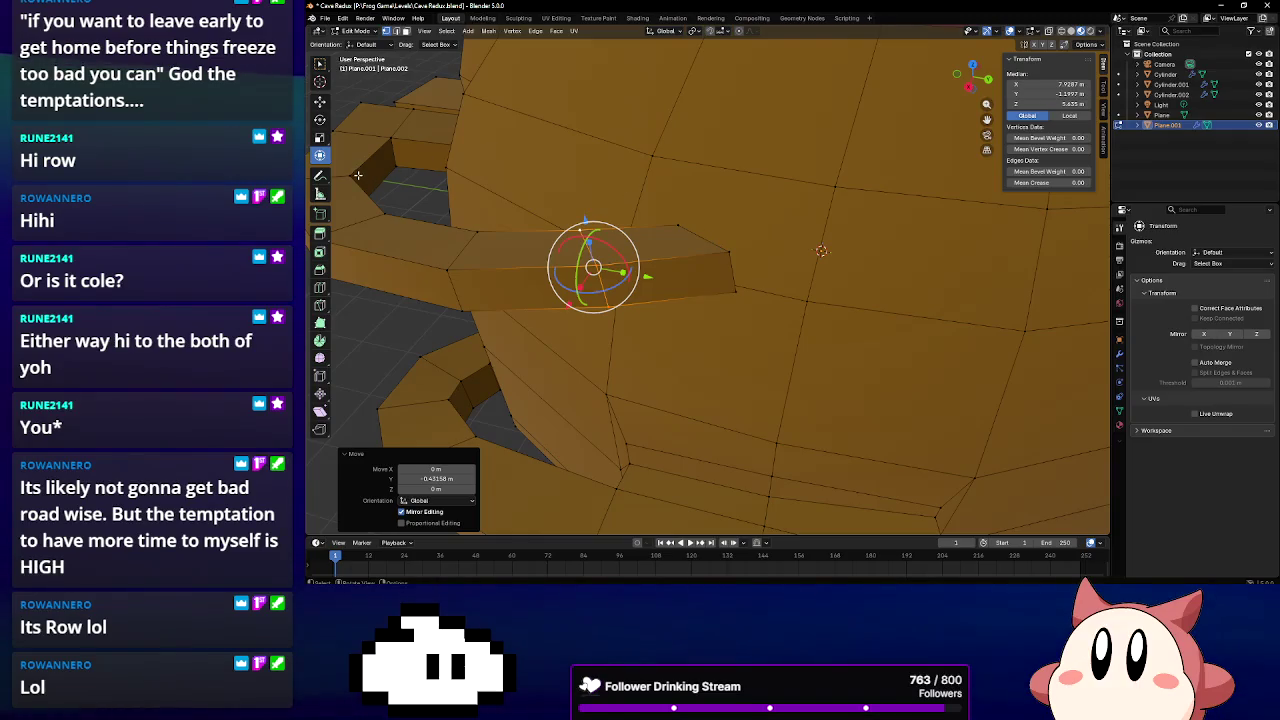
pyautogui.click(320, 253)
pyautogui.click(729, 252)
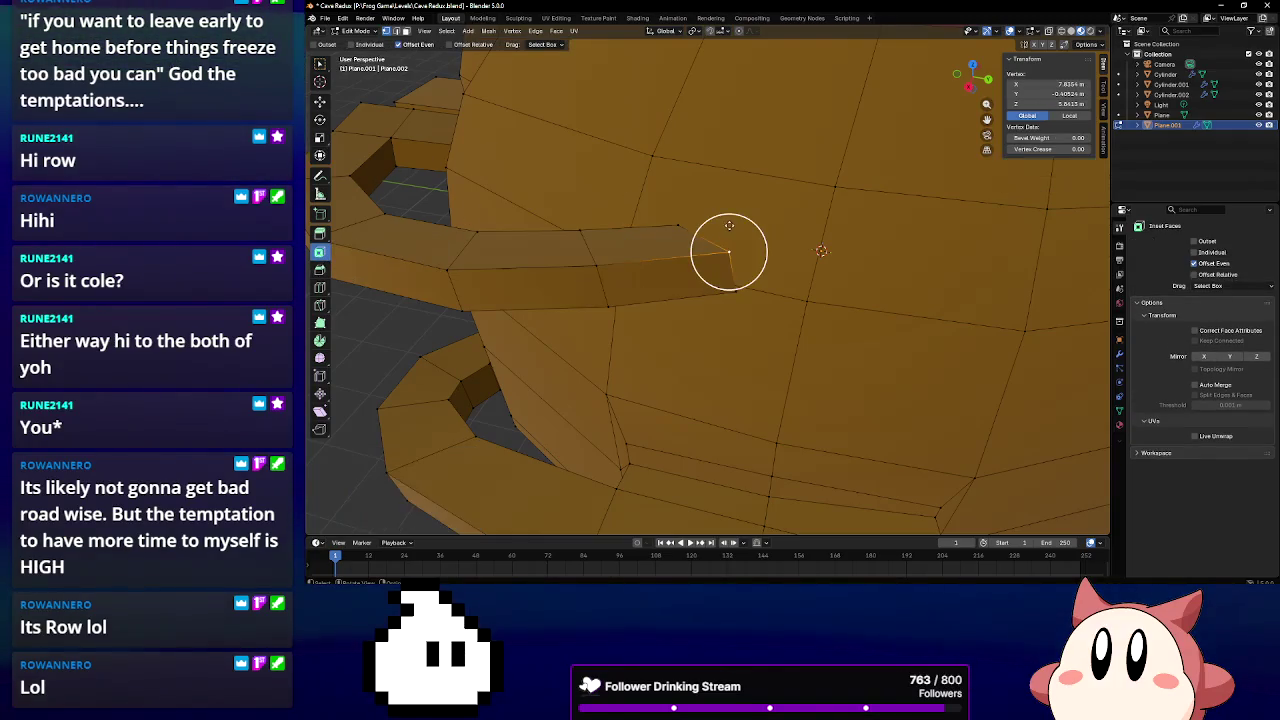
# Inset the wall face beside the beam and delete it to leave an alcove hole
pyautogui.click(790, 246)
pyautogui.moveTo(754, 234); pyautogui.dragTo(727, 254)
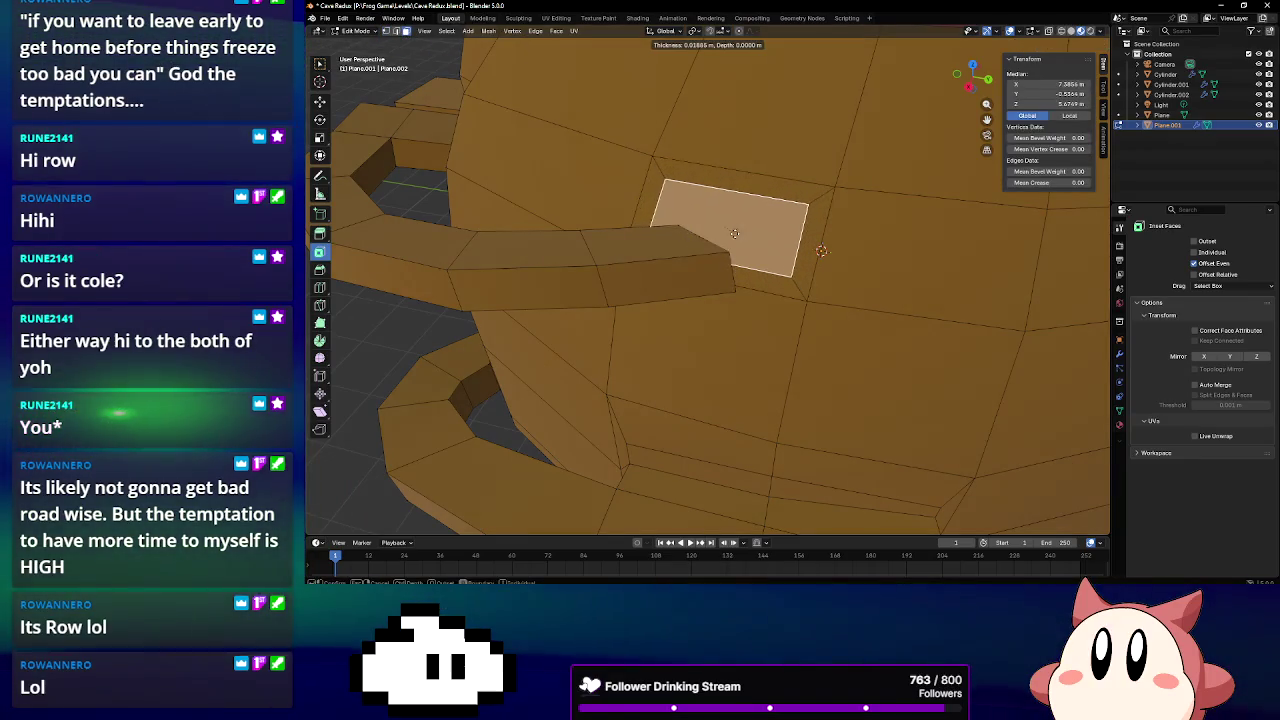
pyautogui.moveTo(727, 254)
pyautogui.mouseDown(button='middle')
pyautogui.moveTo(706, 308)
pyautogui.moveTo(712, 299)
pyautogui.mouseUp(button='middle')
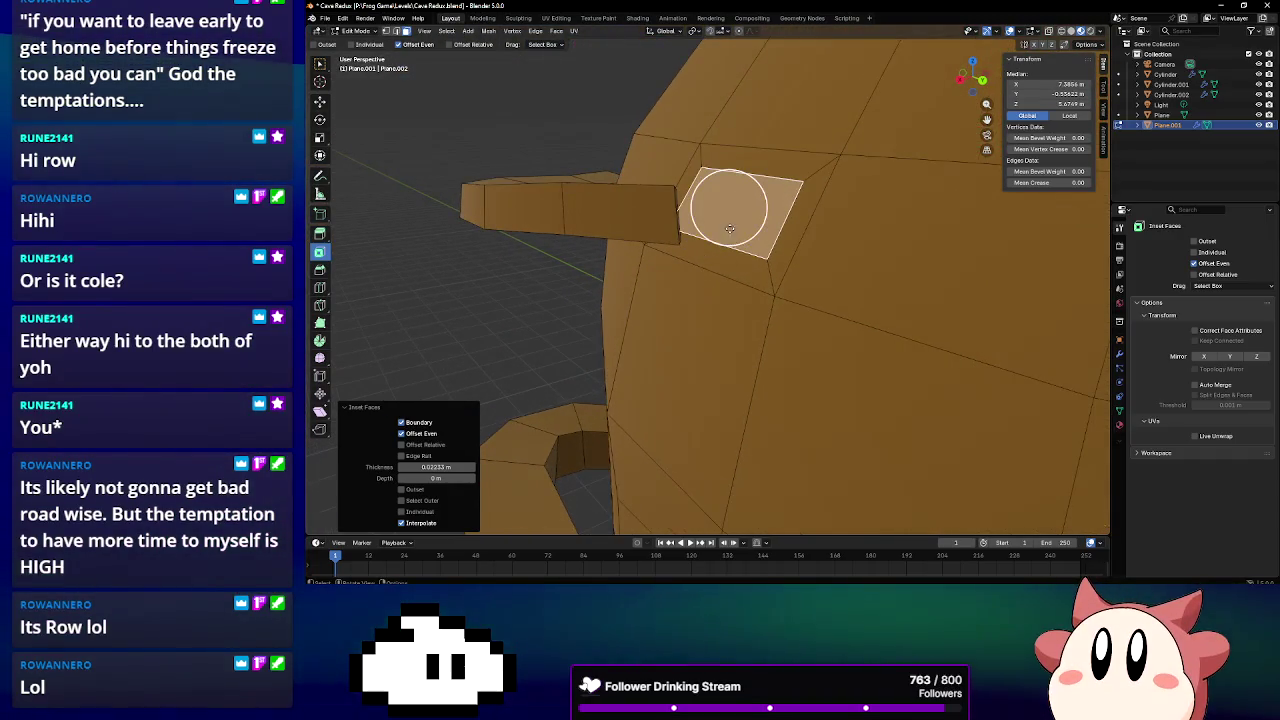
pyautogui.press('x')
pyautogui.click(712, 255)
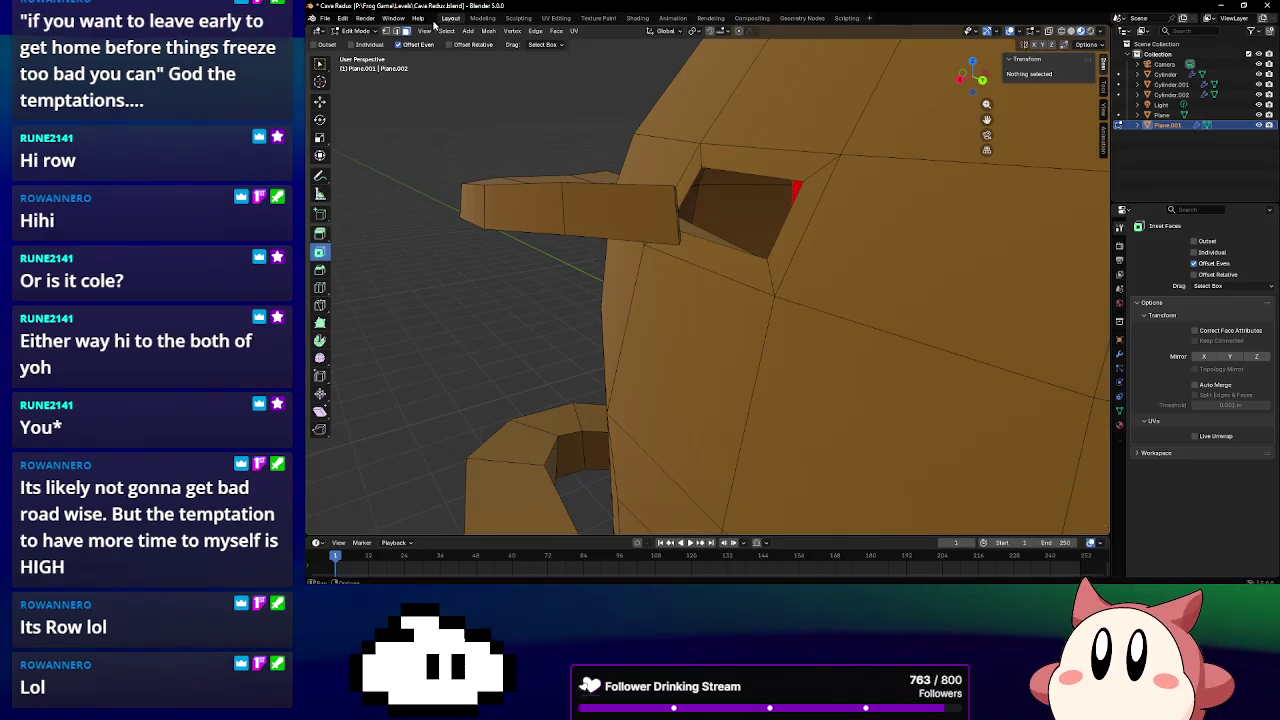
# Delete the beam's end faces to open the beam
pyautogui.moveTo(697, 220); pyautogui.dragTo(532, 98, button='middle')
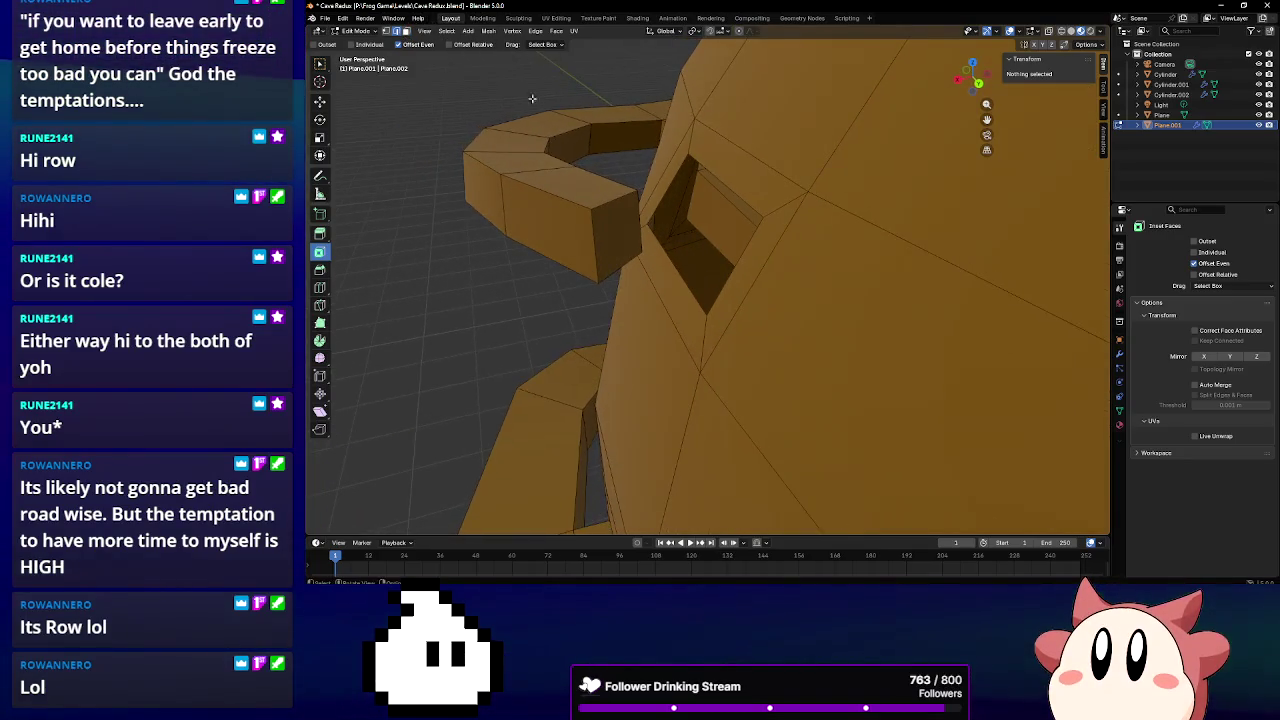
pyautogui.press('c')
pyautogui.click(630, 228)
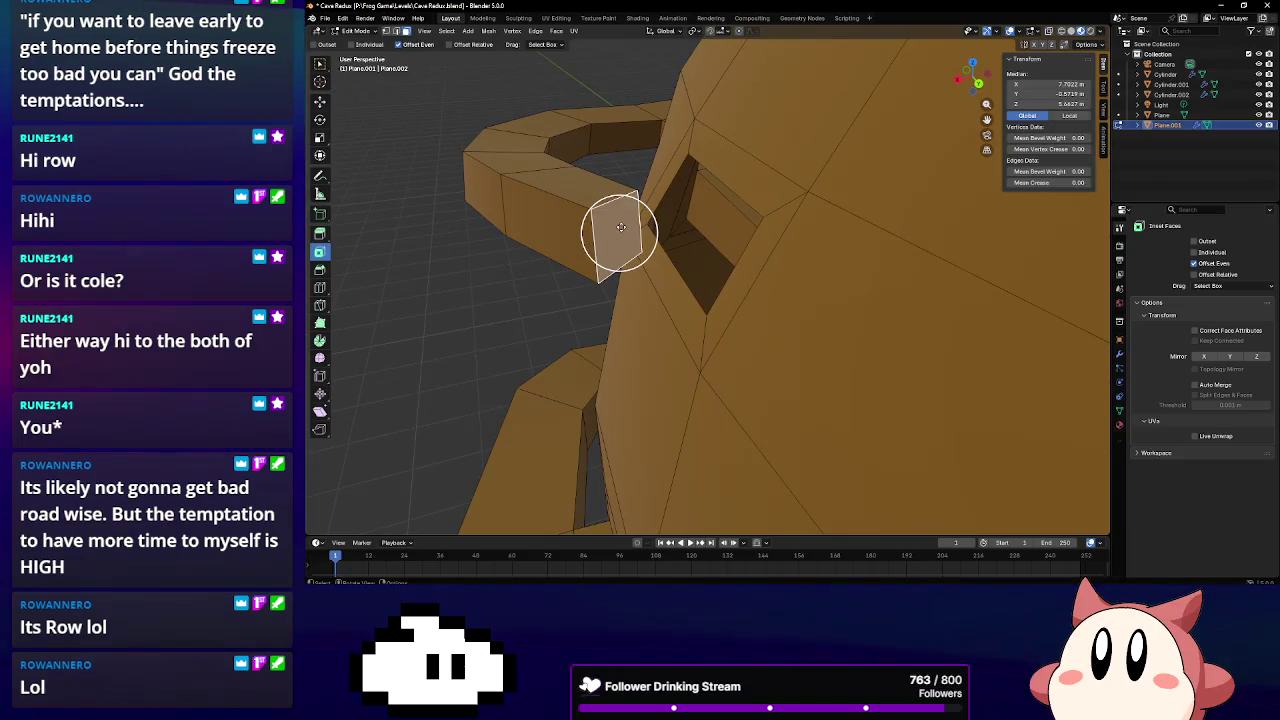
pyautogui.press('x')
pyautogui.click(605, 228)
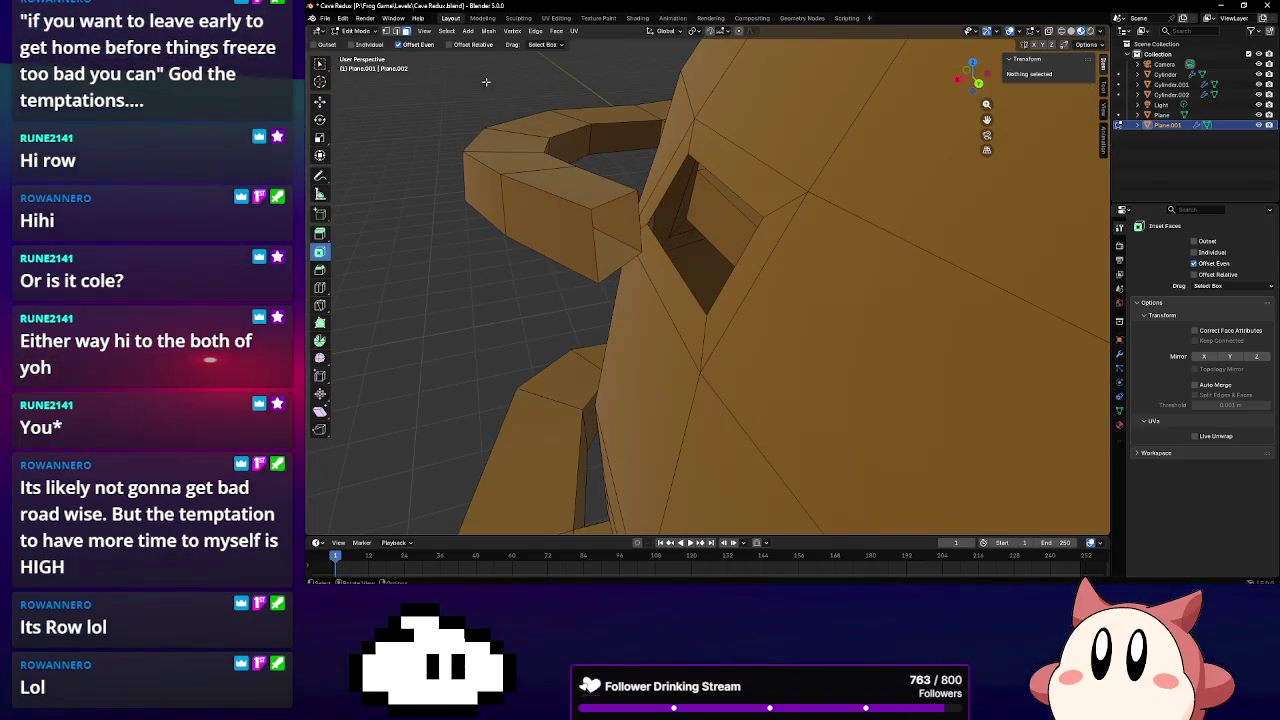
# Select the edges around the wall opening in edge mode
pyautogui.keyDown('shift'); pyautogui.click(398, 32); pyautogui.keyUp('shift')
pyautogui.moveTo(600, 250); pyautogui.dragTo(669, 263, button='middle')
pyautogui.press('c')
pyautogui.click(669, 263)
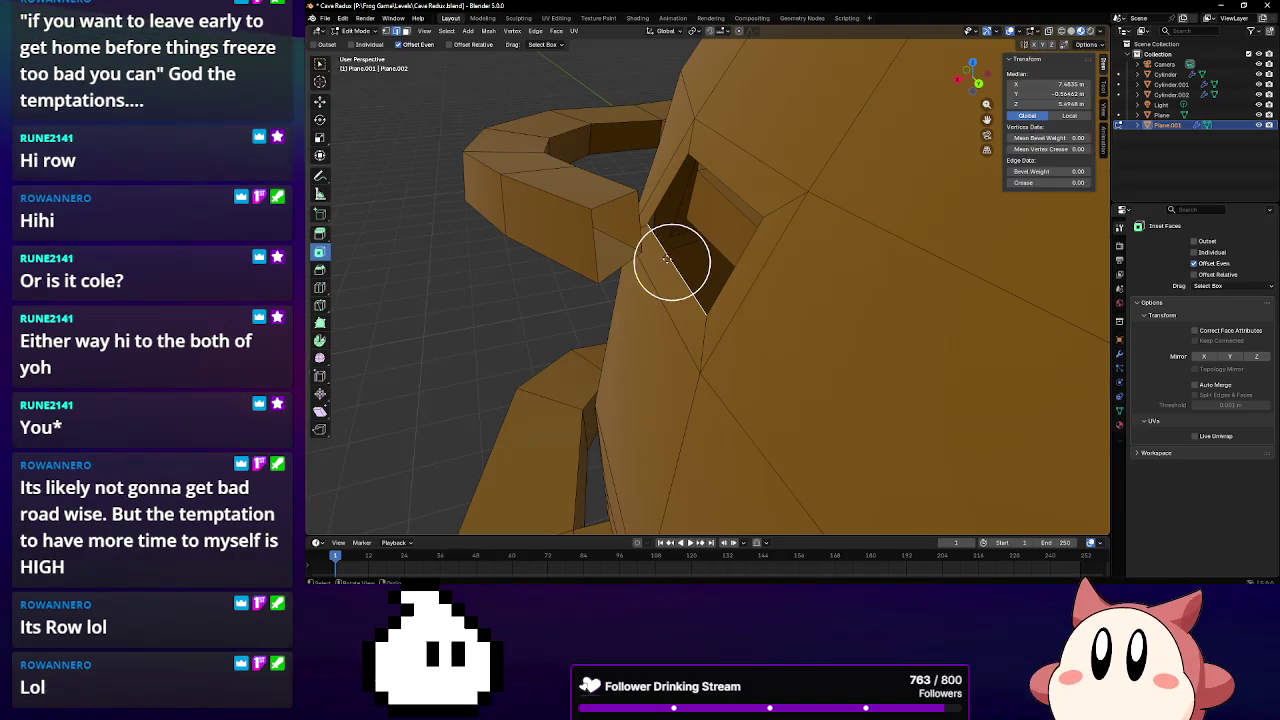
pyautogui.moveTo(647, 305)
pyautogui.mouseDown(button='middle')
pyautogui.moveTo(590, 345)
pyautogui.moveTo(645, 325)
pyautogui.mouseUp(button='middle')
pyautogui.click(648, 337)
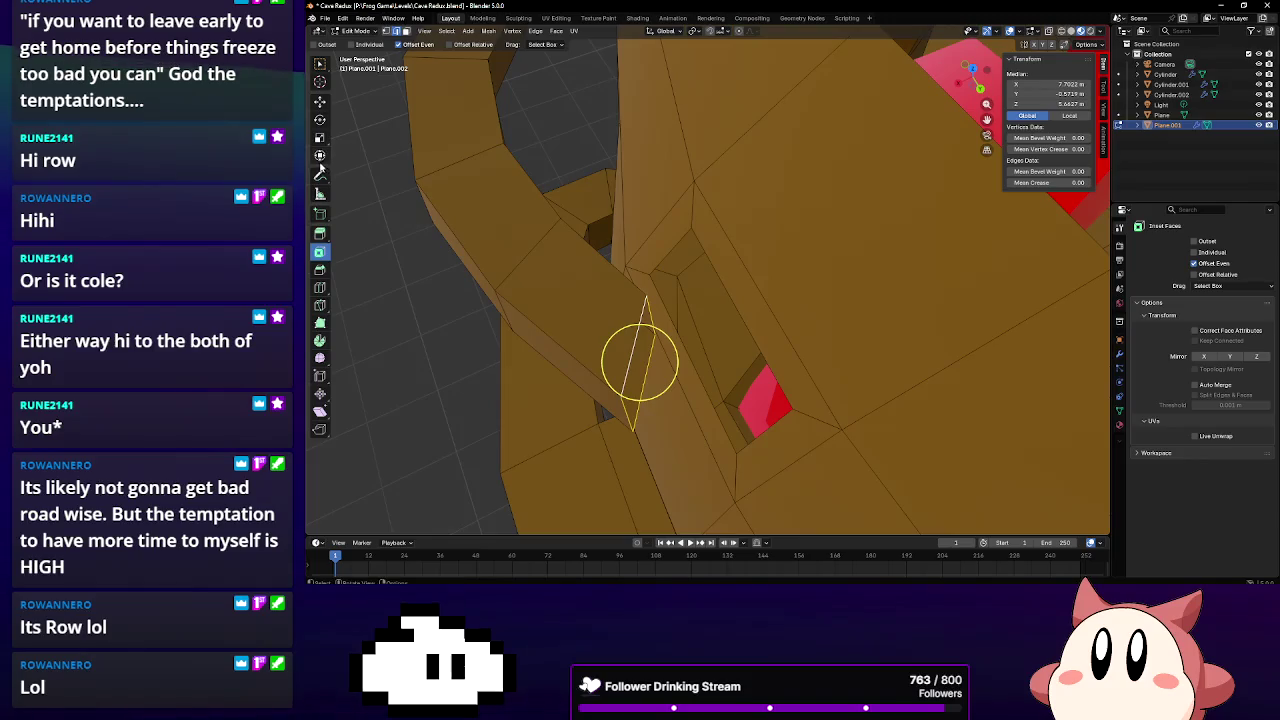
# Push the opening edges about 0.23 m along Y, rotate them 16°, and slide a beam edge along X
pyautogui.hotkey('shift', 'space')
pyautogui.press('t')
pyautogui.moveTo(665, 410); pyautogui.dragTo(667, 409)
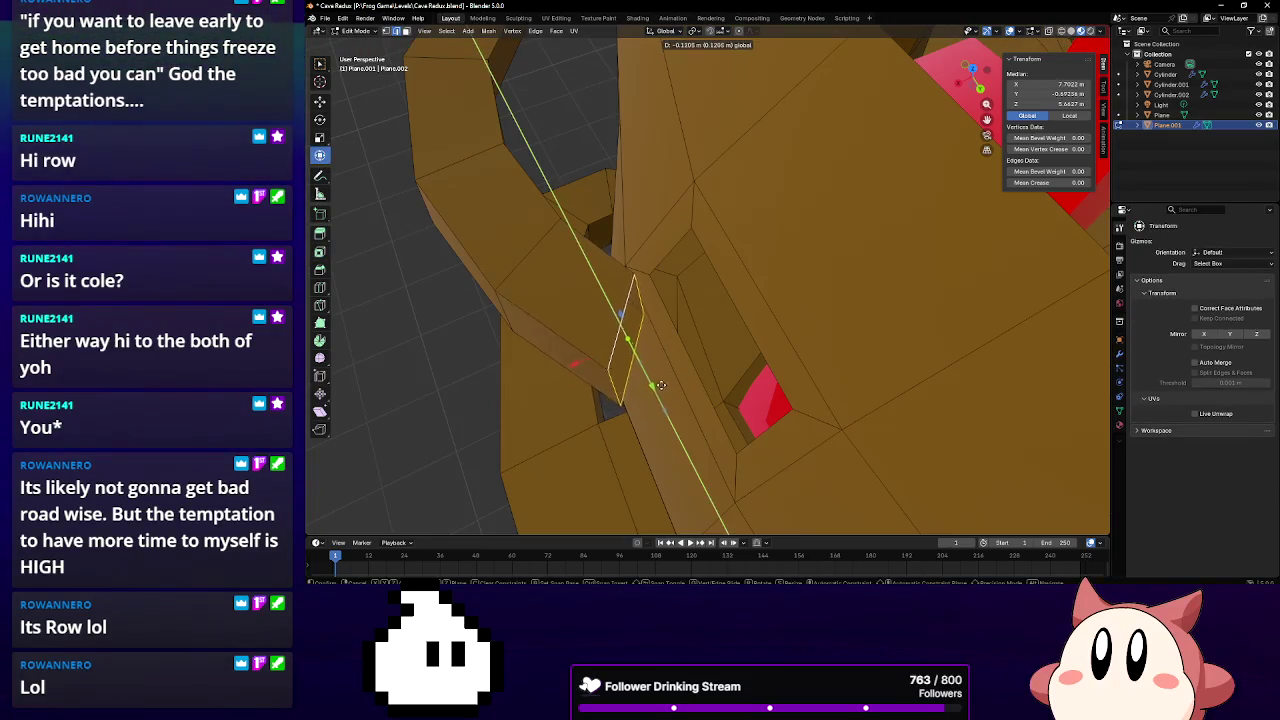
pyautogui.moveTo(655, 363); pyautogui.dragTo(655, 364)
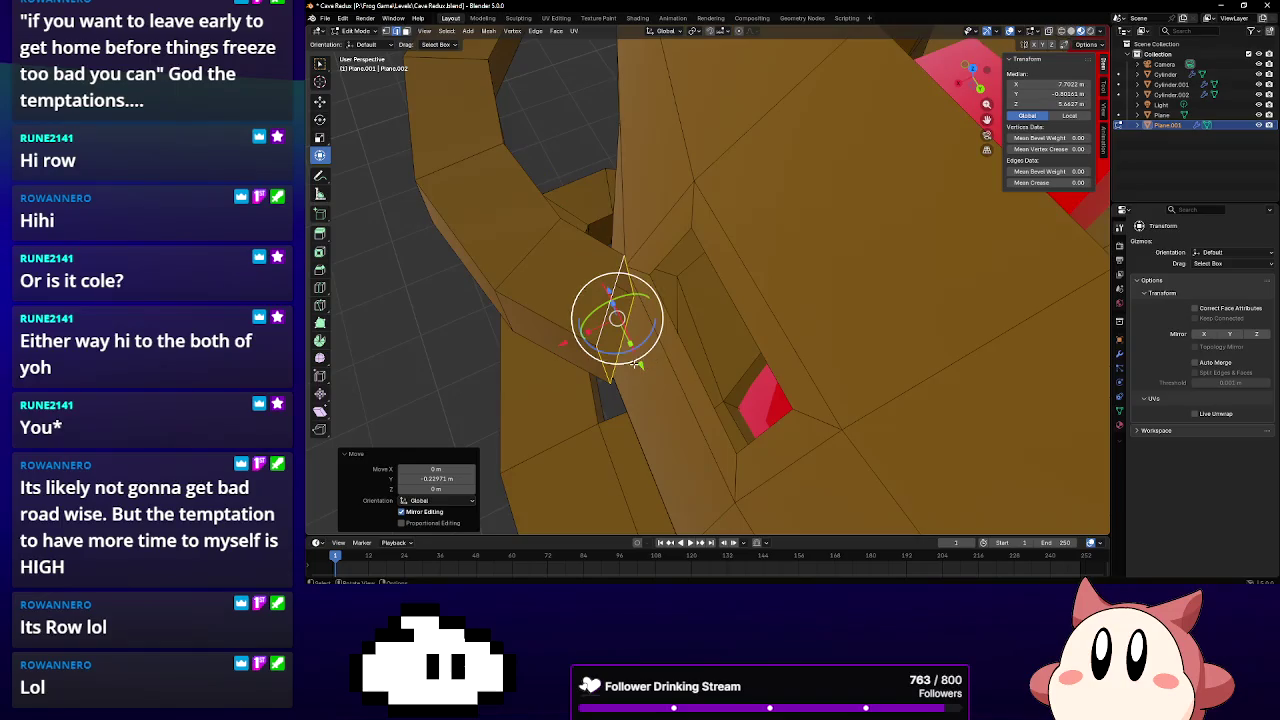
pyautogui.moveTo(655, 364); pyautogui.dragTo(764, 378, button='middle')
pyautogui.moveTo(815, 393)
pyautogui.mouseDown()
pyautogui.moveTo(808, 370)
pyautogui.moveTo(876, 381)
pyautogui.moveTo(820, 413)
pyautogui.mouseUp()
pyautogui.press('Escape')
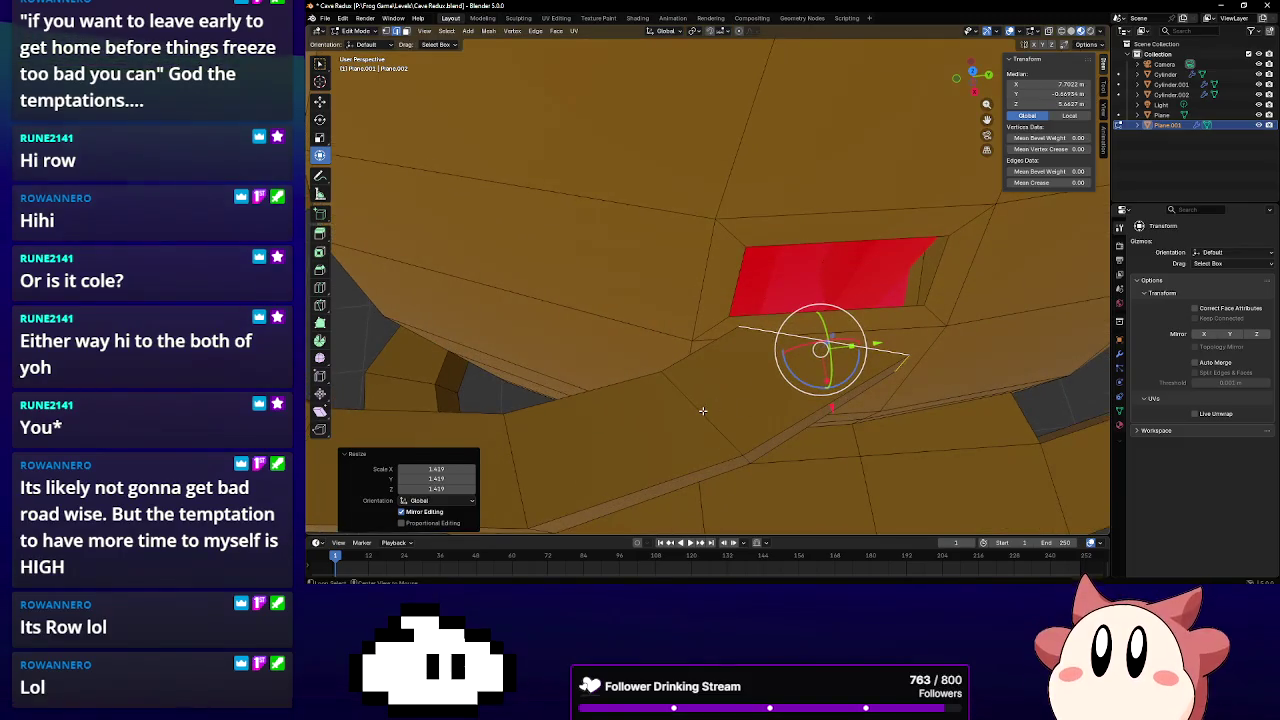
pyautogui.click(703, 410)
pyautogui.moveTo(711, 472); pyautogui.dragTo(731, 522)
pyautogui.moveTo(731, 520)
pyautogui.mouseDown(button='middle')
pyautogui.moveTo(710, 340)
pyautogui.moveTo(665, 291)
pyautogui.mouseUp(button='middle')
# Select the top opening edge and box edges and fill a face between them
pyautogui.click(652, 296)
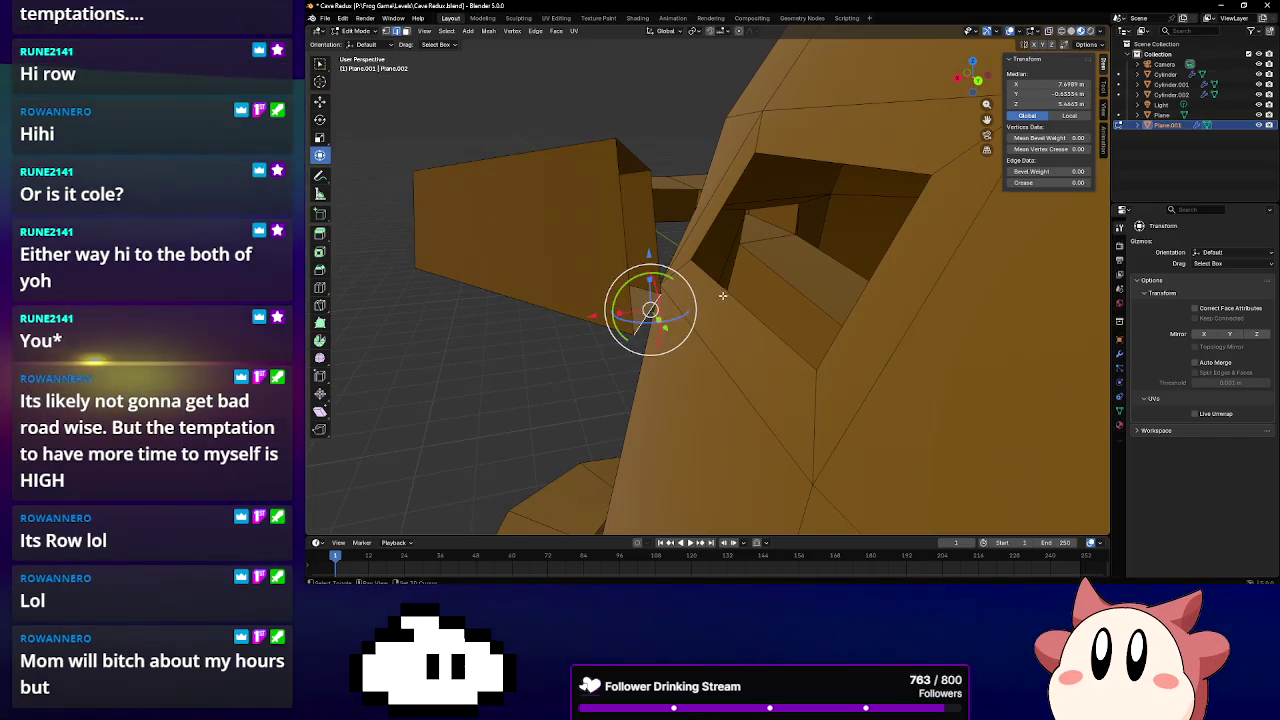
pyautogui.keyDown('shift'); pyautogui.click(686, 294); pyautogui.keyUp('shift')
pyautogui.click(672, 222)
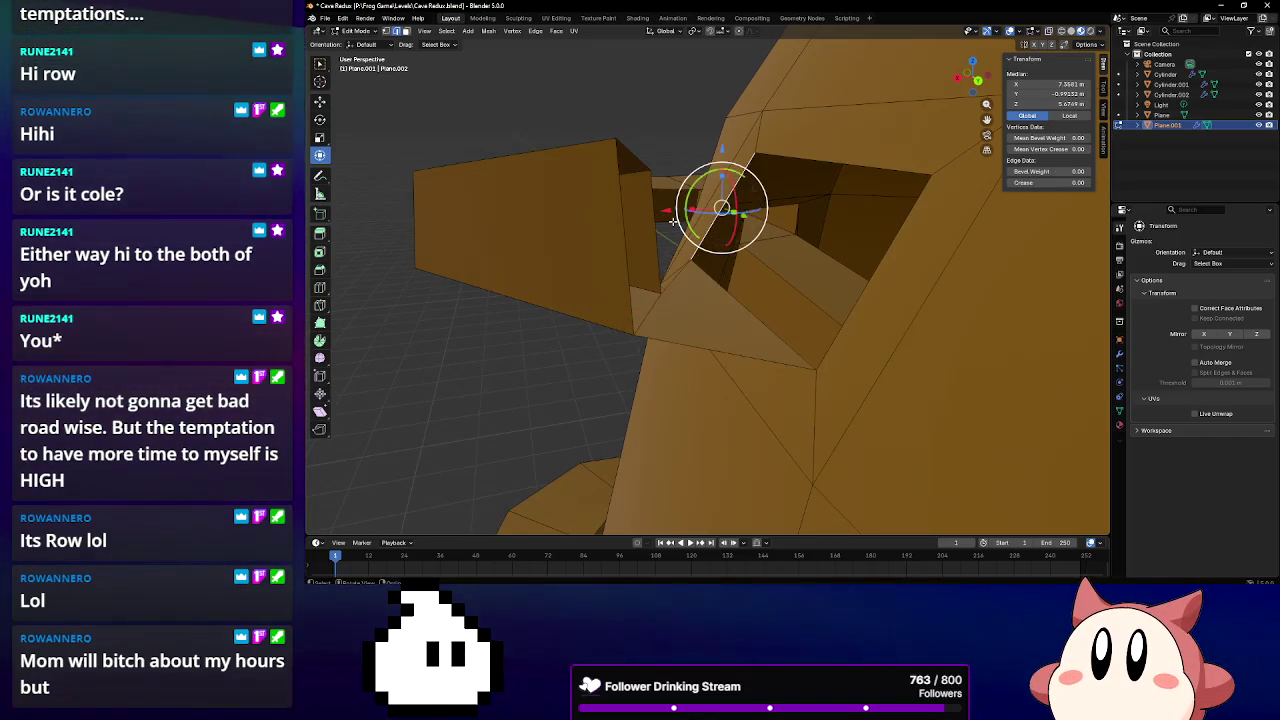
pyautogui.click(652, 217)
pyautogui.click(660, 158)
pyautogui.keyDown('shift'); pyautogui.click(624, 163); pyautogui.keyUp('shift')
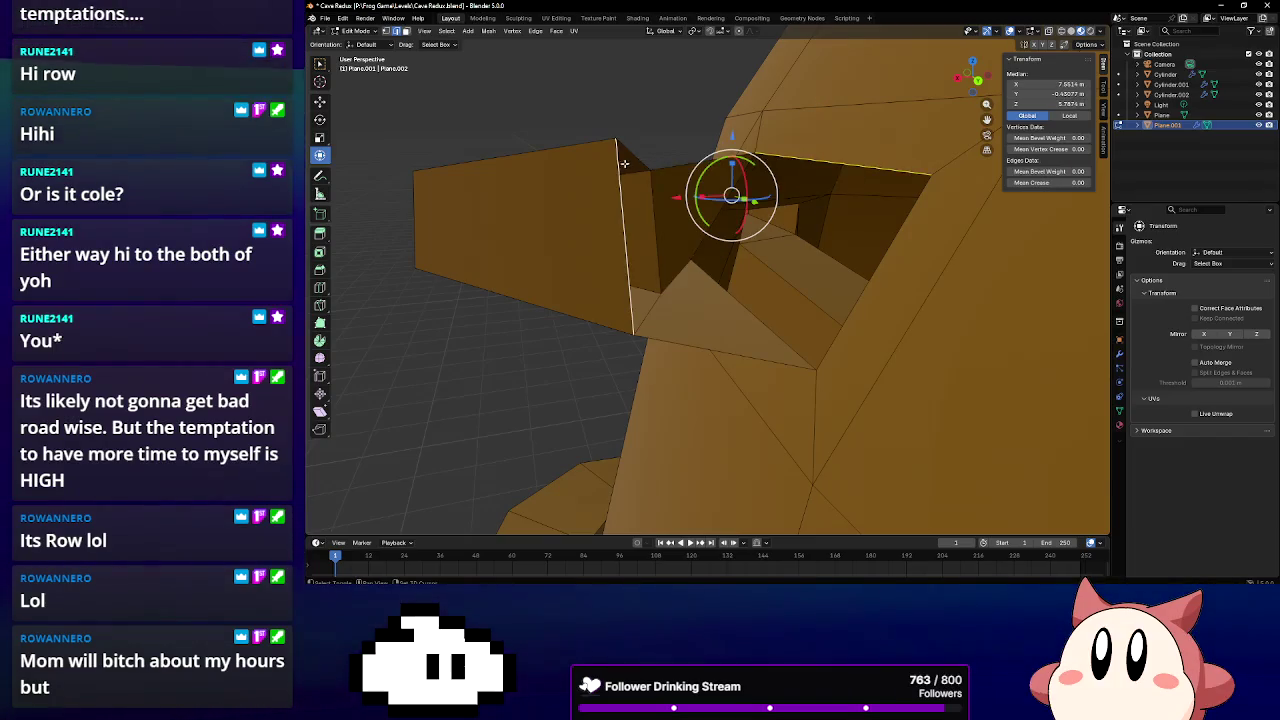
pyautogui.keyDown('shift'); pyautogui.click(628, 158); pyautogui.keyUp('shift')
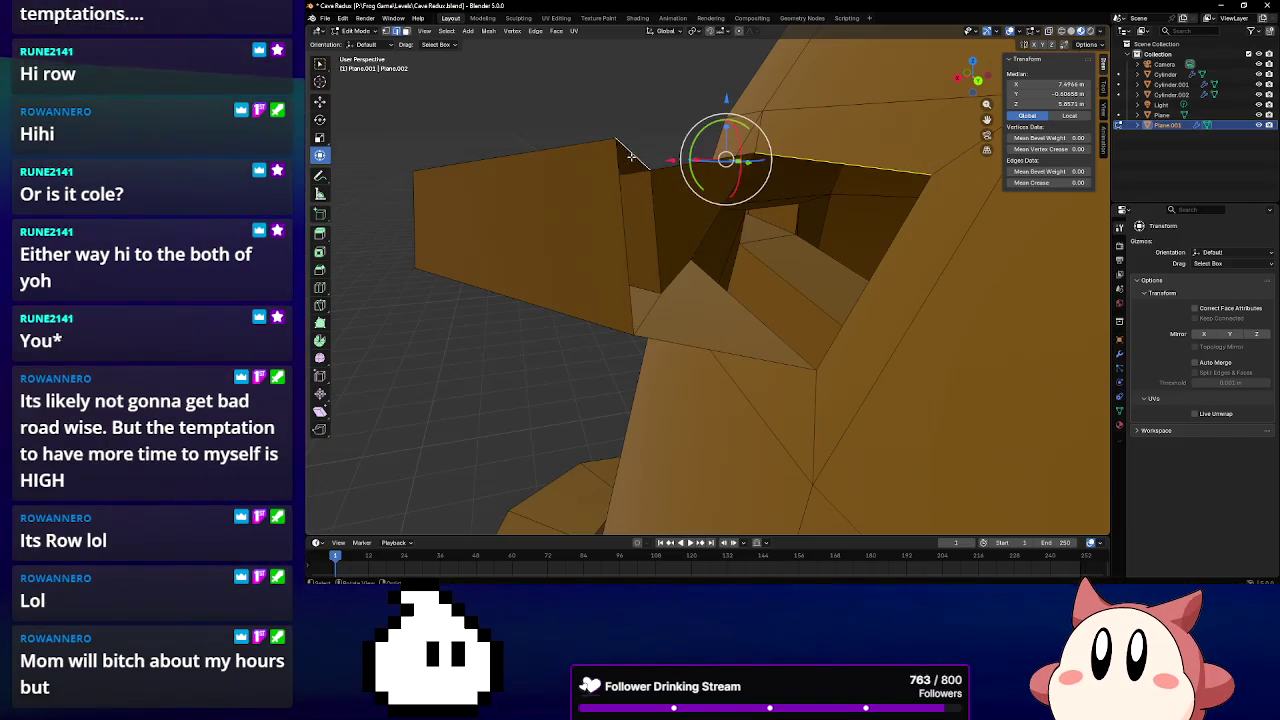
pyautogui.click(614, 214)
pyautogui.keyDown('shift'); pyautogui.click(872, 271); pyautogui.keyUp('shift')
pyautogui.press('f')
pyautogui.scroll(3, 674, 251)
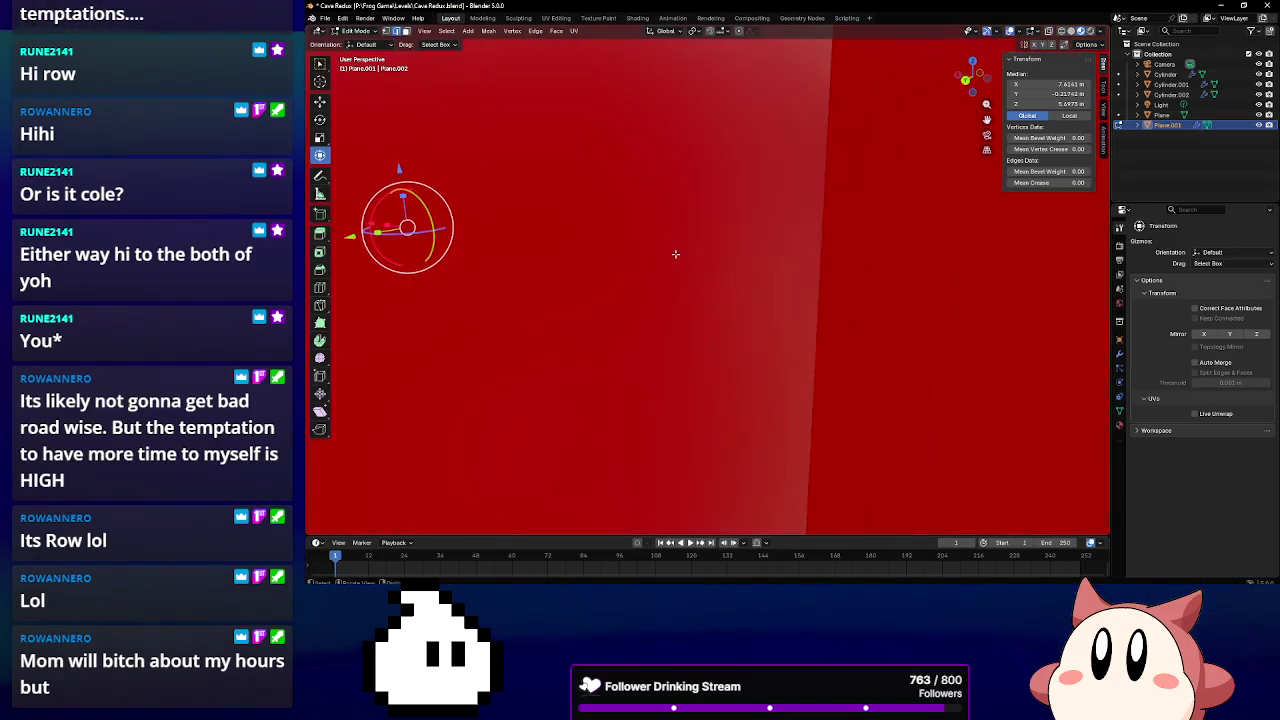
pyautogui.moveTo(600, 246)
pyautogui.mouseDown(button='middle')
pyautogui.moveTo(716, 272)
pyautogui.moveTo(721, 260)
pyautogui.mouseUp(button='middle')
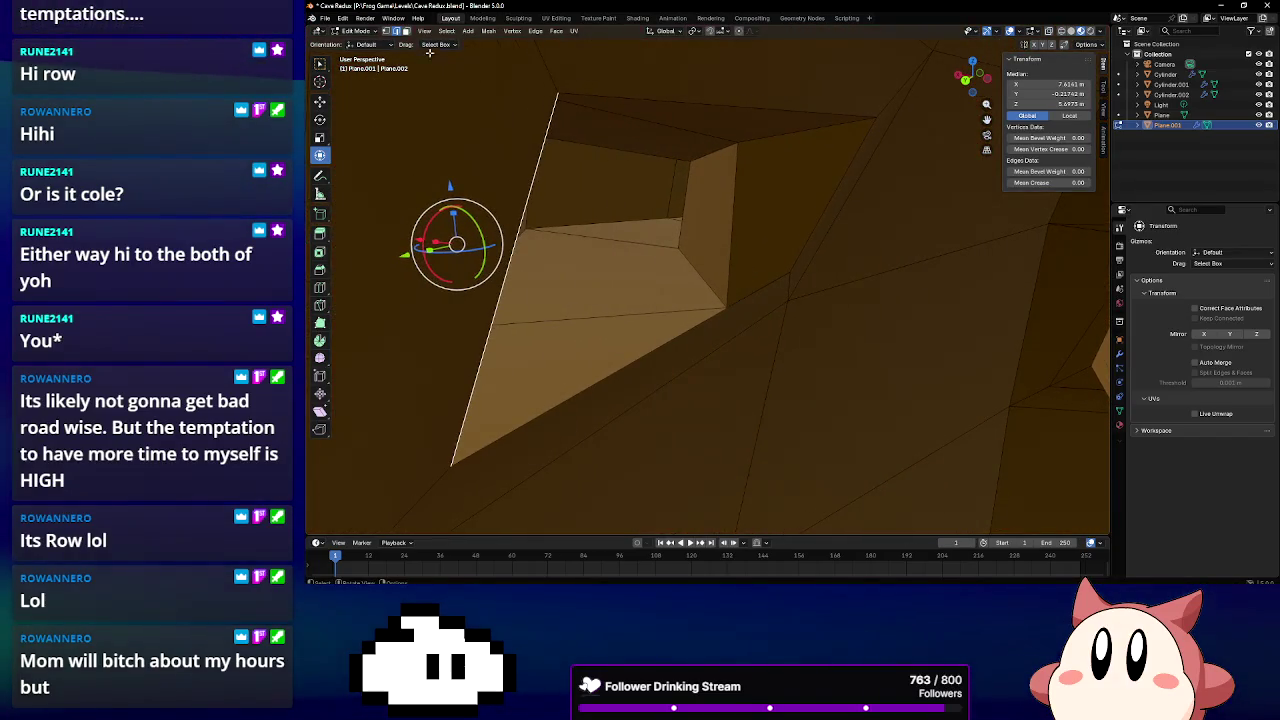
# Raise two vertices around the opening vertically in vertex mode
pyautogui.click(387, 31)
pyautogui.click(726, 307)
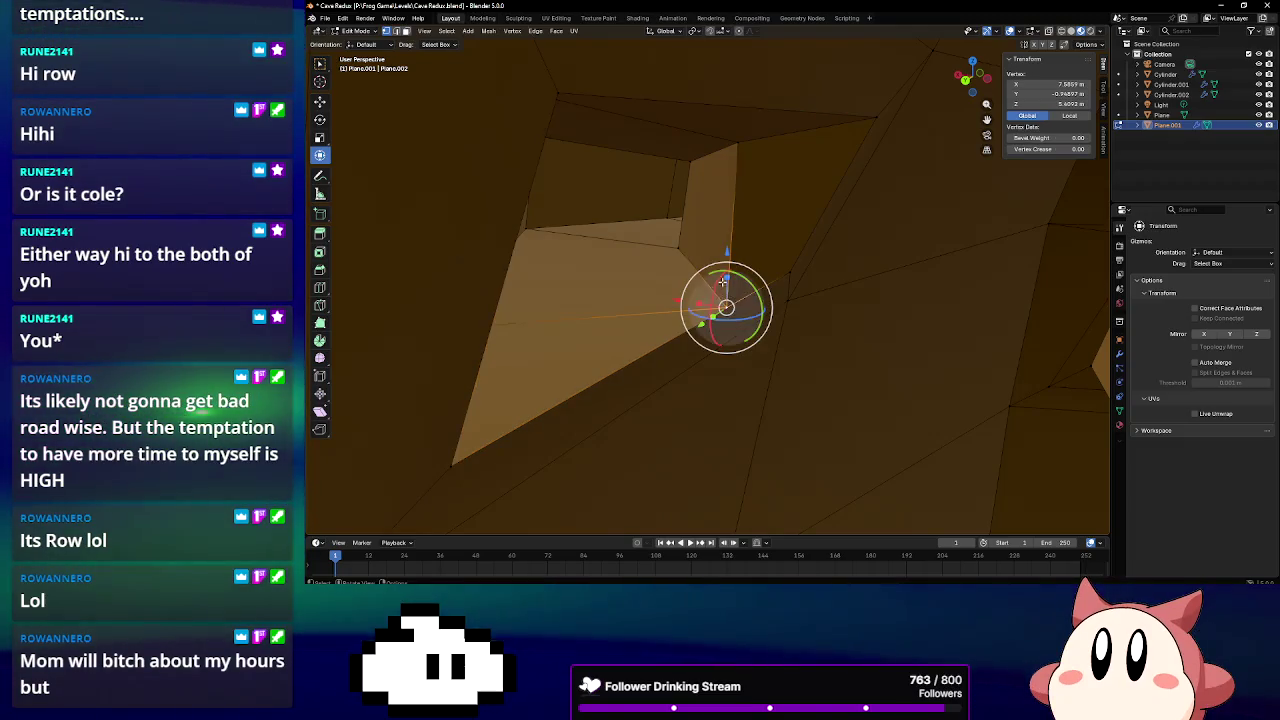
pyautogui.moveTo(726, 256); pyautogui.dragTo(726, 218)
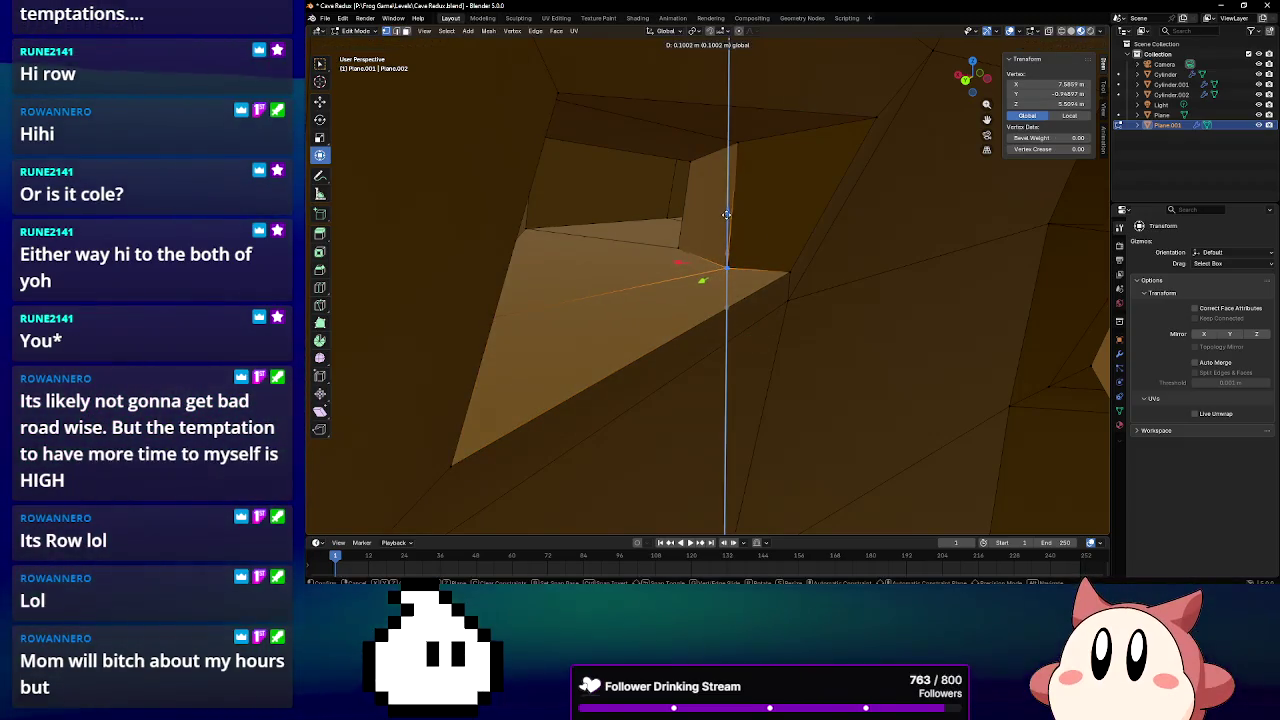
pyautogui.moveTo(722, 268); pyautogui.dragTo(673, 253, button='middle')
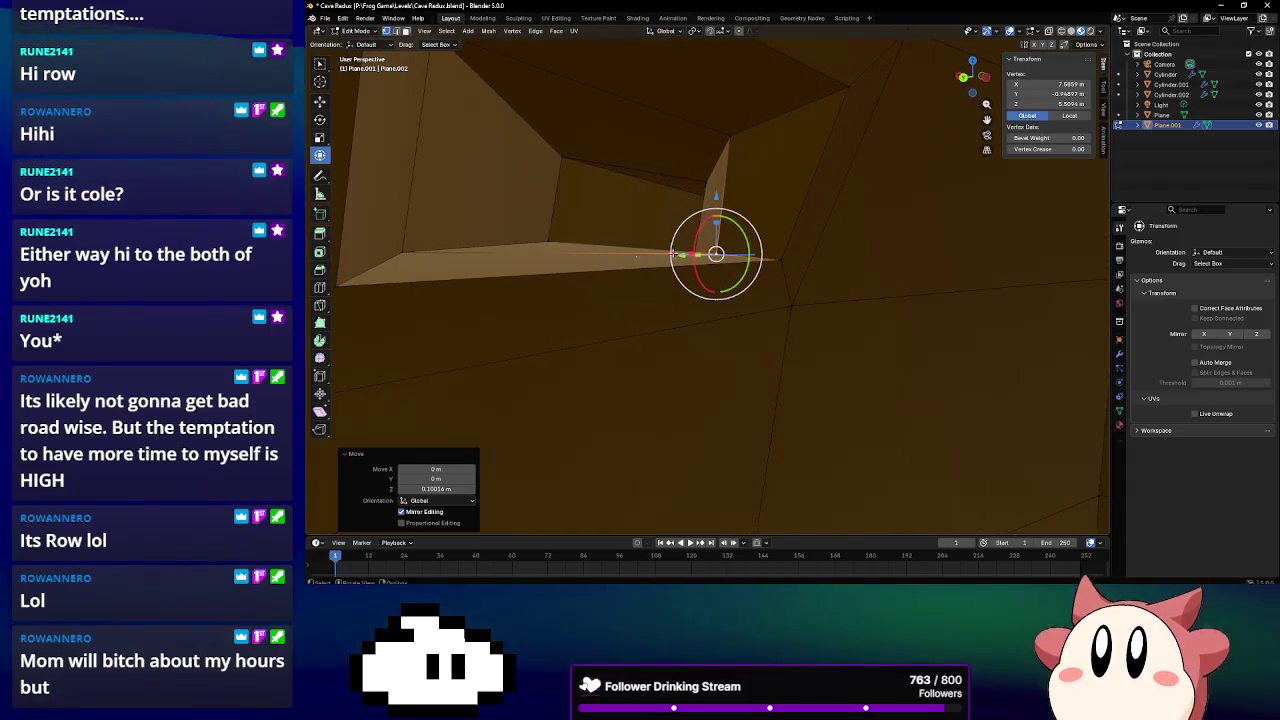
pyautogui.click(400, 254)
pyautogui.moveTo(400, 197); pyautogui.dragTo(402, 201)
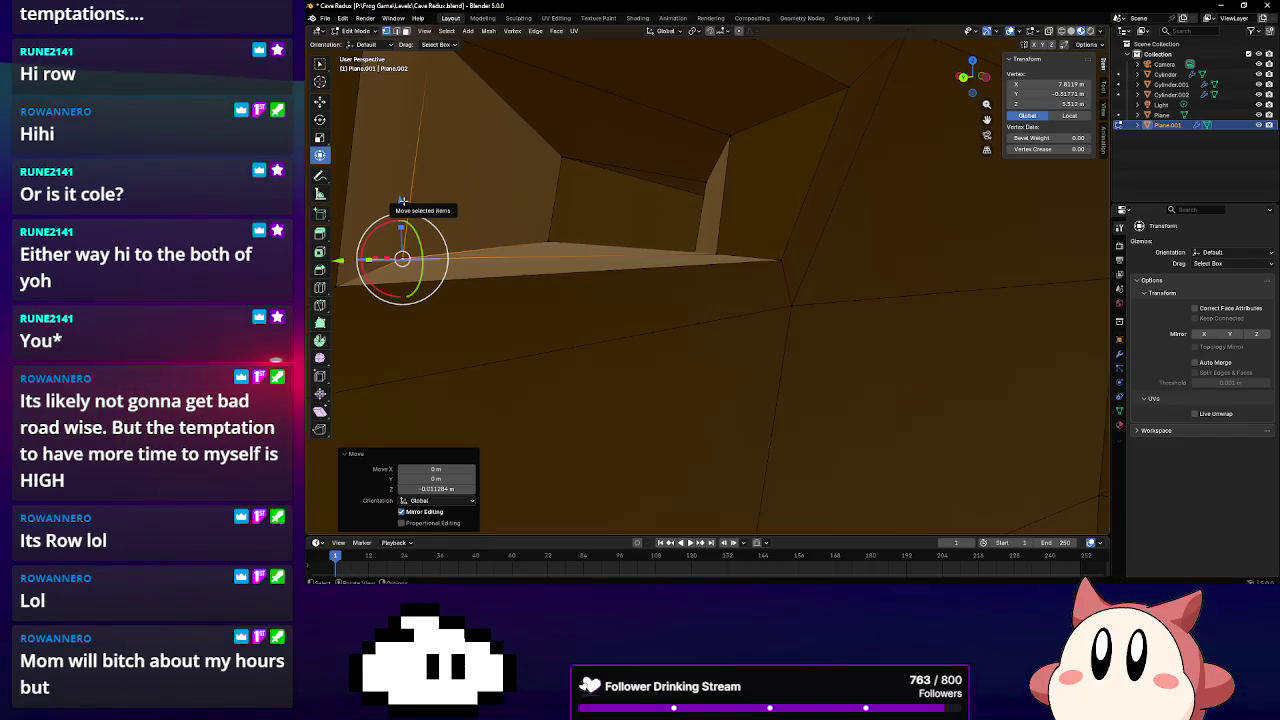
# Raise another wall vertex slightly upward
pyautogui.moveTo(700, 166); pyautogui.dragTo(697, 263, button='middle')
pyautogui.moveTo(696, 298)
pyautogui.mouseDown(button='middle')
pyautogui.moveTo(928, 333)
pyautogui.moveTo(692, 246)
pyautogui.mouseUp(button='middle')
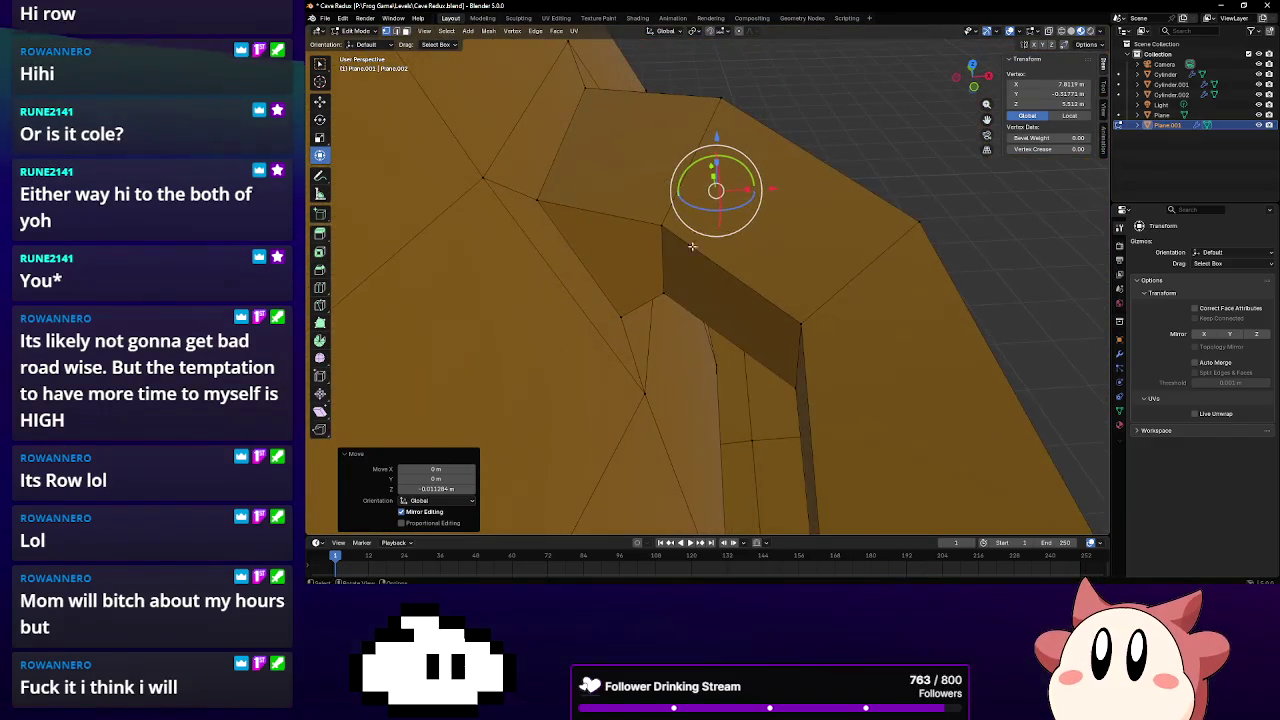
pyautogui.moveTo(563, 228); pyautogui.dragTo(604, 208, button='middle')
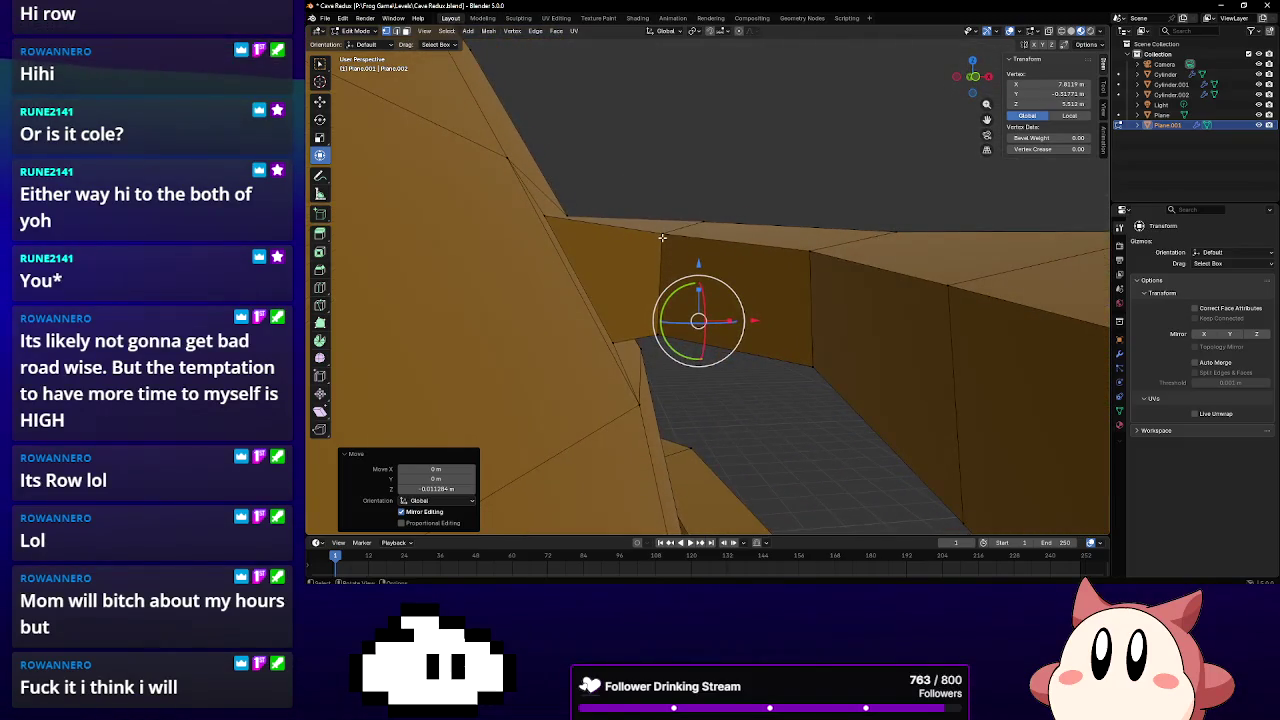
pyautogui.click(661, 235)
pyautogui.moveTo(664, 180); pyautogui.dragTo(666, 171)
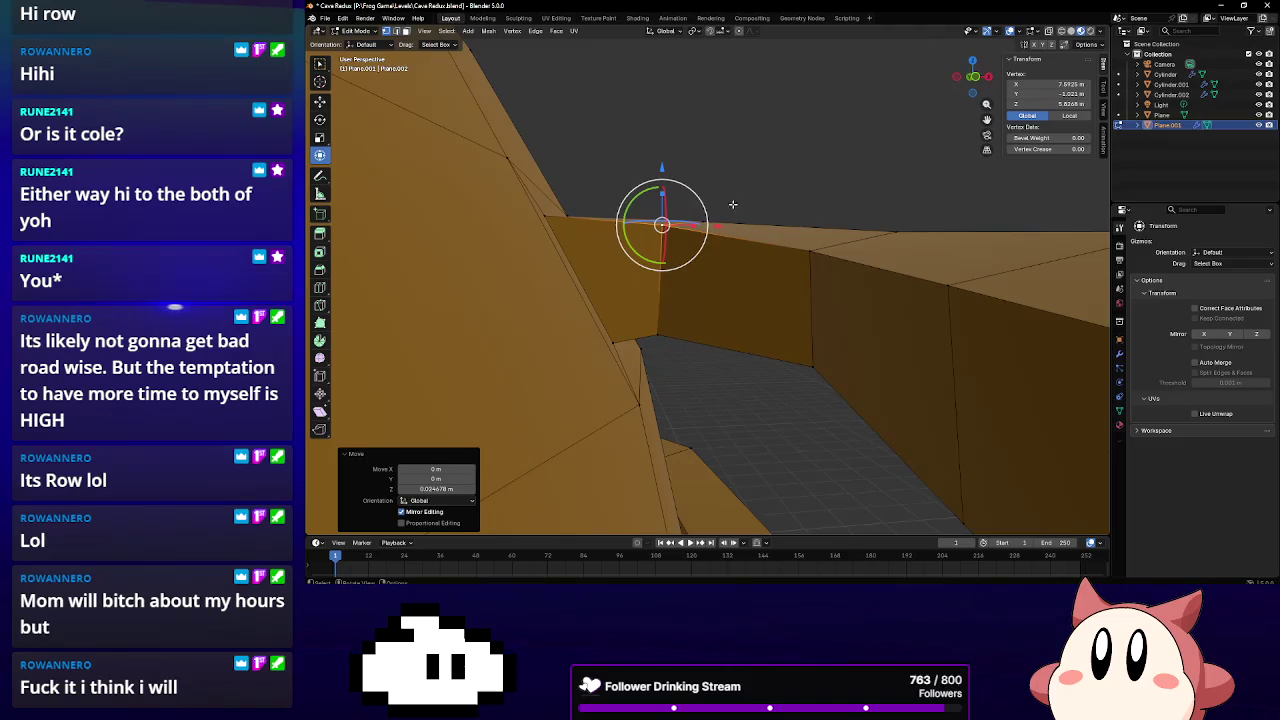
# Flatten three top edges of the wall step along Z, the last scaled to 0.123
pyautogui.moveTo(757, 216); pyautogui.dragTo(404, 38, button='middle')
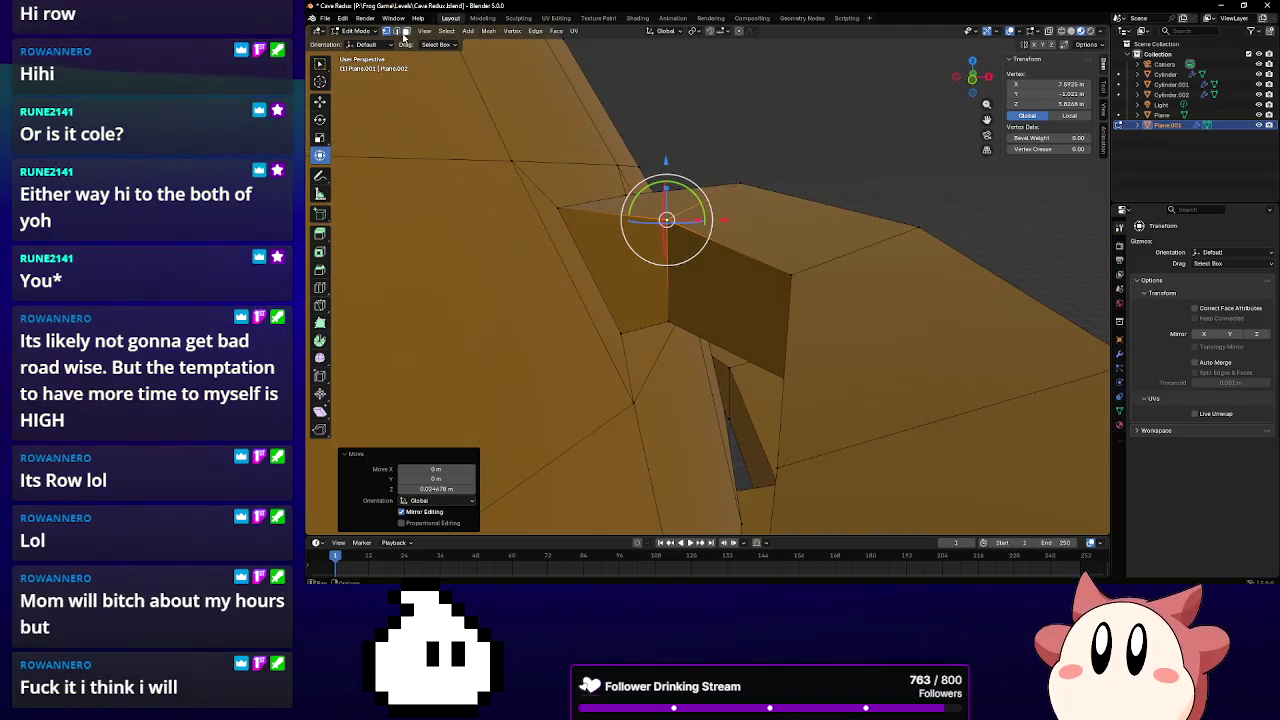
pyautogui.click(692, 181)
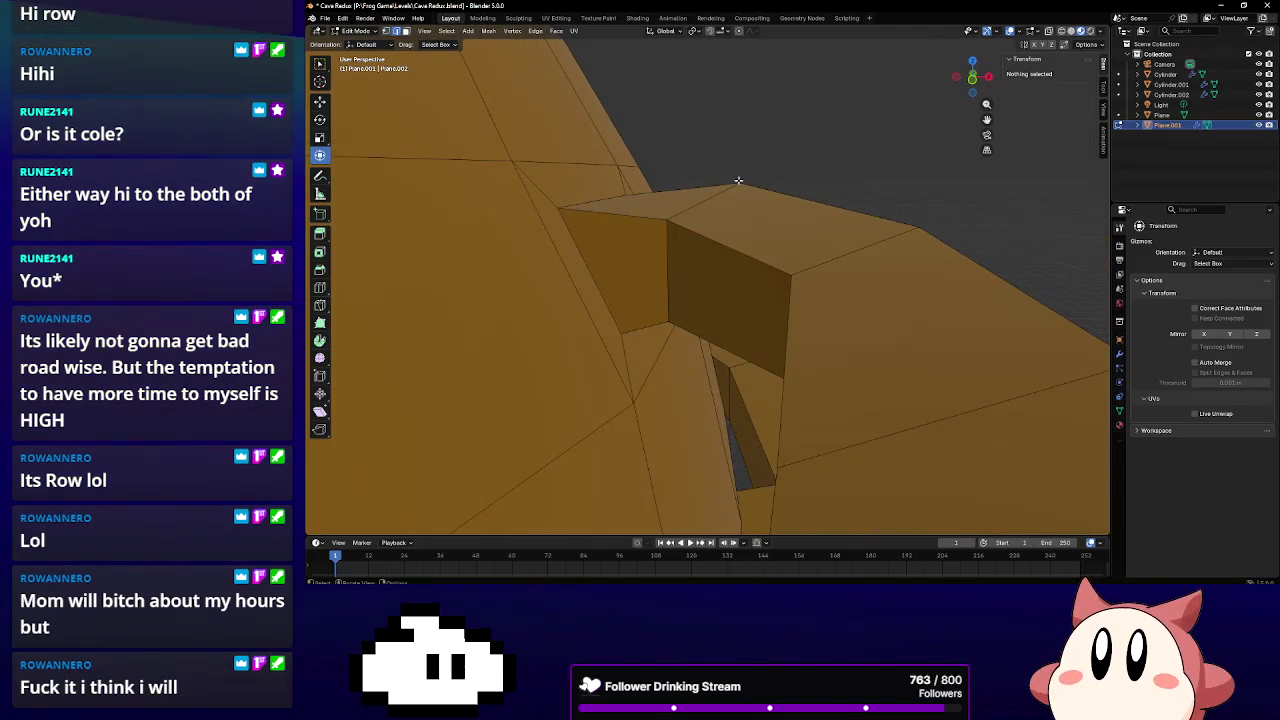
pyautogui.click(731, 190)
pyautogui.moveTo(709, 170)
pyautogui.mouseDown()
pyautogui.moveTo(712, 188)
pyautogui.moveTo(709, 152)
pyautogui.mouseUp()
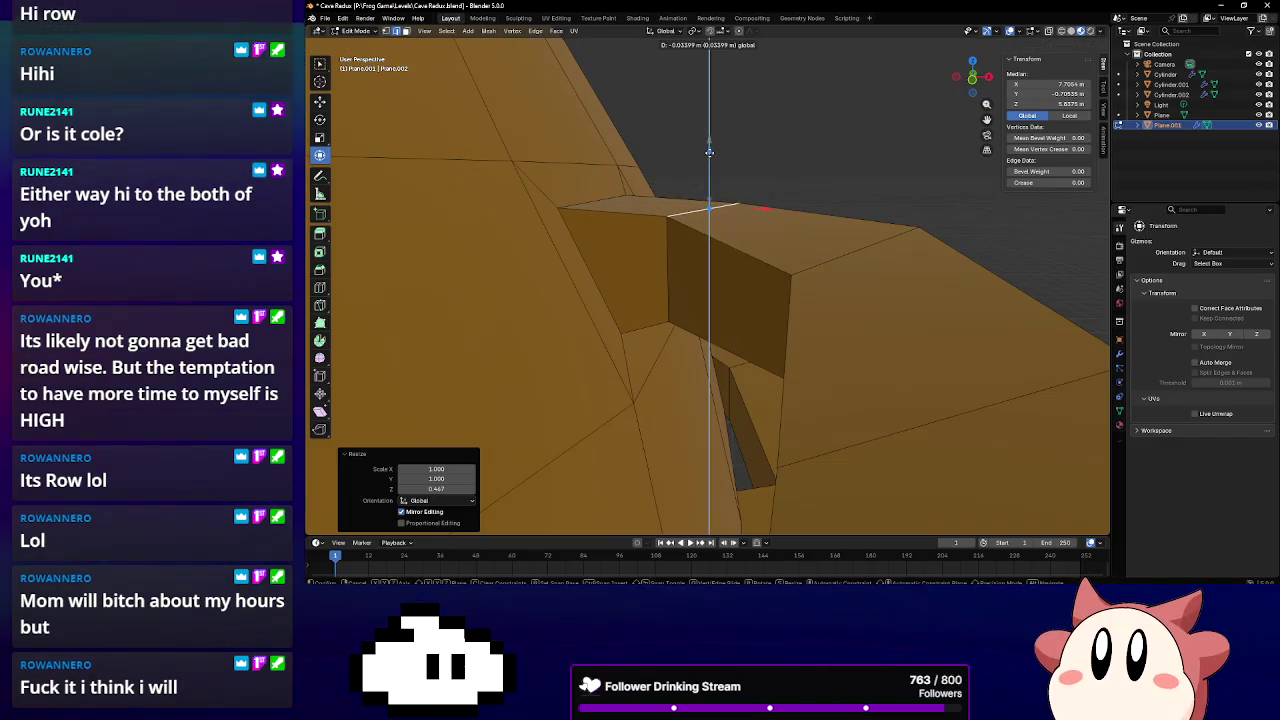
pyautogui.click(857, 243)
pyautogui.moveTo(857, 243); pyautogui.dragTo(862, 241)
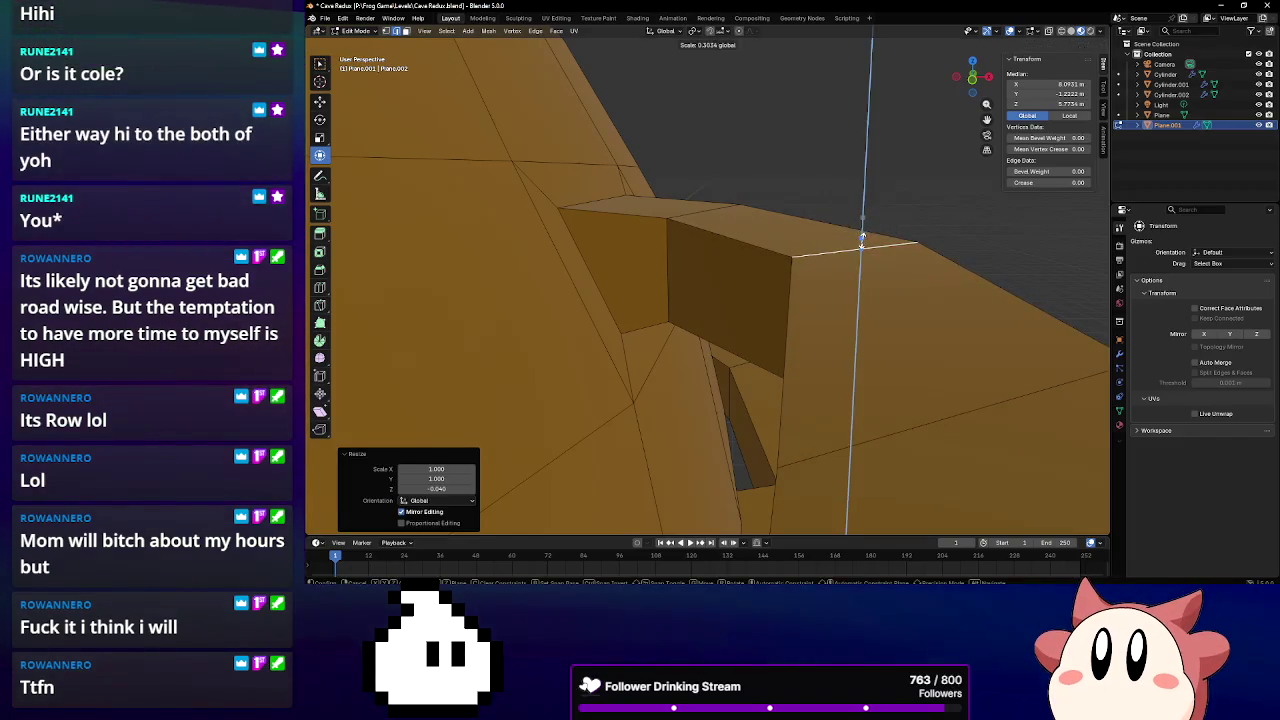
pyautogui.moveTo(861, 219); pyautogui.dragTo(828, 328, button='middle')
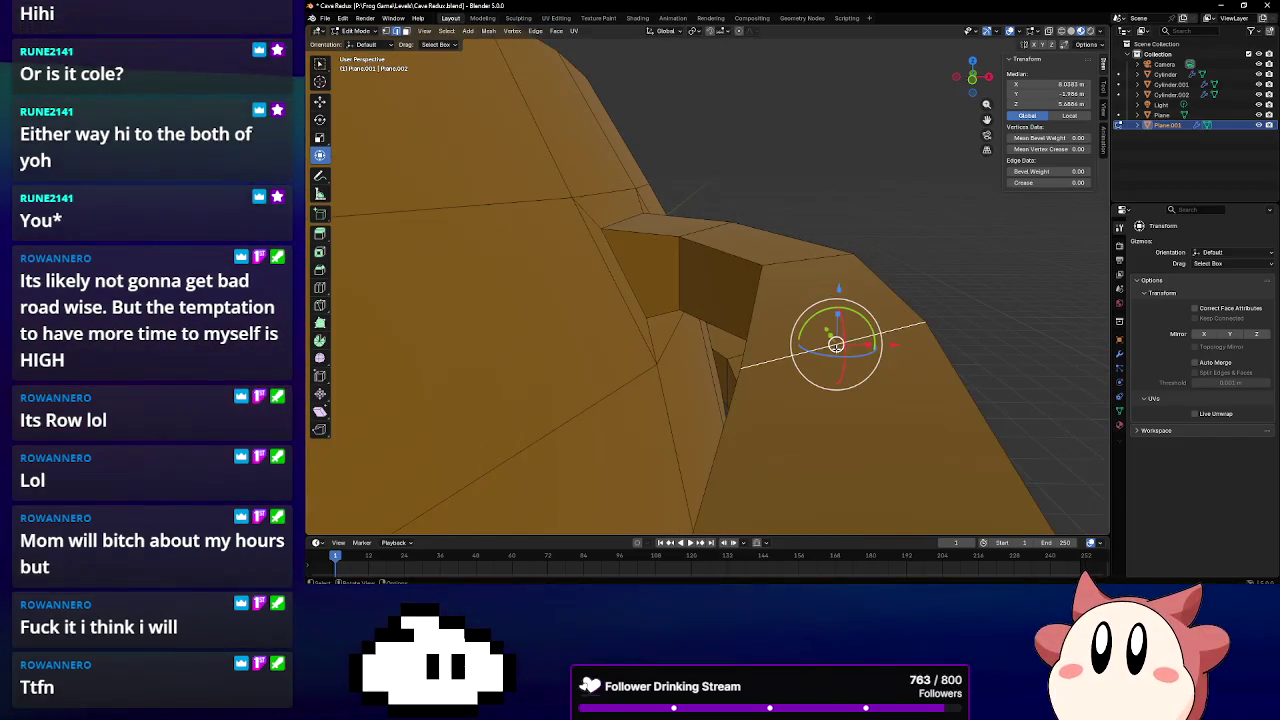
pyautogui.moveTo(834, 316); pyautogui.dragTo(835, 343)
pyautogui.moveTo(805, 372)
pyautogui.mouseDown(button='middle')
pyautogui.moveTo(770, 375)
pyautogui.moveTo(786, 261)
pyautogui.mouseUp(button='middle')
# Flatten the first ledge-arm edge with repeated vertical-only (Z) scales
pyautogui.scroll(-3, 765, 376)
pyautogui.scroll(2, 761, 378)
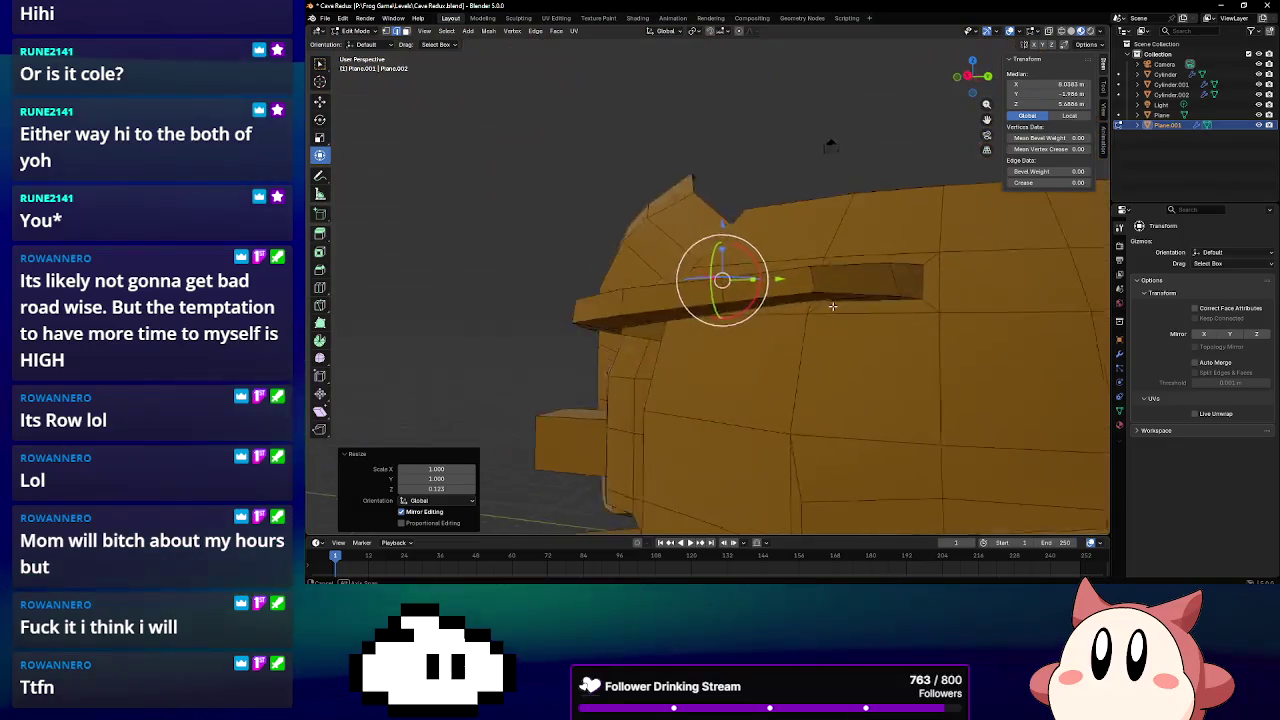
pyautogui.click(807, 258)
pyautogui.press('s')
pyautogui.press('z')
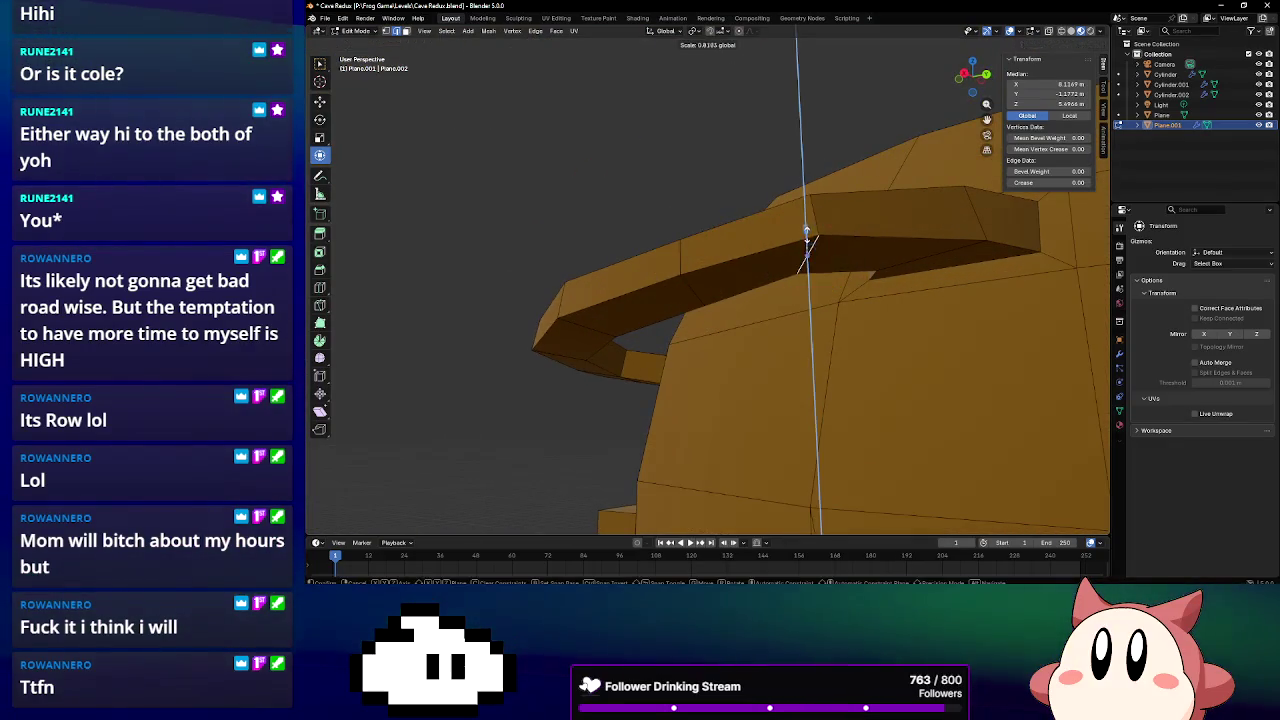
pyautogui.click(805, 250)
pyautogui.press('s')
pyautogui.press('z')
pyautogui.click(805, 245)
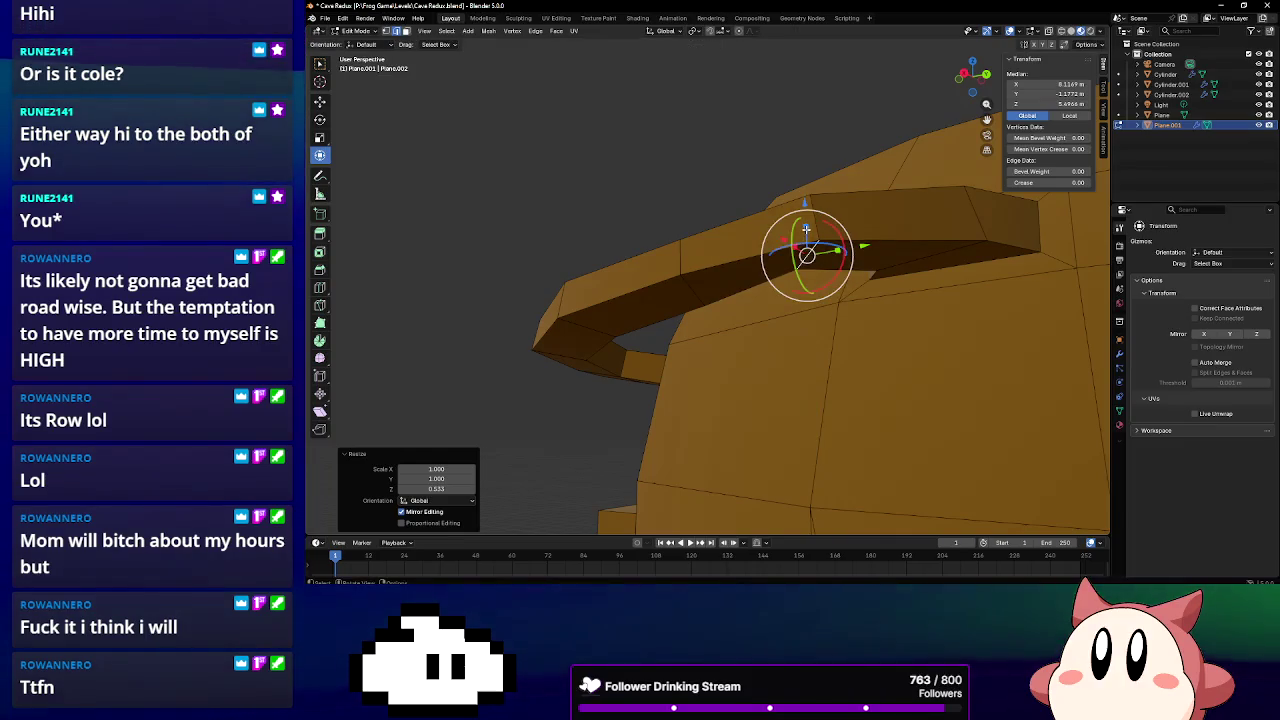
pyautogui.press('s')
pyautogui.press('z')
# Level the next ledge edge and the nearer ledge edge by scaling them along Z
pyautogui.click(926, 256)
pyautogui.press('s')
pyautogui.press('z')
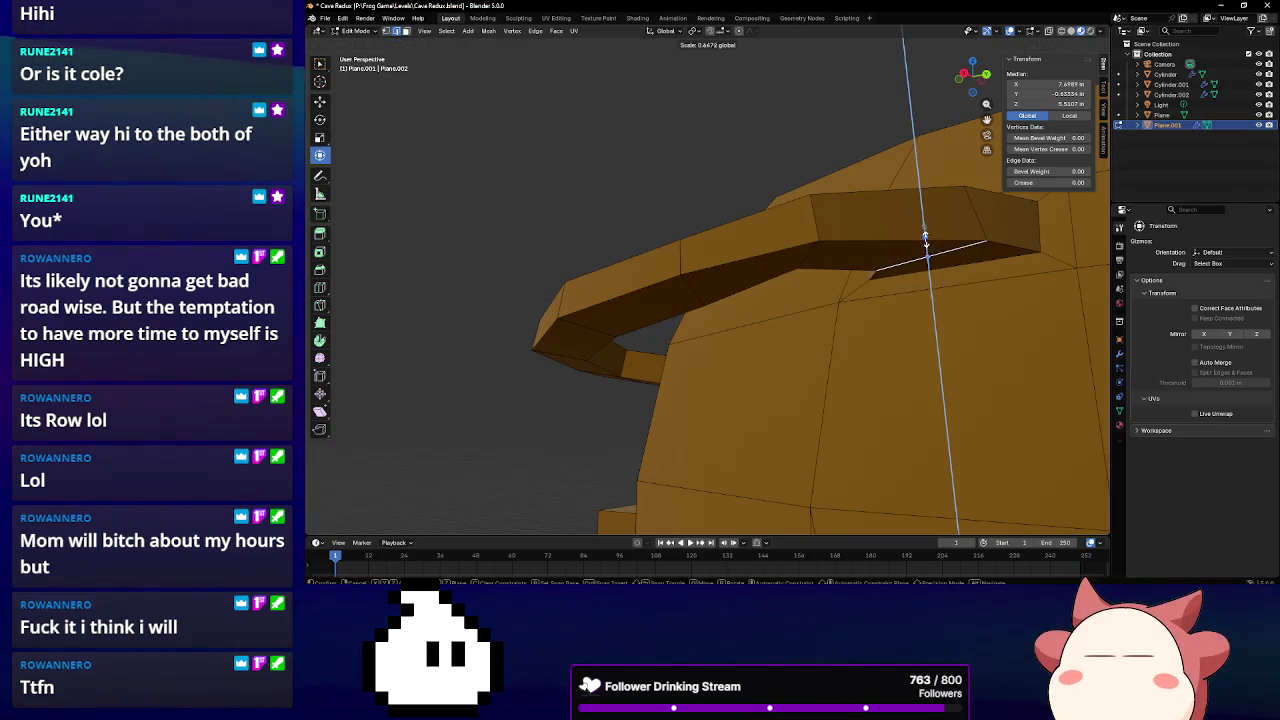
pyautogui.click(926, 250)
pyautogui.click(694, 286)
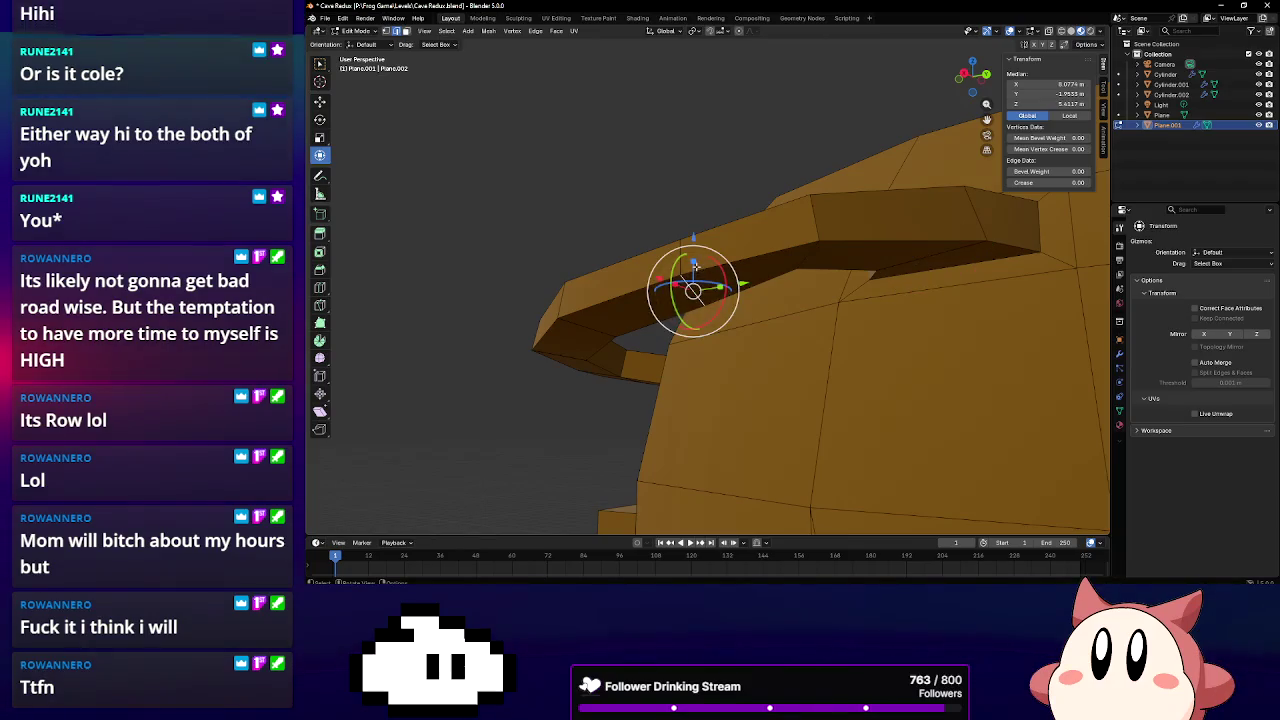
pyautogui.press('s')
pyautogui.press('z')
pyautogui.click(694, 268)
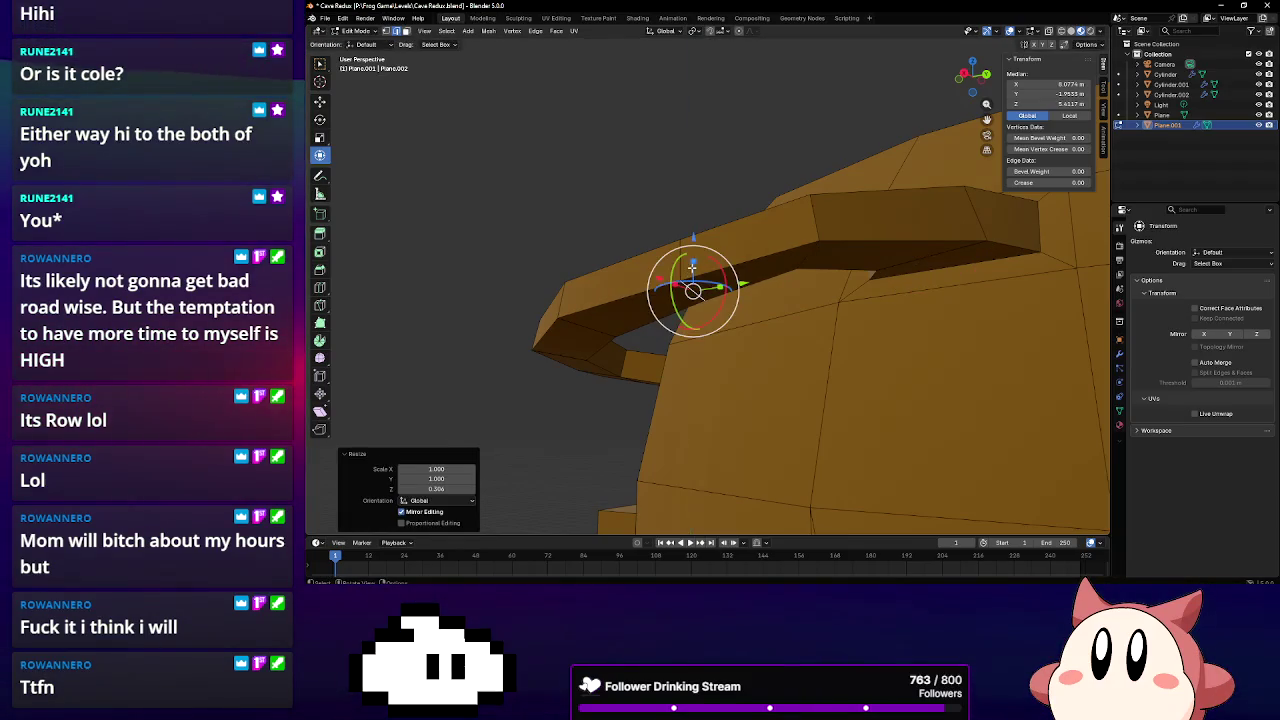
pyautogui.click(693, 276)
# Flatten the lower edge and lower corner near the ledge end along Z
pyautogui.click(598, 332)
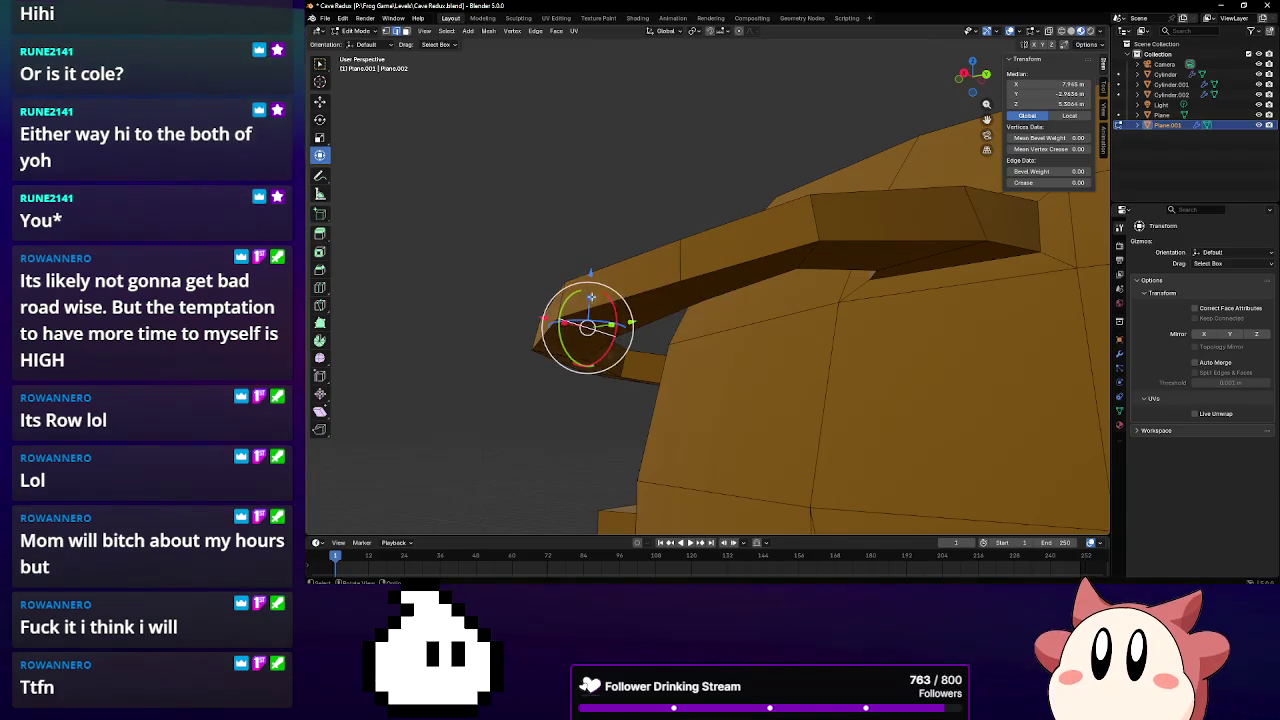
pyautogui.press('s')
pyautogui.press('z')
pyautogui.click(588, 318)
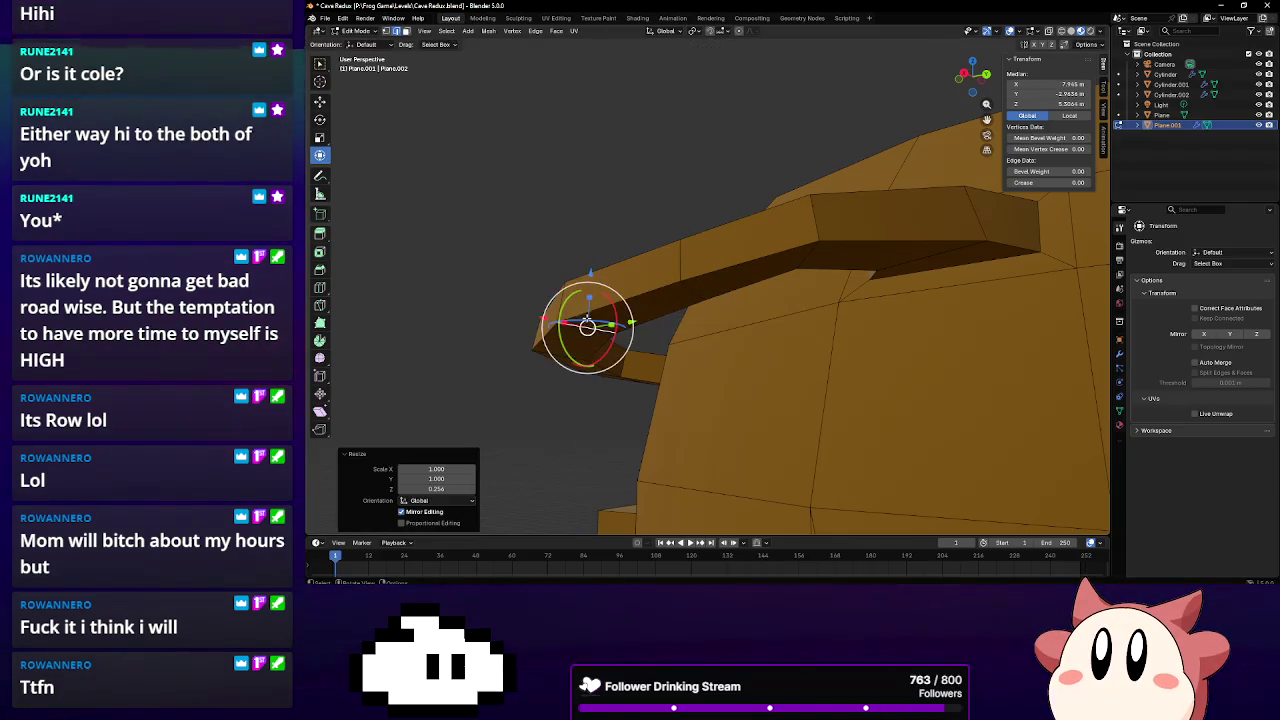
pyautogui.click(588, 316)
pyautogui.click(588, 318)
pyautogui.click(560, 353)
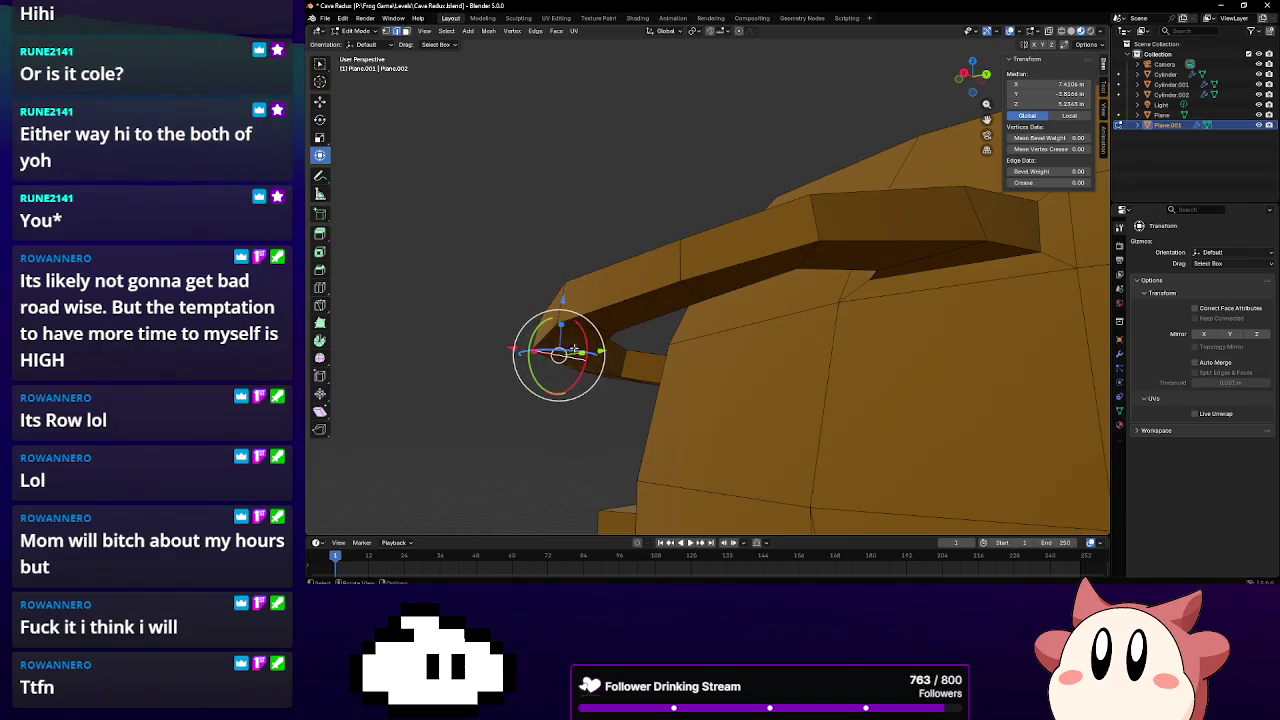
pyautogui.press('s')
pyautogui.press('z')
pyautogui.click(563, 339)
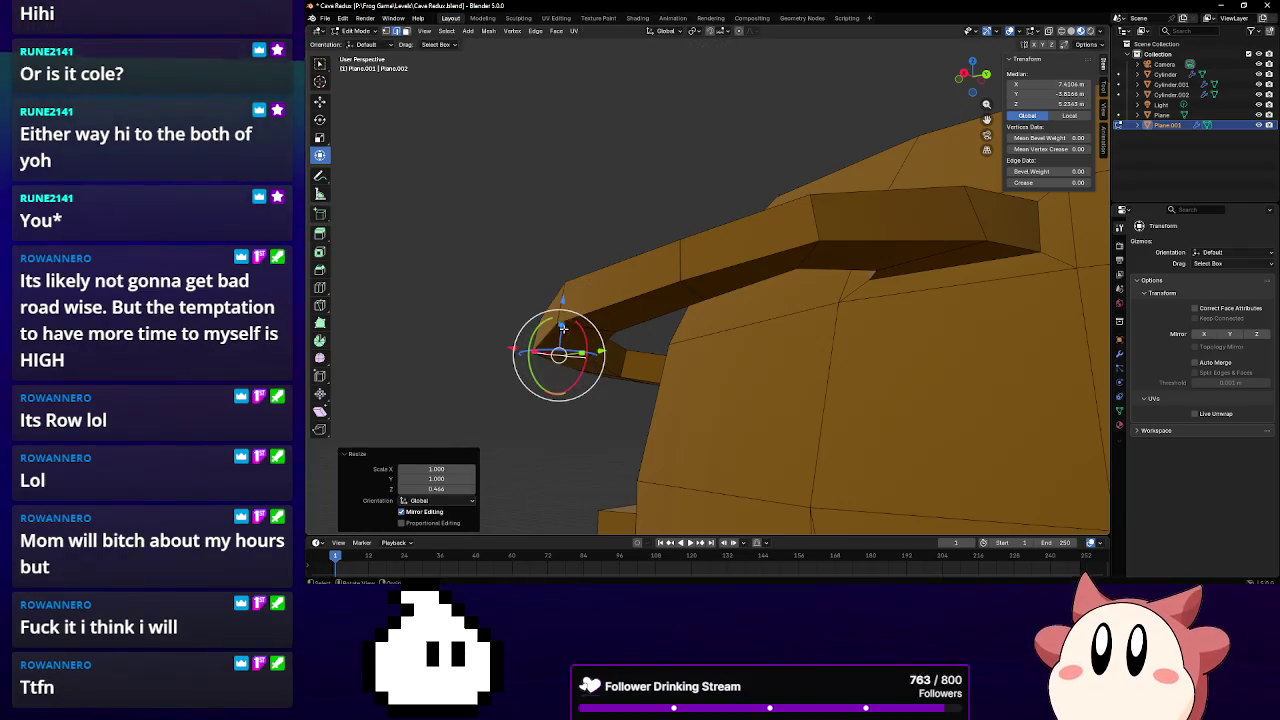
# Flatten one more edge near the ledge end with a Z-only scale
pyautogui.press('s')
pyautogui.press('z')
pyautogui.click(560, 355)
pyautogui.press('s')
pyautogui.press('z')
pyautogui.click(557, 337)
pyautogui.moveTo(557, 337)
pyautogui.mouseDown(button='middle')
pyautogui.moveTo(621, 236)
pyautogui.moveTo(694, 313)
pyautogui.mouseUp(button='middle')
# Flatten the remaining edges at the ledge tip along Z
pyautogui.click(713, 362)
pyautogui.moveTo(713, 362); pyautogui.dragTo(840, 297, button='middle')
pyautogui.press('s')
pyautogui.press('z')
pyautogui.click(839, 308)
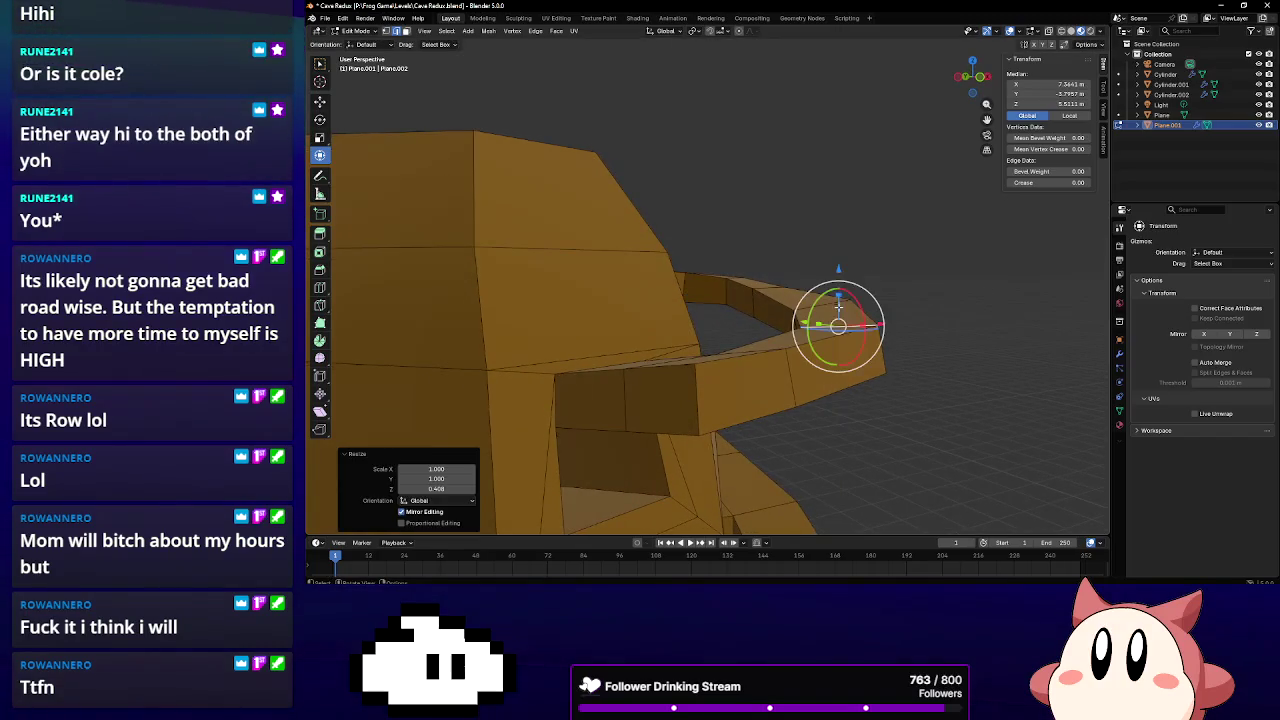
pyautogui.click(832, 298)
pyautogui.press('s')
pyautogui.press('z')
pyautogui.click(820, 294)
pyautogui.click(769, 286)
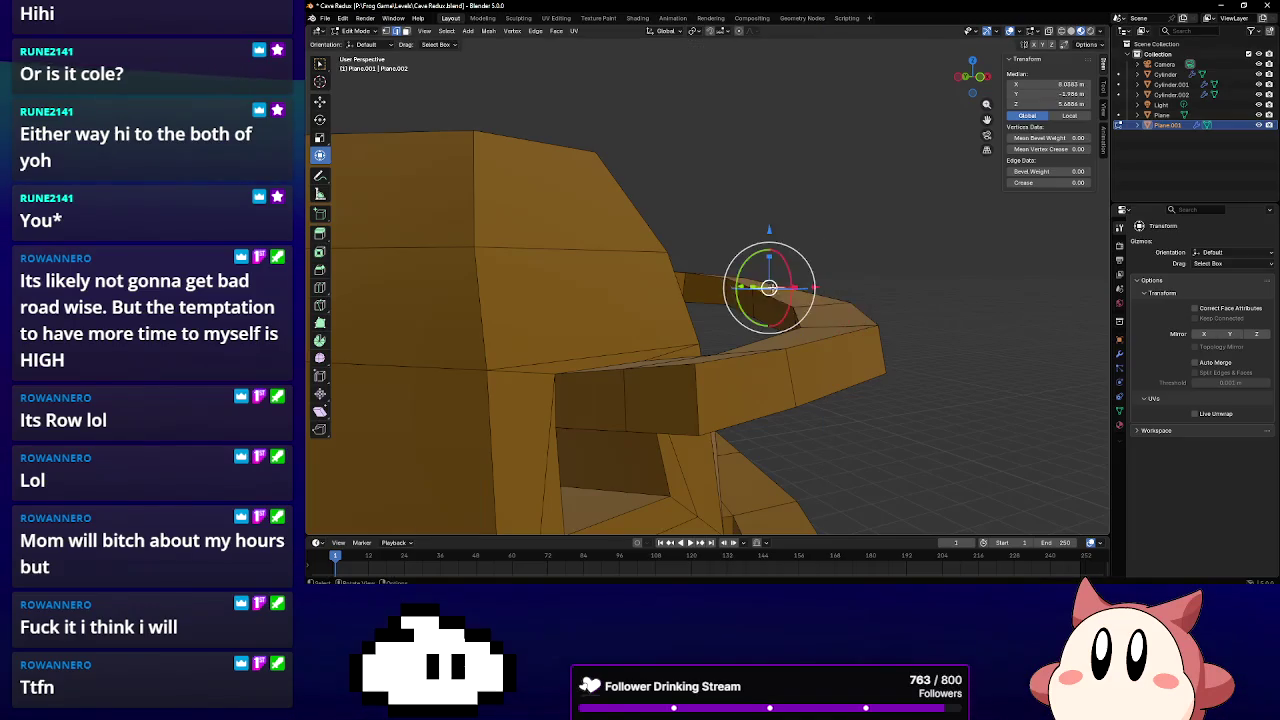
pyautogui.click(768, 268)
pyautogui.moveTo(768, 268); pyautogui.dragTo(679, 378, button='middle')
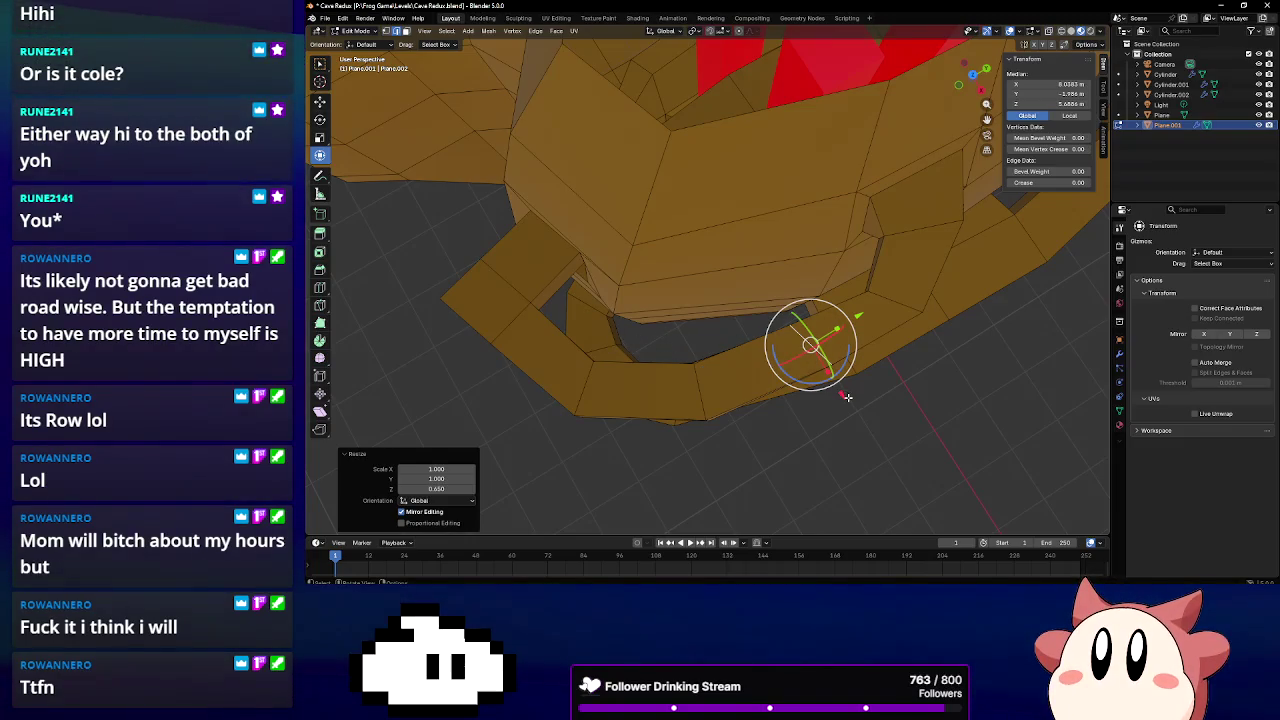
# Slide the ledge's end edge 0.23355 m along X, then clear the selection
pyautogui.press('s')
pyautogui.press('Escape')
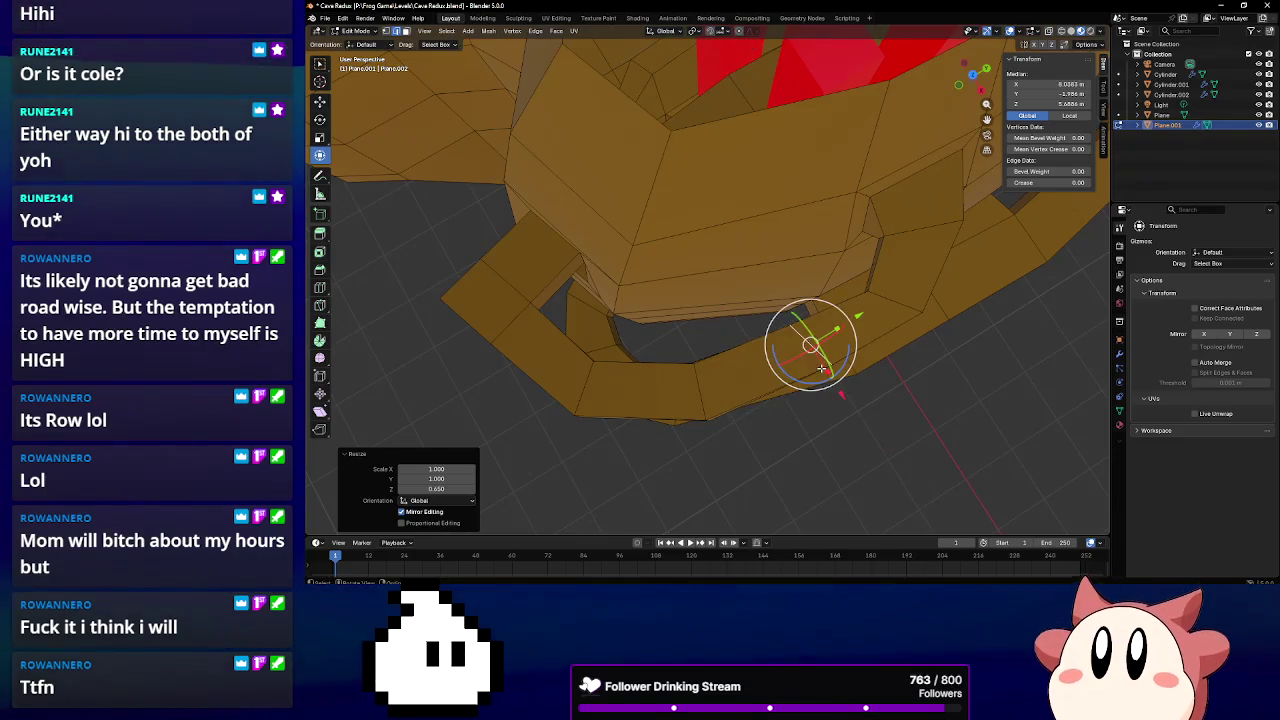
pyautogui.press('g')
pyautogui.press('x')
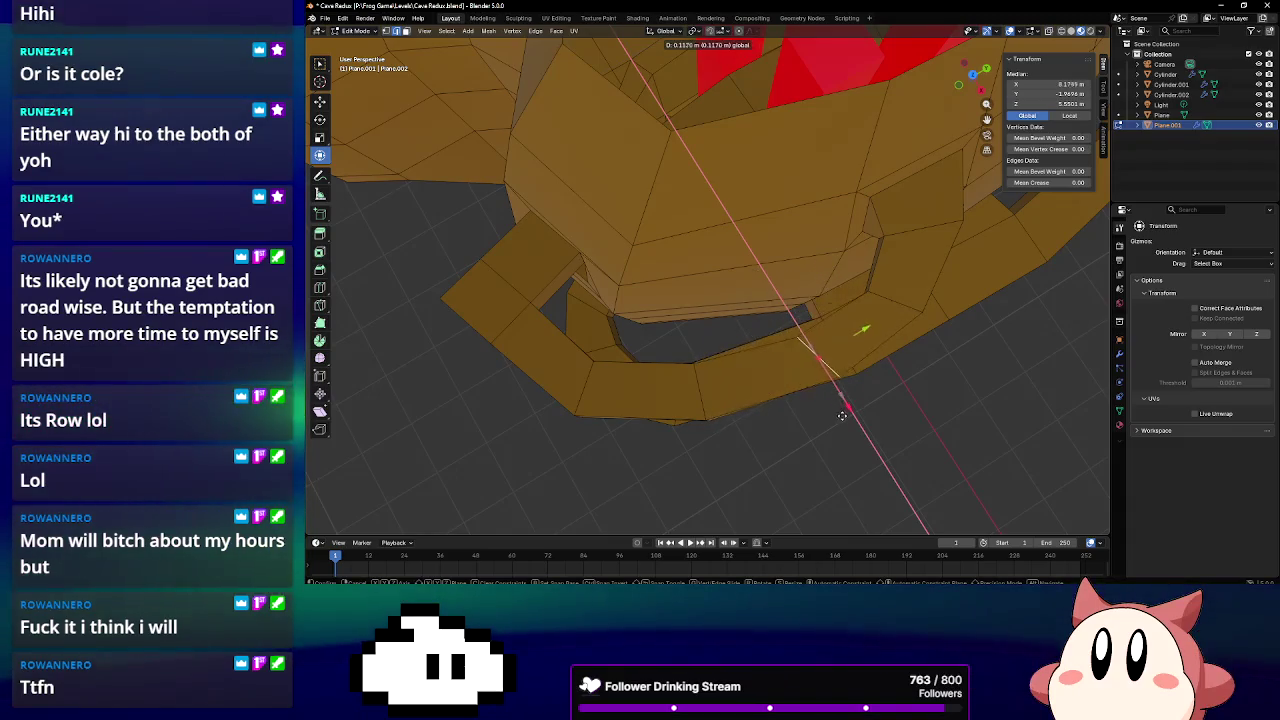
pyautogui.click(865, 350)
pyautogui.moveTo(850, 360)
pyautogui.mouseDown(button='middle')
pyautogui.moveTo(828, 256)
pyautogui.moveTo(767, 301)
pyautogui.moveTo(790, 303)
pyautogui.moveTo(704, 341)
pyautogui.mouseUp(button='middle')
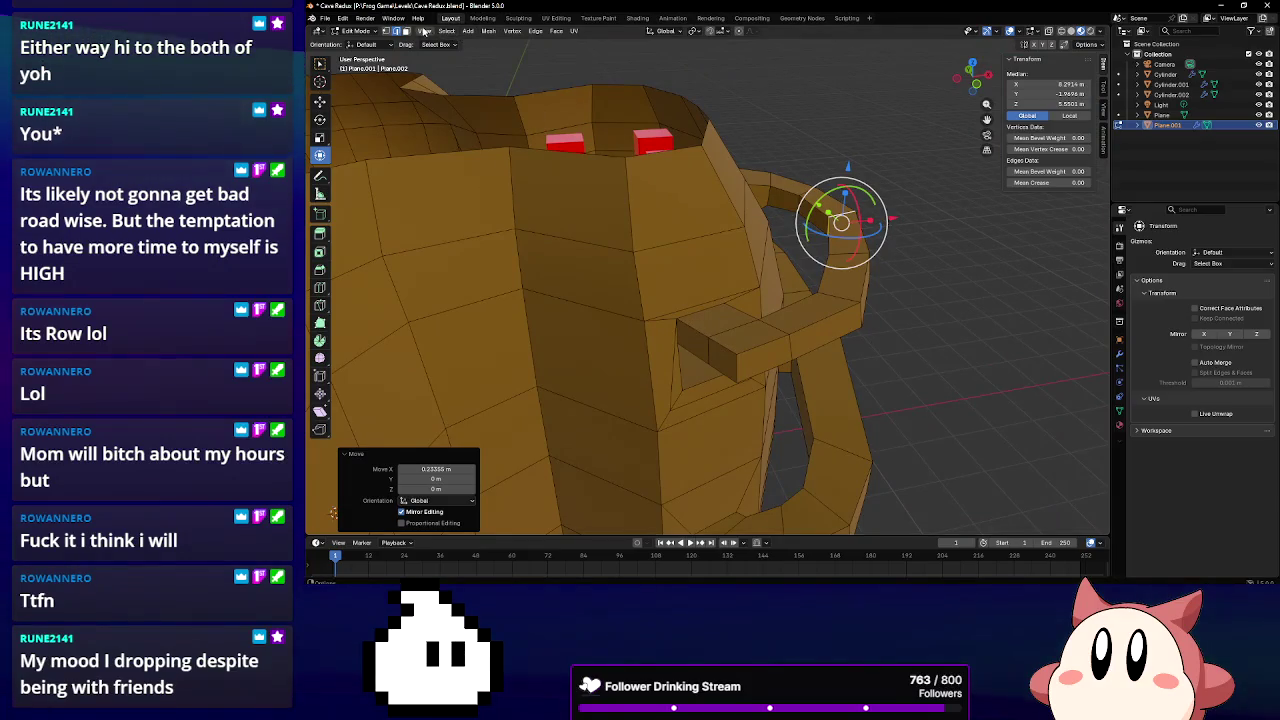
pyautogui.hotkey('alt', 'a')
# Extrude a face on the ledge arm outward into a protruding beam
pyautogui.moveTo(651, 280)
pyautogui.mouseDown(button='middle')
pyautogui.moveTo(663, 234)
pyautogui.moveTo(728, 372)
pyautogui.mouseUp(button='middle')
pyautogui.click(728, 372)
pyautogui.press('KP_Decimal')
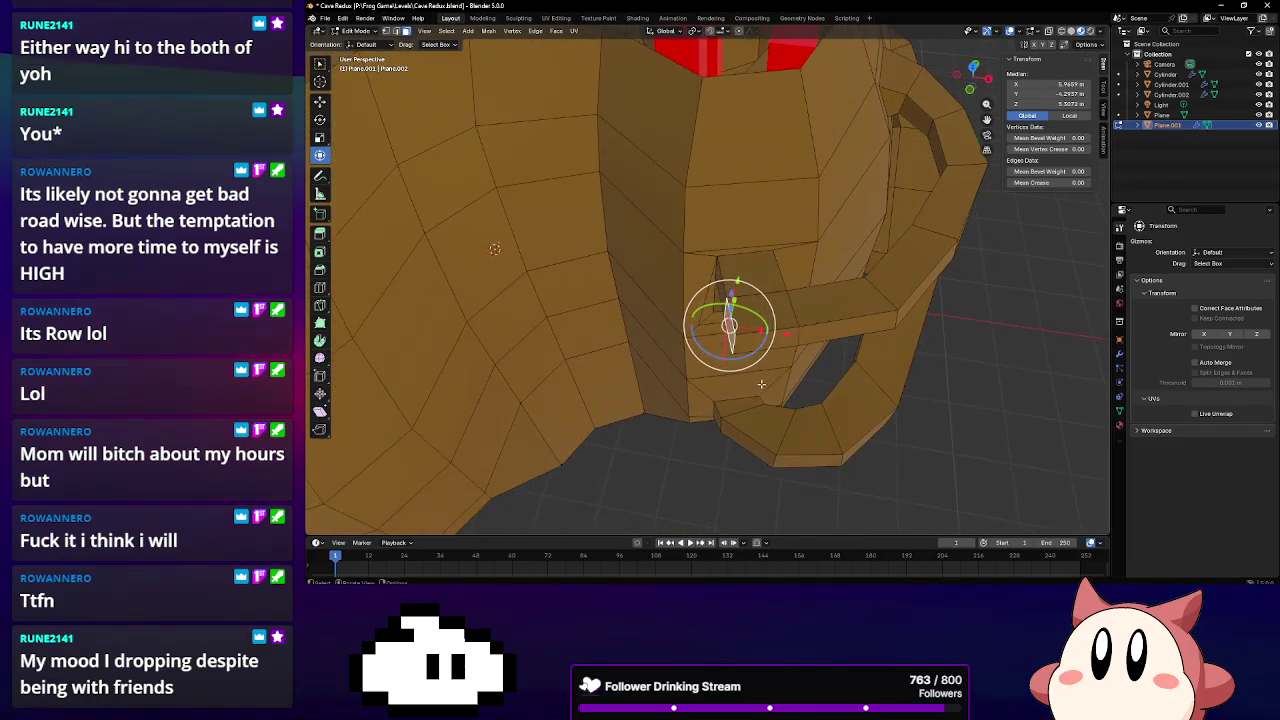
pyautogui.press('e')
pyautogui.click(409, 375)
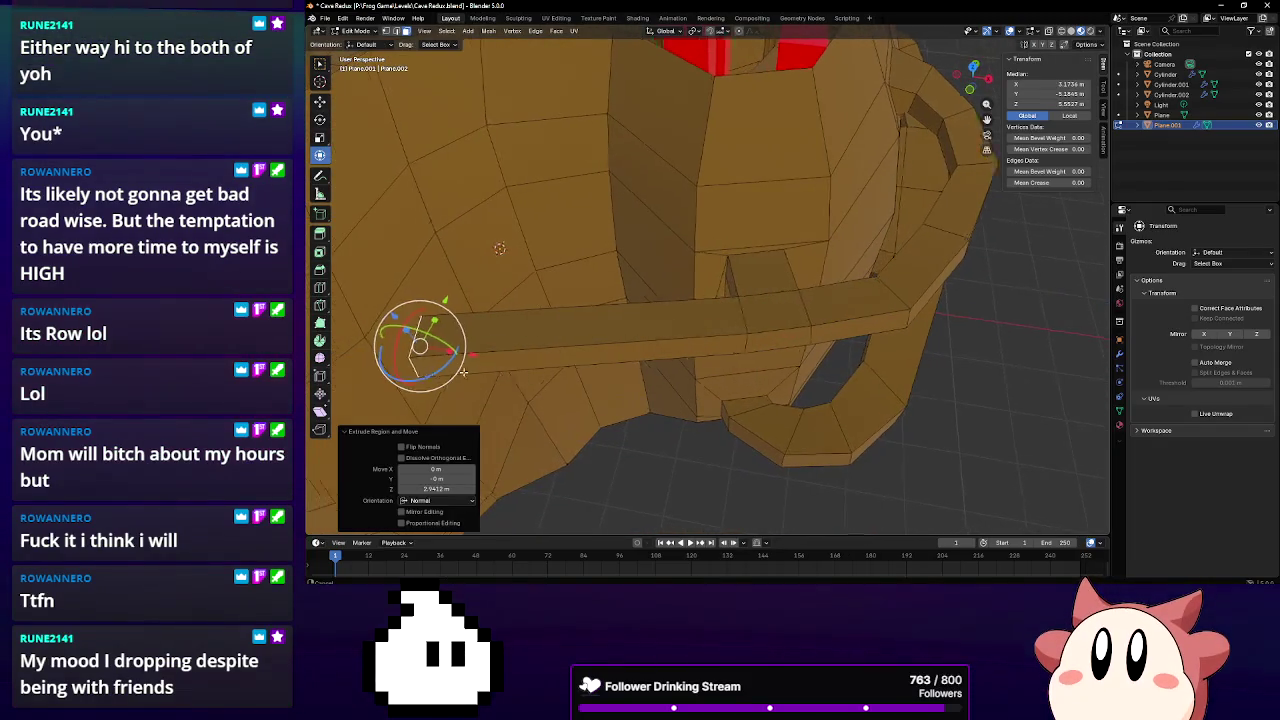
pyautogui.moveTo(420, 370); pyautogui.dragTo(788, 342, button='middle')
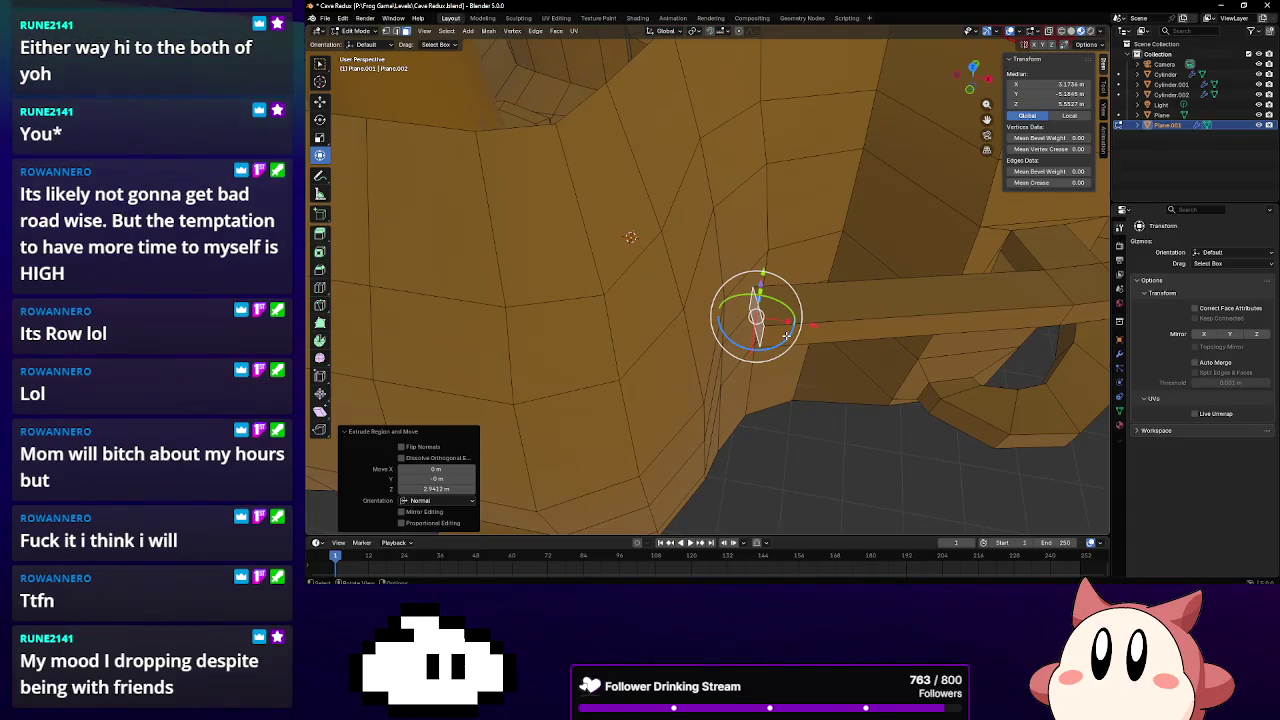
# In face mode, thin the beam's height along Z and lower it
pyautogui.moveTo(786, 336)
pyautogui.mouseDown(button='middle')
pyautogui.moveTo(736, 415)
pyautogui.moveTo(823, 286)
pyautogui.moveTo(437, 75)
pyautogui.mouseUp(button='middle')
pyautogui.scroll(-5, 790, 290)
pyautogui.press('3')
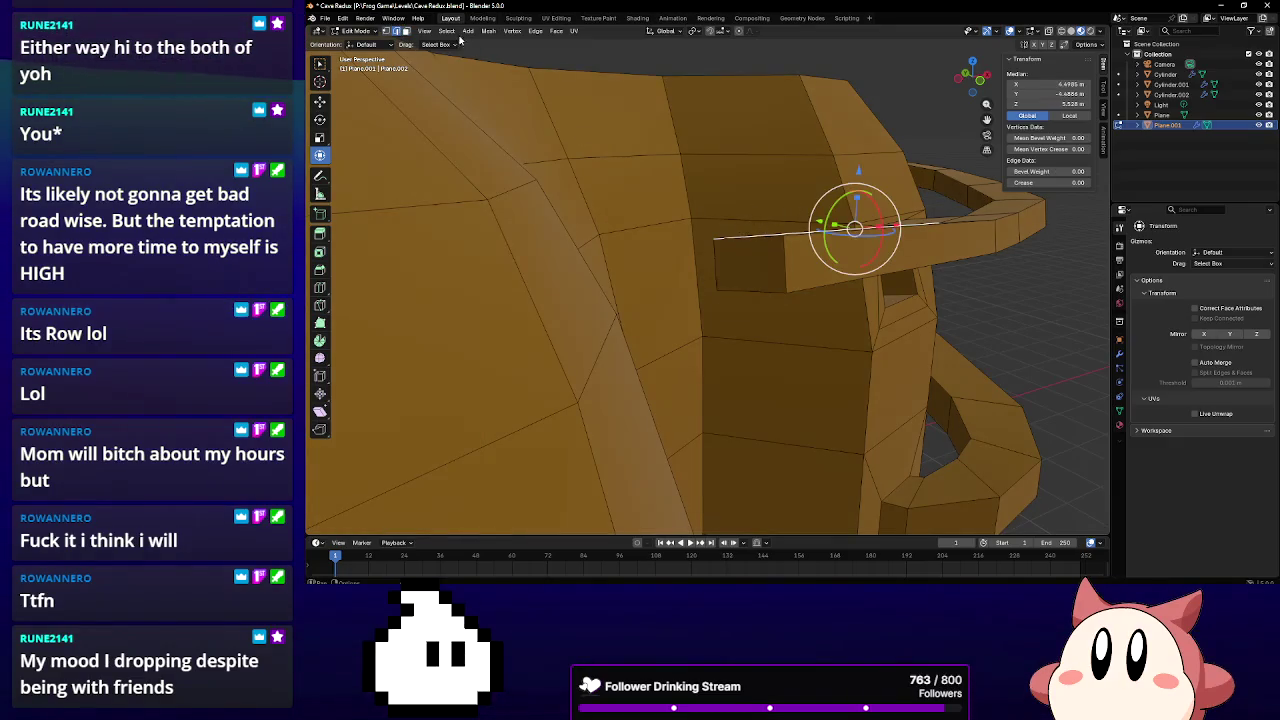
pyautogui.moveTo(781, 258)
pyautogui.mouseDown(button='middle')
pyautogui.moveTo(781, 281)
pyautogui.moveTo(745, 235)
pyautogui.mouseUp(button='middle')
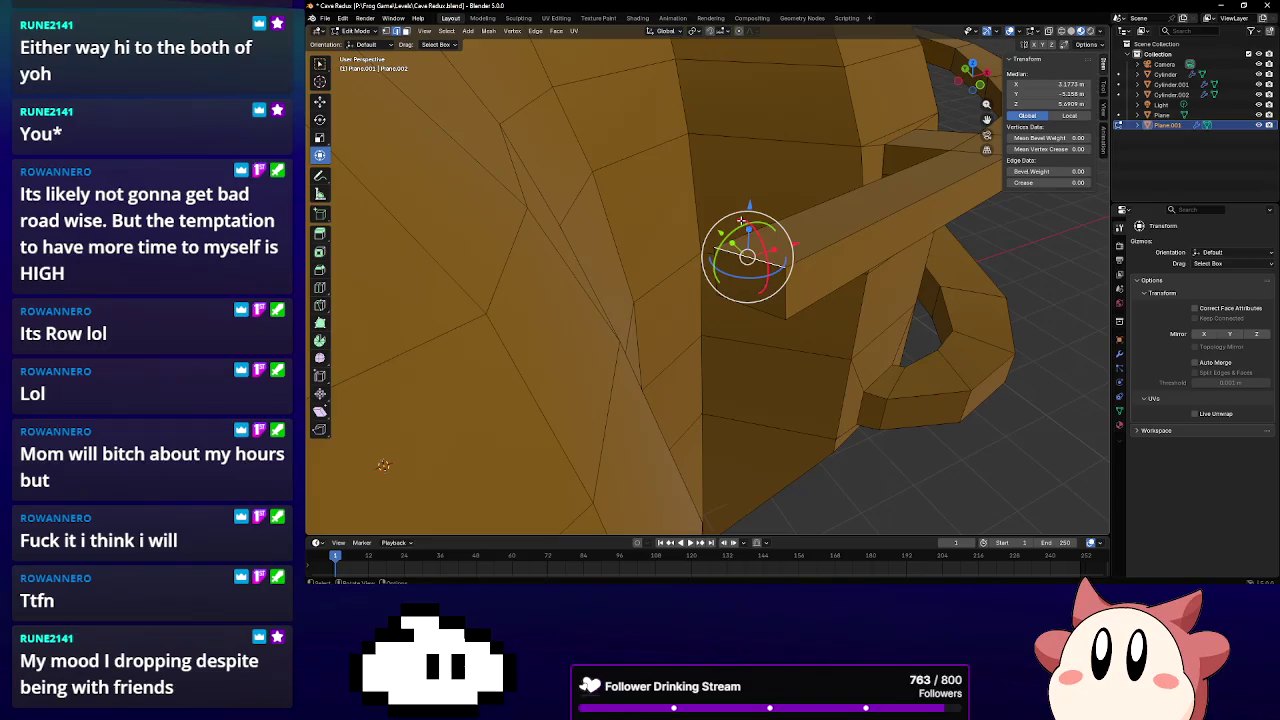
pyautogui.press('s')
pyautogui.press('z')
pyautogui.click(742, 232)
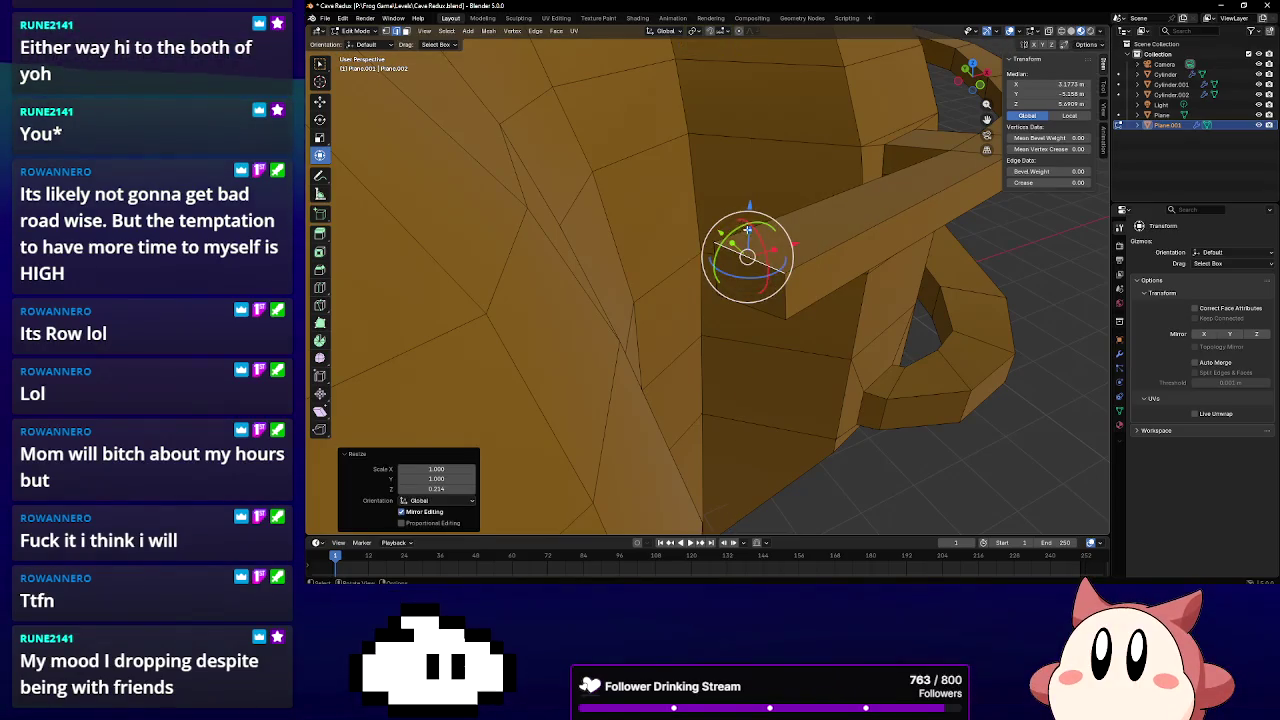
pyautogui.click(747, 233)
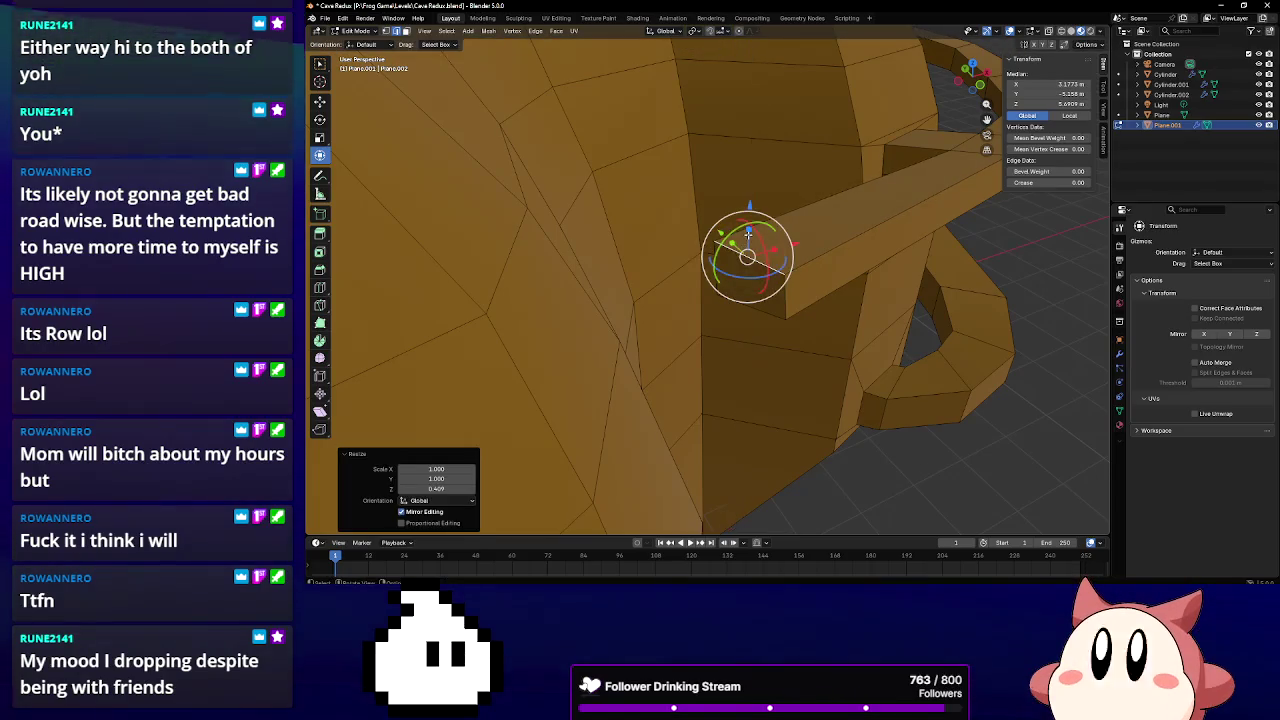
pyautogui.press('g')
pyautogui.press('z')
pyautogui.click(752, 270)
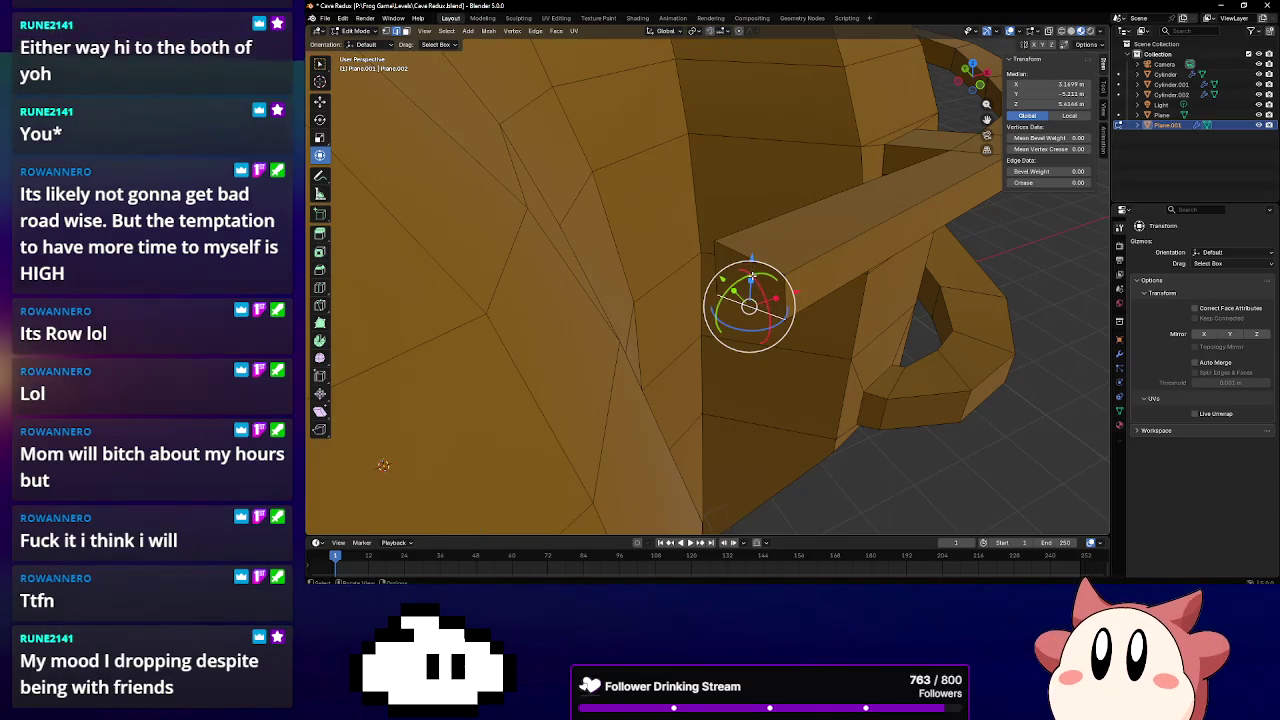
# Squash the beam's wall end in height with repeated Z-only scales
pyautogui.press('s')
pyautogui.press('z')
pyautogui.click(750, 285)
pyautogui.press('s')
pyautogui.press('z')
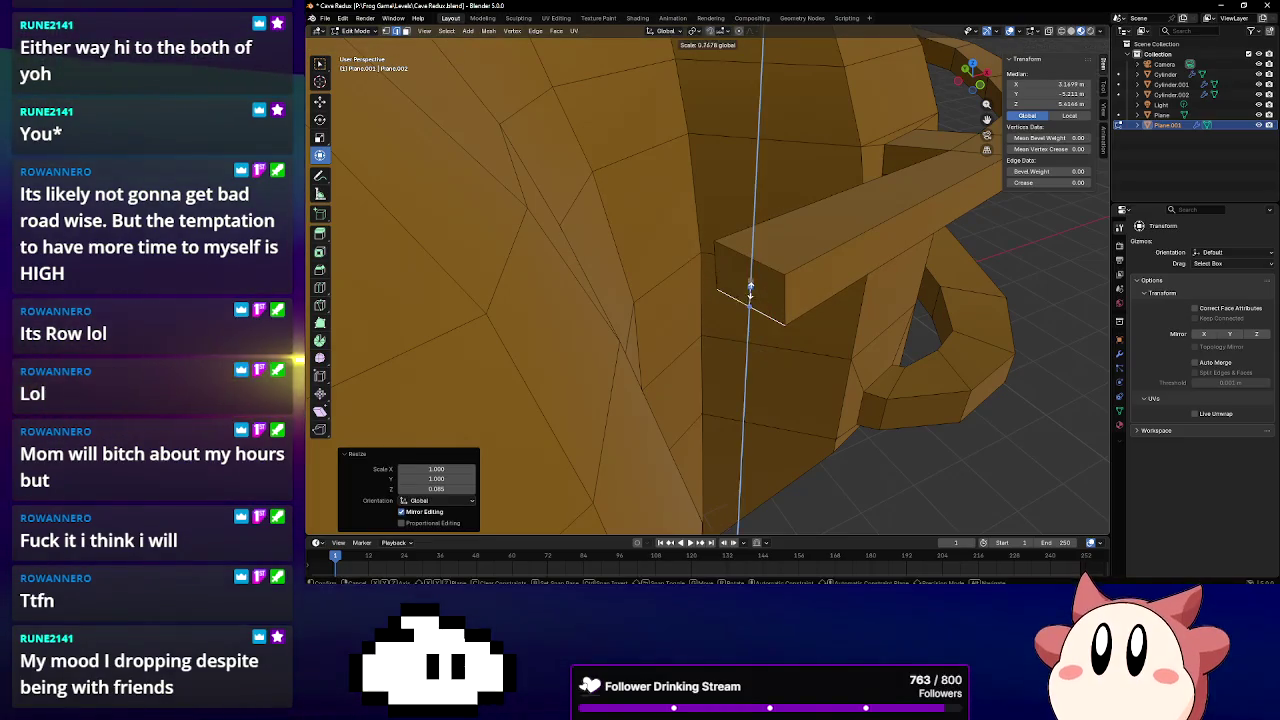
pyautogui.click(750, 292)
pyautogui.press('s')
pyautogui.press('z')
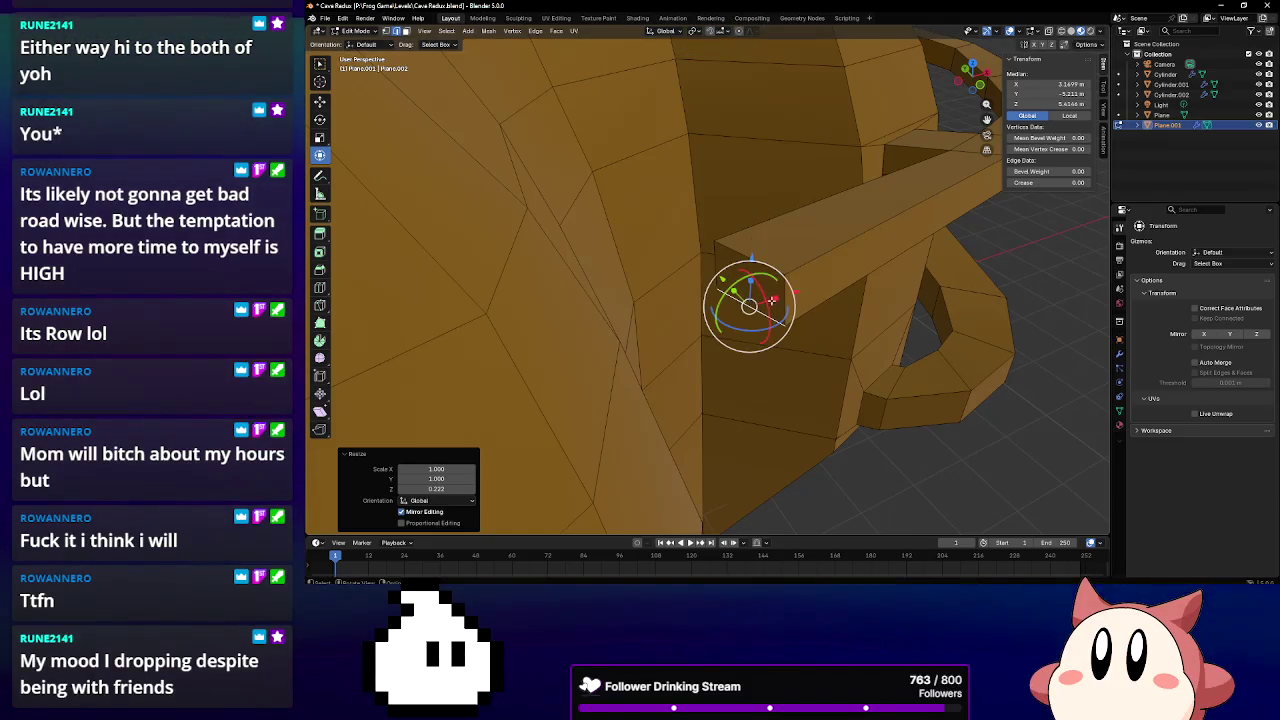
pyautogui.click(783, 304)
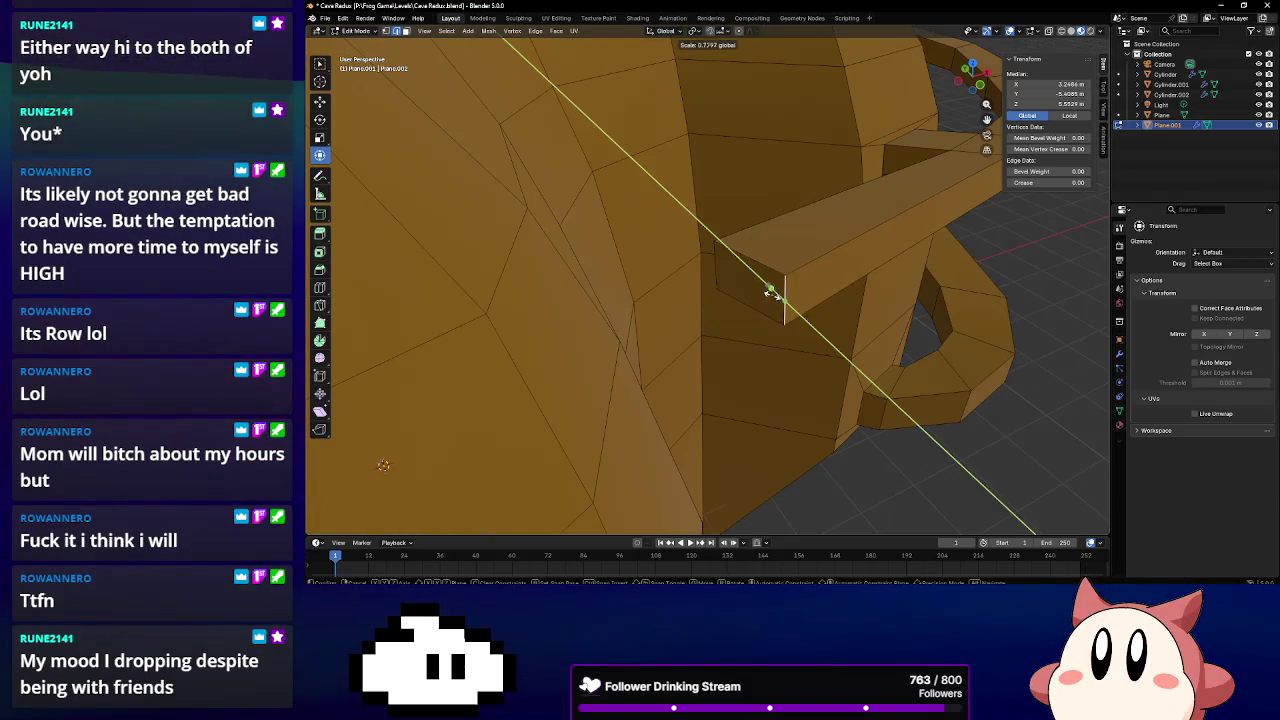
pyautogui.click(776, 300)
# Narrow the beam's wall end sideways with several Y-only scales
pyautogui.press('s')
pyautogui.press('y')
pyautogui.click(776, 290)
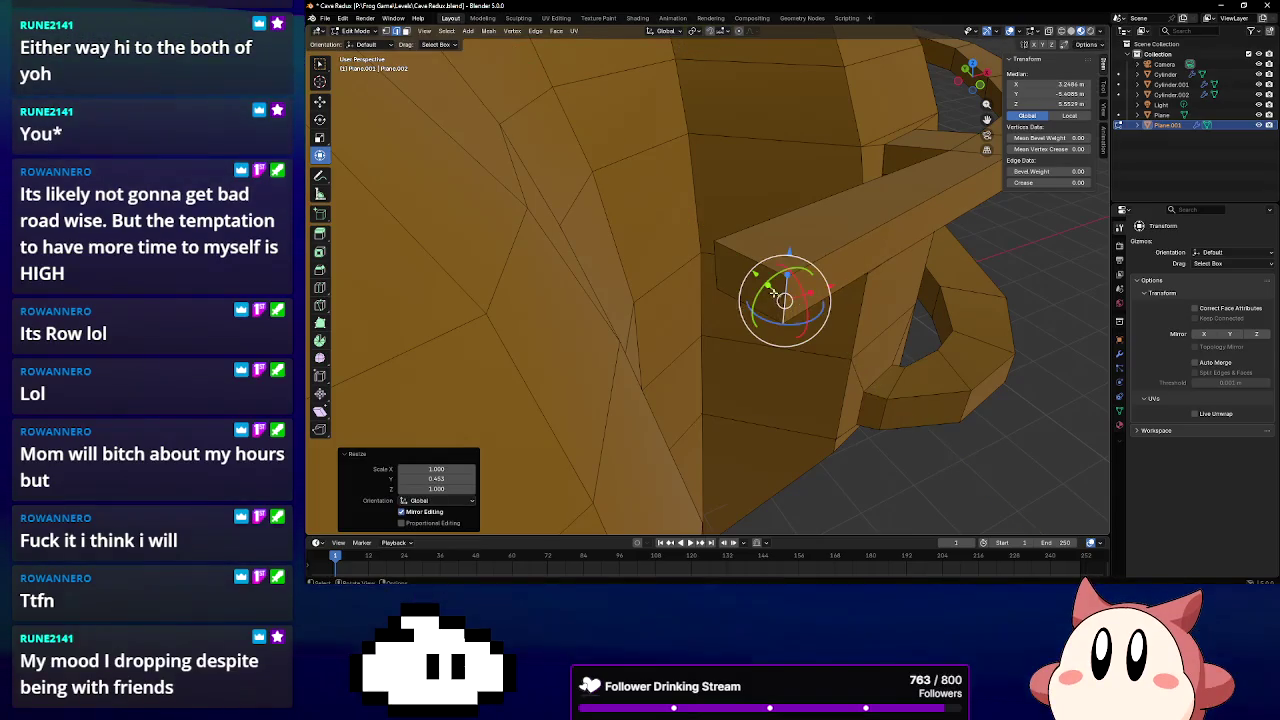
pyautogui.press('s')
pyautogui.press('y')
pyautogui.click(776, 298)
pyautogui.press('s')
pyautogui.press('y')
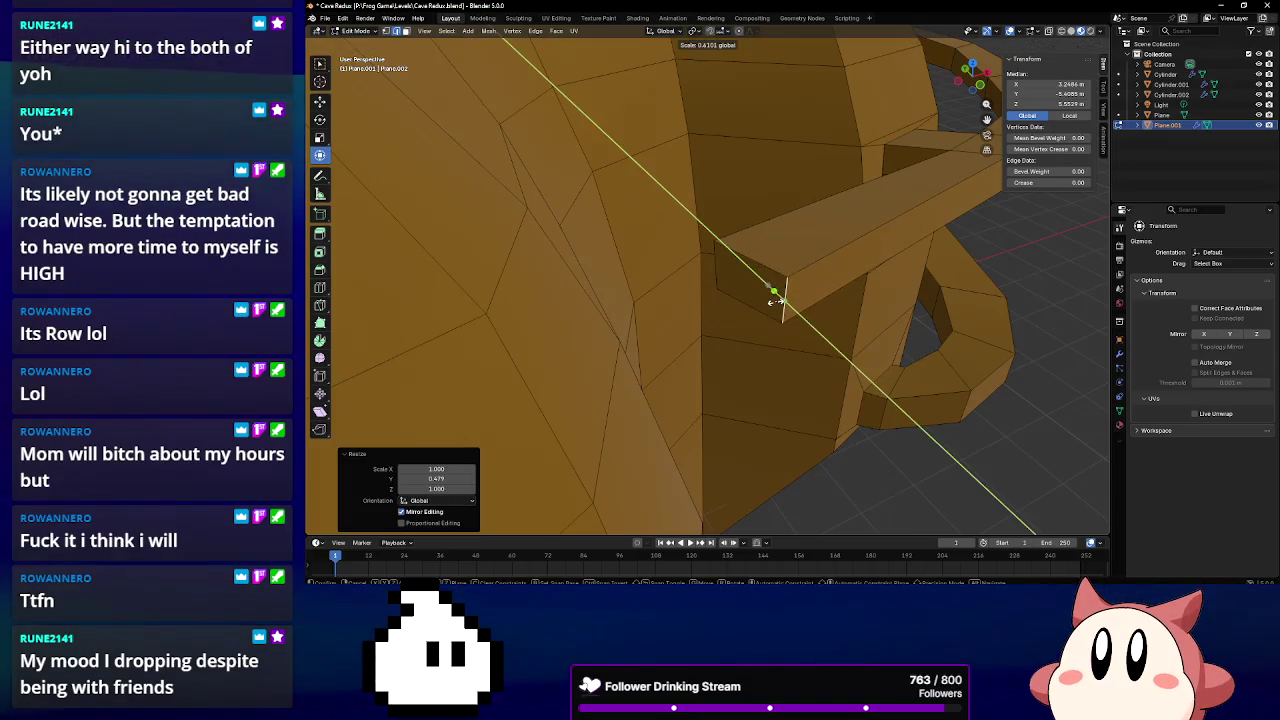
pyautogui.press('s')
pyautogui.press('y')
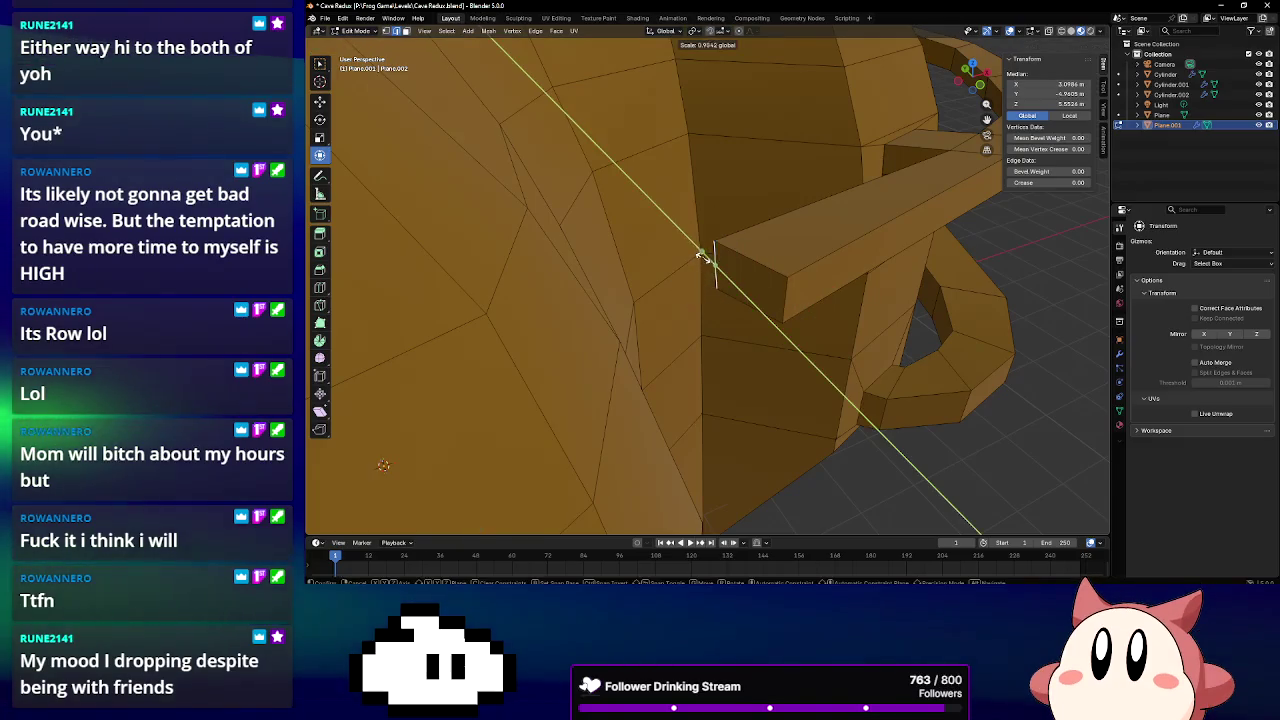
pyautogui.click(706, 264)
# Fine-tune the beam end's width along Y to a final 0.431 scale
pyautogui.press('s')
pyautogui.press('y')
pyautogui.click(706, 260)
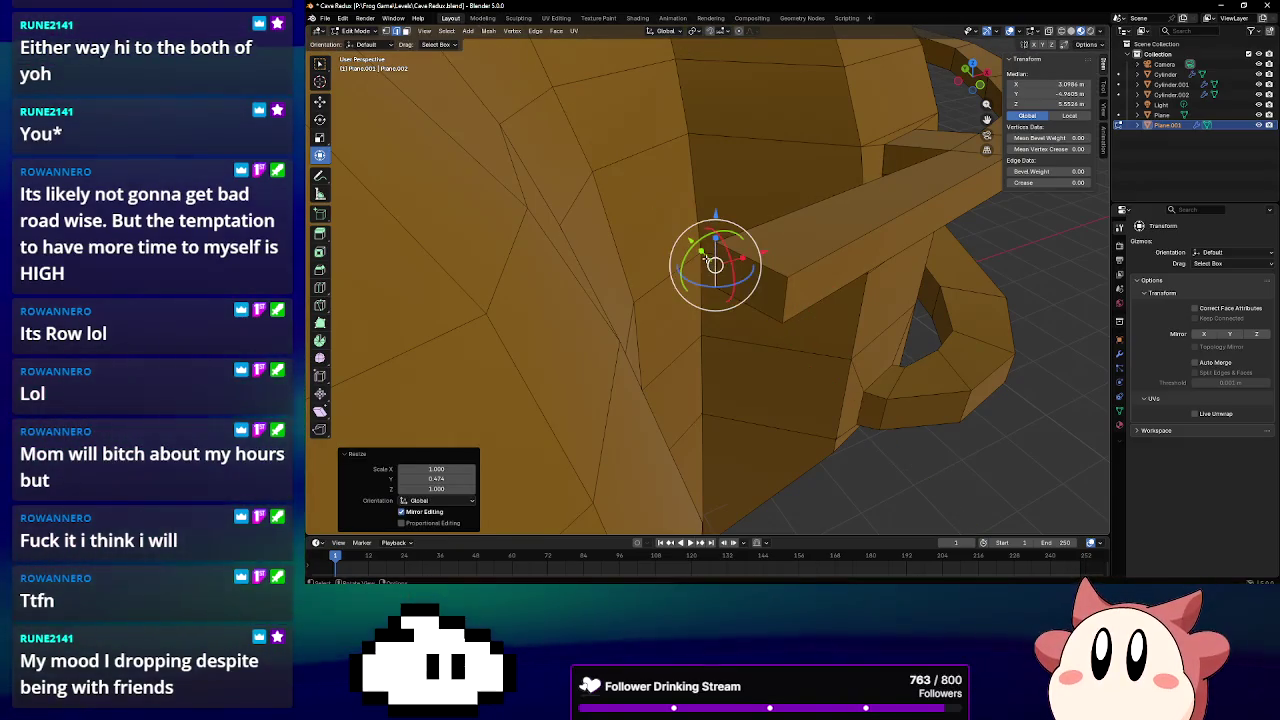
pyautogui.press('s')
pyautogui.press('y')
pyautogui.click(706, 260)
pyautogui.press('s')
pyautogui.press('y')
pyautogui.click(705, 253)
pyautogui.press('s')
pyautogui.press('y')
pyautogui.click(705, 255)
pyautogui.moveTo(705, 255)
pyautogui.mouseDown(button='middle')
pyautogui.moveTo(620, 234)
pyautogui.moveTo(543, 266)
pyautogui.moveTo(700, 252)
pyautogui.moveTo(737, 272)
pyautogui.mouseUp(button='middle')
# Inset a wall face beside the beam and extrude it into a small block
pyautogui.scroll(2, 737, 272)
pyautogui.scroll(3, 740, 272)
pyautogui.scroll(3, 744, 273)
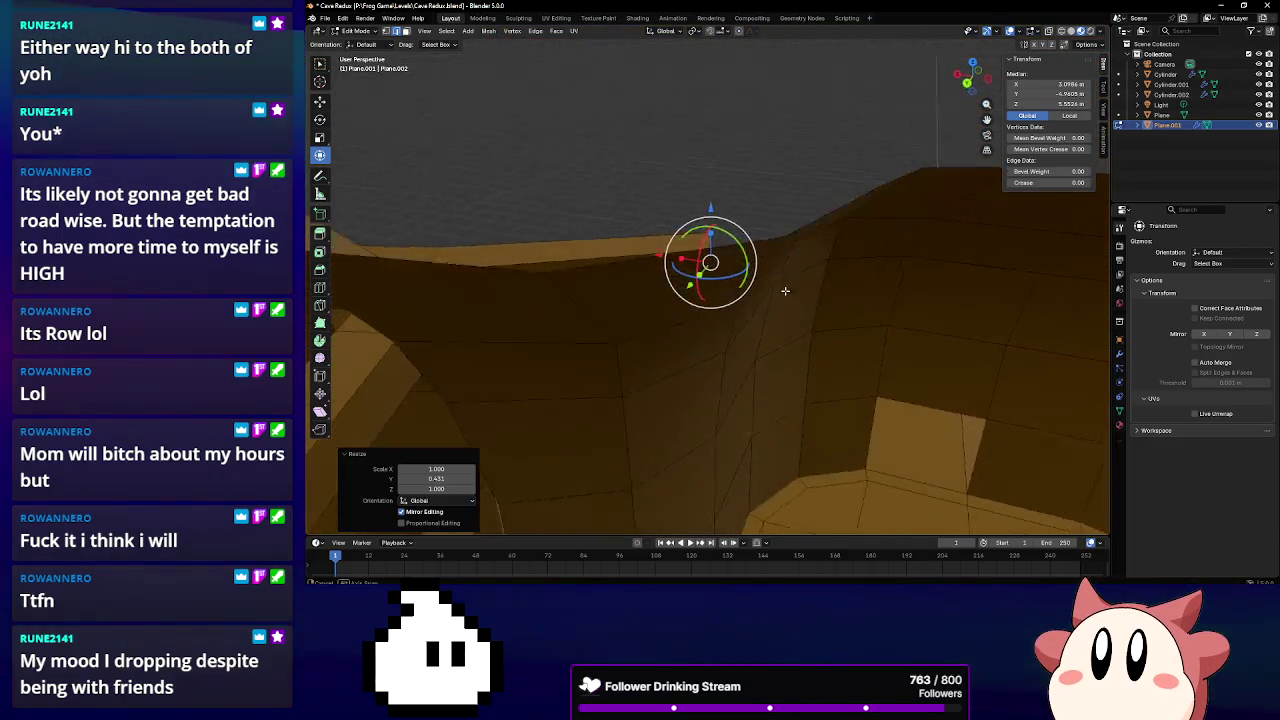
pyautogui.scroll(3, 746, 273)
pyautogui.moveTo(746, 273)
pyautogui.mouseDown(button='middle')
pyautogui.moveTo(697, 347)
pyautogui.moveTo(640, 290)
pyautogui.mouseUp(button='middle')
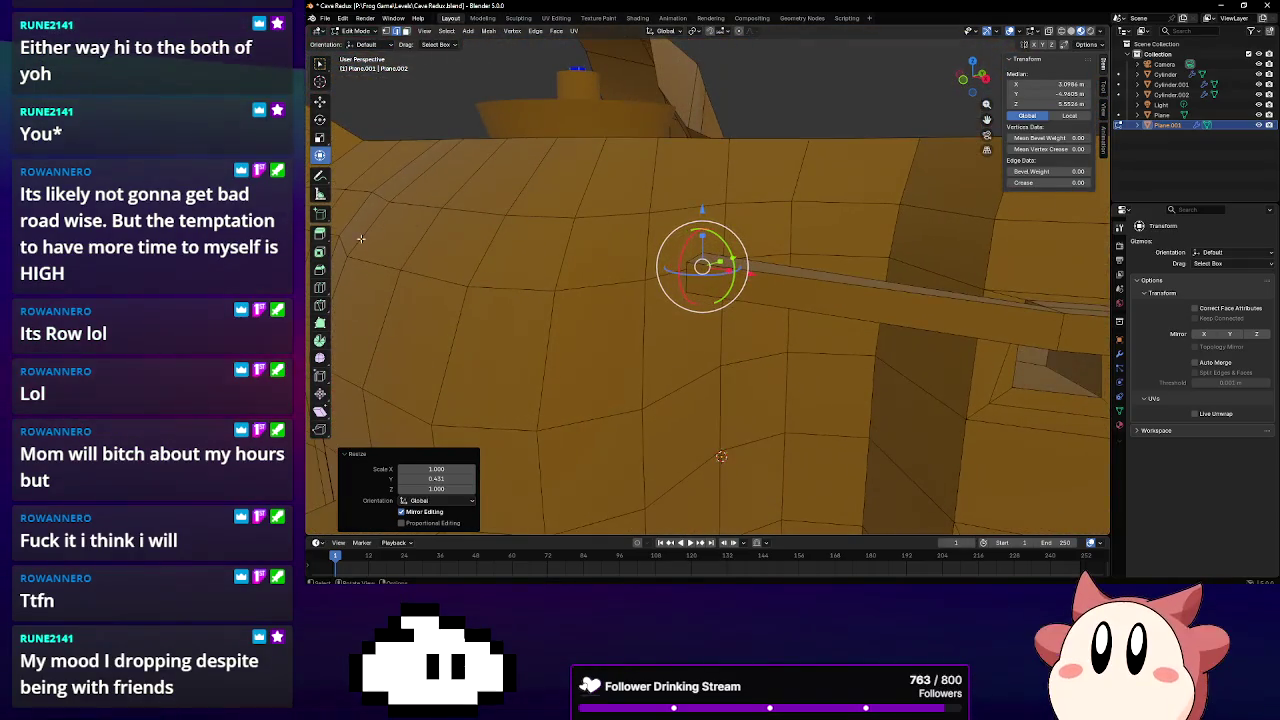
pyautogui.click(320, 251)
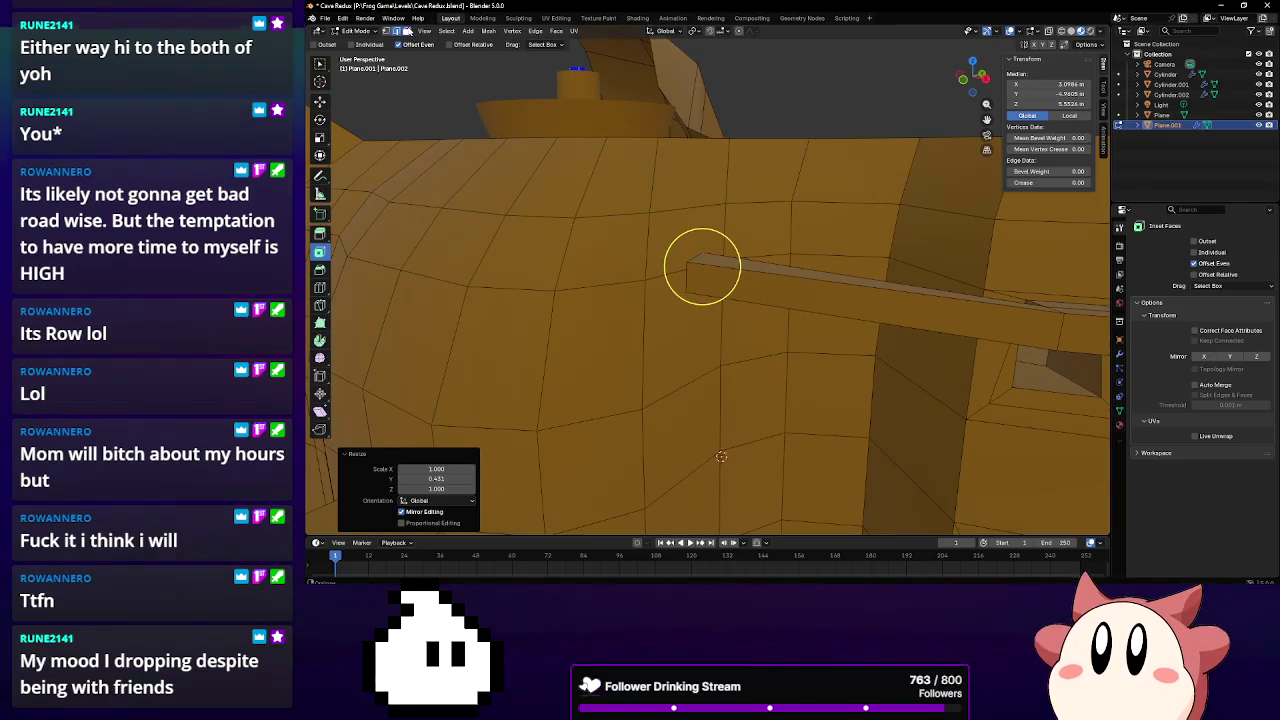
pyautogui.click(640, 268)
pyautogui.click(640, 268)
pyautogui.moveTo(640, 268)
pyautogui.mouseDown(button='middle')
pyautogui.moveTo(650, 252)
pyautogui.moveTo(635, 272)
pyautogui.moveTo(645, 290)
pyautogui.moveTo(636, 203)
pyautogui.mouseUp(button='middle')
pyautogui.click(624, 254)
pyautogui.press('e')
pyautogui.click(657, 257)
# Lower the extruded block face along Z and adjust its width along X
pyautogui.click(320, 156)
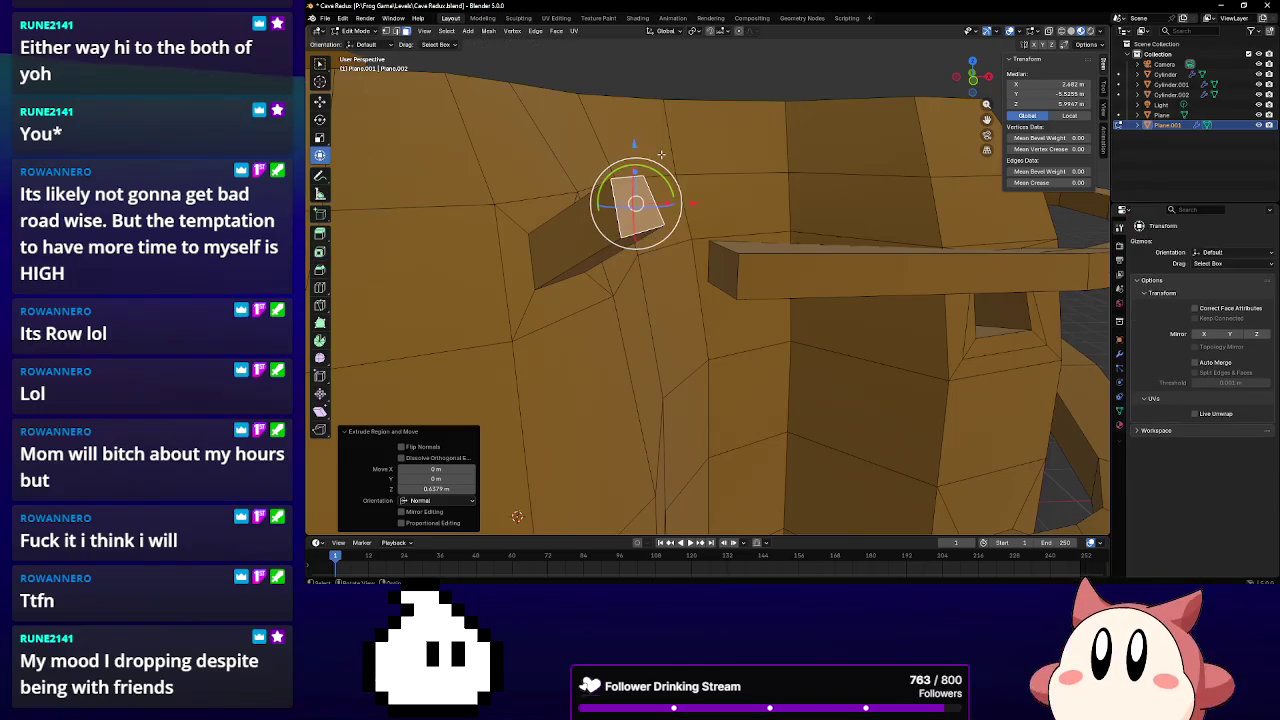
pyautogui.press('g')
pyautogui.press('z')
pyautogui.click(667, 224)
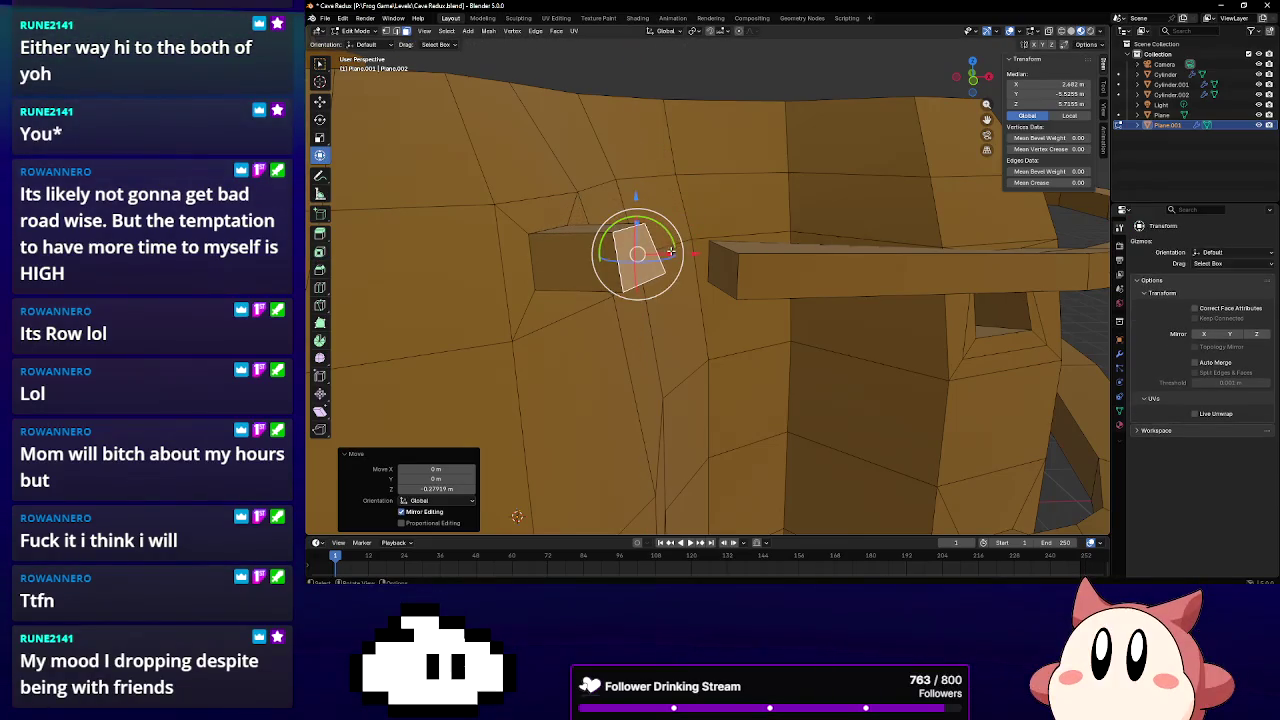
pyautogui.press('s')
pyautogui.press('x')
pyautogui.click(637, 255)
pyautogui.moveTo(637, 255)
pyautogui.mouseDown(button='middle')
pyautogui.moveTo(659, 266)
pyautogui.moveTo(565, 268)
pyautogui.mouseUp(button='middle')
pyautogui.press('s')
pyautogui.press('x')
pyautogui.click(634, 266)
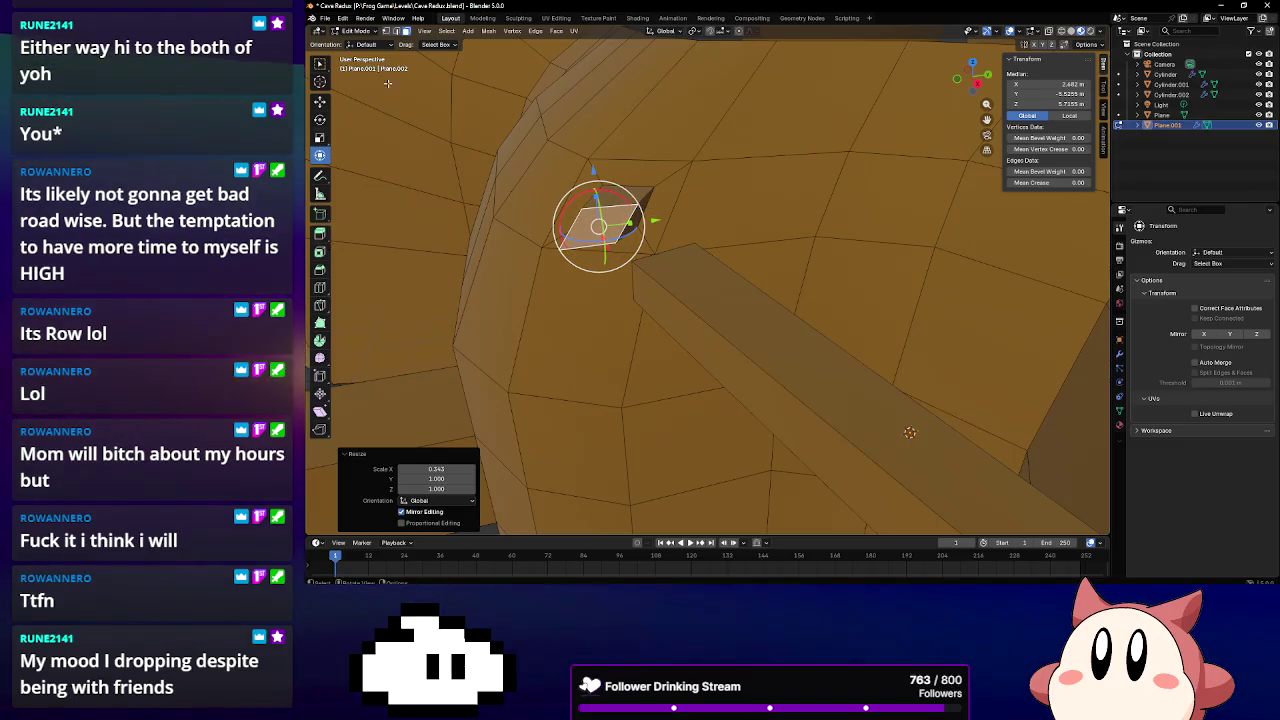
# Narrow the block along Y so it becomes a thin strip
pyautogui.click(390, 33)
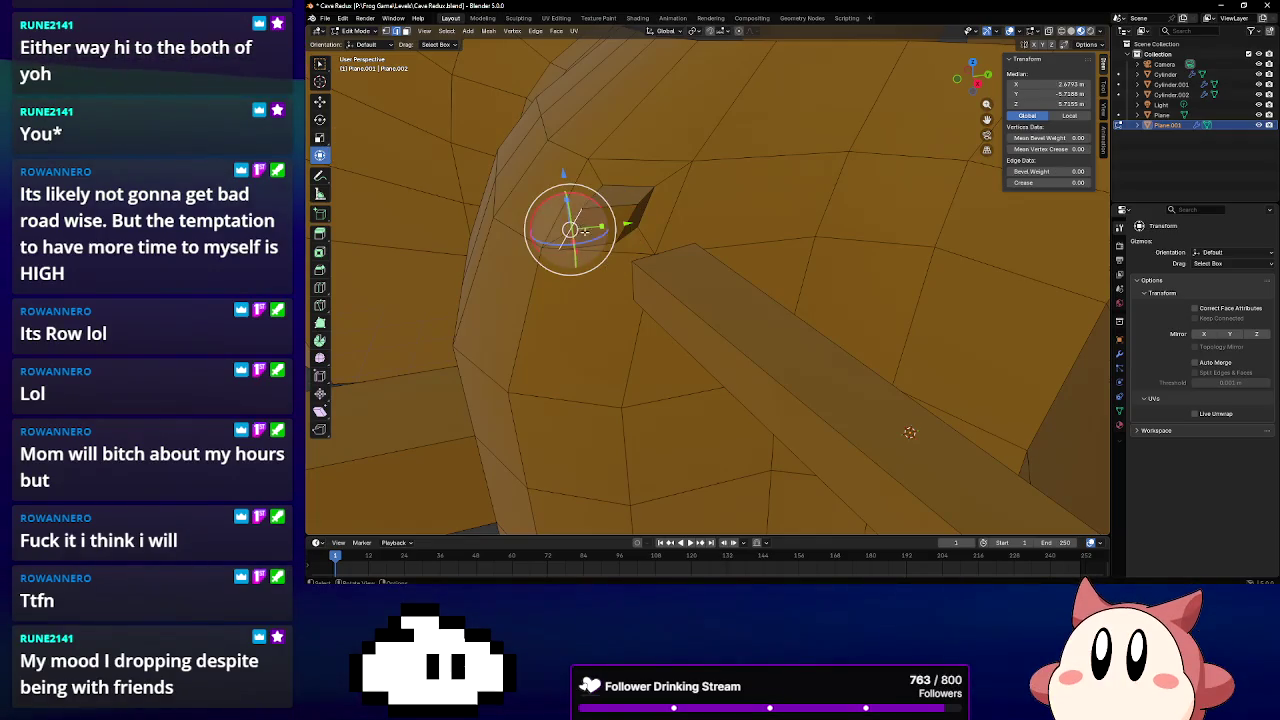
pyautogui.moveTo(600, 228); pyautogui.dragTo(587, 227)
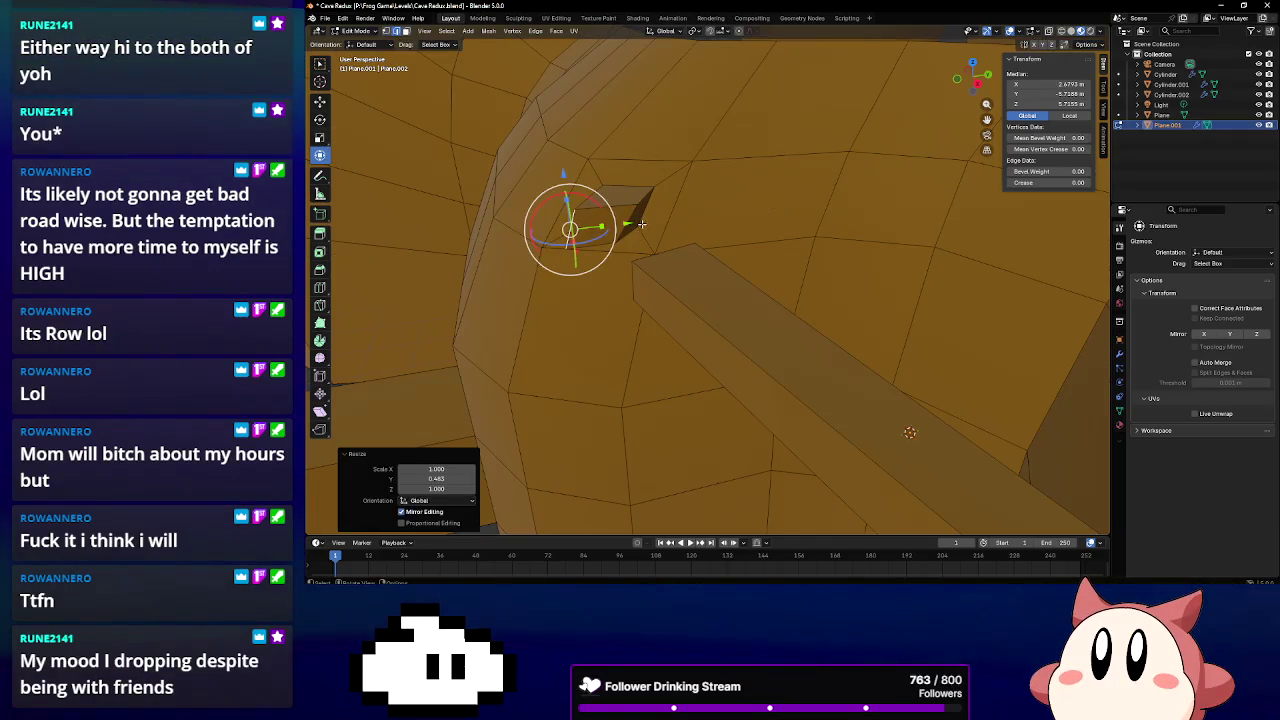
pyautogui.click(628, 220)
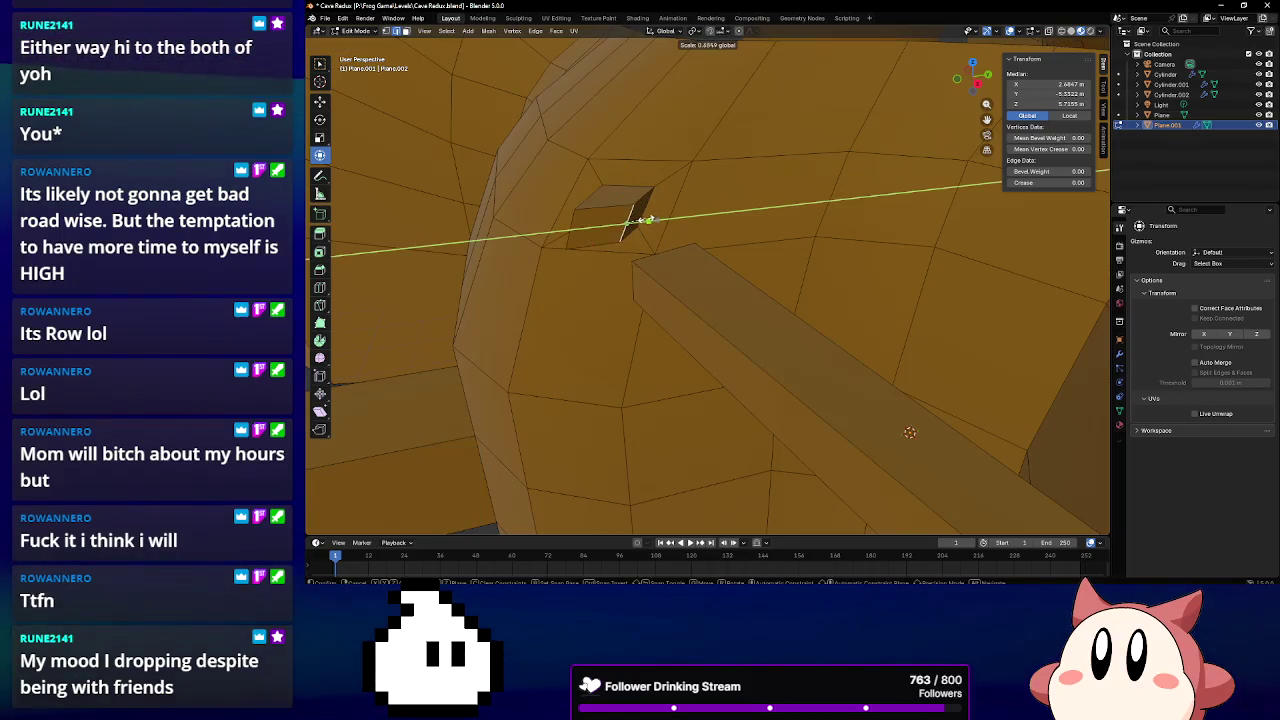
pyautogui.click(636, 220)
pyautogui.moveTo(623, 214); pyautogui.dragTo(597, 228, button='middle')
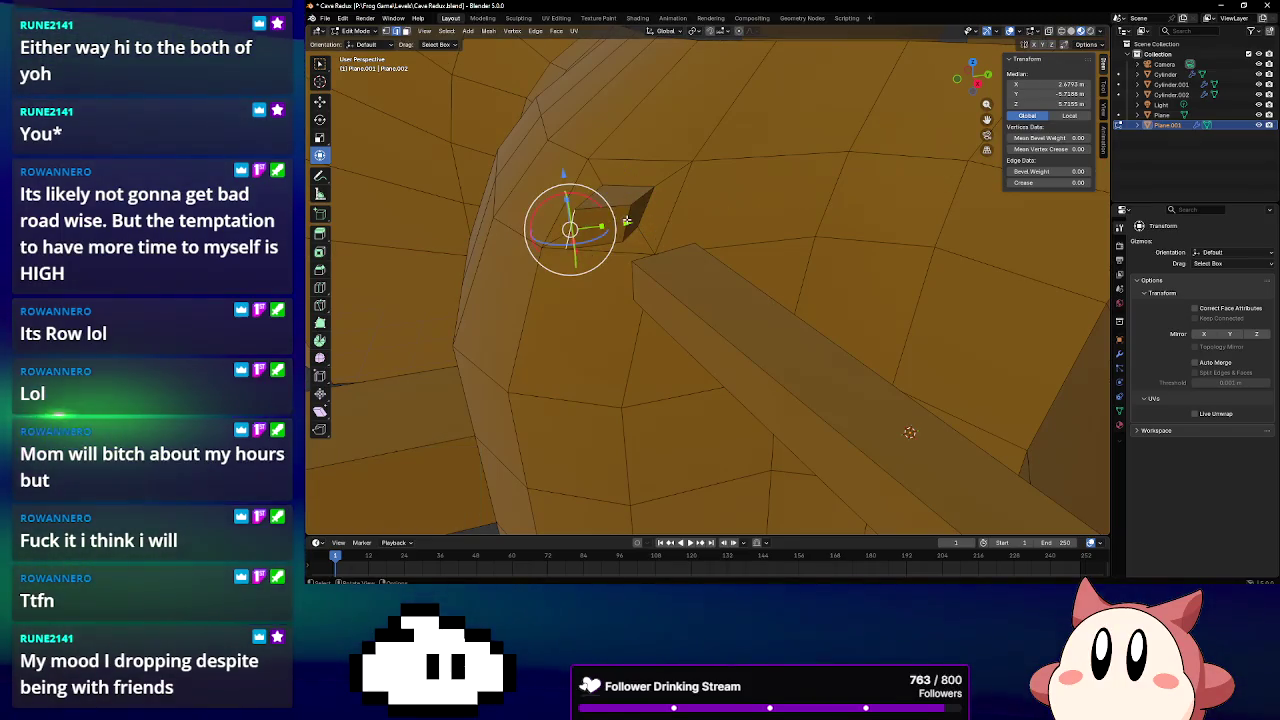
pyautogui.press('s')
pyautogui.press('y')
pyautogui.click(597, 228)
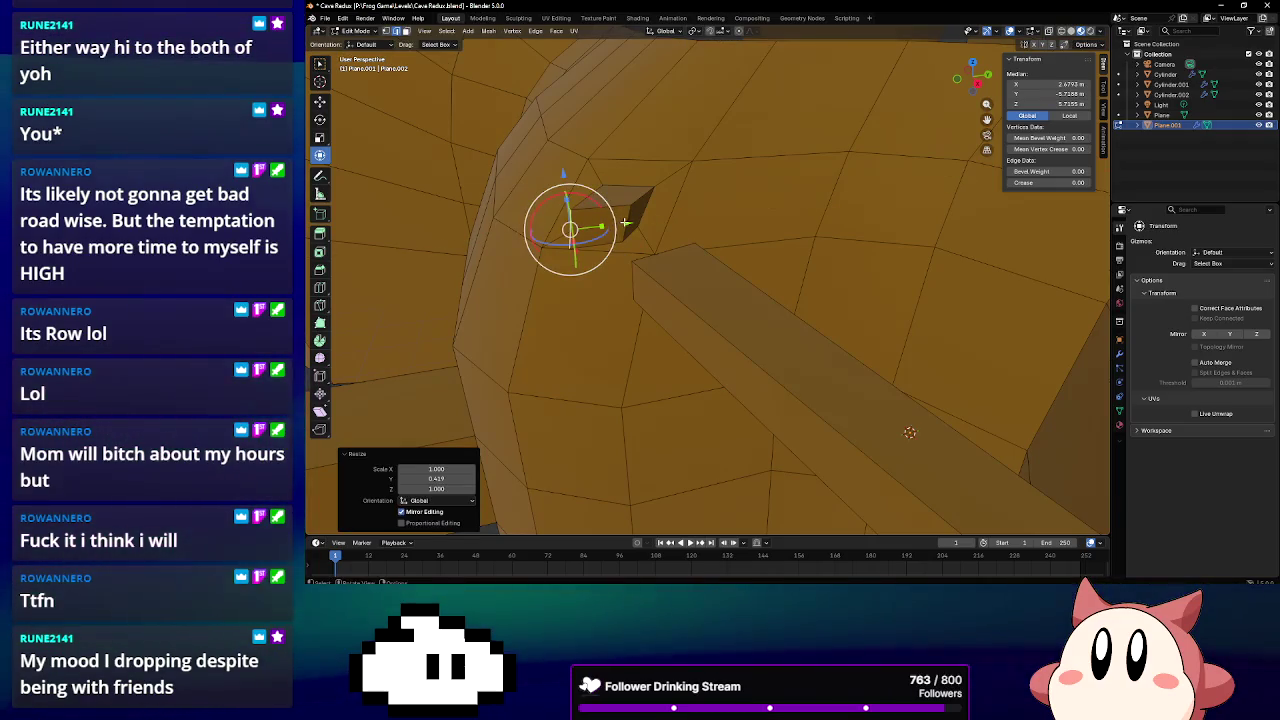
pyautogui.click(626, 223)
pyautogui.press('s')
pyautogui.press('y')
pyautogui.click(636, 215)
pyautogui.moveTo(636, 215)
pyautogui.mouseDown(button='middle')
pyautogui.moveTo(718, 229)
pyautogui.moveTo(531, 87)
pyautogui.mouseUp(button='middle')
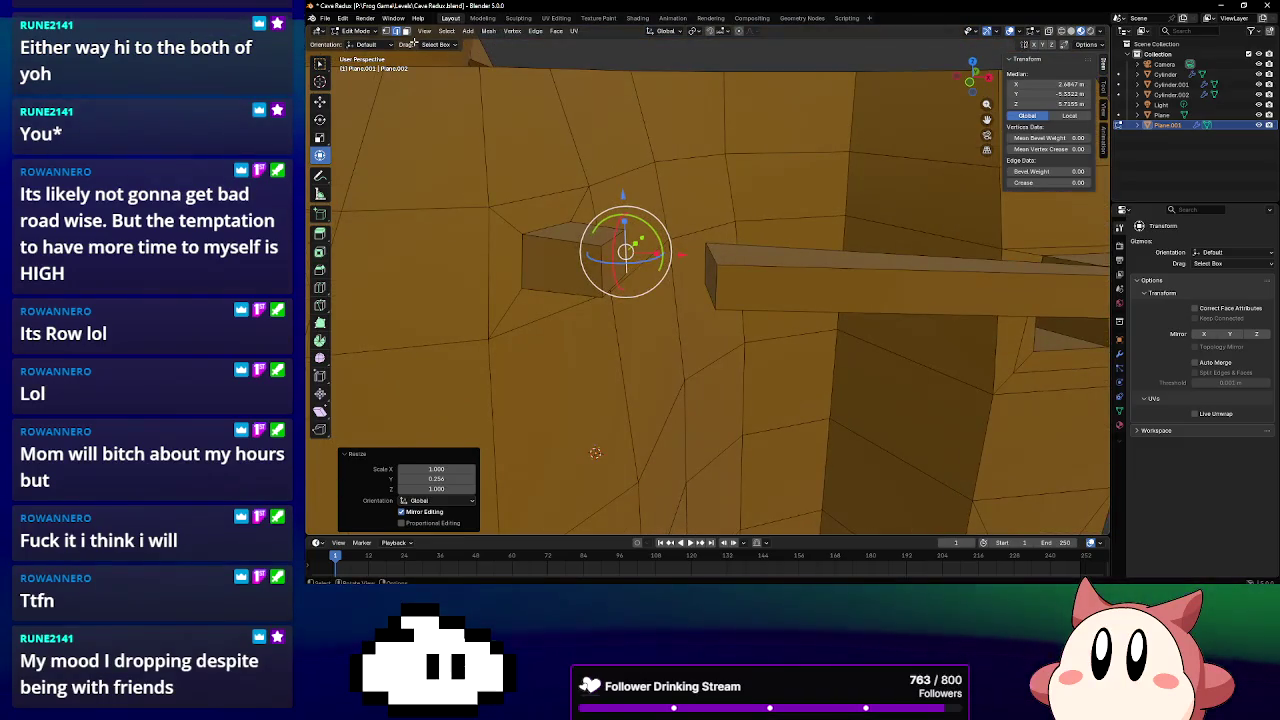
# Delete the facing end faces of the block and the beam
pyautogui.hotkey('alt', 'a')
pyautogui.click(610, 265)
pyautogui.keyDown('shift'); pyautogui.click(712, 280); pyautogui.keyUp('shift')
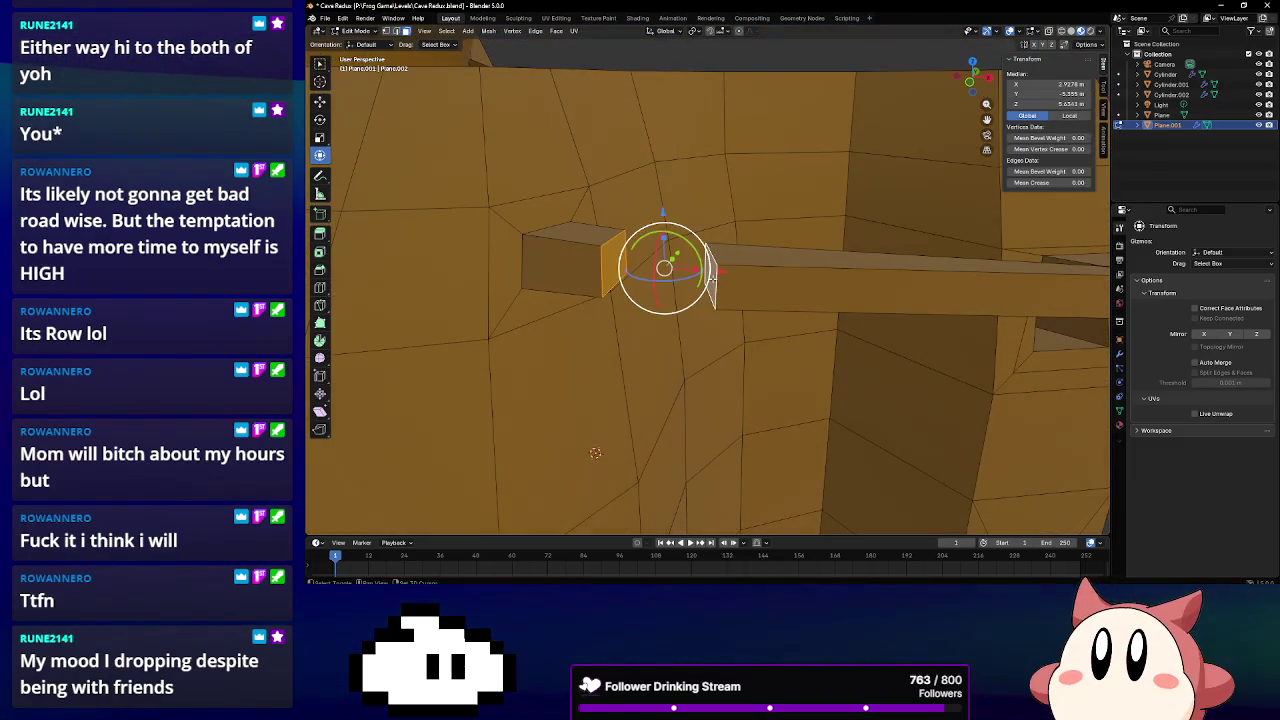
pyautogui.press('x')
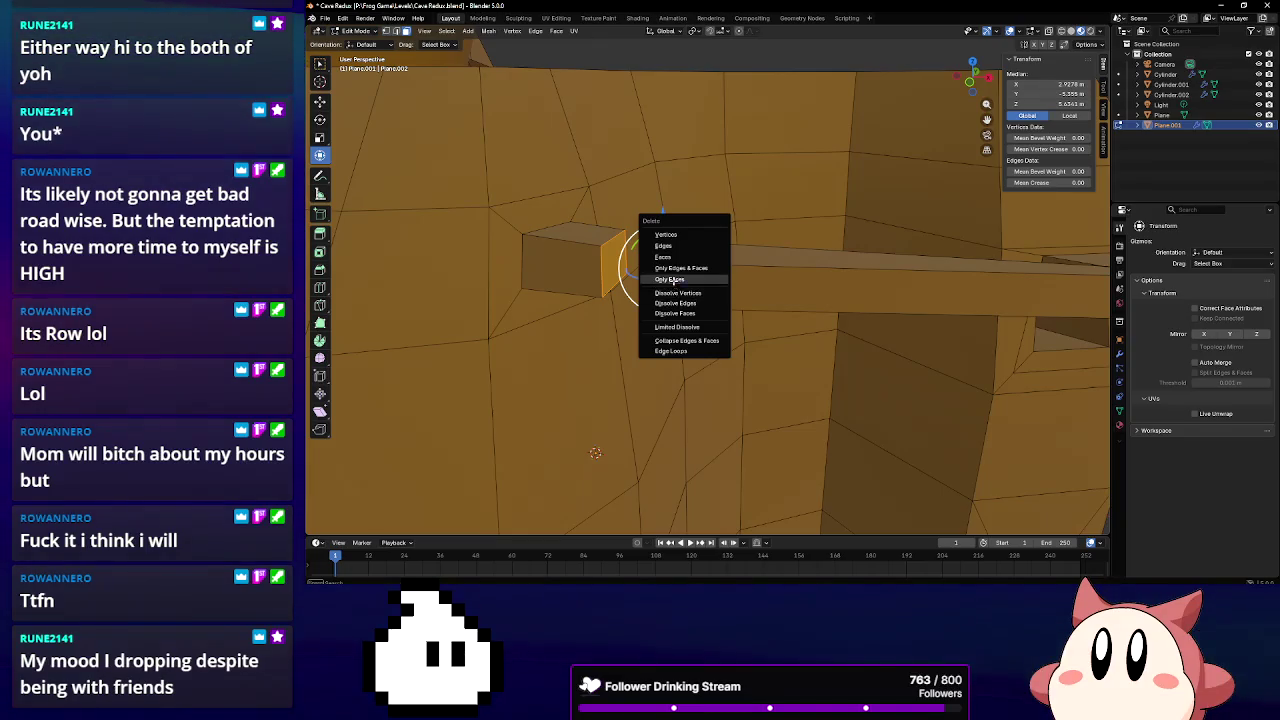
pyautogui.click(670, 280)
# Select edges and a top face across the block and beam around the gap
pyautogui.moveTo(654, 271)
pyautogui.mouseDown(button='middle')
pyautogui.moveTo(645, 233)
pyautogui.moveTo(670, 217)
pyautogui.moveTo(557, 239)
pyautogui.mouseUp(button='middle')
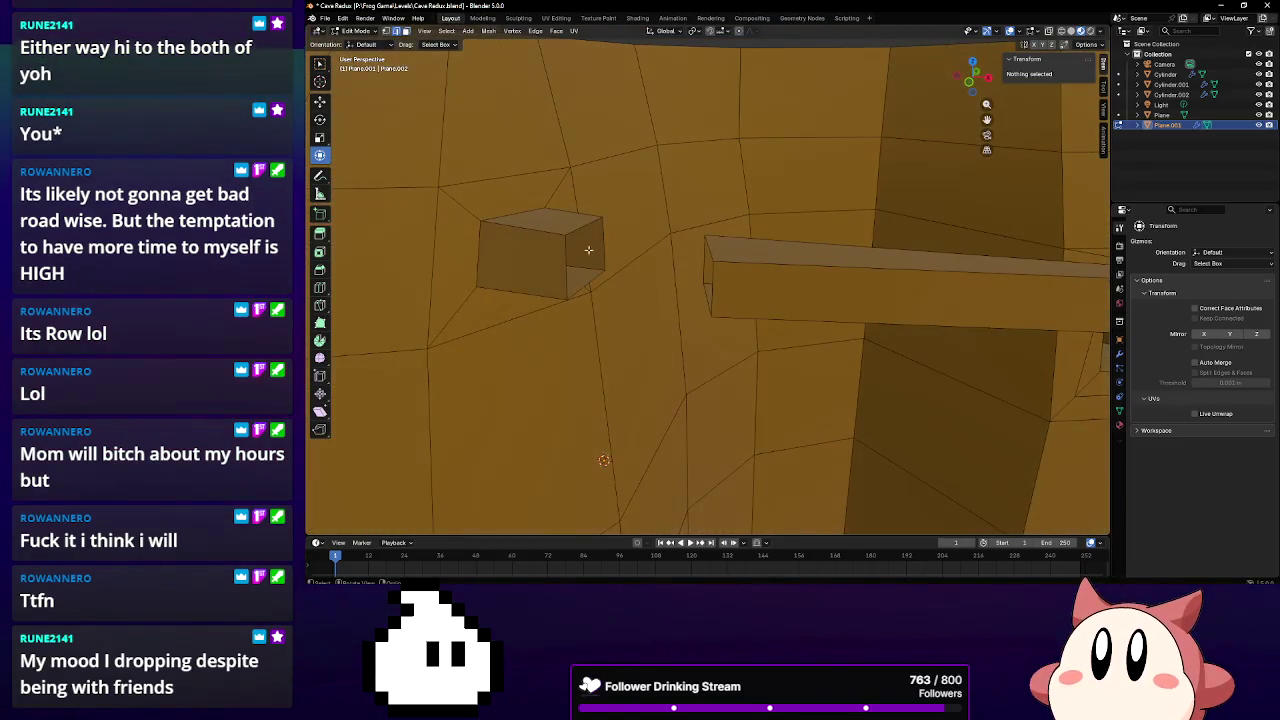
pyautogui.click(705, 270)
pyautogui.click(587, 284)
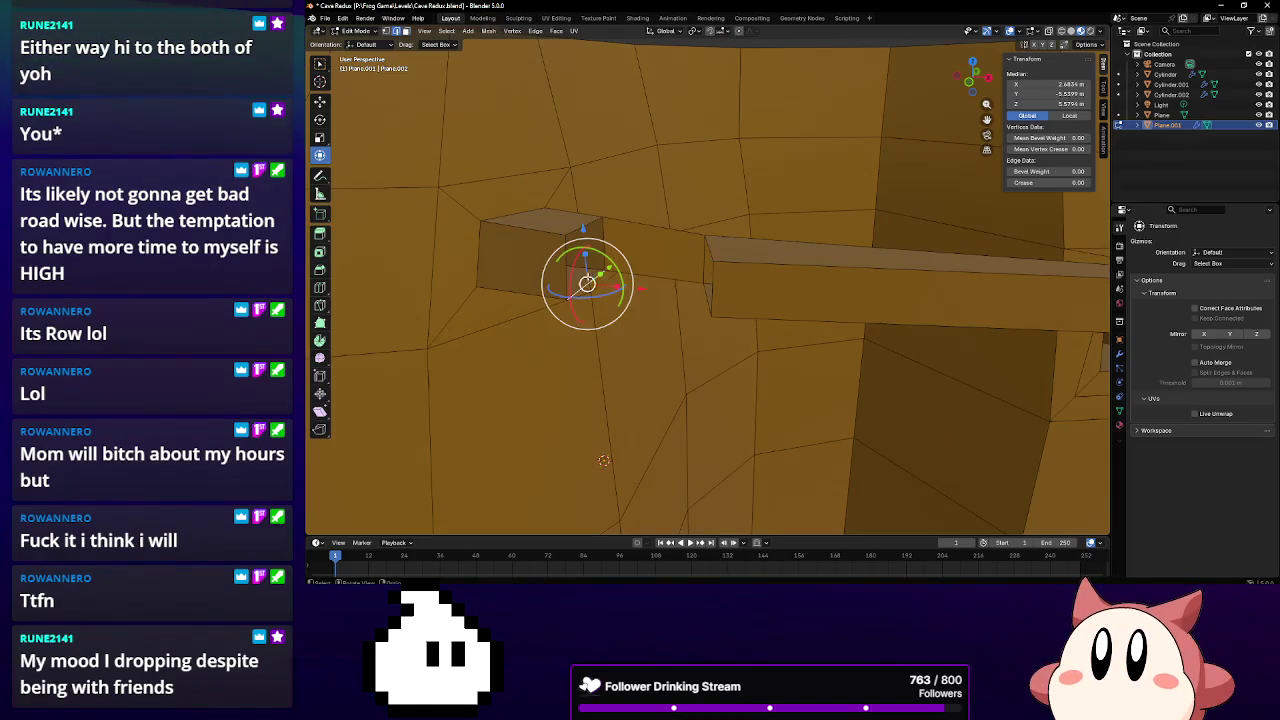
pyautogui.keyDown('shift'); pyautogui.click(705, 292); pyautogui.keyUp('shift')
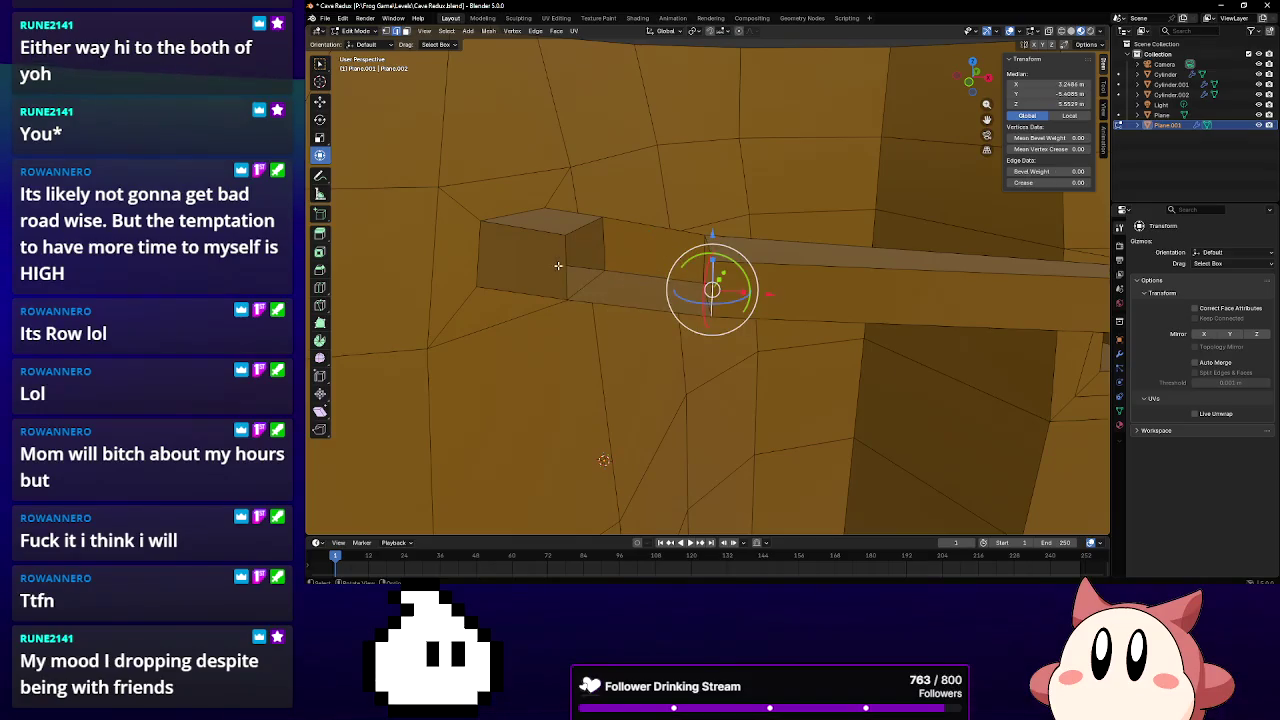
pyautogui.click(583, 223)
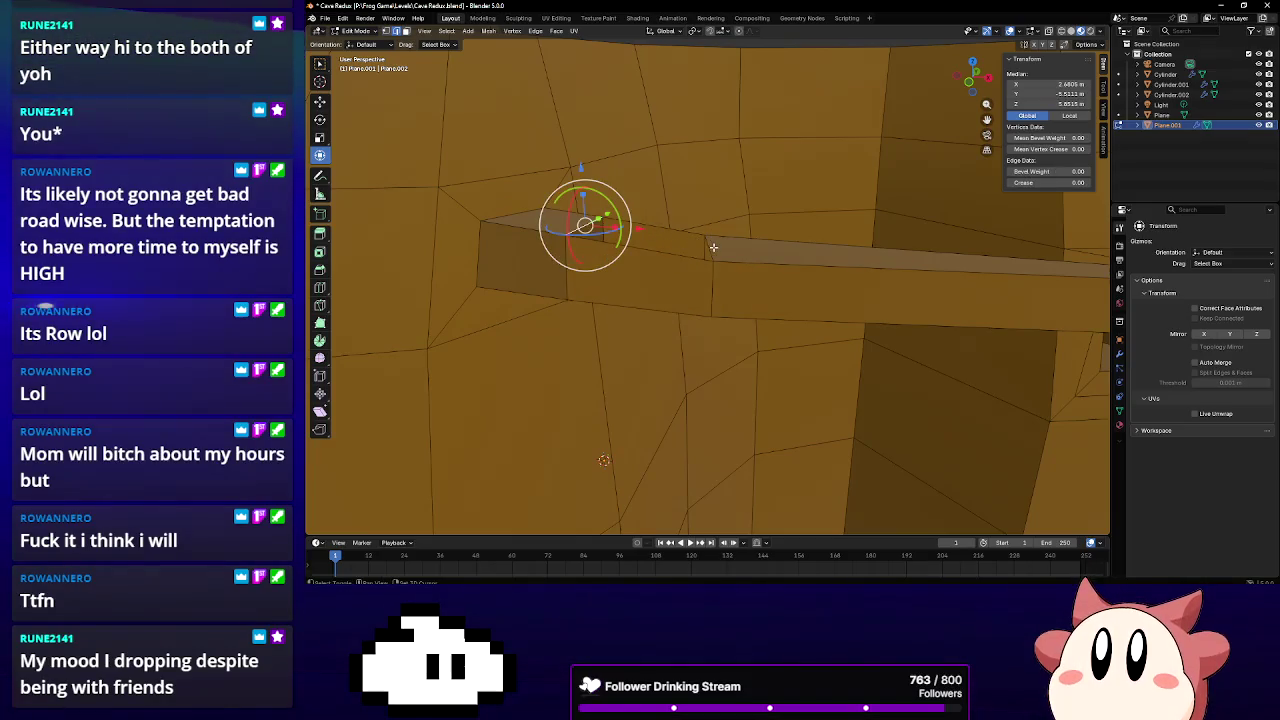
pyautogui.click(713, 247)
pyautogui.moveTo(713, 247); pyautogui.dragTo(677, 270, button='middle')
pyautogui.moveTo(730, 285); pyautogui.dragTo(666, 353, button='middle')
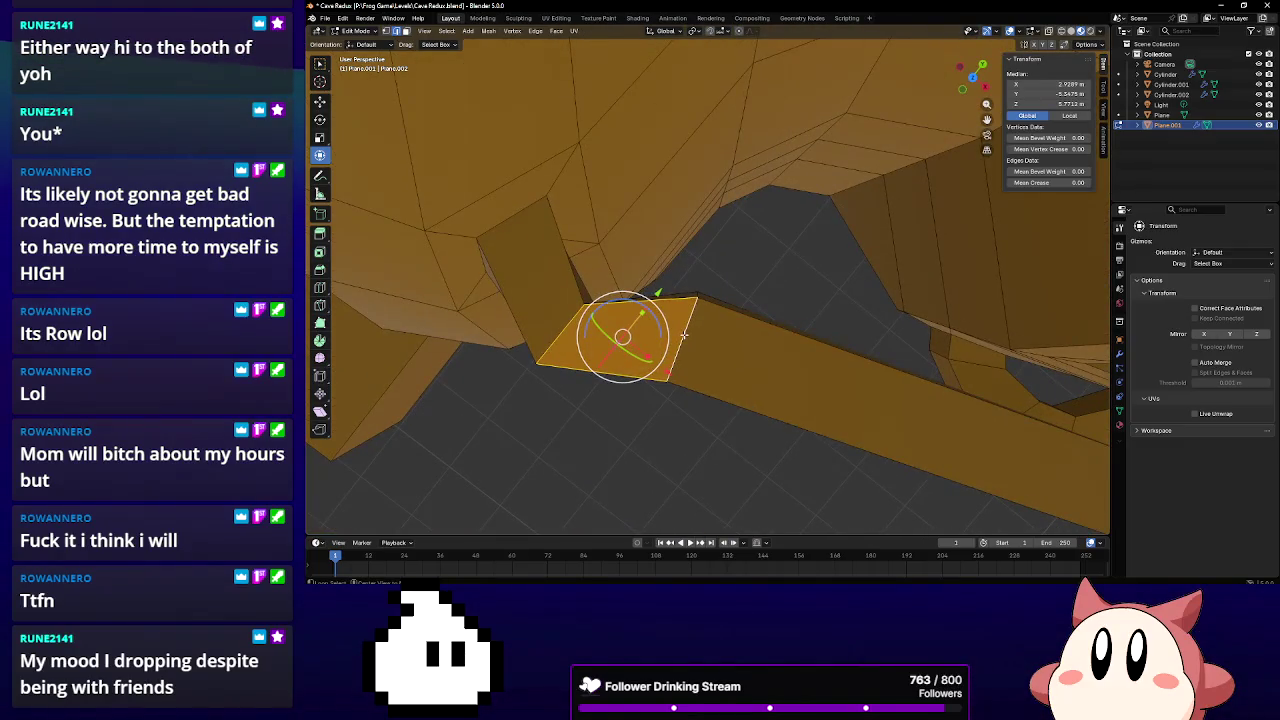
# Slide the selected ledge face along X and raise it slightly on Z
pyautogui.press('g')
pyautogui.press('x')
pyautogui.click(859, 447)
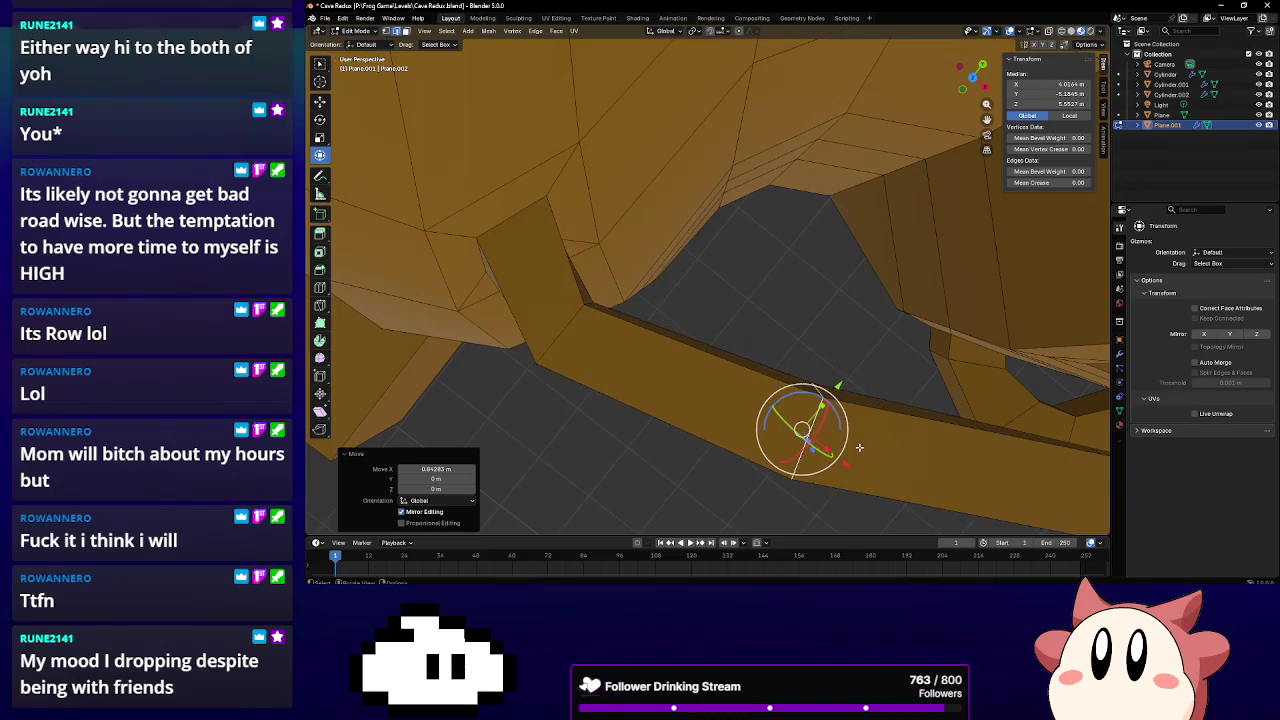
pyautogui.moveTo(859, 447)
pyautogui.mouseDown(button='middle')
pyautogui.moveTo(654, 237)
pyautogui.moveTo(658, 211)
pyautogui.moveTo(597, 263)
pyautogui.moveTo(660, 186)
pyautogui.mouseUp(button='middle')
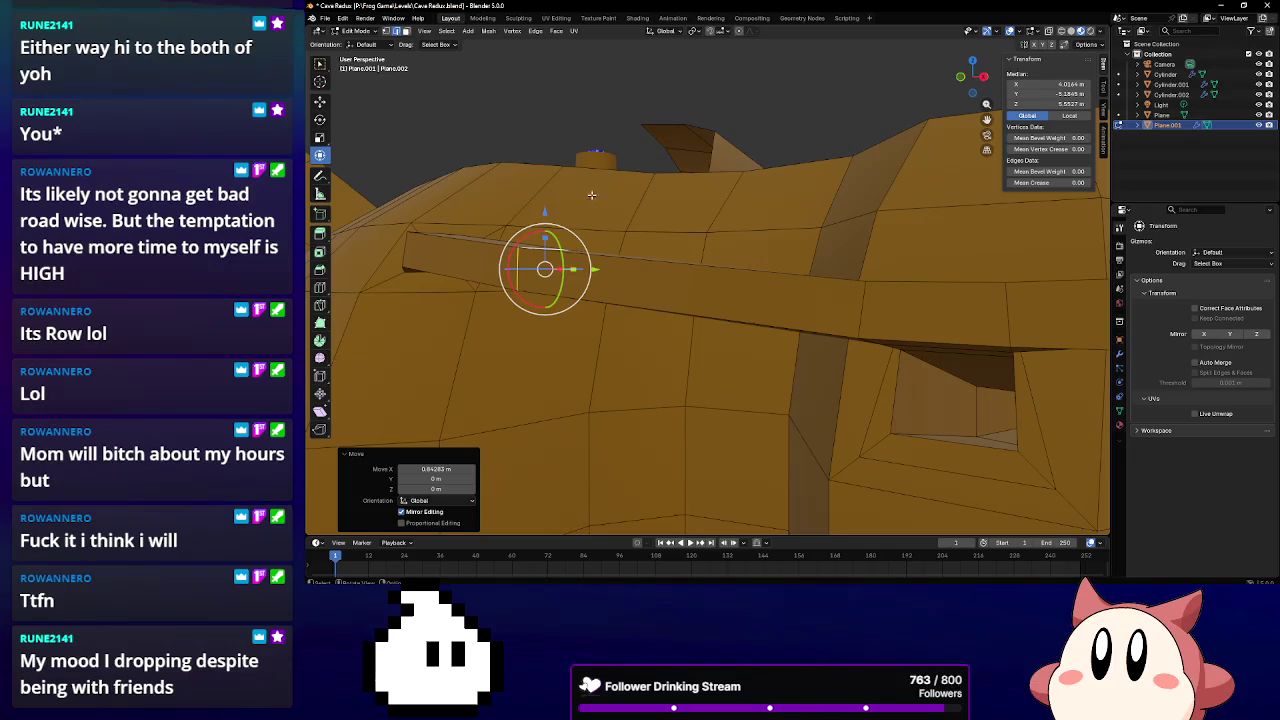
pyautogui.press('g')
pyautogui.press('z')
pyautogui.click(548, 205)
pyautogui.moveTo(548, 205)
pyautogui.mouseDown(button='middle')
pyautogui.moveTo(443, 283)
pyautogui.moveTo(586, 240)
pyautogui.moveTo(368, 313)
pyautogui.mouseUp(button='middle')
# Shift two ledge sections along Y to start the zigzag
pyautogui.press('g')
pyautogui.press('y')
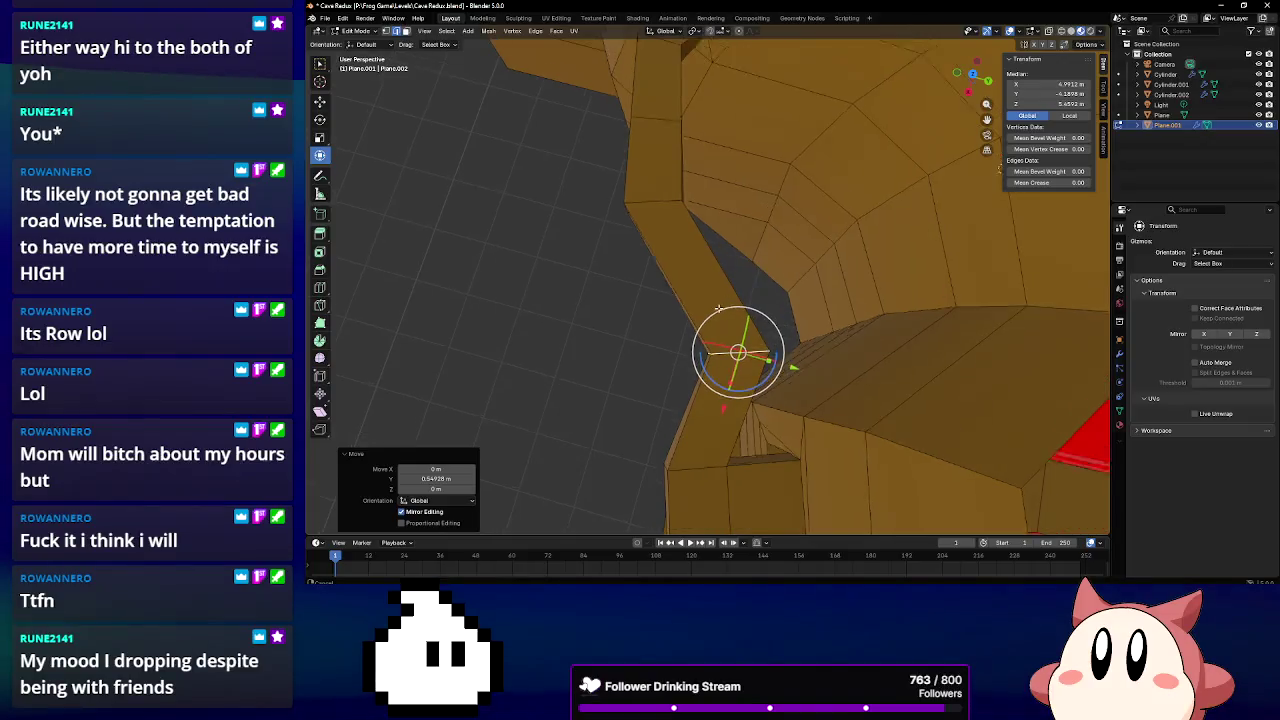
pyautogui.click(653, 160)
pyautogui.moveTo(653, 160); pyautogui.dragTo(660, 165, button='middle')
pyautogui.click(651, 157)
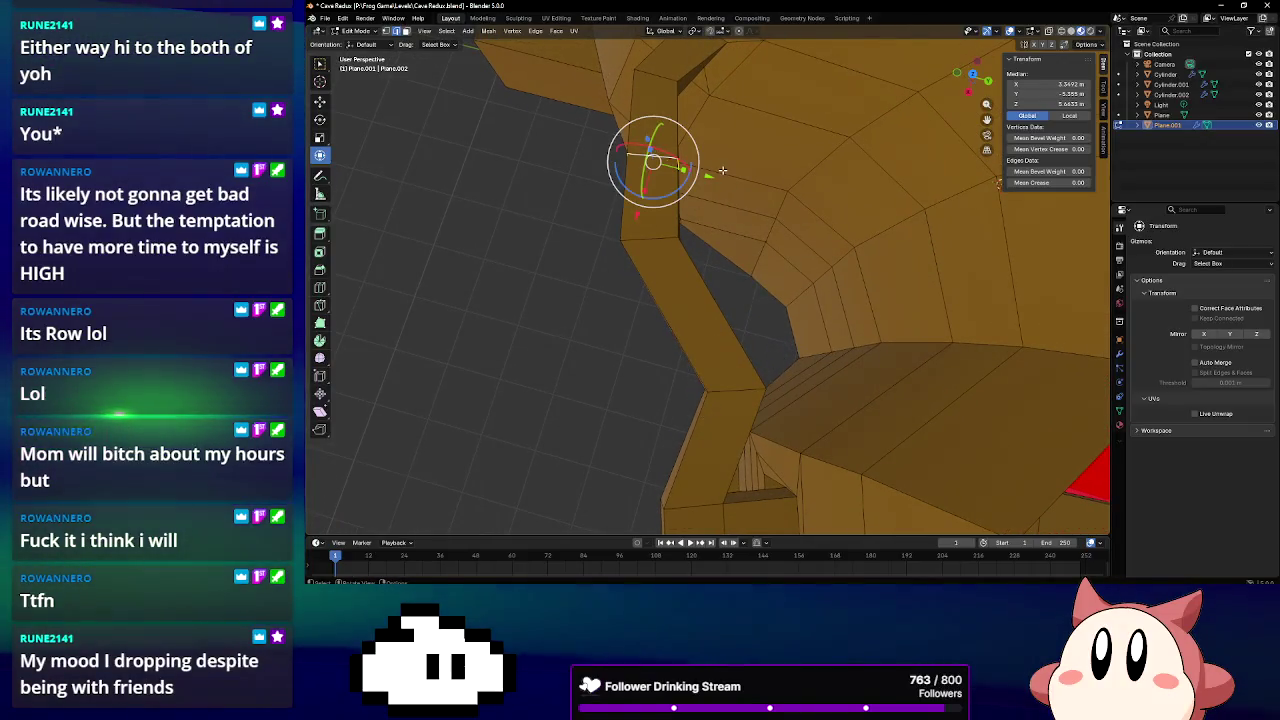
pyautogui.press('g')
pyautogui.press('y')
pyautogui.click(790, 197)
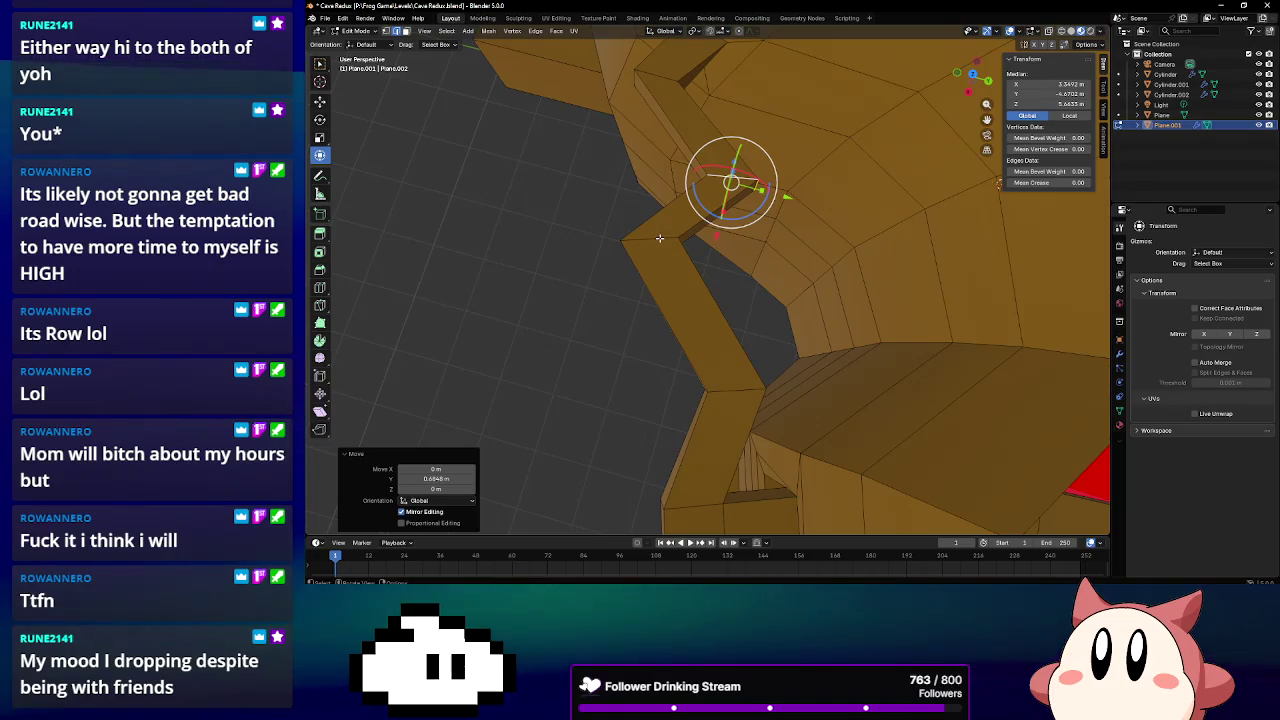
# Rotate the next ledge corner around Z, then shift it along Y and 0.24159 m along X
pyautogui.keyDown('alt'); pyautogui.click(676, 244); pyautogui.keyUp('alt')
pyautogui.moveTo(688, 250); pyautogui.dragTo(670, 262)
pyautogui.press('g')
pyautogui.press('y')
pyautogui.click(631, 288)
pyautogui.press('g')
pyautogui.press('x')
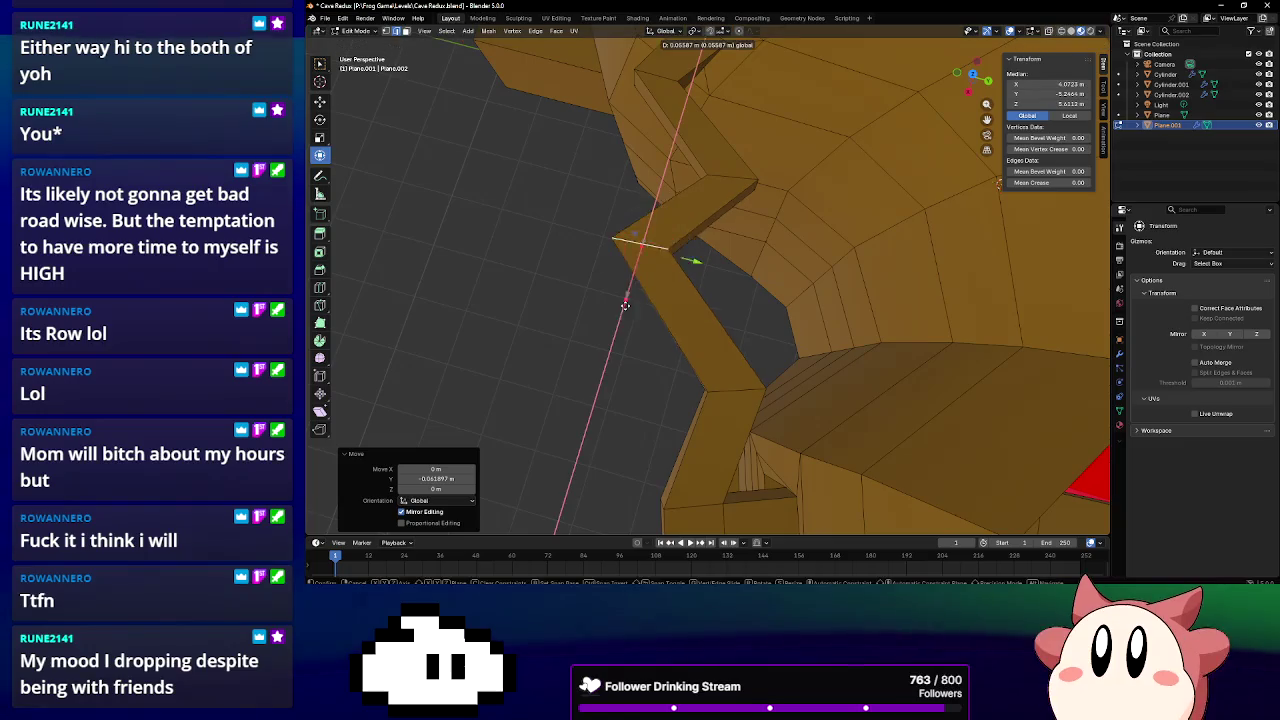
pyautogui.click(686, 277)
pyautogui.moveTo(686, 277); pyautogui.dragTo(664, 270, button='middle')
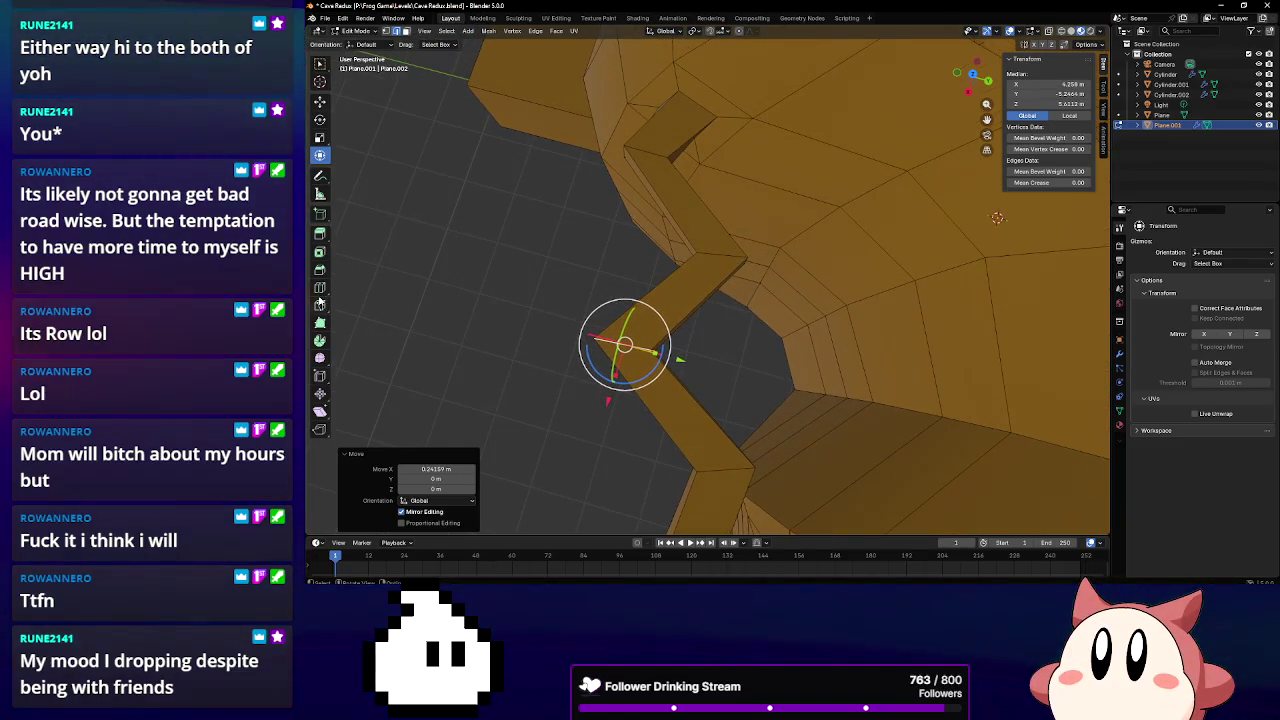
pyautogui.click(319, 289)
# Add an edge loop across the ledge and slide it along Y
pyautogui.click(672, 272)
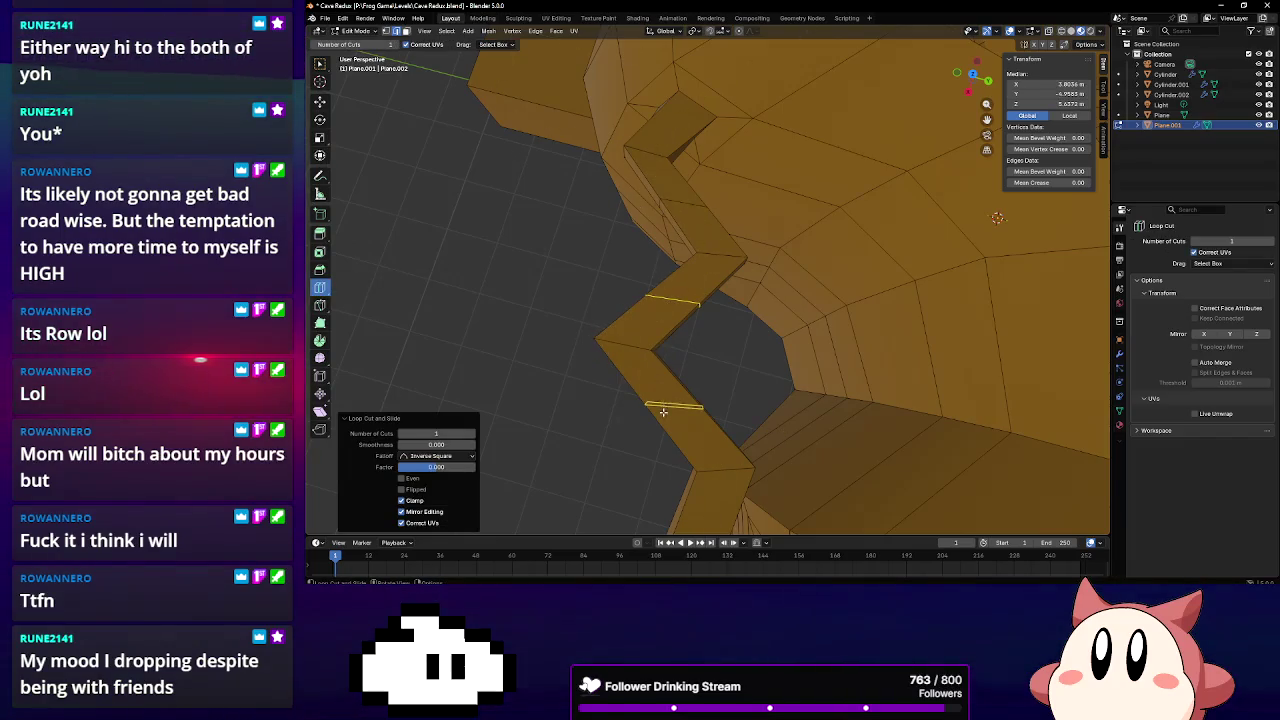
pyautogui.scroll(2, 777, 366)
pyautogui.scroll(2, 793, 289)
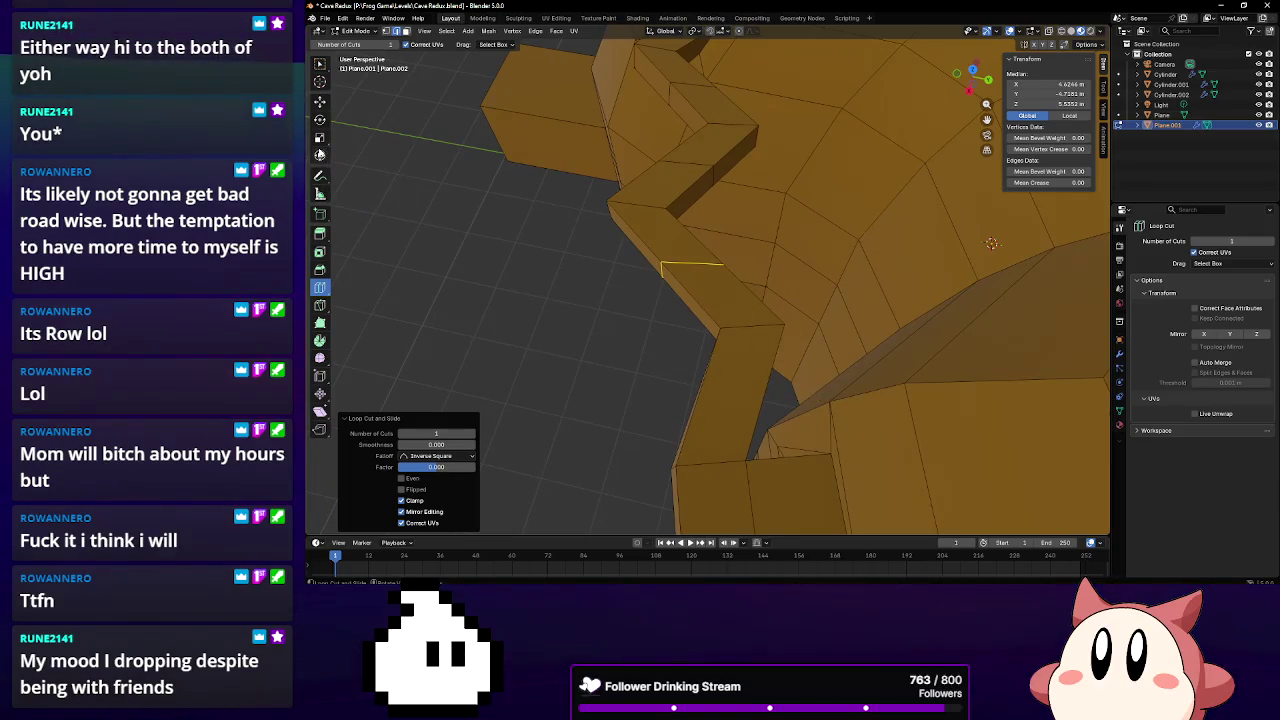
pyautogui.click(320, 154)
pyautogui.moveTo(703, 272)
pyautogui.mouseDown()
pyautogui.moveTo(740, 281)
pyautogui.moveTo(729, 279)
pyautogui.mouseUp()
# Push three ledge edges along Y to deepen the zigzag
pyautogui.click(691, 158)
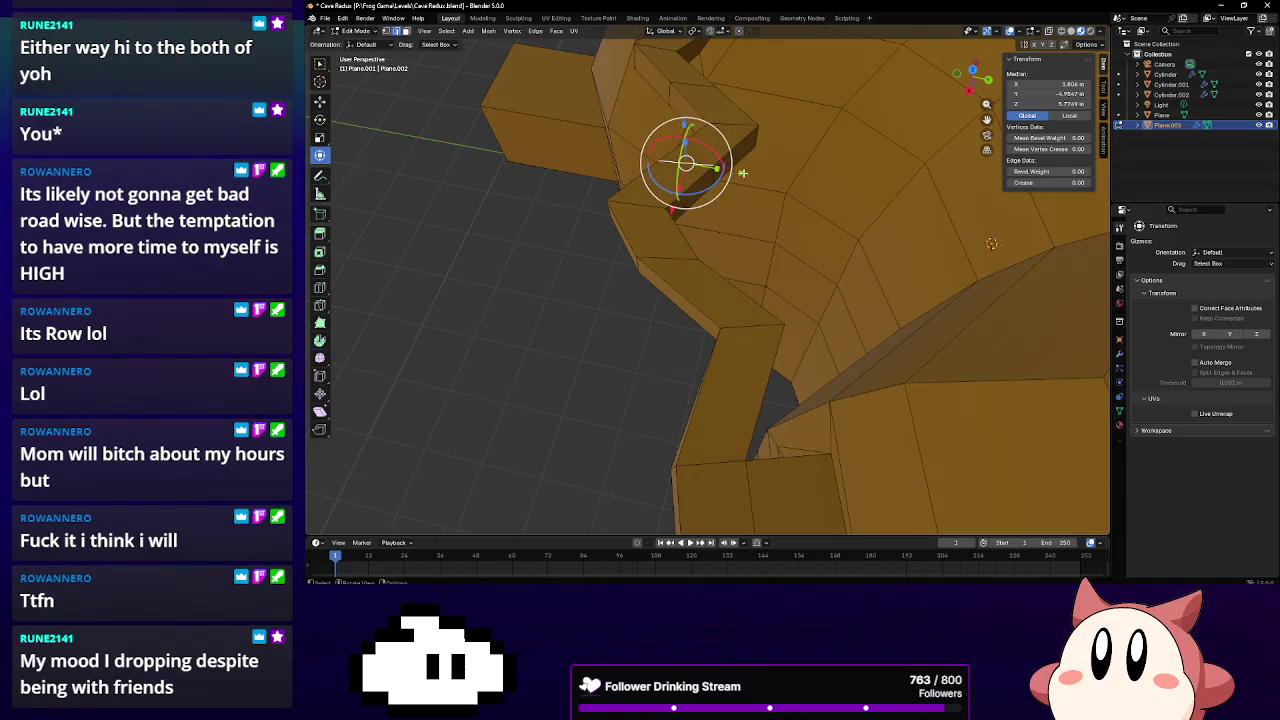
pyautogui.press('g')
pyautogui.press('y')
pyautogui.click(727, 167)
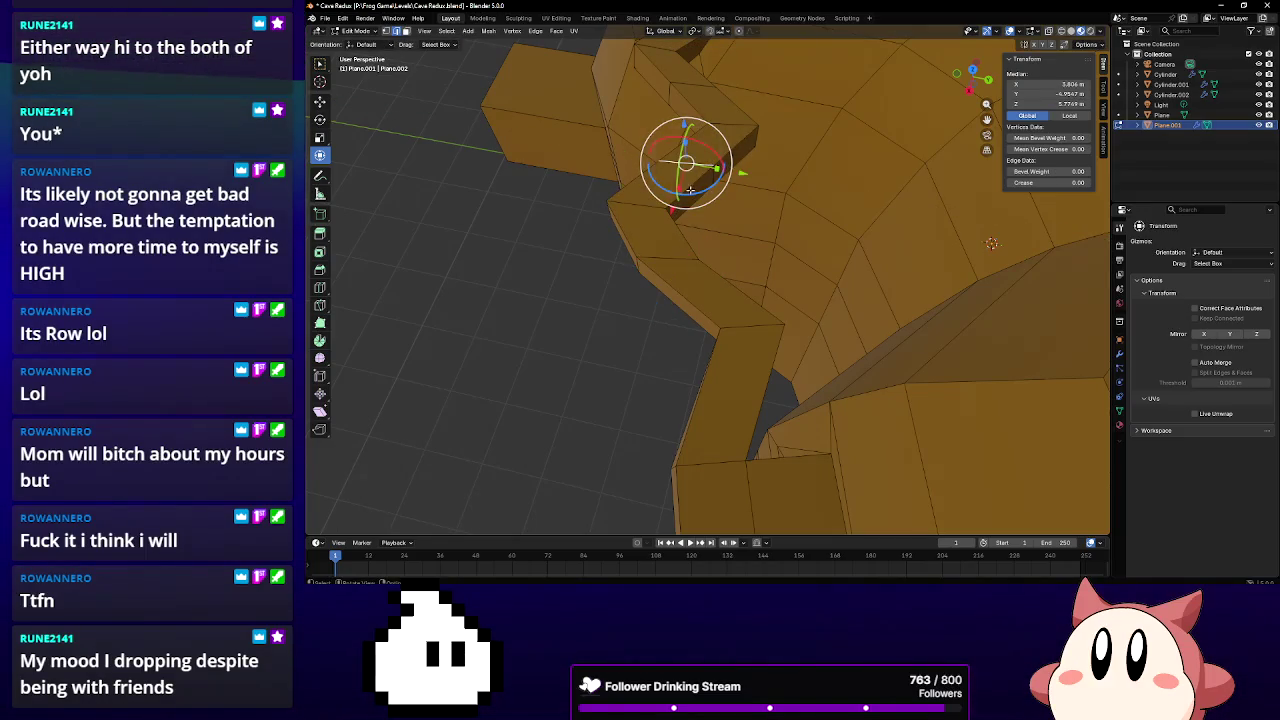
pyautogui.press('g')
pyautogui.press('y')
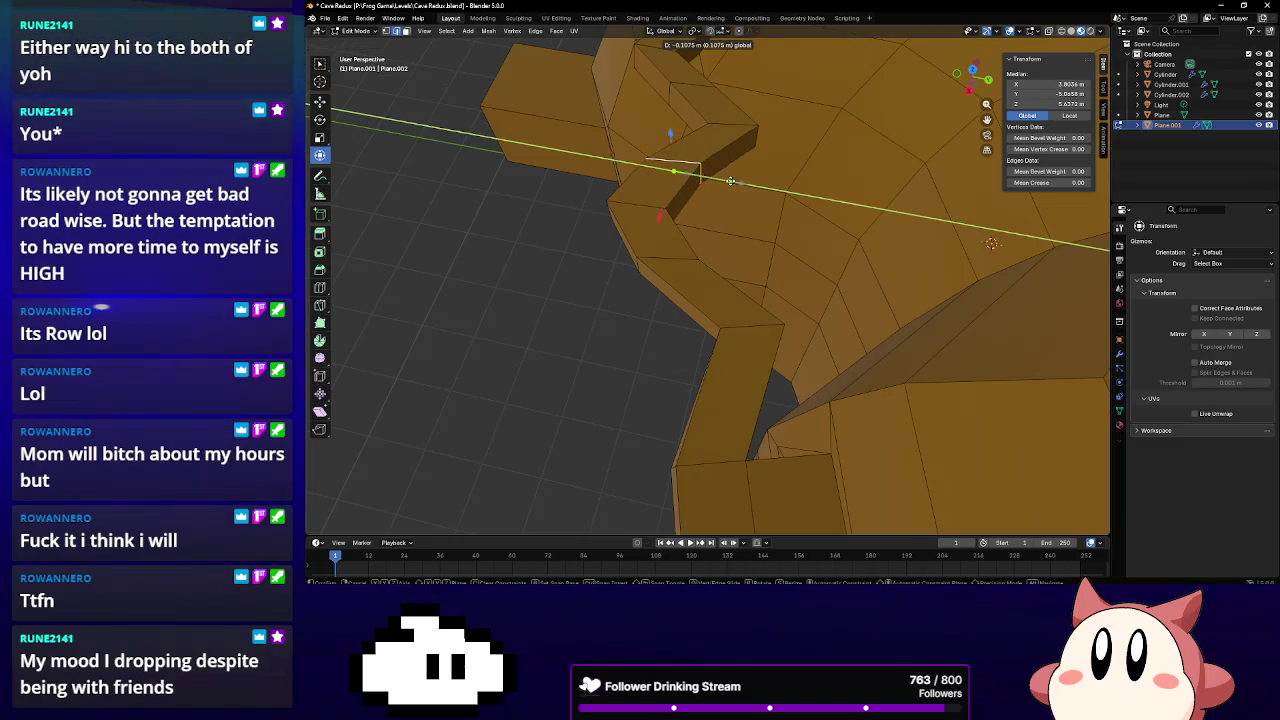
pyautogui.click(725, 178)
pyautogui.moveTo(690, 180); pyautogui.dragTo(705, 250, button='middle')
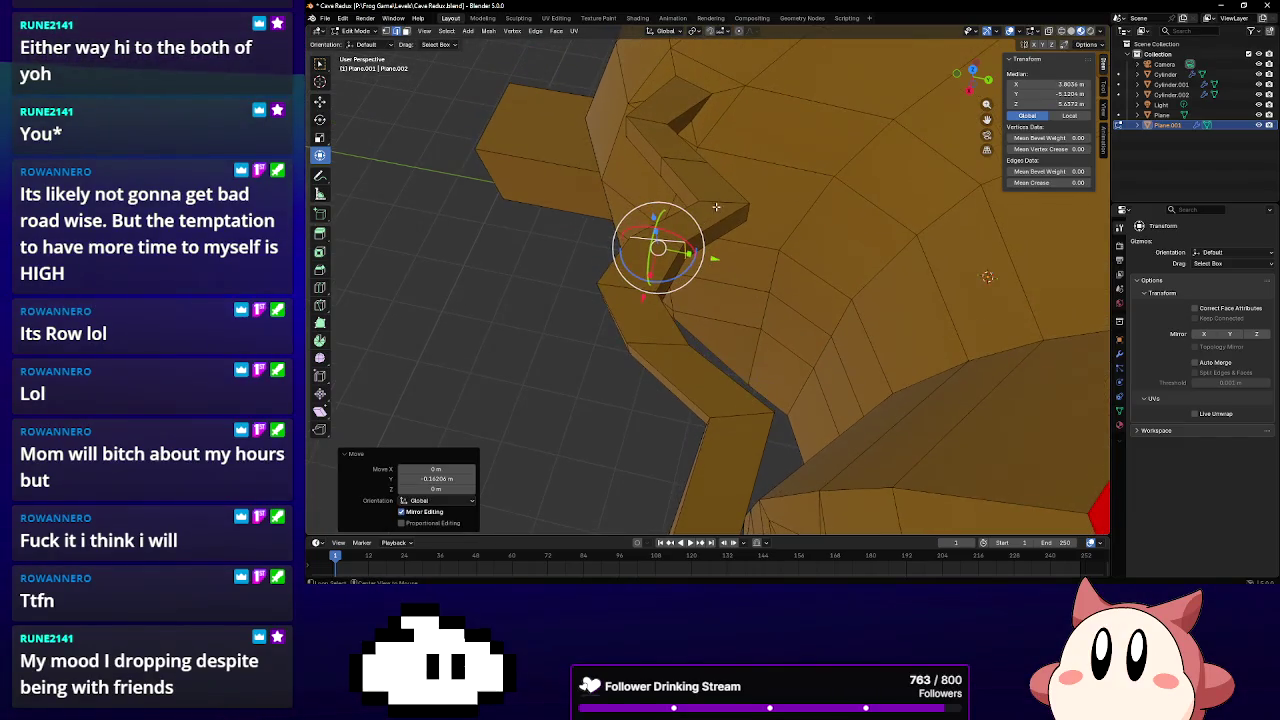
pyautogui.click(738, 207)
pyautogui.press('g')
pyautogui.press('y')
pyautogui.click(742, 214)
pyautogui.moveTo(742, 214)
pyautogui.mouseDown(button='middle')
pyautogui.moveTo(690, 200)
pyautogui.moveTo(677, 230)
pyautogui.moveTo(690, 190)
pyautogui.mouseUp(button='middle')
# Push a section near the wall about 0.19 m along Y and shift it left
pyautogui.click(688, 172)
pyautogui.click(673, 147)
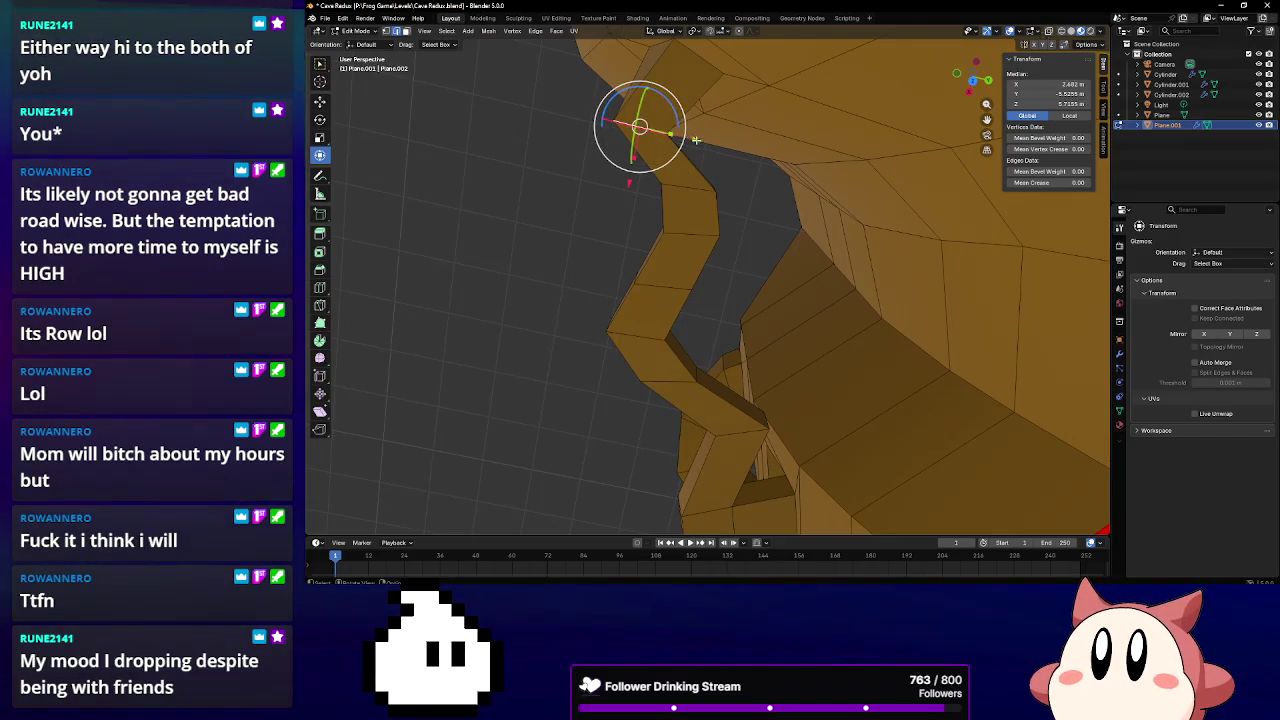
pyautogui.moveTo(695, 140); pyautogui.dragTo(693, 95)
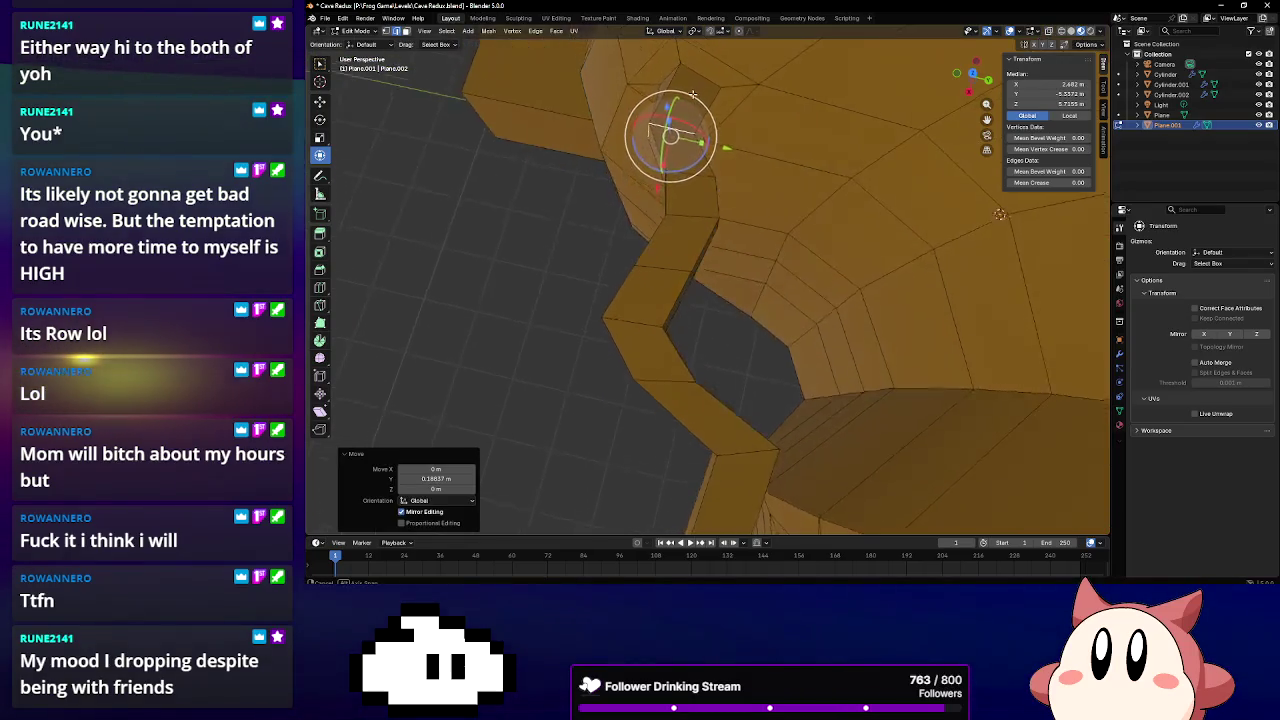
pyautogui.moveTo(693, 95); pyautogui.dragTo(740, 91, button='middle')
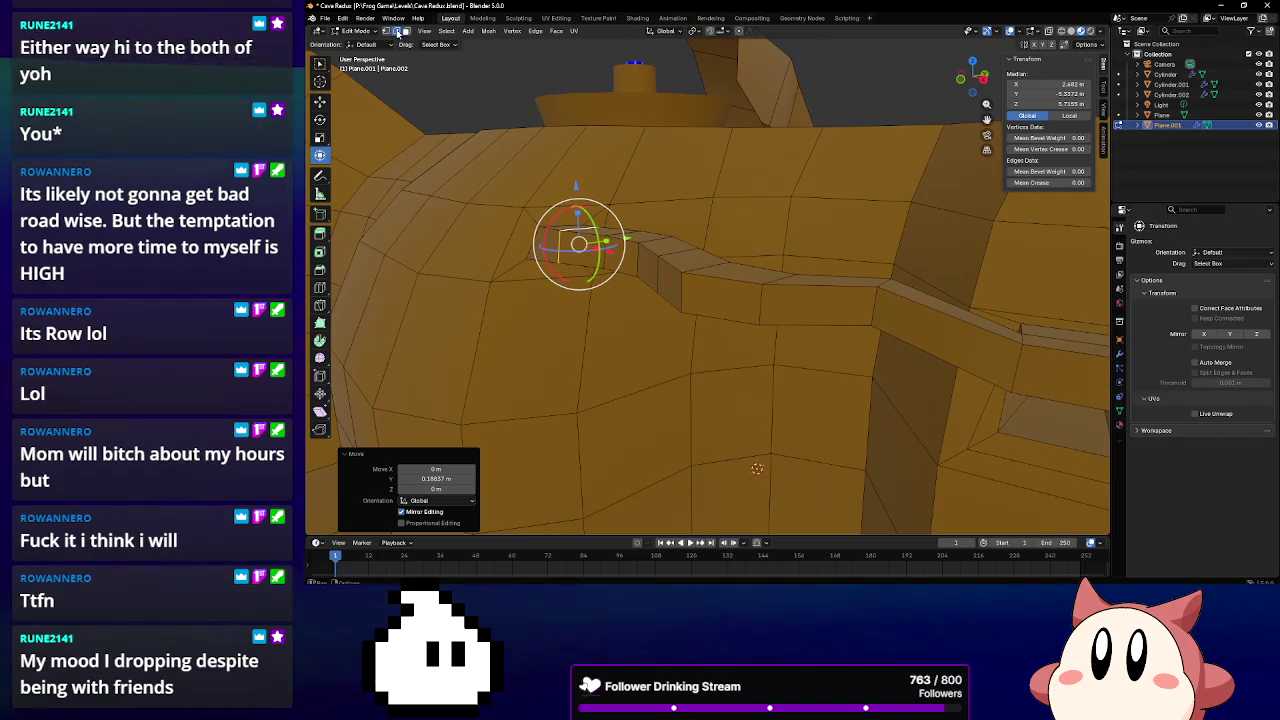
pyautogui.moveTo(545, 232); pyautogui.dragTo(533, 243)
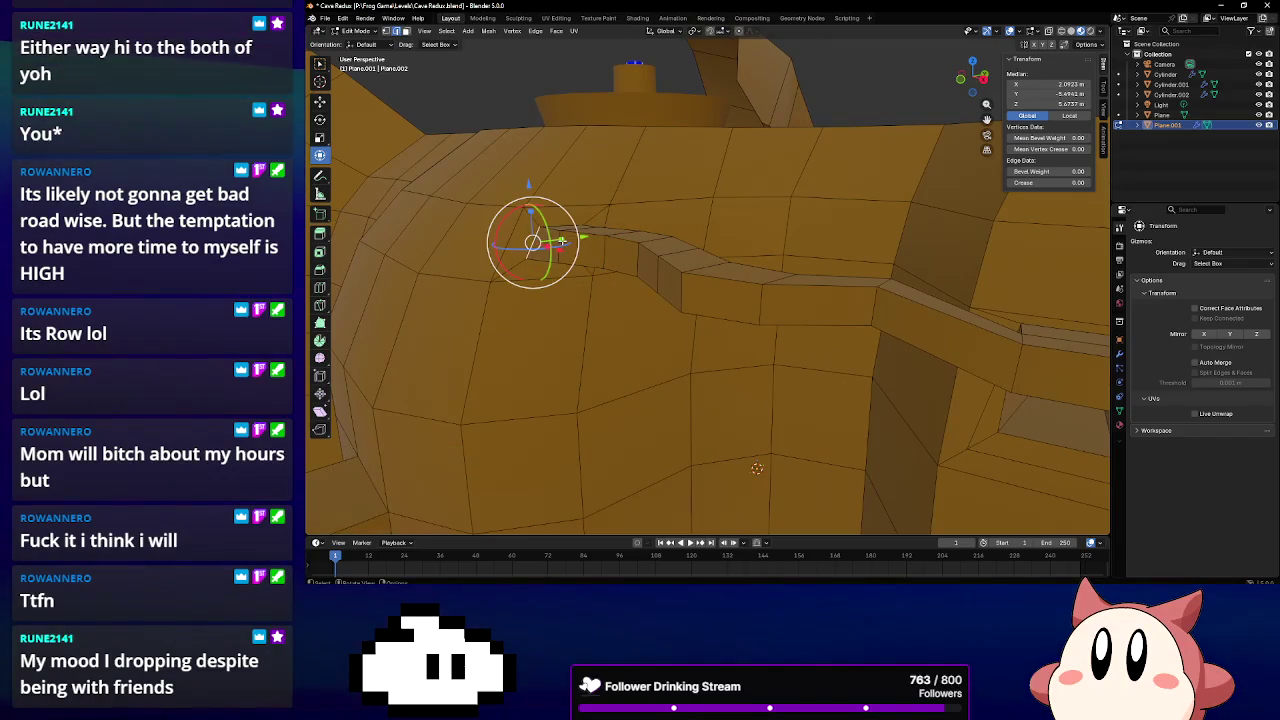
# Narrow two ledge sections along Y with scales of 0.615 and 0.649
pyautogui.press('s')
pyautogui.press('y')
pyautogui.click(543, 241)
pyautogui.moveTo(543, 241)
pyautogui.mouseDown(button='middle')
pyautogui.moveTo(513, 266)
pyautogui.moveTo(560, 250)
pyautogui.mouseUp(button='middle')
pyautogui.click(800, 205)
pyautogui.moveTo(800, 205)
pyautogui.mouseDown(button='middle')
pyautogui.moveTo(779, 240)
pyautogui.moveTo(790, 290)
pyautogui.moveTo(646, 257)
pyautogui.moveTo(600, 229)
pyautogui.moveTo(808, 223)
pyautogui.moveTo(894, 249)
pyautogui.moveTo(756, 327)
pyautogui.mouseUp(button='middle')
pyautogui.press('s')
pyautogui.press('y')
pyautogui.click(720, 230)
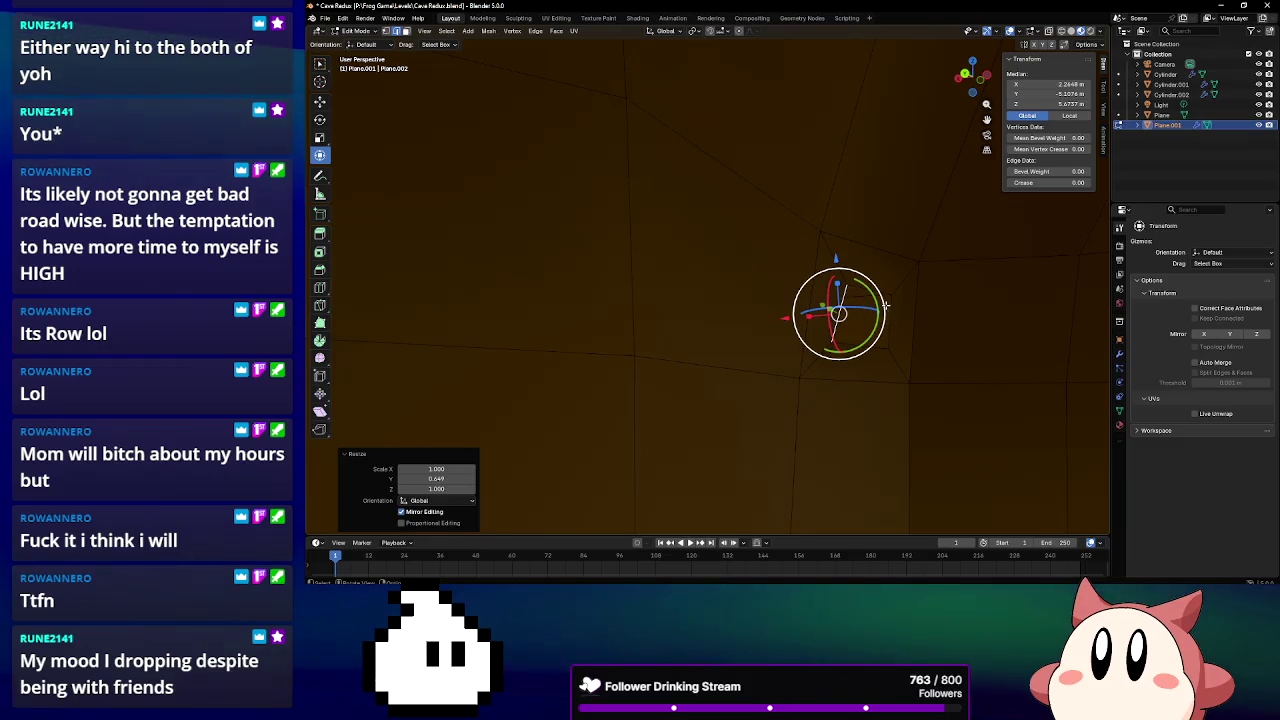
pyautogui.moveTo(664, 151)
pyautogui.mouseDown(button='middle')
pyautogui.moveTo(734, 280)
pyautogui.moveTo(694, 311)
pyautogui.moveTo(743, 346)
pyautogui.moveTo(845, 362)
pyautogui.moveTo(789, 343)
pyautogui.moveTo(787, 242)
pyautogui.mouseUp(button='middle')
pyautogui.click(700, 384)
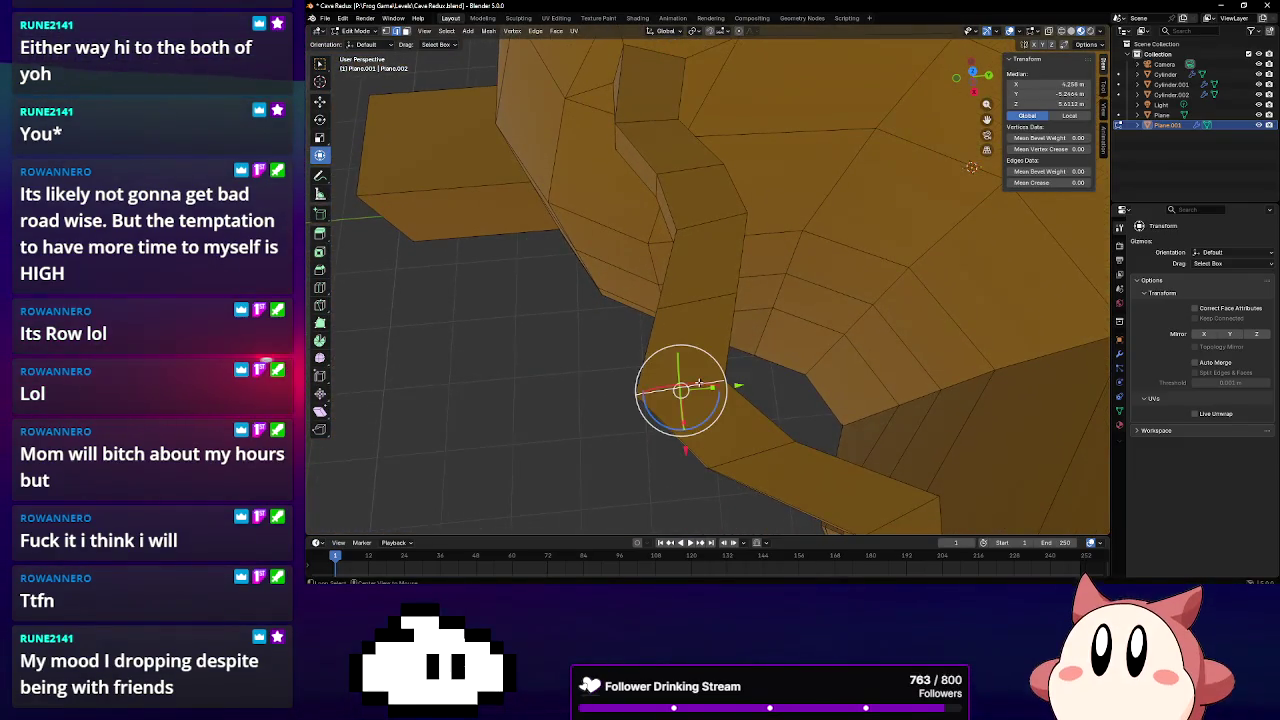
# Shift two vertices at the ledge base along Y
pyautogui.press('g')
pyautogui.press('y')
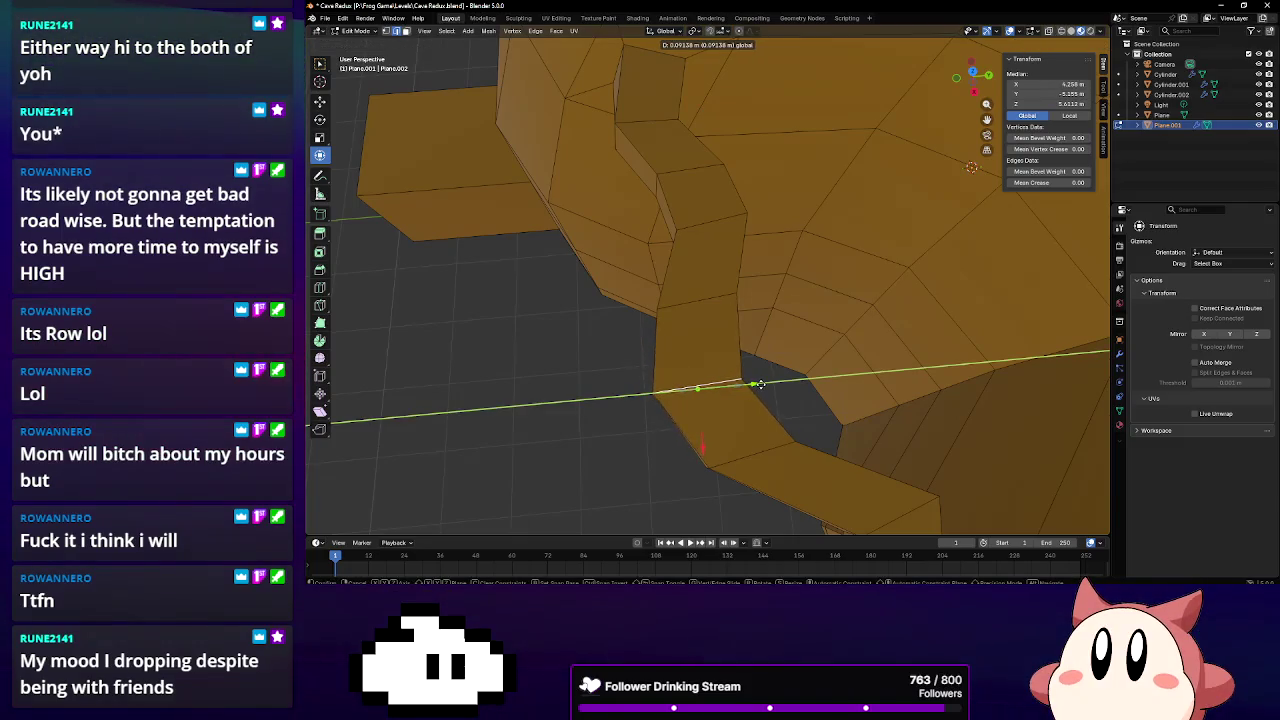
pyautogui.click(766, 385)
pyautogui.moveTo(766, 385)
pyautogui.mouseDown(button='middle')
pyautogui.moveTo(876, 366)
pyautogui.moveTo(811, 205)
pyautogui.mouseUp(button='middle')
pyautogui.click(811, 203)
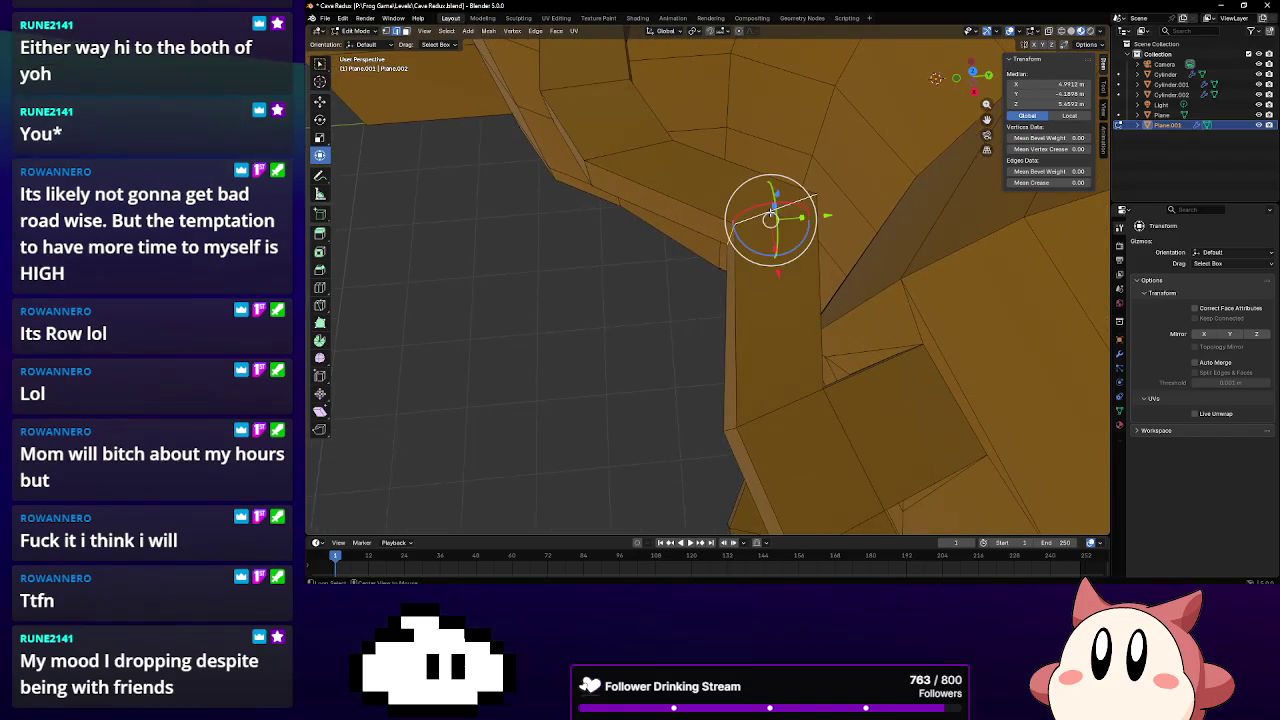
pyautogui.press('g')
pyautogui.press('y')
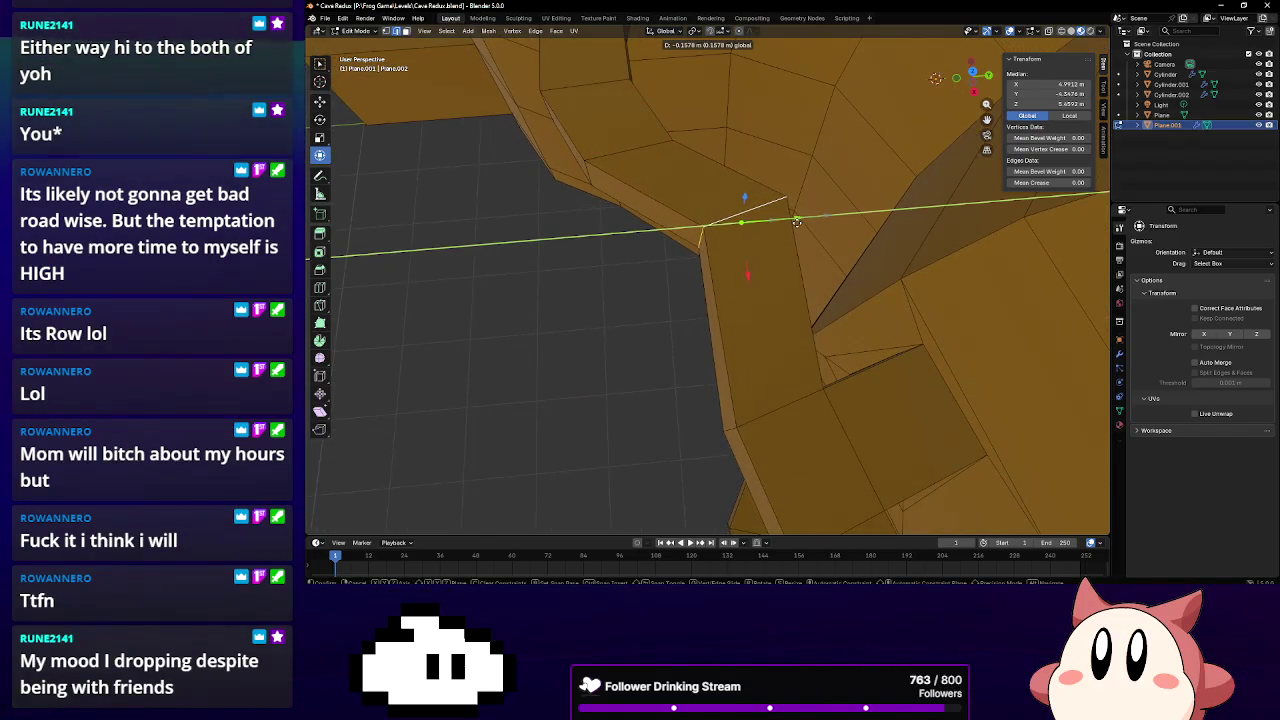
pyautogui.click(781, 203)
# Add one more edge loop and rotate two ledge edges about 10.8° around Z
pyautogui.click(735, 321)
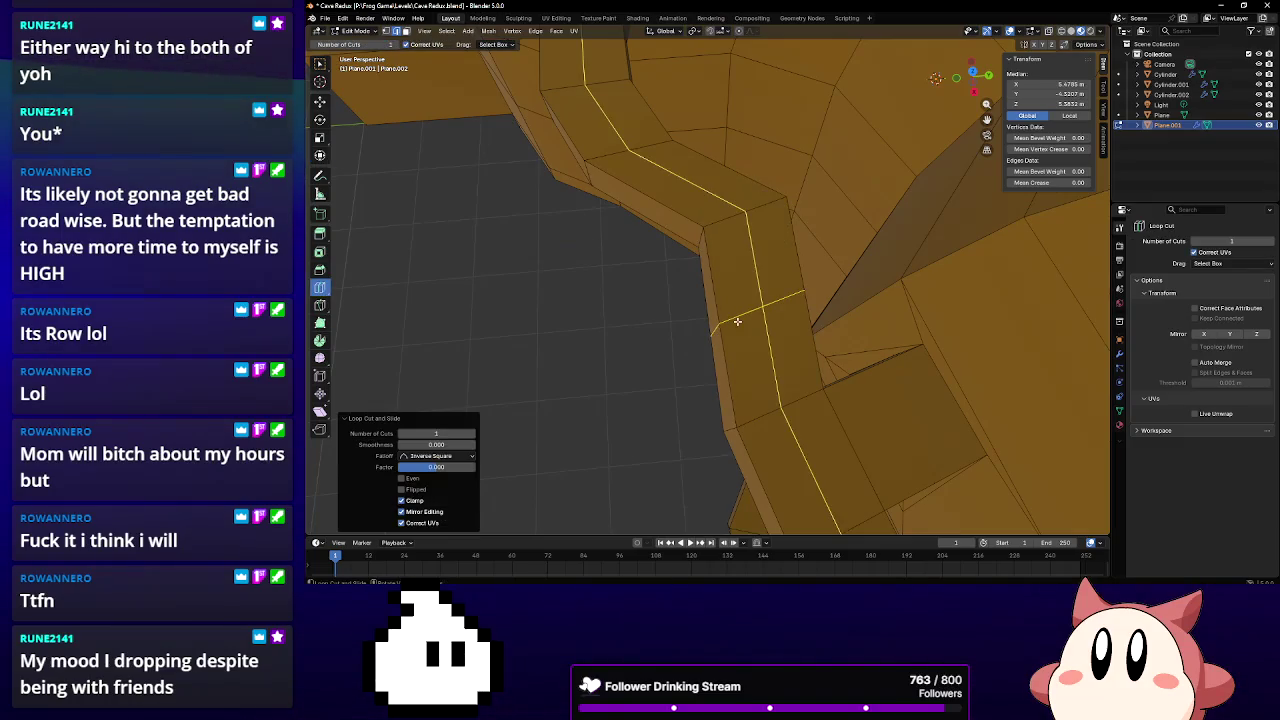
pyautogui.click(320, 155)
pyautogui.moveTo(808, 318); pyautogui.dragTo(830, 308)
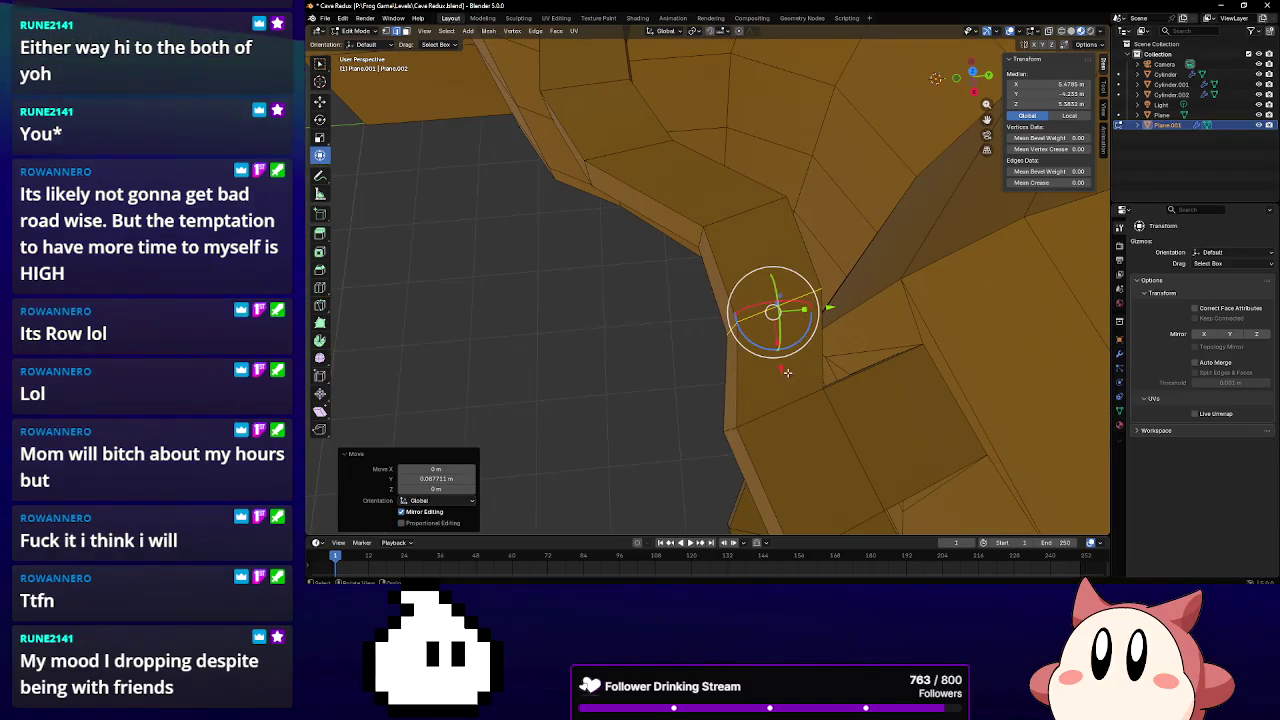
pyautogui.click(632, 160)
pyautogui.moveTo(648, 187); pyautogui.dragTo(660, 185)
pyautogui.click(740, 220)
pyautogui.moveTo(768, 236); pyautogui.dragTo(777, 239)
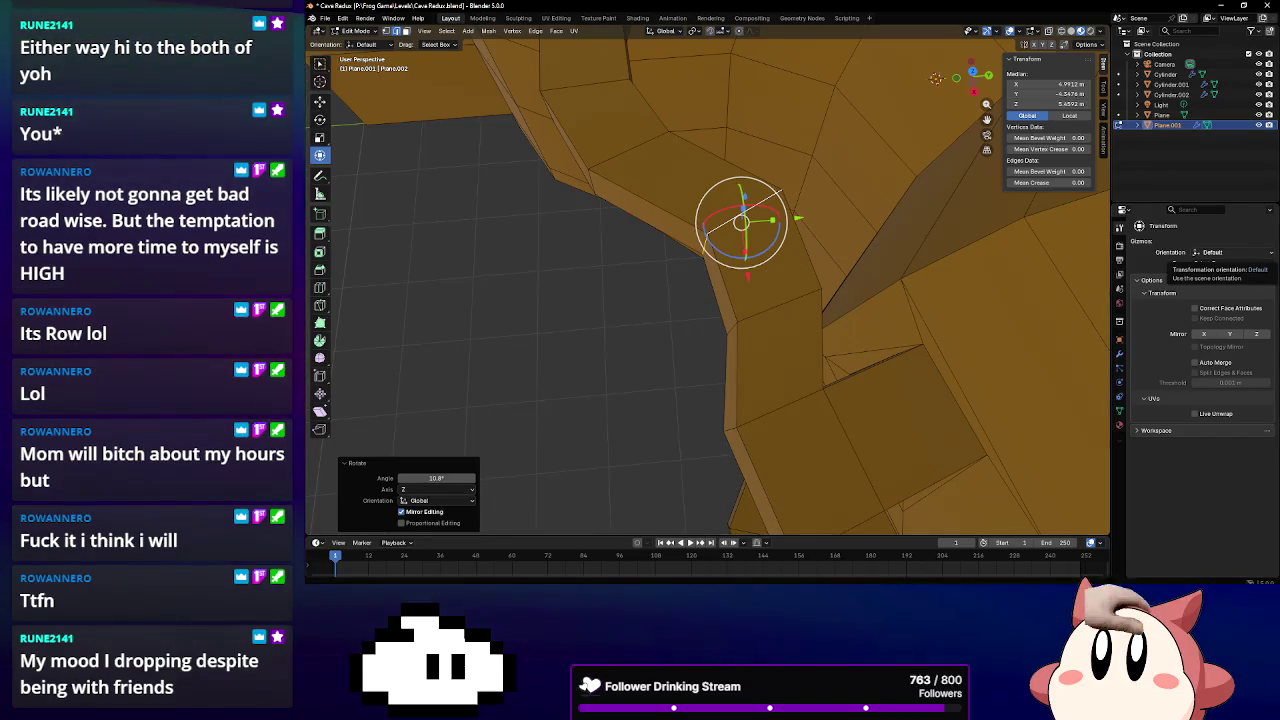
pyautogui.moveTo(1060, 230); pyautogui.dragTo(1041, 198, button='middle')
pyautogui.moveTo(805, 227)
pyautogui.mouseDown(button='middle')
pyautogui.moveTo(799, 198)
pyautogui.moveTo(516, 276)
pyautogui.mouseUp(button='middle')
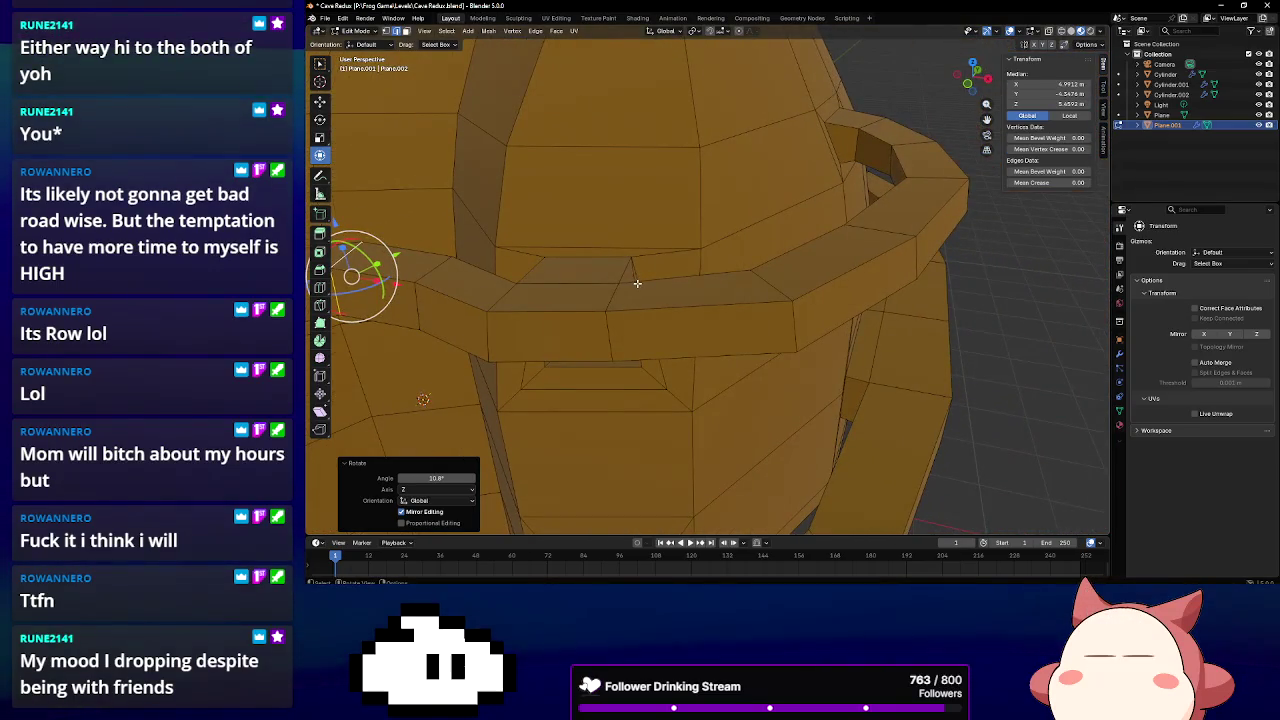
pyautogui.moveTo(661, 268)
pyautogui.mouseDown(button='middle')
pyautogui.moveTo(563, 271)
pyautogui.moveTo(749, 251)
pyautogui.moveTo(763, 222)
pyautogui.mouseUp(button='middle')
# Switch the cave mesh to Object Mode and save Cave Redux.blend
pyautogui.scroll(-3, 763, 222)
pyautogui.scroll(-3, 740, 260)
pyautogui.scroll(-2, 700, 320)
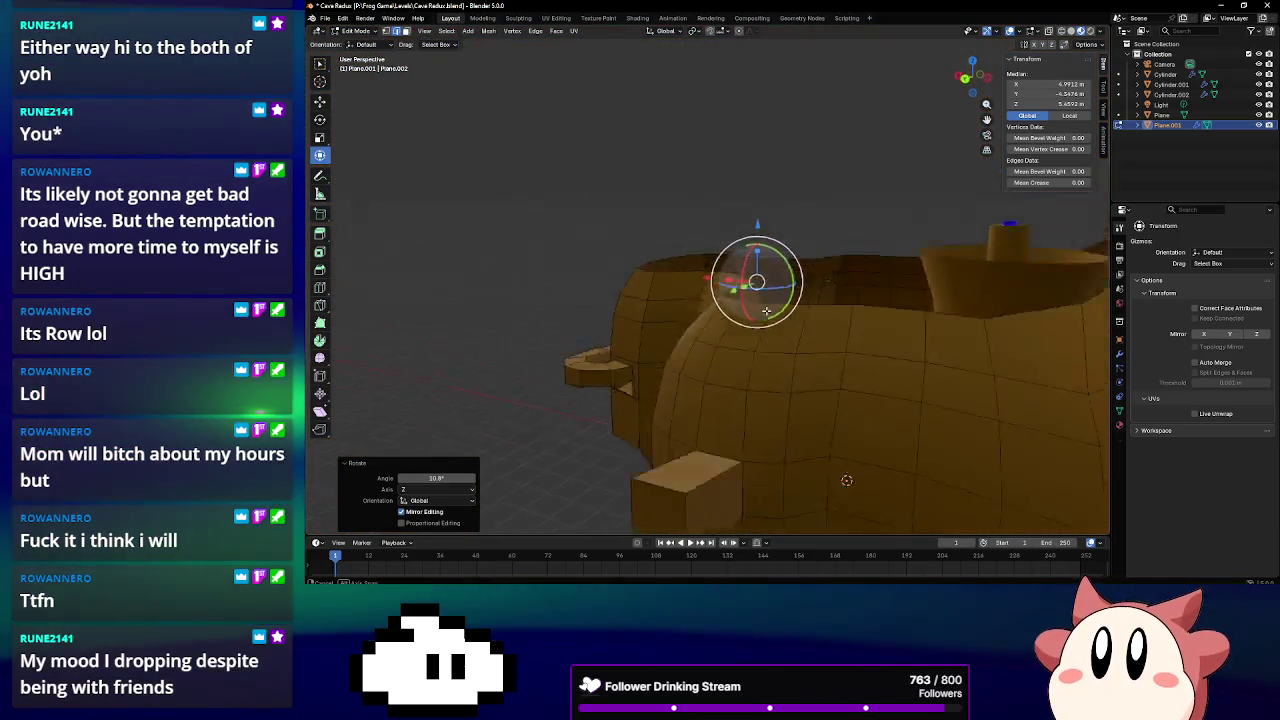
pyautogui.scroll(-2, 669, 382)
pyautogui.moveTo(669, 382); pyautogui.dragTo(435, 106, button='middle')
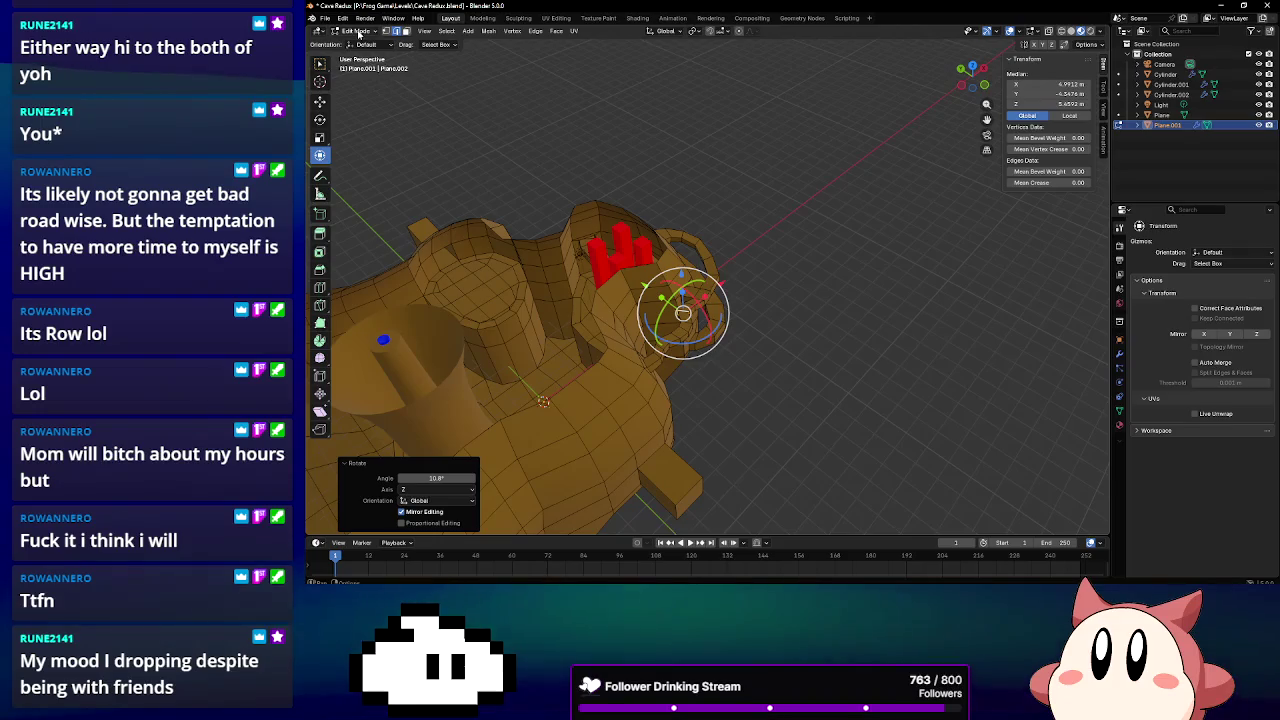
pyautogui.click(360, 42)
pyautogui.moveTo(700, 300); pyautogui.dragTo(851, 286, button='middle')
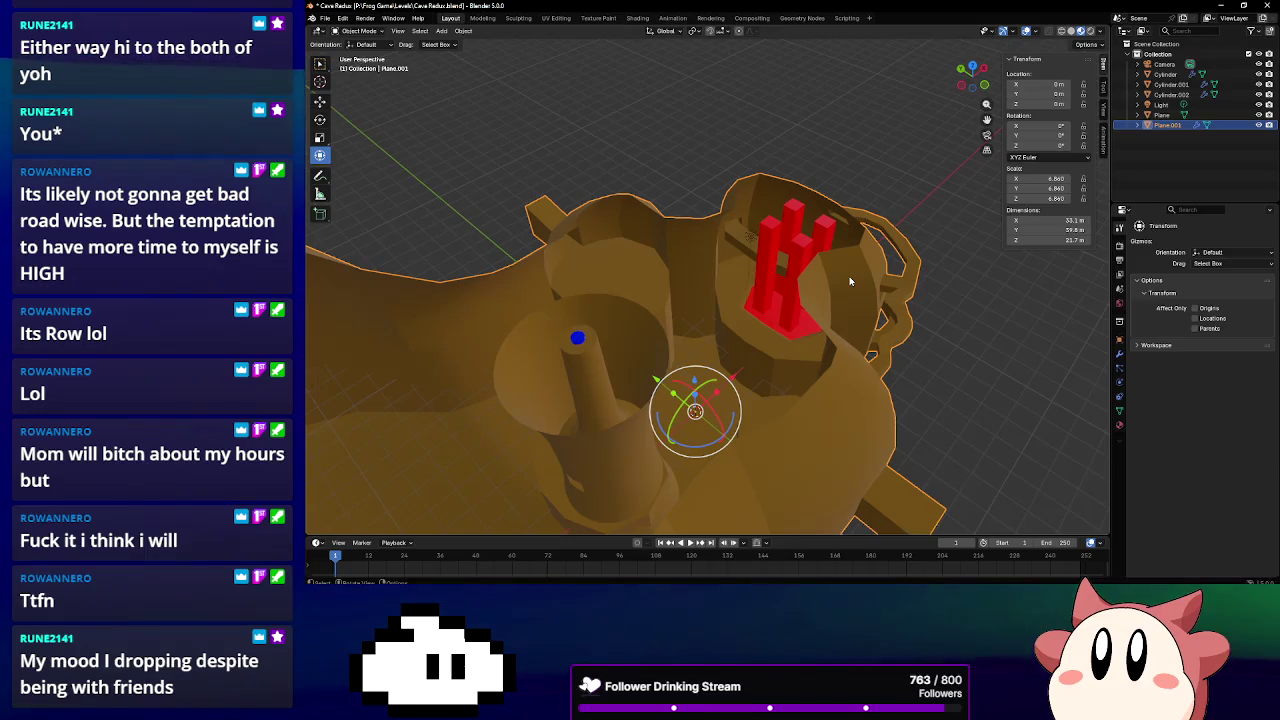
pyautogui.click(325, 19)
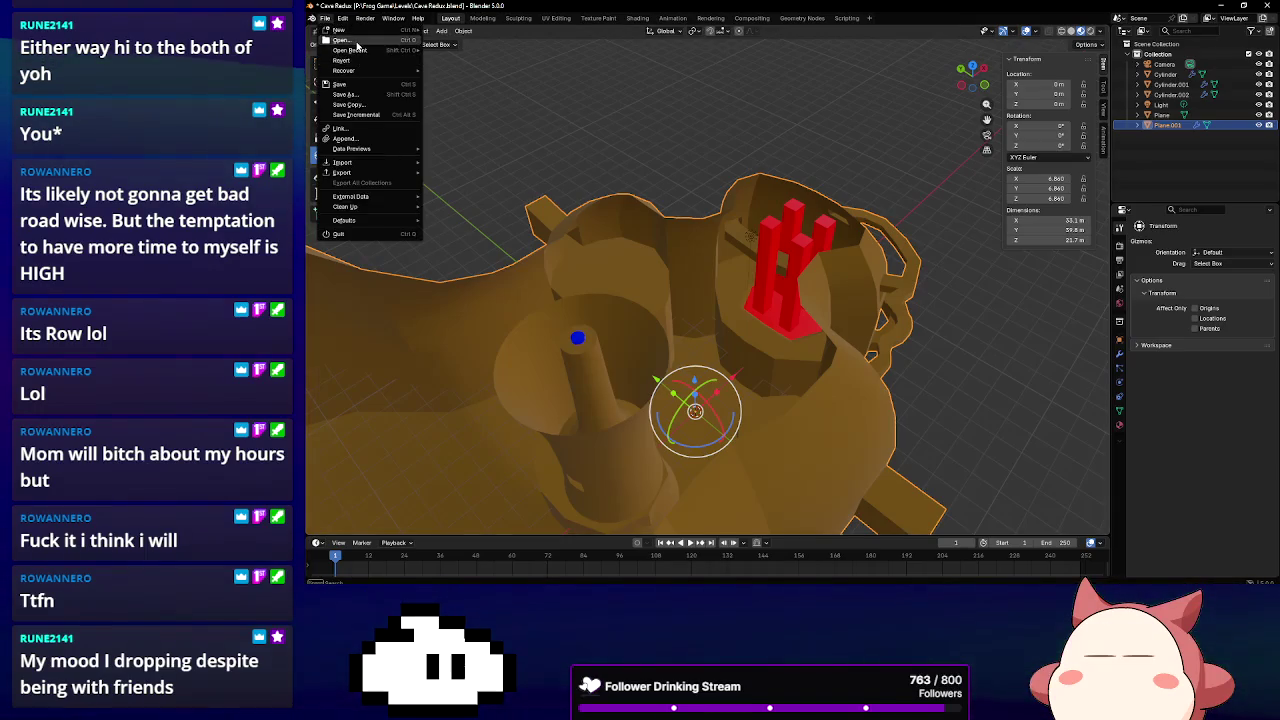
pyautogui.click(467, 99)
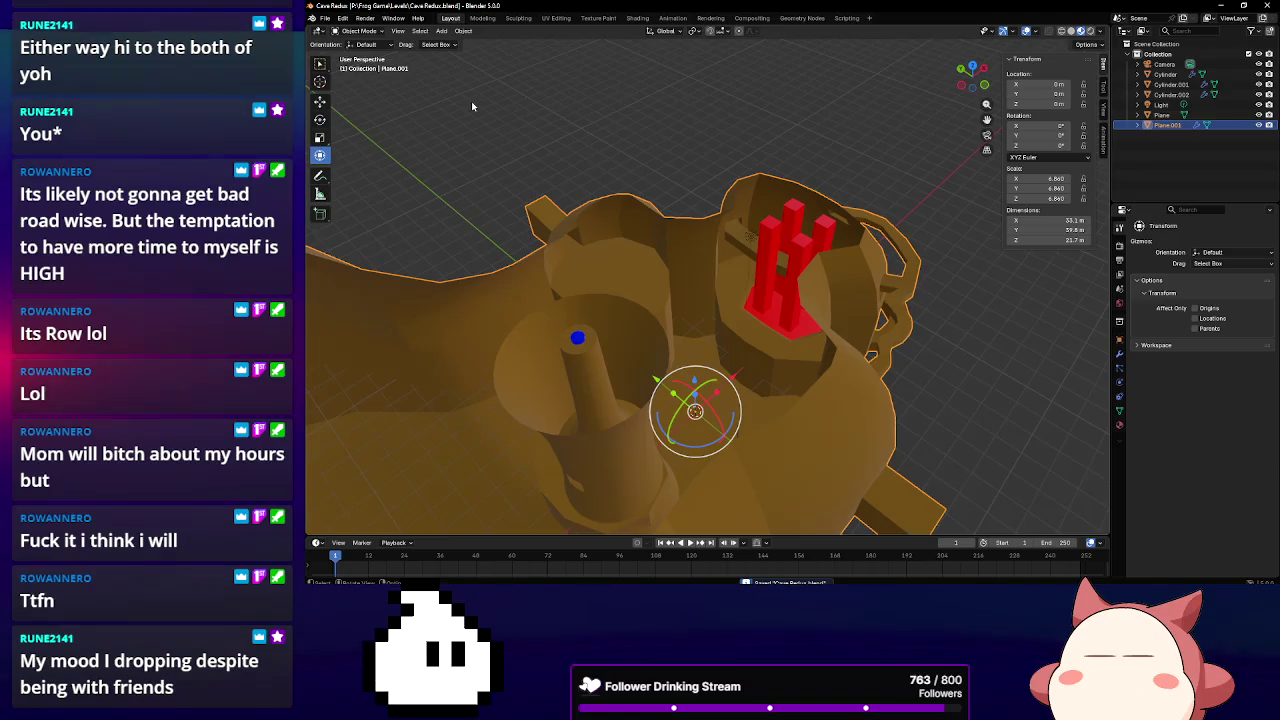
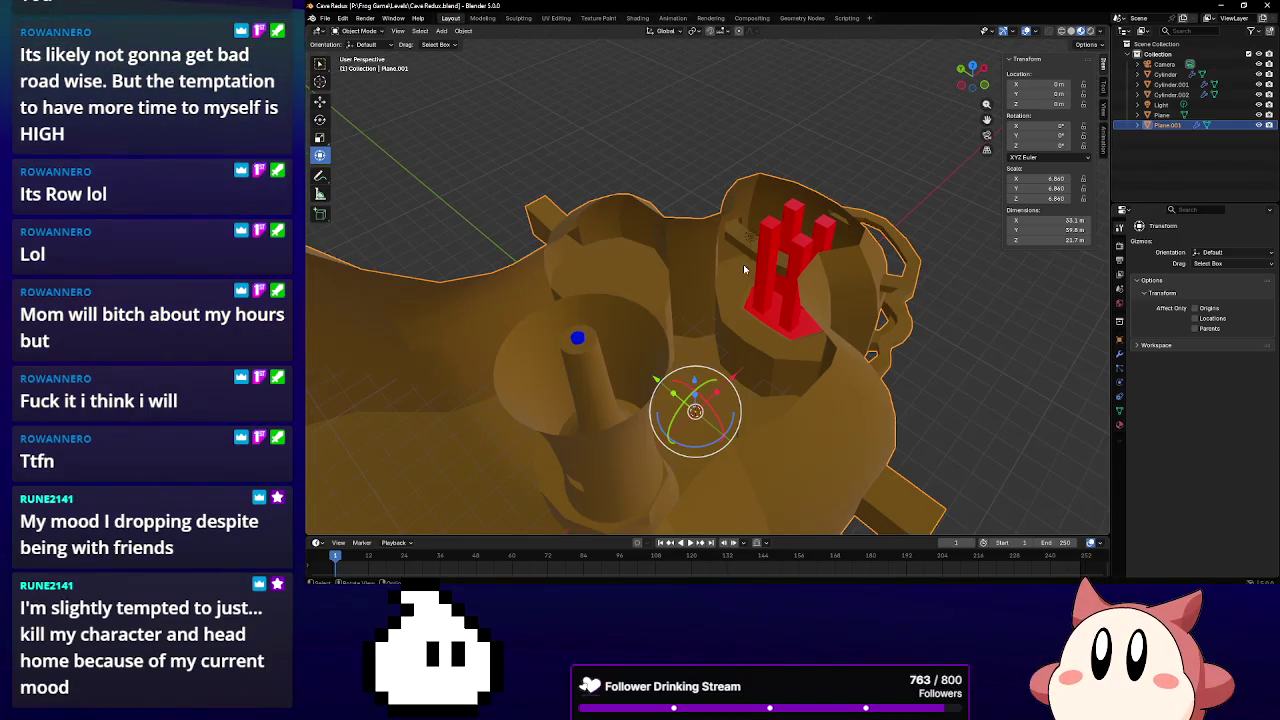
# Select the red three-pillar Plane object and switch it into Edit Mode
pyautogui.click(771, 275)
pyautogui.moveTo(771, 275)
pyautogui.mouseDown(button='middle')
pyautogui.moveTo(810, 270)
pyautogui.moveTo(682, 272)
pyautogui.moveTo(703, 294)
pyautogui.moveTo(650, 307)
pyautogui.mouseUp(button='middle')
pyautogui.scroll(3, 810, 270)
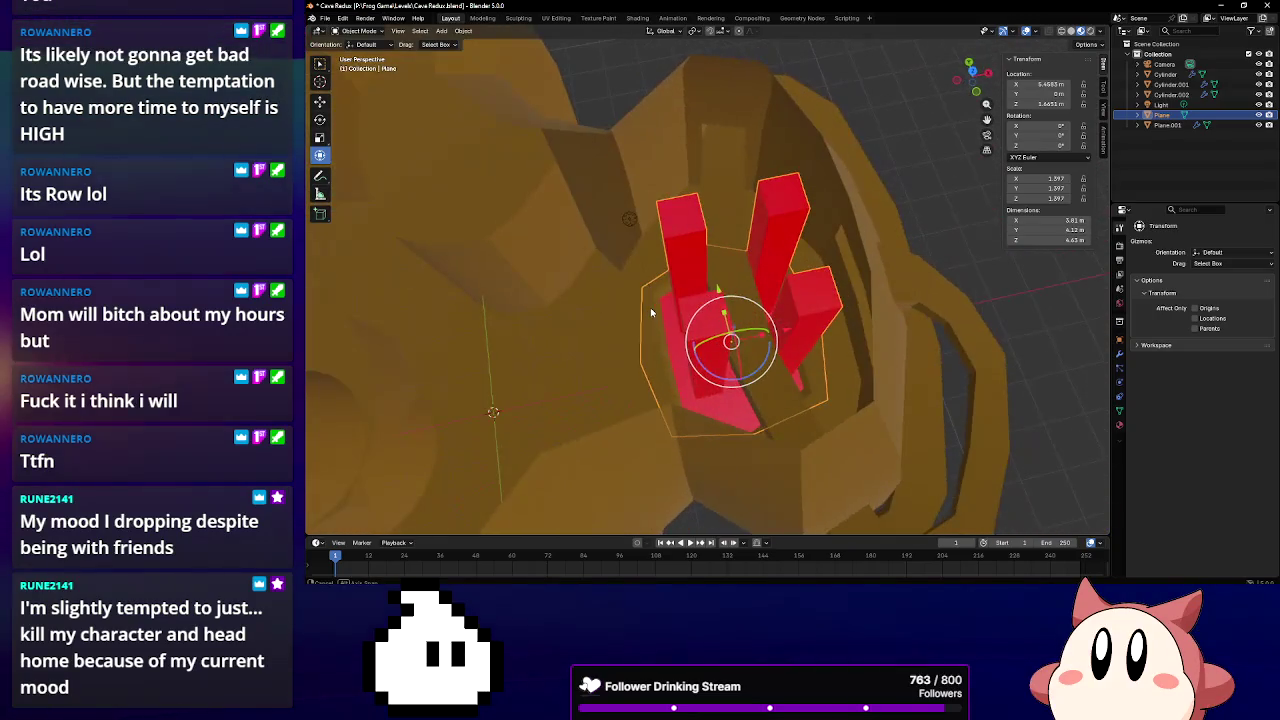
pyautogui.click(360, 31)
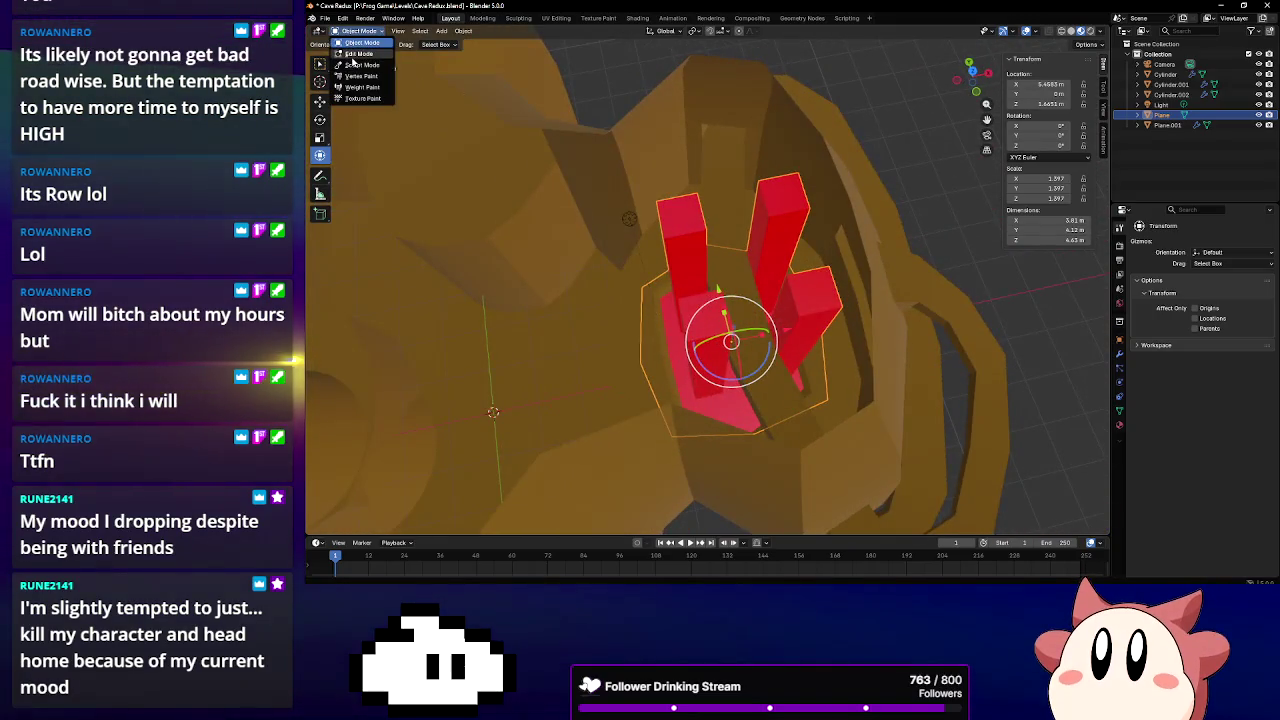
pyautogui.click(352, 57)
pyautogui.press('KP_8')
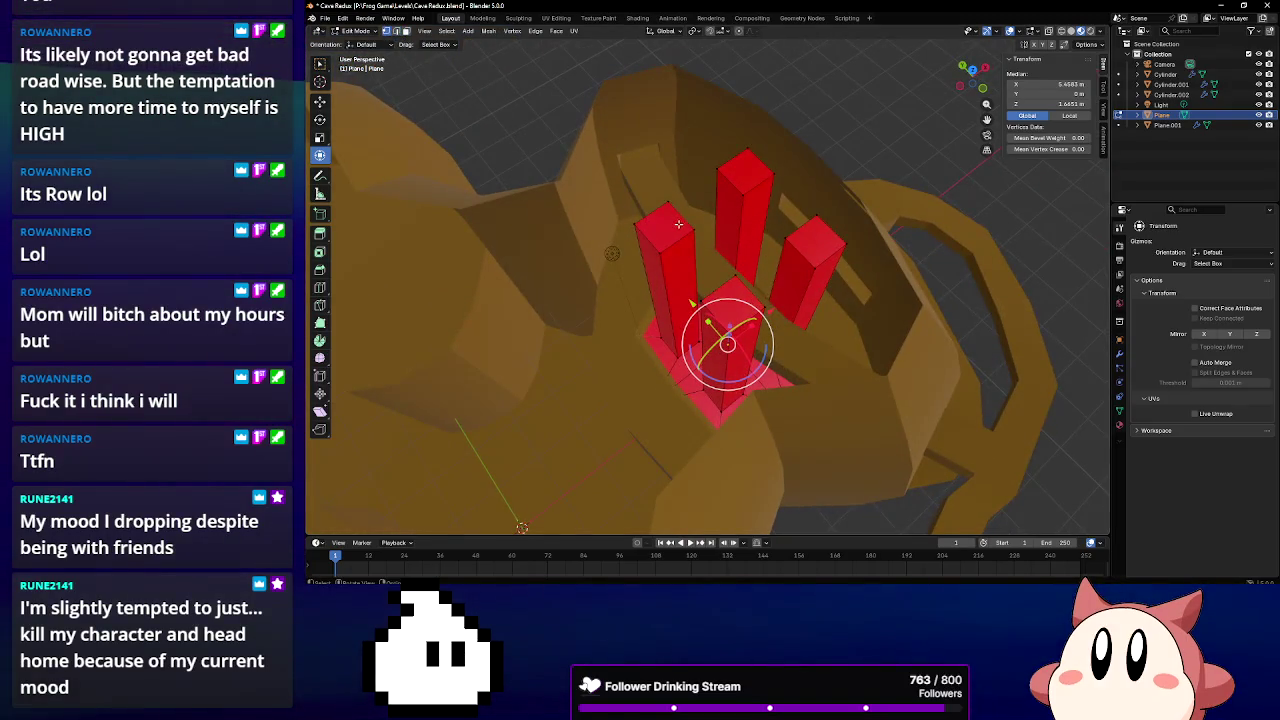
# Move a face on the left pillar -0.2418 m along the X axis
pyautogui.click(649, 235)
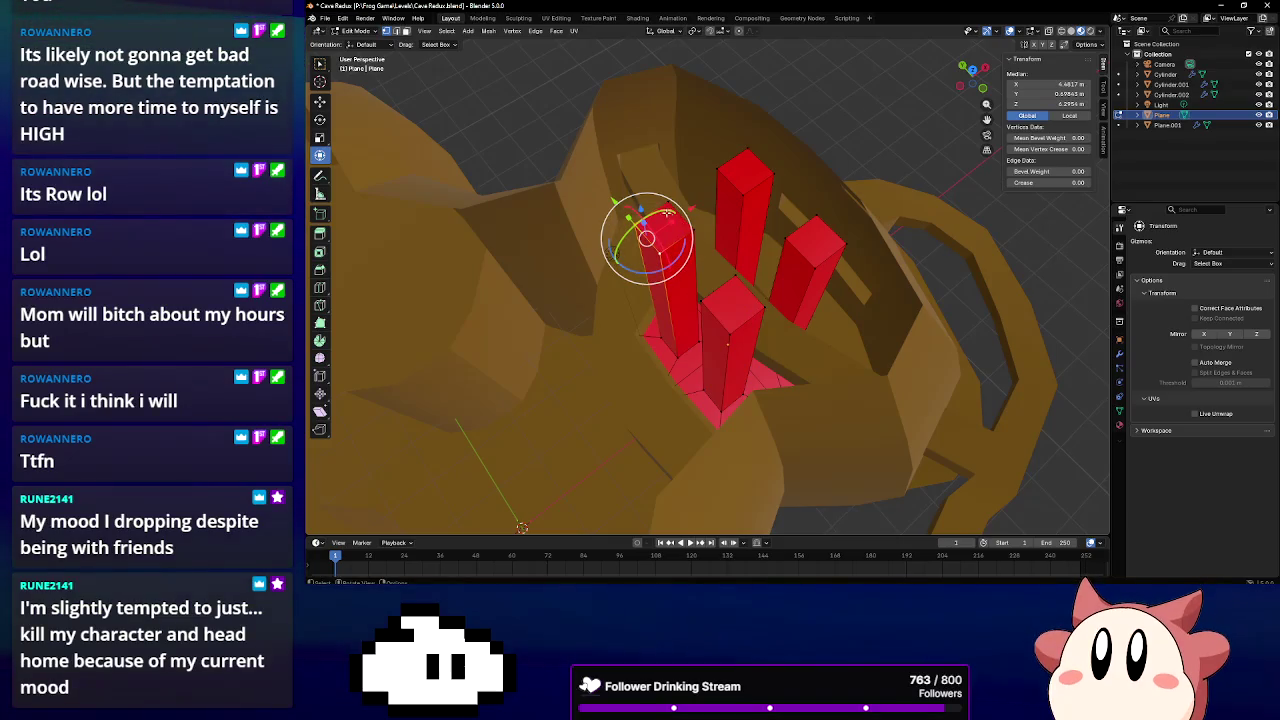
pyautogui.keyDown('shift'); pyautogui.click(683, 237); pyautogui.keyUp('shift')
pyautogui.keyDown('shift'); pyautogui.moveTo(670, 287); pyautogui.dragTo(711, 268, button='middle'); pyautogui.keyUp('shift')
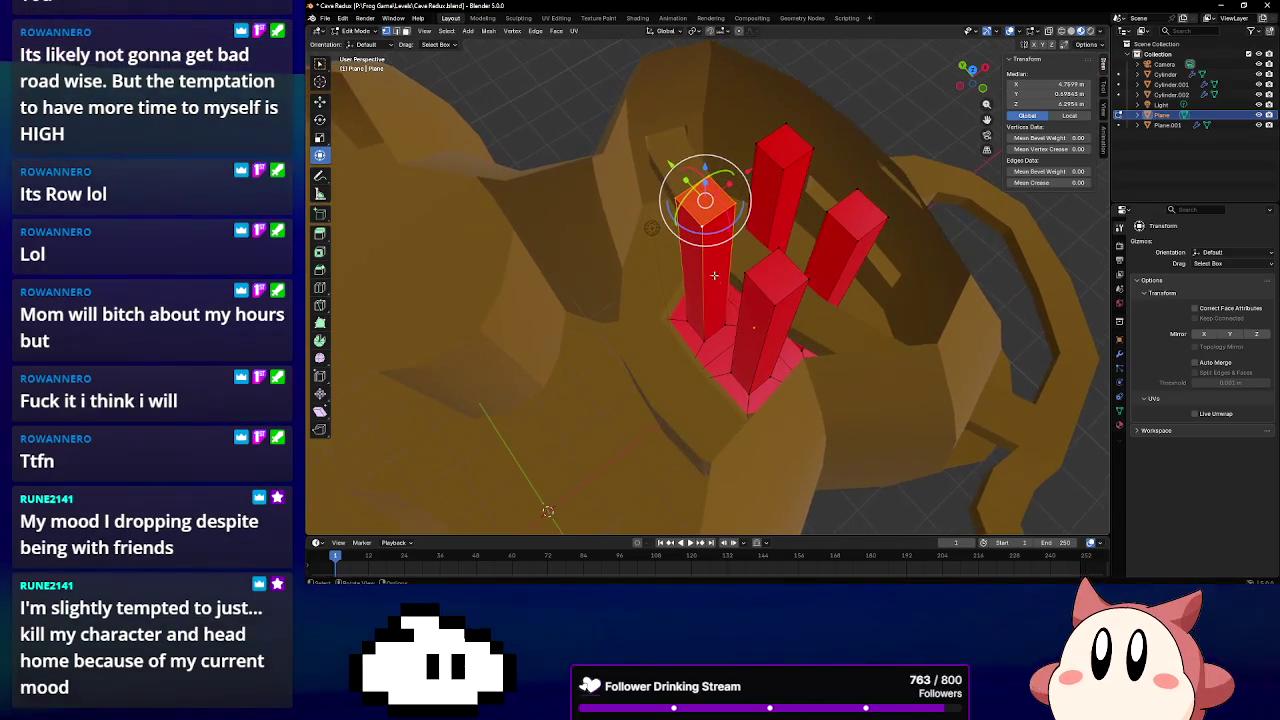
pyautogui.press('g')
pyautogui.press('x')
pyautogui.click(753, 243)
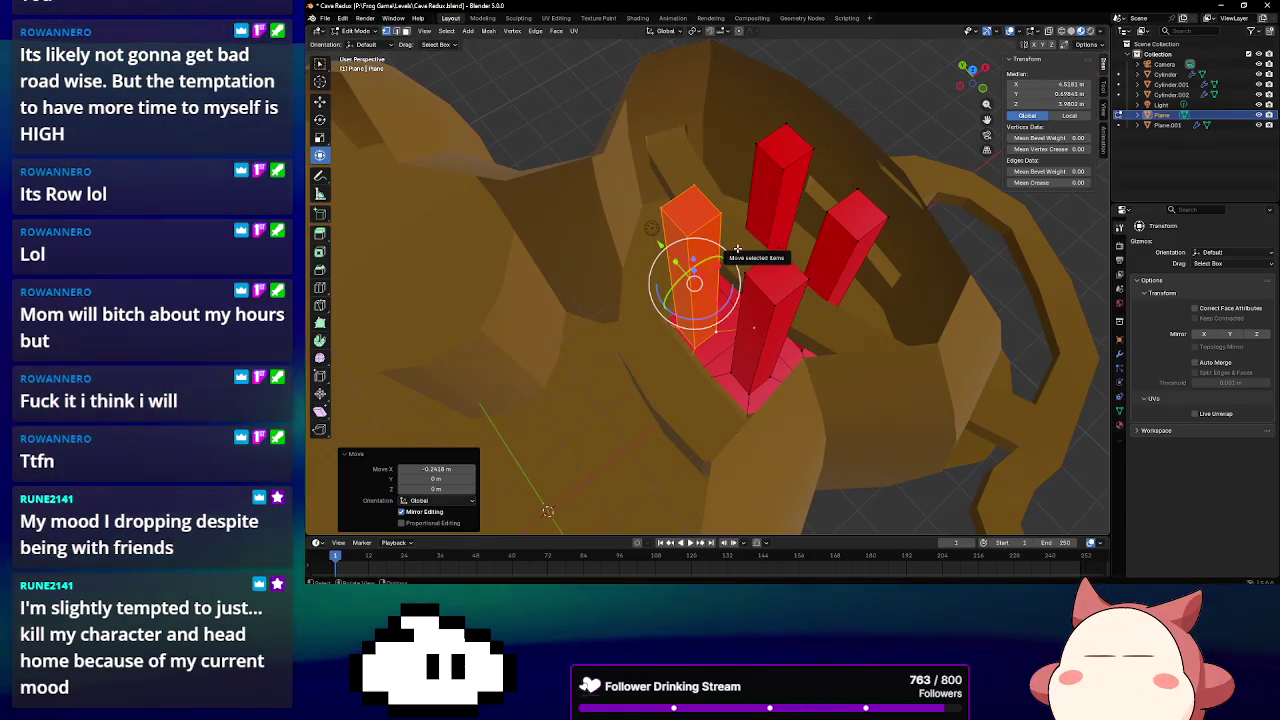
pyautogui.moveTo(753, 243)
pyautogui.mouseDown(button='middle')
pyautogui.moveTo(695, 242)
pyautogui.moveTo(726, 179)
pyautogui.moveTo(767, 204)
pyautogui.mouseUp(button='middle')
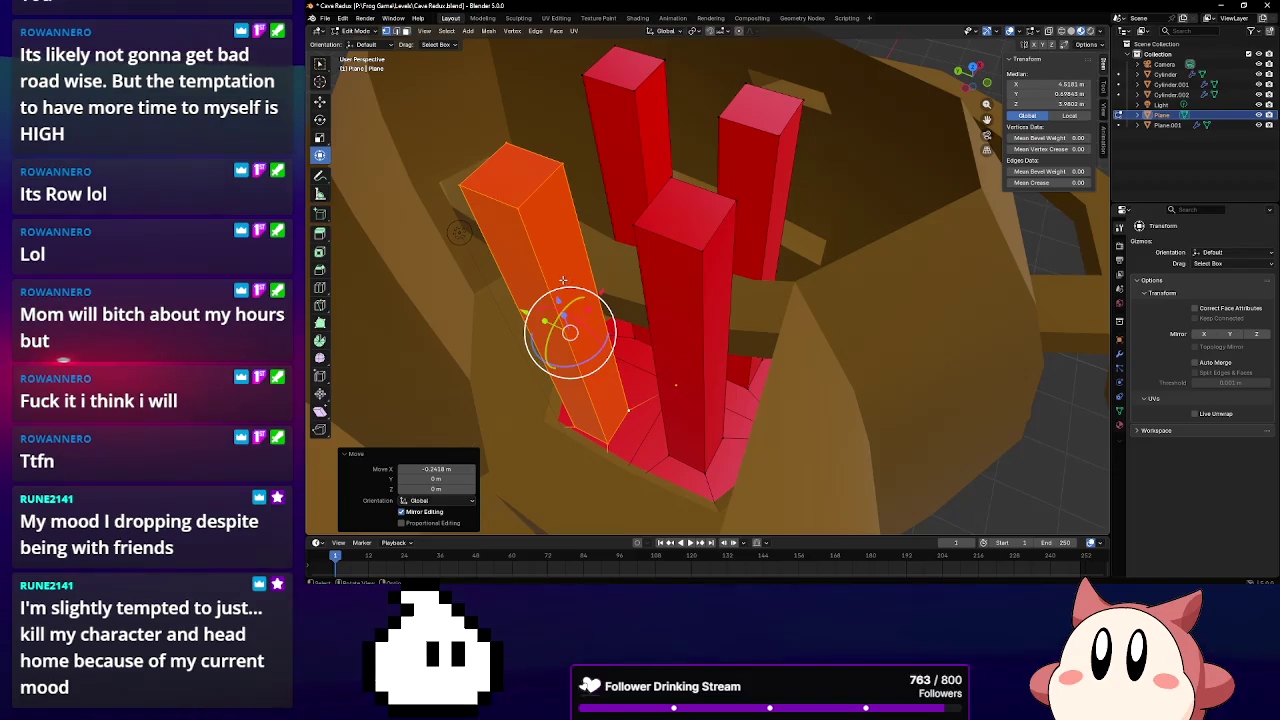
pyautogui.moveTo(640, 262)
pyautogui.mouseDown(button='middle')
pyautogui.moveTo(658, 287)
pyautogui.moveTo(741, 274)
pyautogui.mouseUp(button='middle')
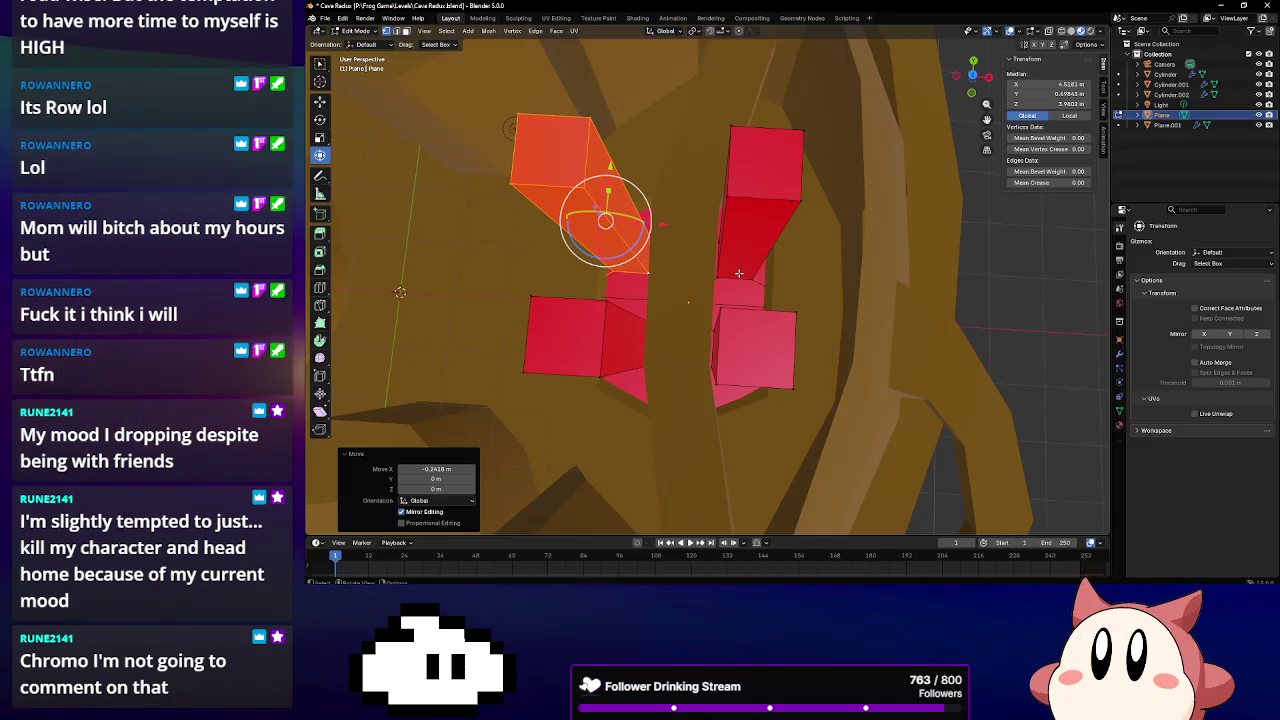
# Shift the right pillar's lower front face along the X axis
pyautogui.moveTo(738, 272); pyautogui.dragTo(750, 307, button='middle')
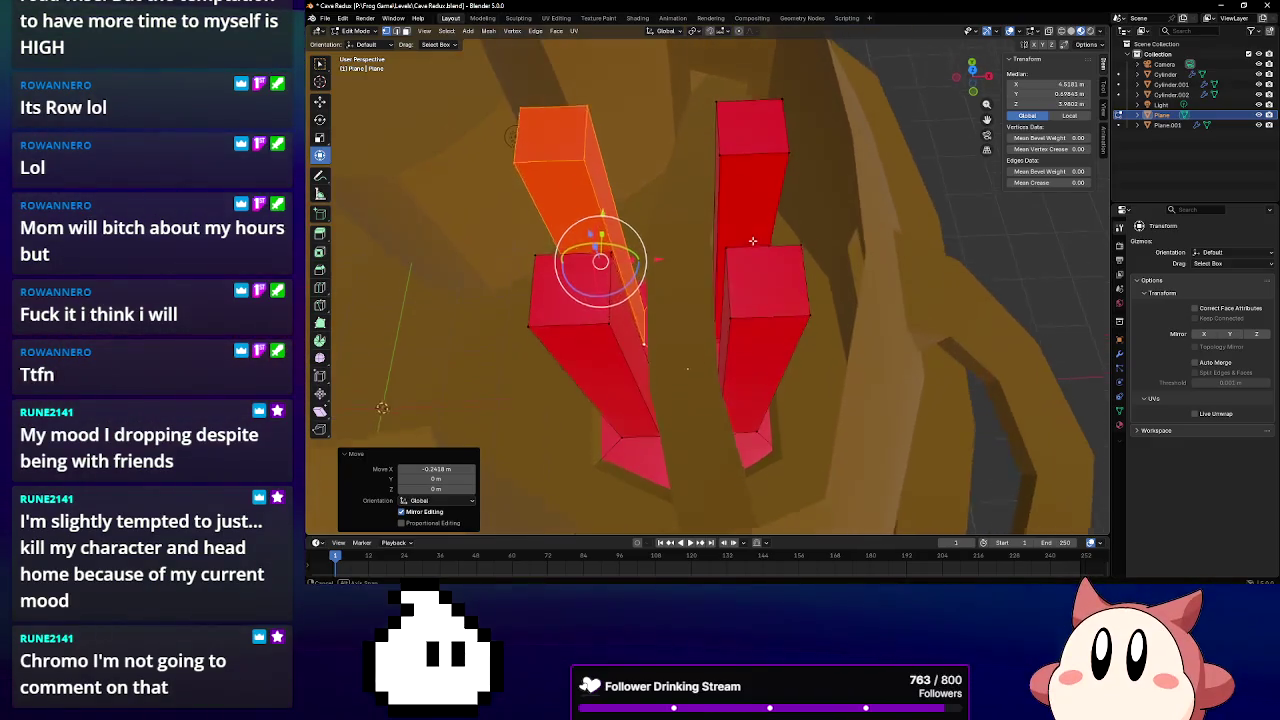
pyautogui.click(750, 307)
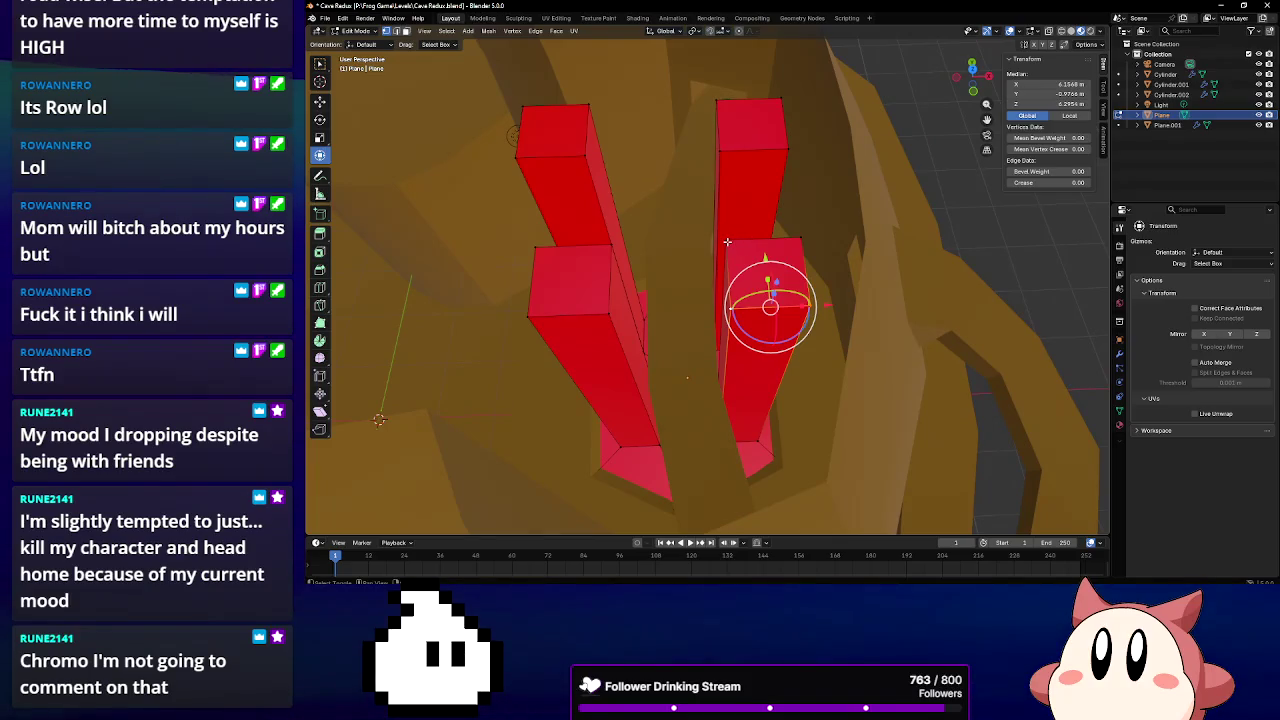
pyautogui.click(792, 240)
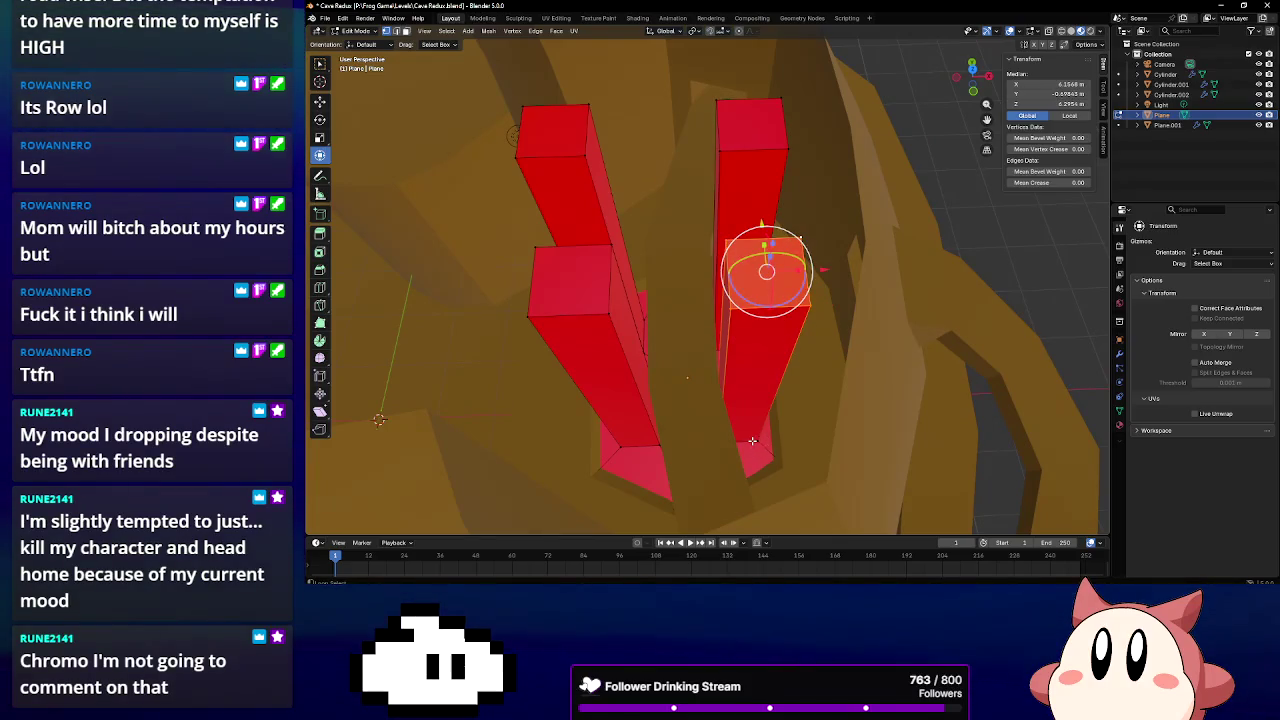
pyautogui.click(748, 370)
pyautogui.moveTo(748, 370); pyautogui.dragTo(783, 395, button='middle')
pyautogui.press('g')
pyautogui.press('x')
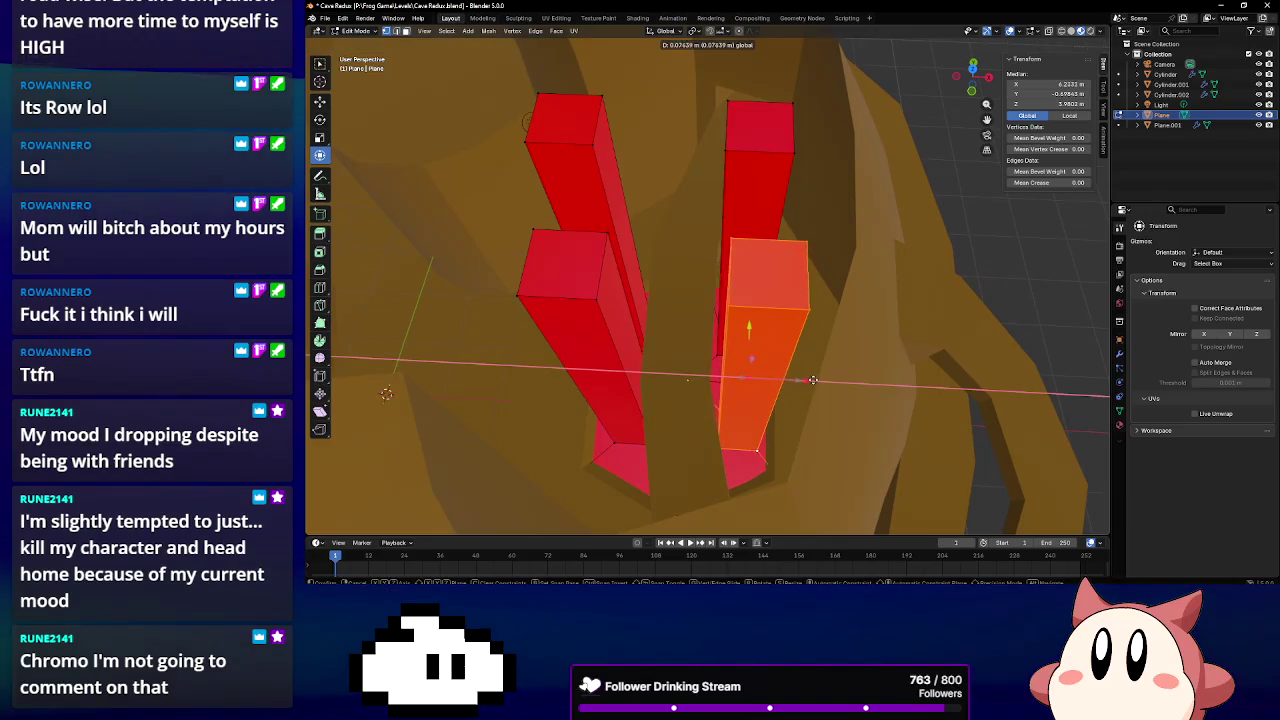
pyautogui.click(822, 380)
pyautogui.moveTo(760, 380); pyautogui.dragTo(706, 381, button='middle')
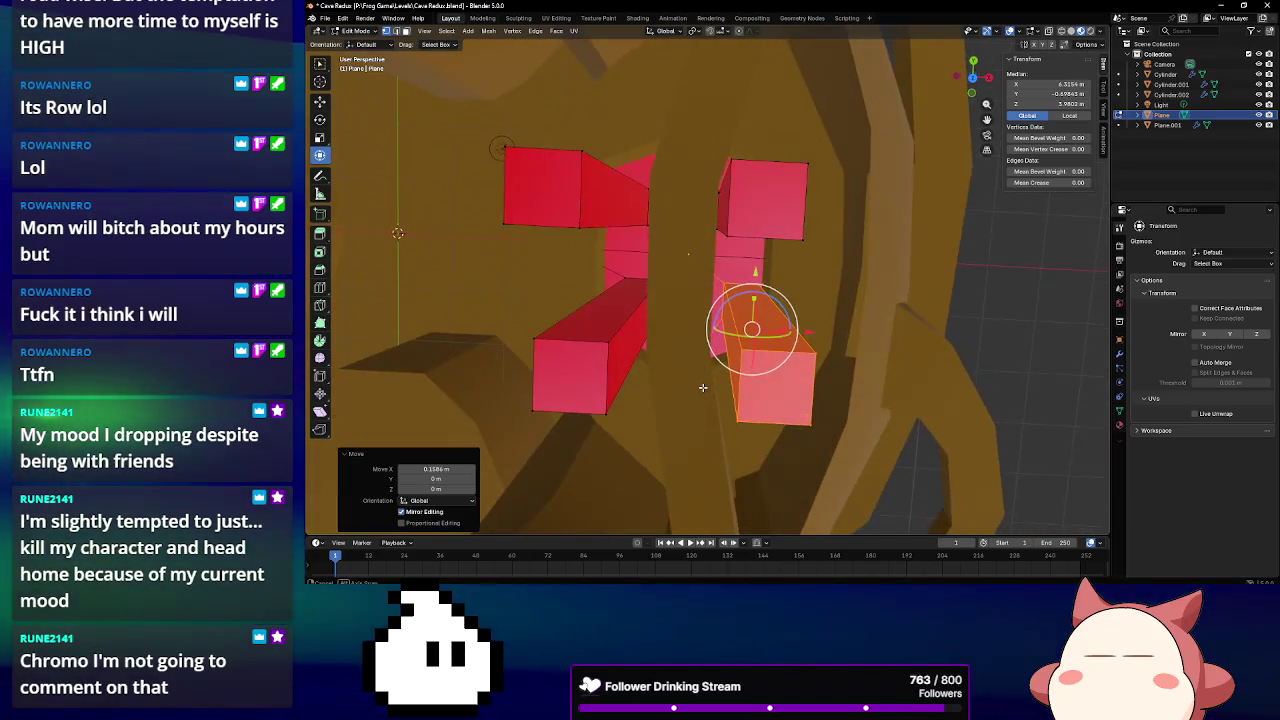
# Move faces of the upper-right and lower-left blocks along Y, reaching -0.35835 m
pyautogui.click(723, 213)
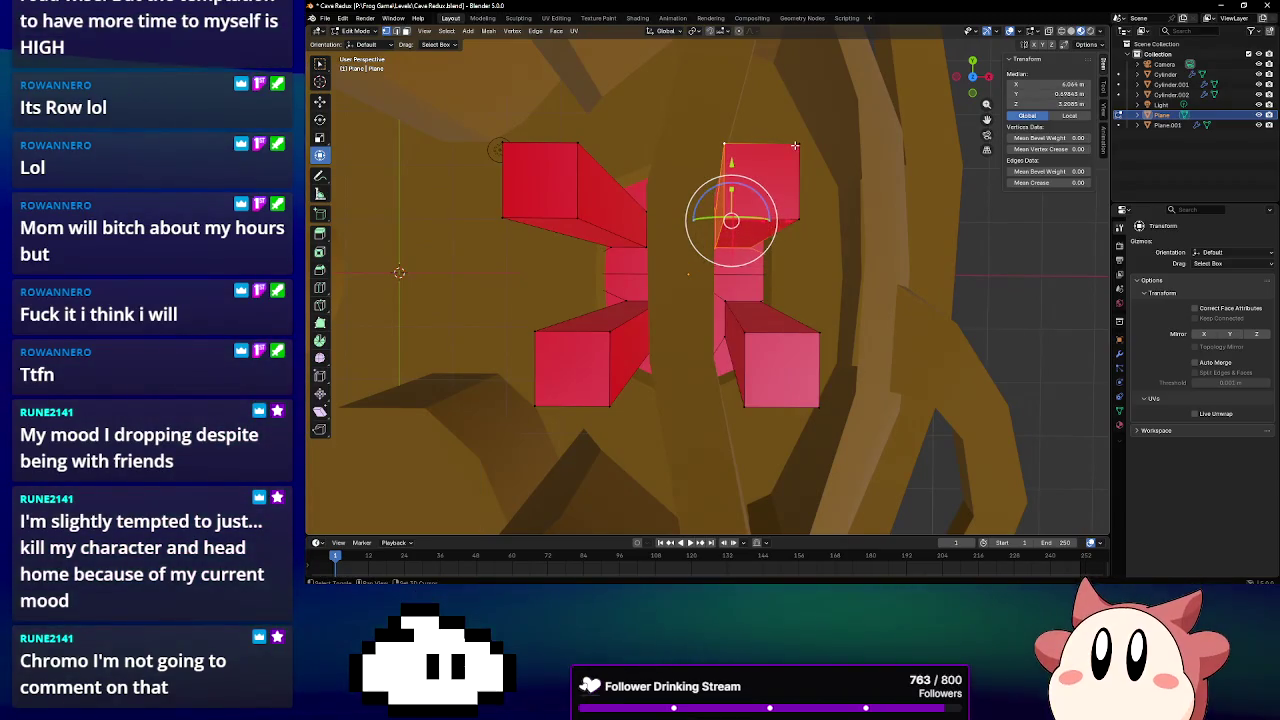
pyautogui.click(793, 207)
pyautogui.moveTo(737, 156); pyautogui.dragTo(745, 176)
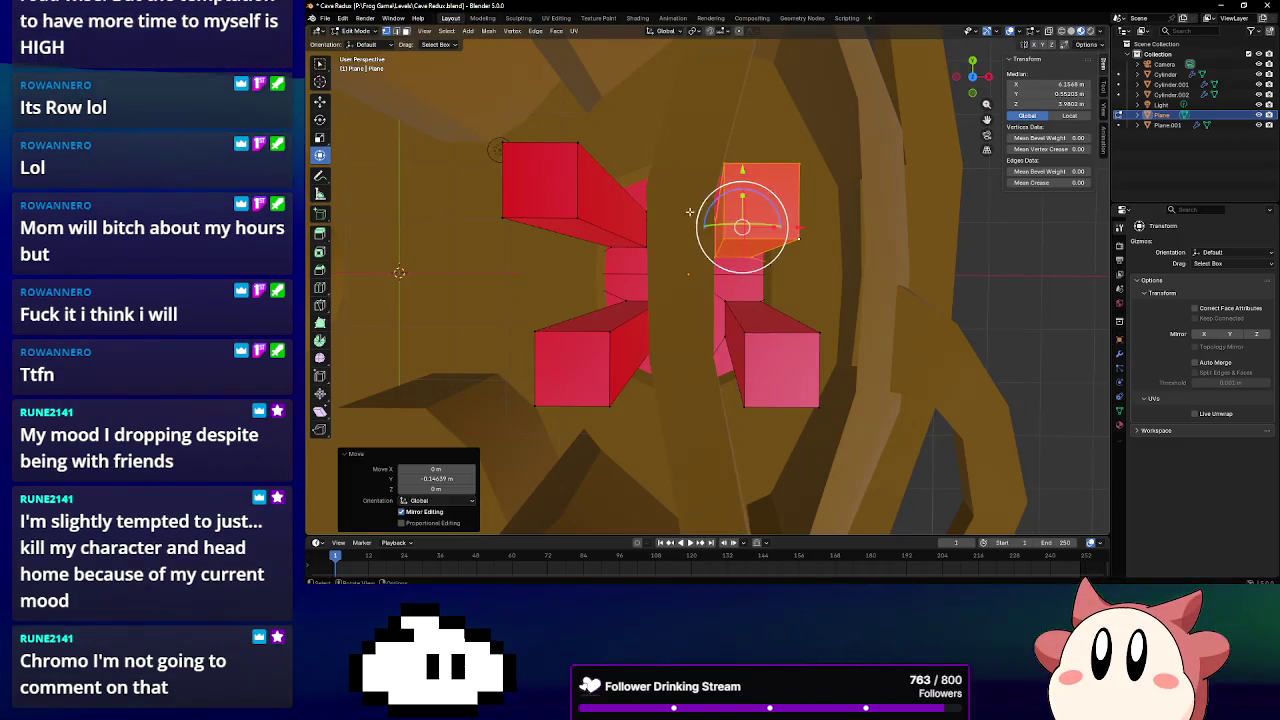
pyautogui.click(617, 326)
pyautogui.click(610, 333)
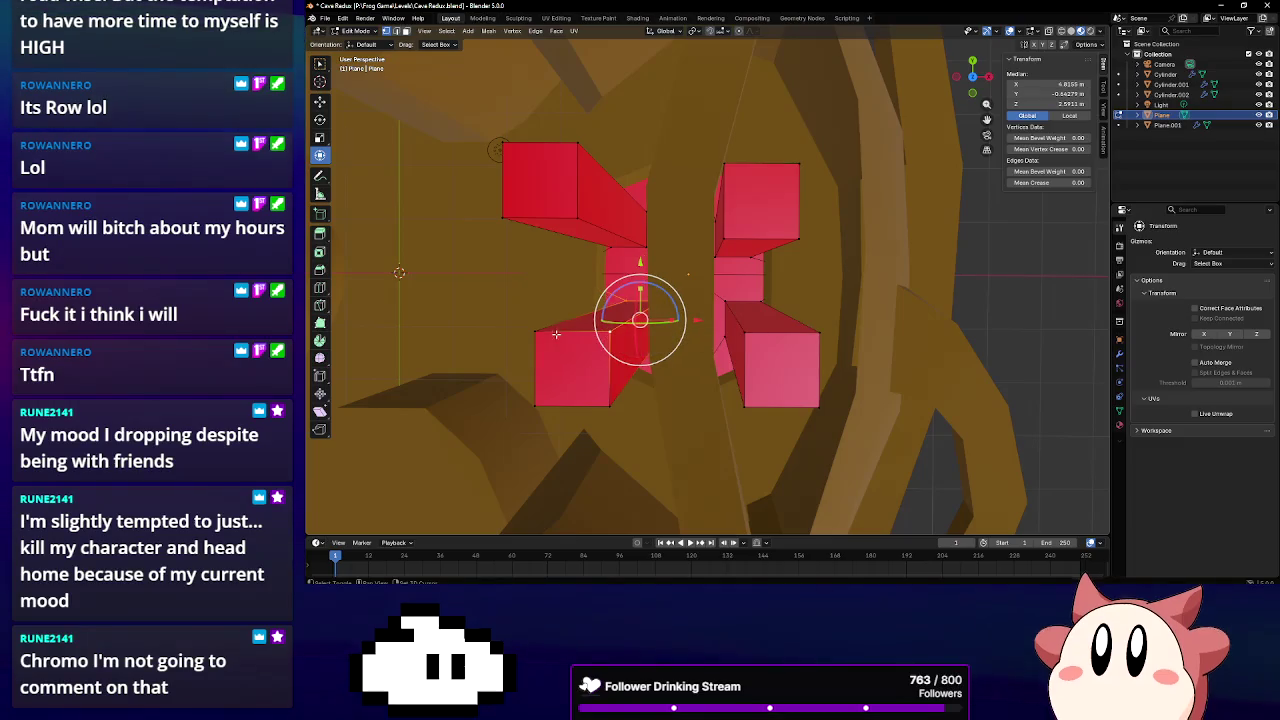
pyautogui.click(638, 344)
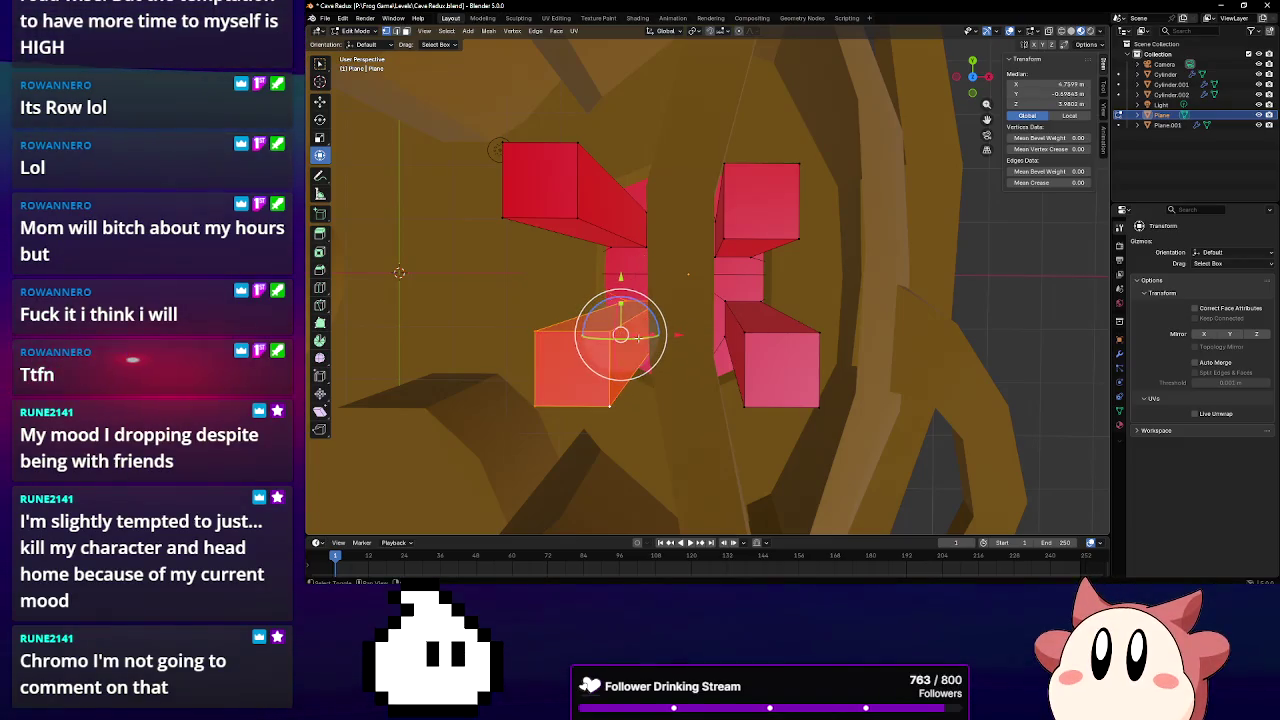
pyautogui.moveTo(625, 287); pyautogui.dragTo(624, 276)
pyautogui.moveTo(624, 276)
pyautogui.mouseDown(button='middle')
pyautogui.moveTo(700, 225)
pyautogui.moveTo(756, 208)
pyautogui.mouseUp(button='middle')
pyautogui.moveTo(745, 182); pyautogui.dragTo(720, 200)
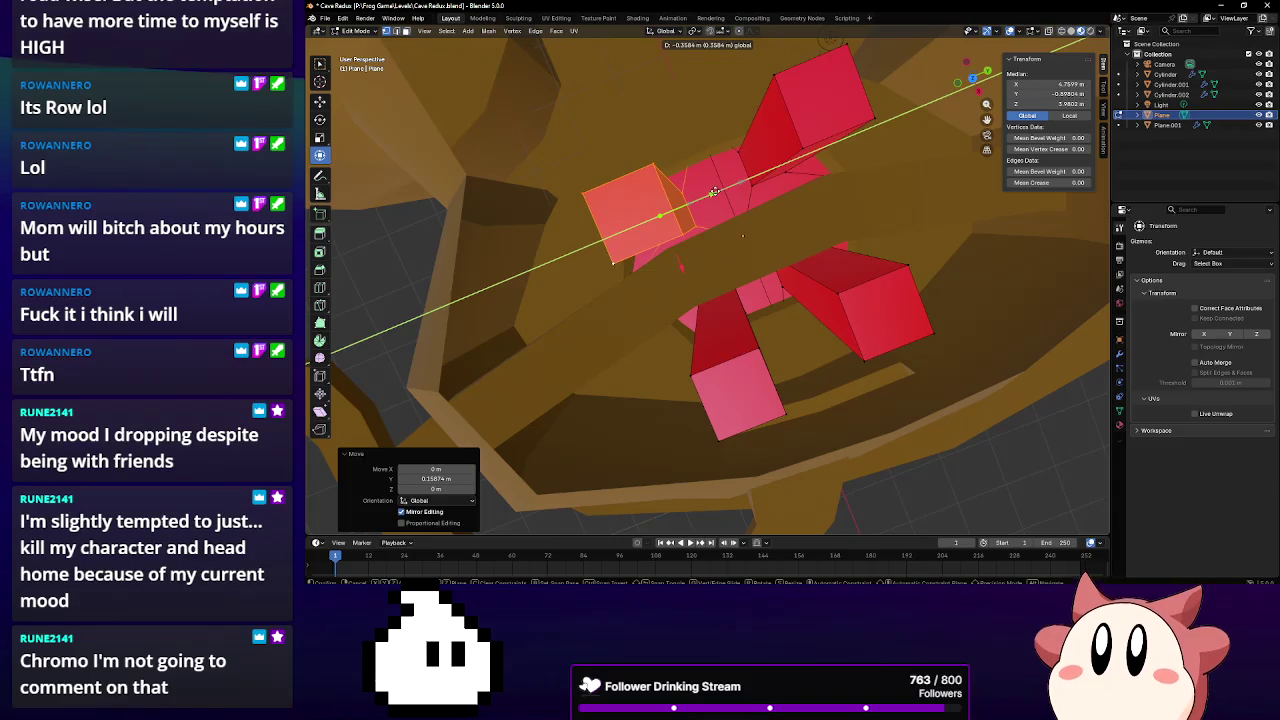
pyautogui.moveTo(720, 200)
pyautogui.mouseDown(button='middle')
pyautogui.moveTo(719, 228)
pyautogui.moveTo(771, 271)
pyautogui.moveTo(683, 316)
pyautogui.moveTo(650, 284)
pyautogui.moveTo(648, 240)
pyautogui.moveTo(711, 259)
pyautogui.mouseUp(button='middle')
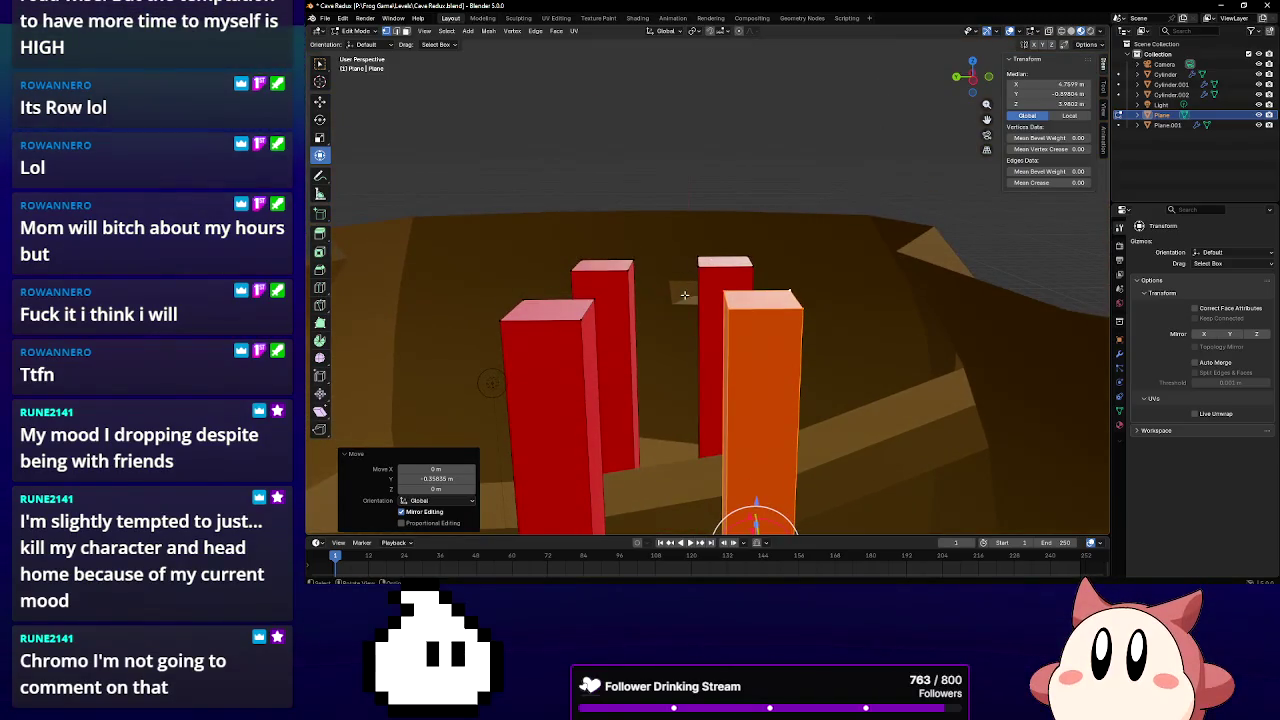
# Orbit around the pillars to inspect the reshaped blocks from above
pyautogui.moveTo(682, 362); pyautogui.dragTo(713, 152, button='middle')
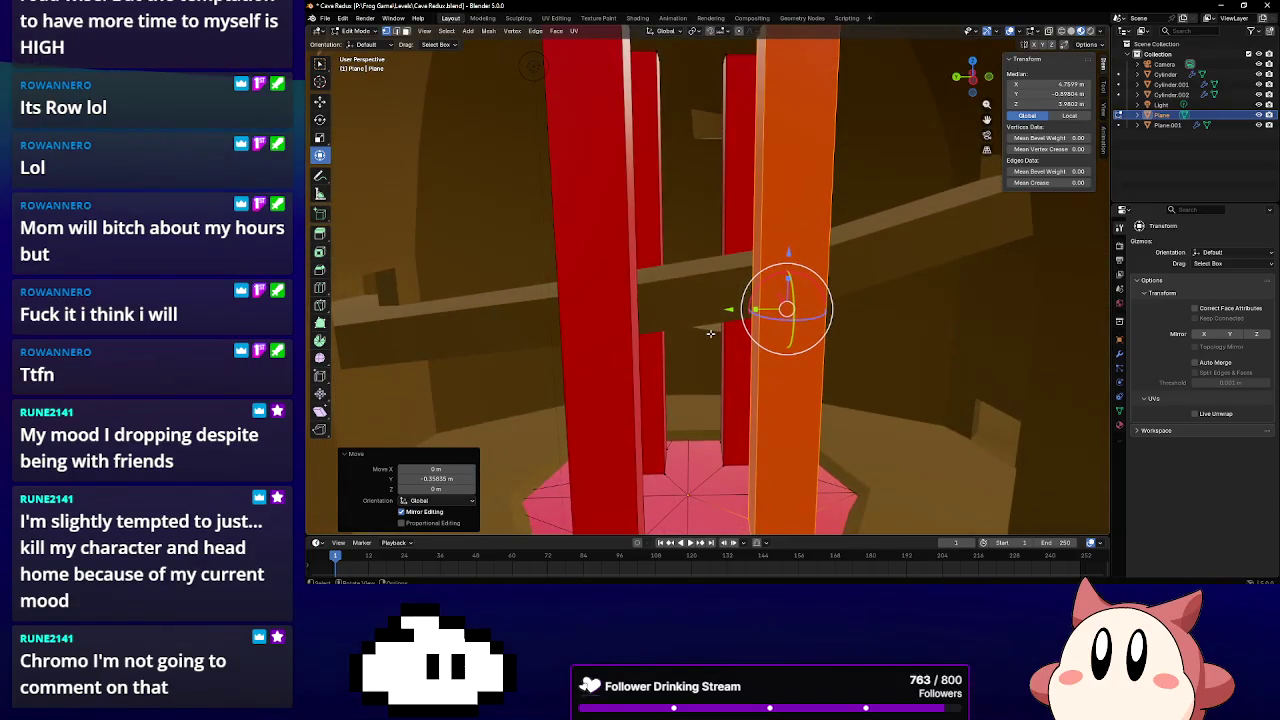
pyautogui.moveTo(708, 307)
pyautogui.mouseDown(button='middle')
pyautogui.moveTo(720, 349)
pyautogui.moveTo(737, 334)
pyautogui.moveTo(729, 266)
pyautogui.mouseUp(button='middle')
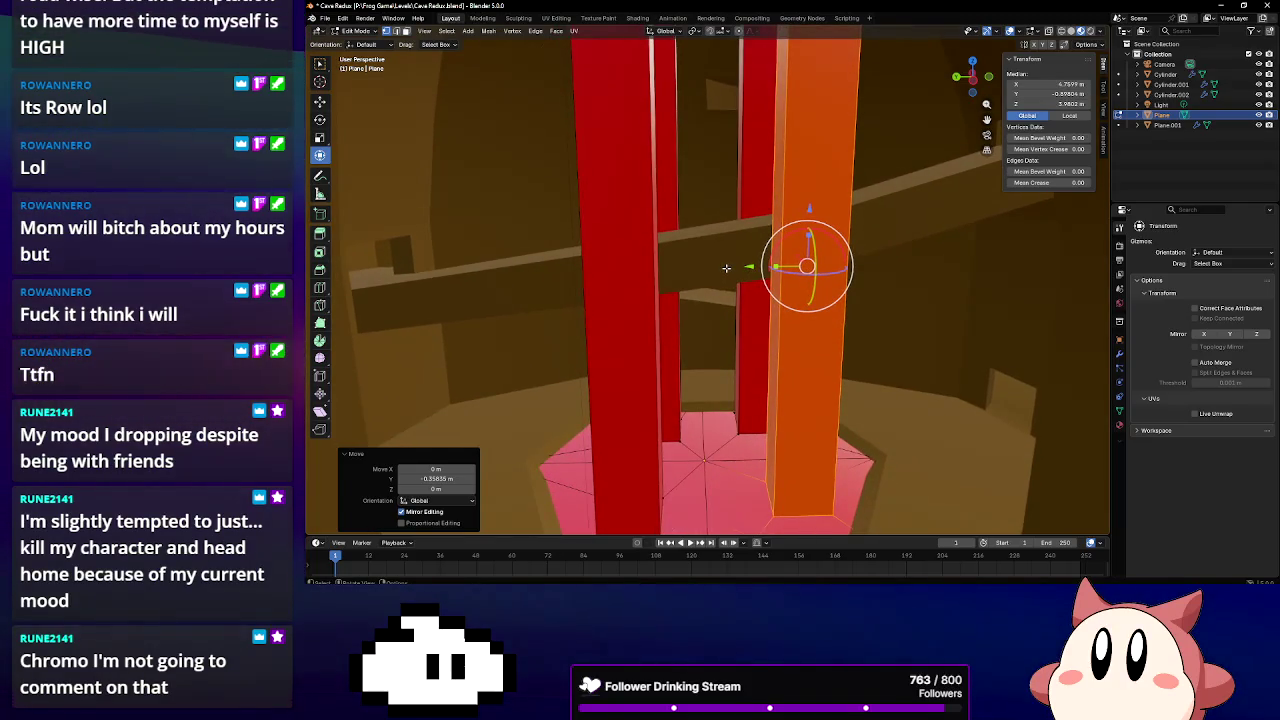
pyautogui.moveTo(726, 268)
pyautogui.mouseDown(button='middle')
pyautogui.moveTo(734, 346)
pyautogui.moveTo(723, 280)
pyautogui.moveTo(347, 81)
pyautogui.mouseUp(button='middle')
pyautogui.click(356, 32)
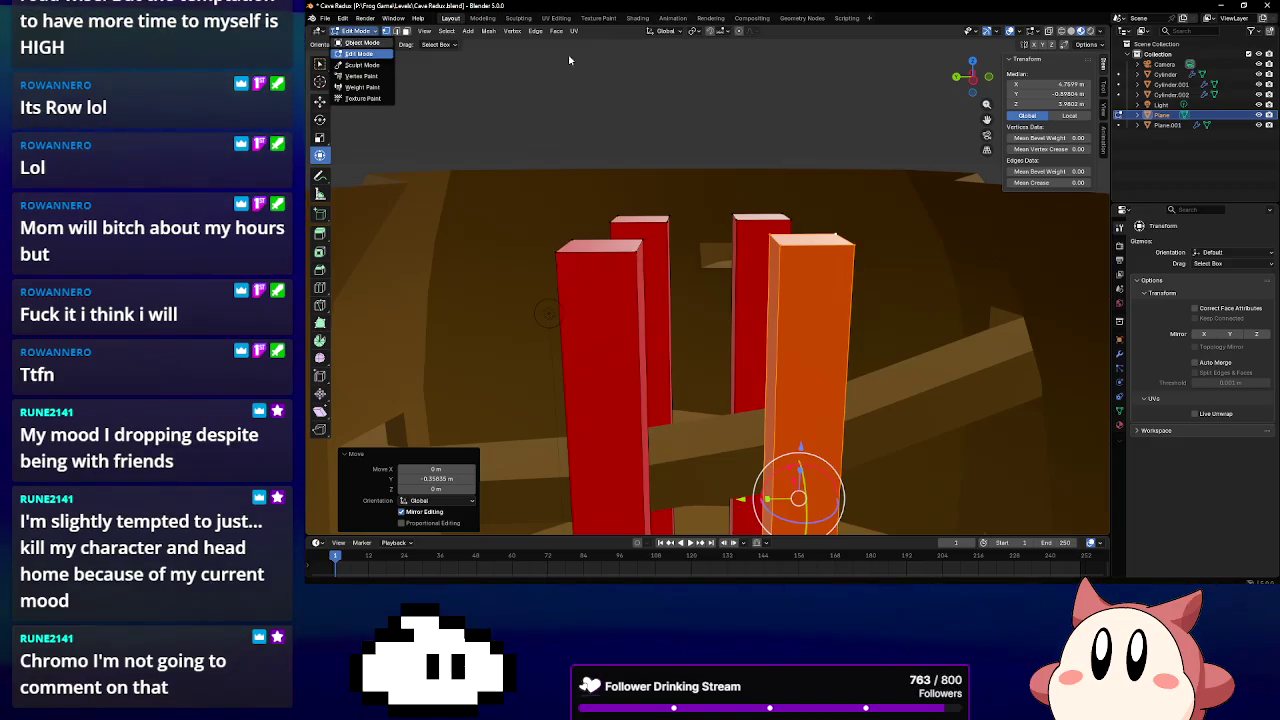
# Select the four pillar tops and raise them about 0.94 m along Z
pyautogui.moveTo(600, 320); pyautogui.dragTo(646, 236, button='middle')
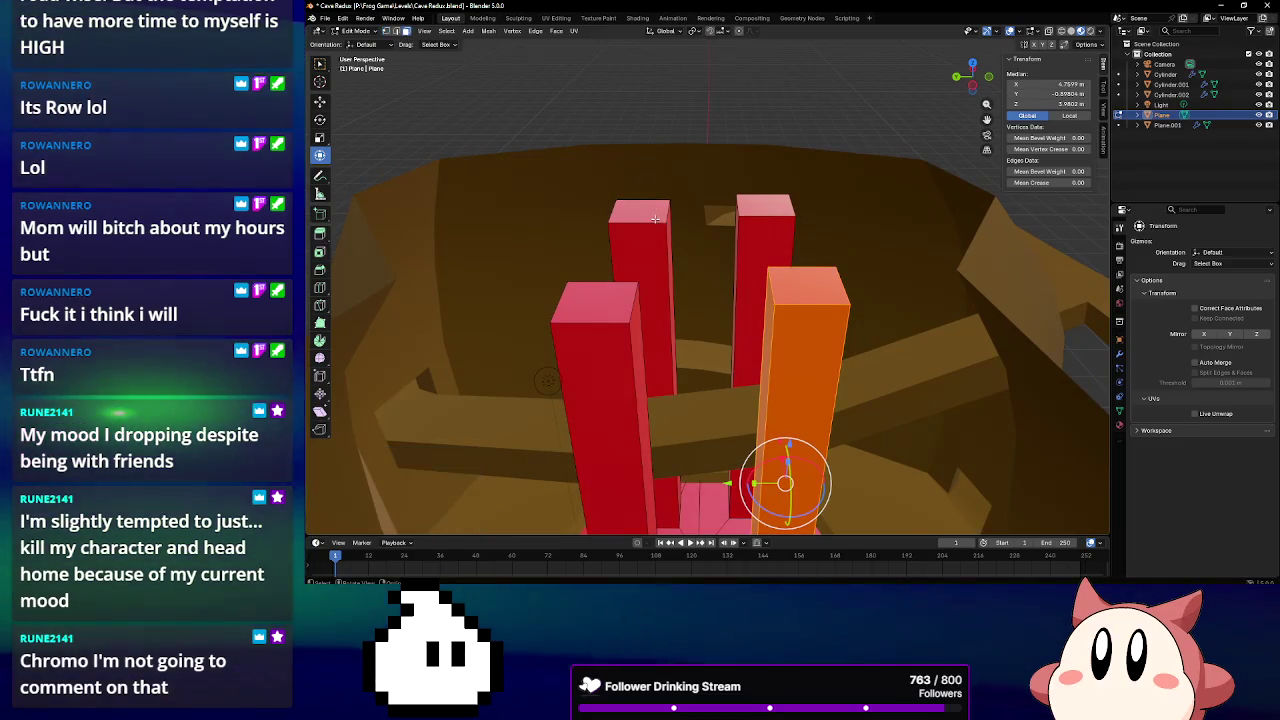
pyautogui.click(684, 212)
pyautogui.keyDown('shift'); pyautogui.click(765, 207); pyautogui.keyUp('shift')
pyautogui.keyDown('shift'); pyautogui.click(808, 285); pyautogui.keyUp('shift')
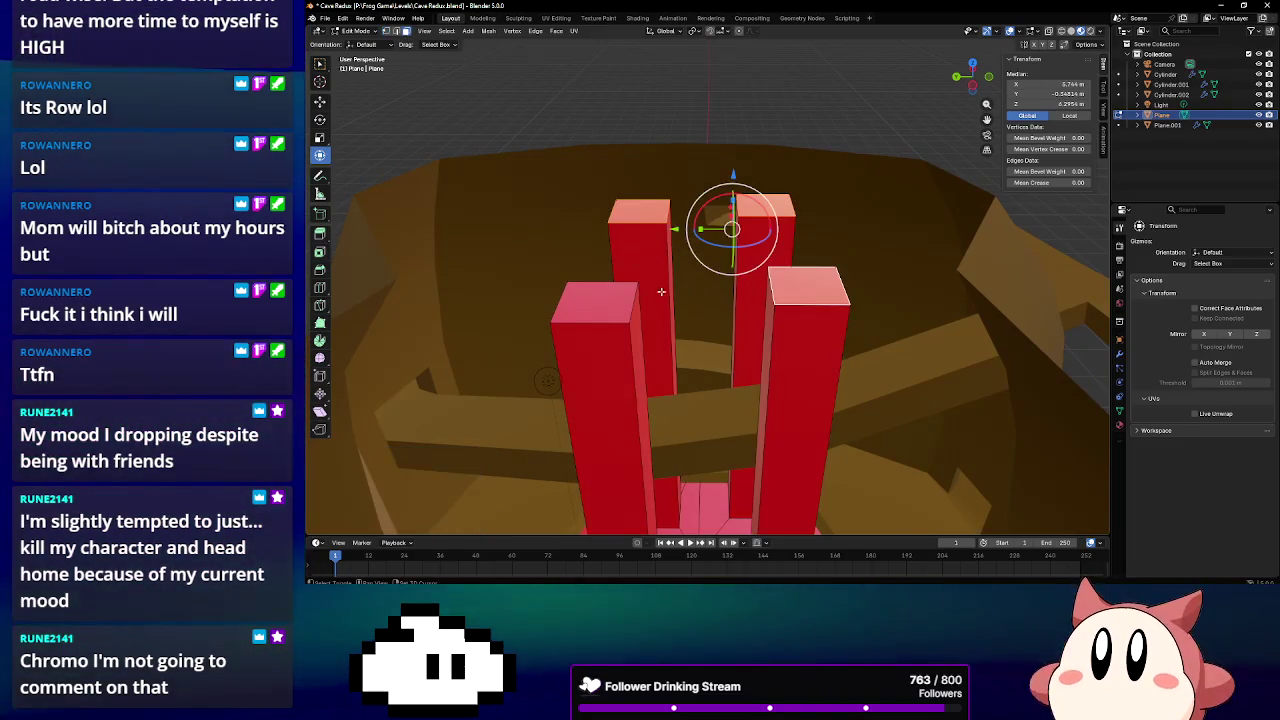
pyautogui.keyDown('shift'); pyautogui.click(626, 295); pyautogui.keyUp('shift')
pyautogui.moveTo(704, 190); pyautogui.dragTo(703, 86)
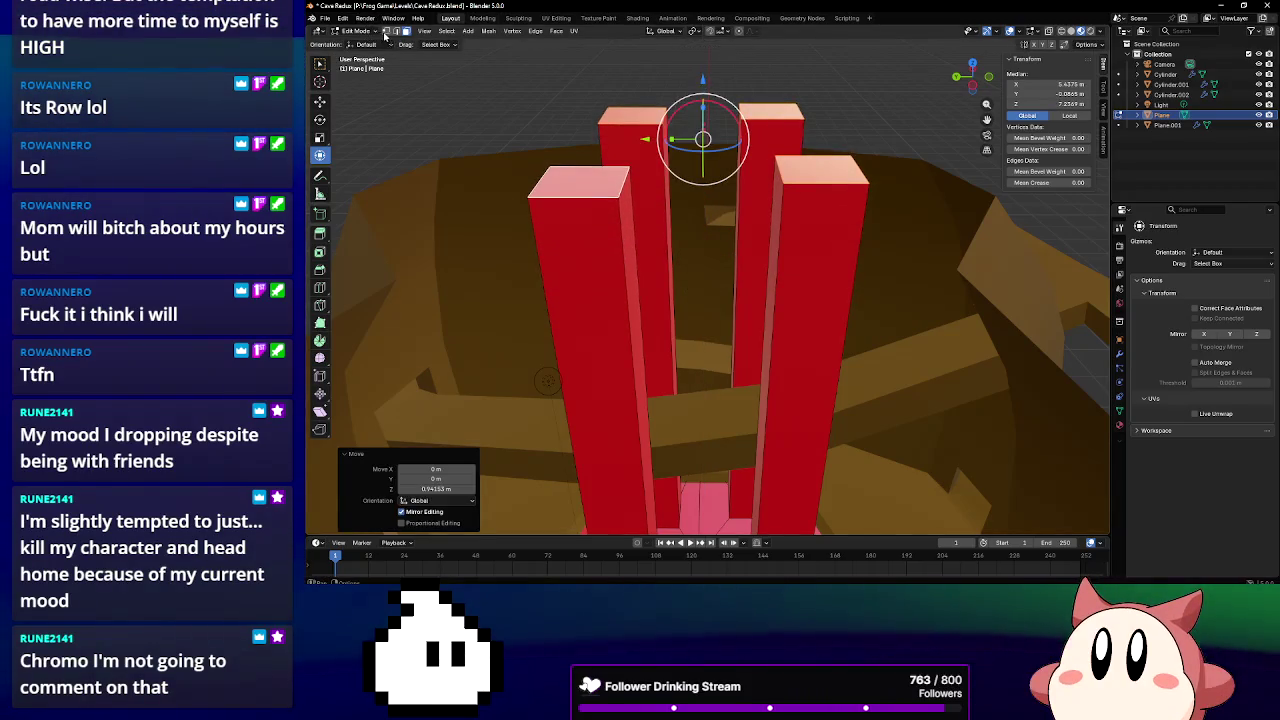
# Select the pillar-top corner vertices and fill a face bridging them with F
pyautogui.click(385, 32)
pyautogui.click(660, 124)
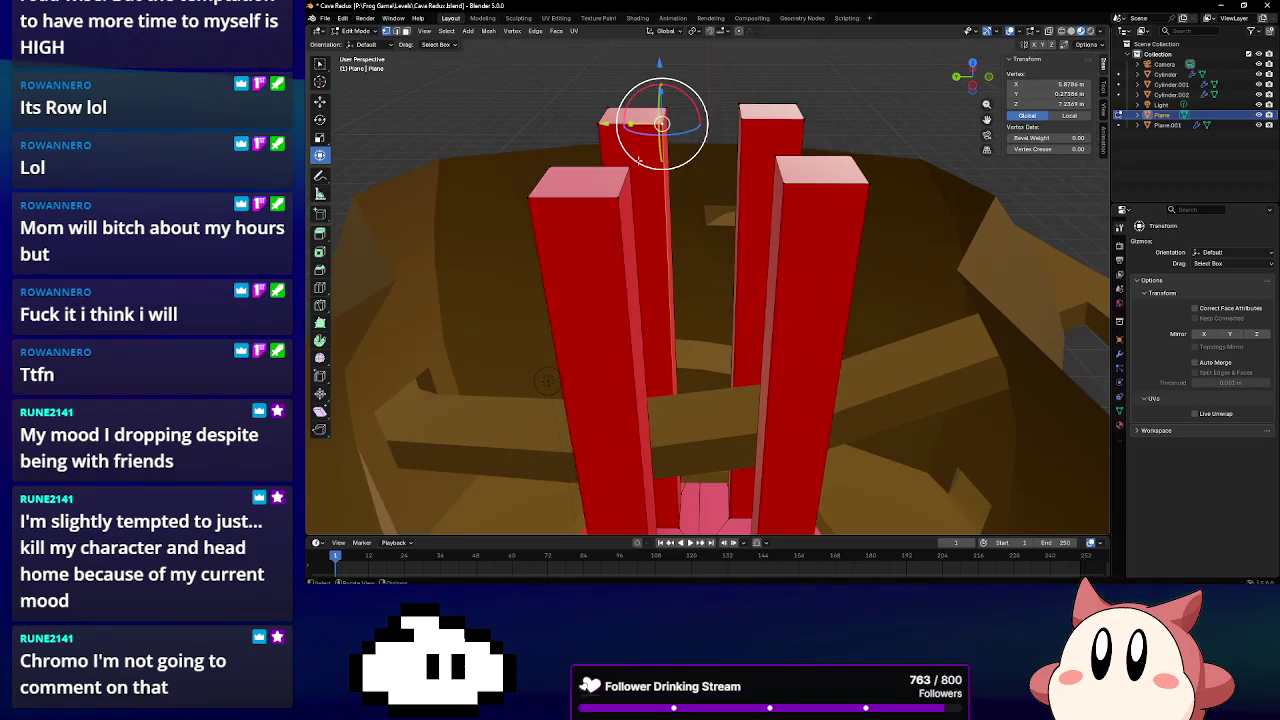
pyautogui.click(599, 92)
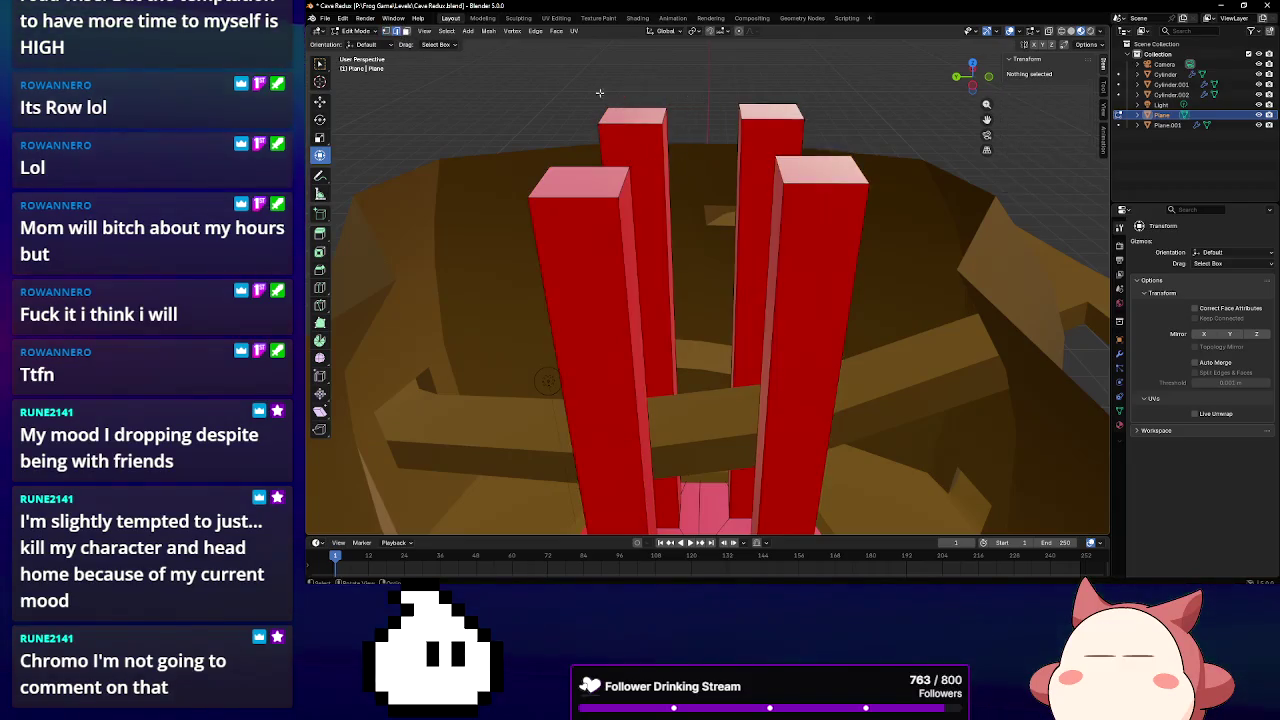
pyautogui.click(652, 122)
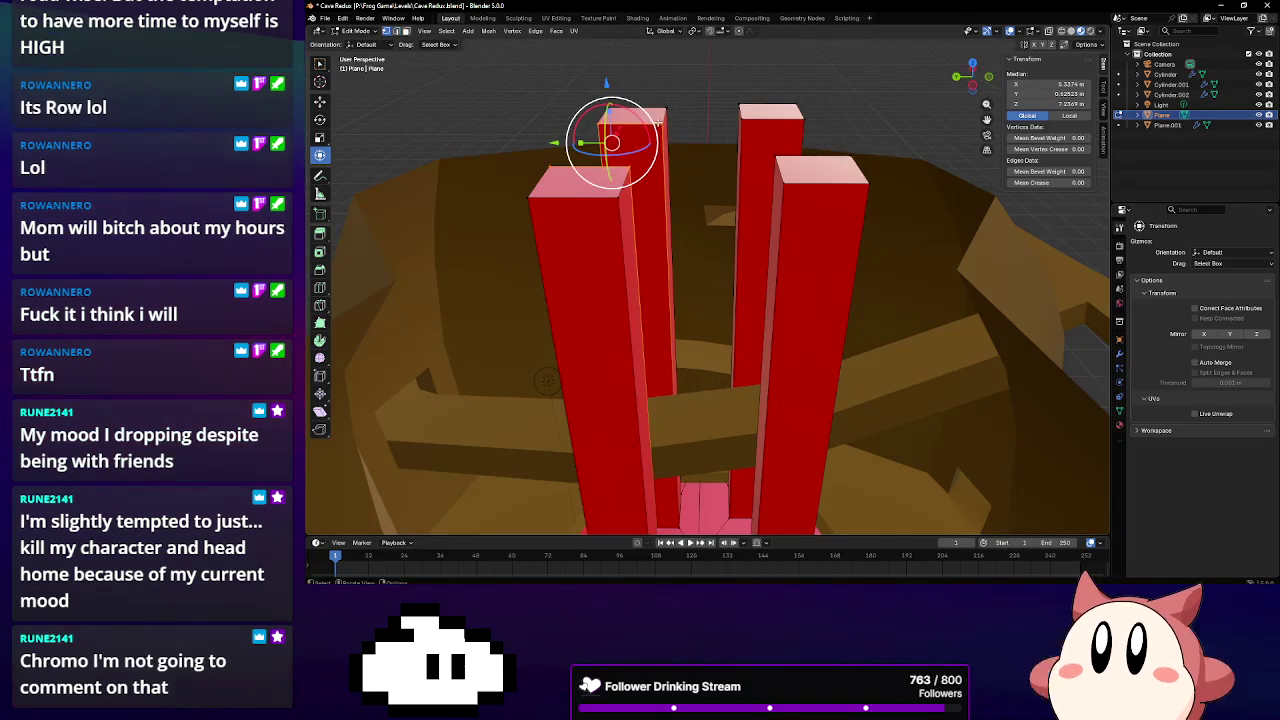
pyautogui.click(661, 123)
pyautogui.keyDown('shift'); pyautogui.click(780, 157); pyautogui.keyUp('shift')
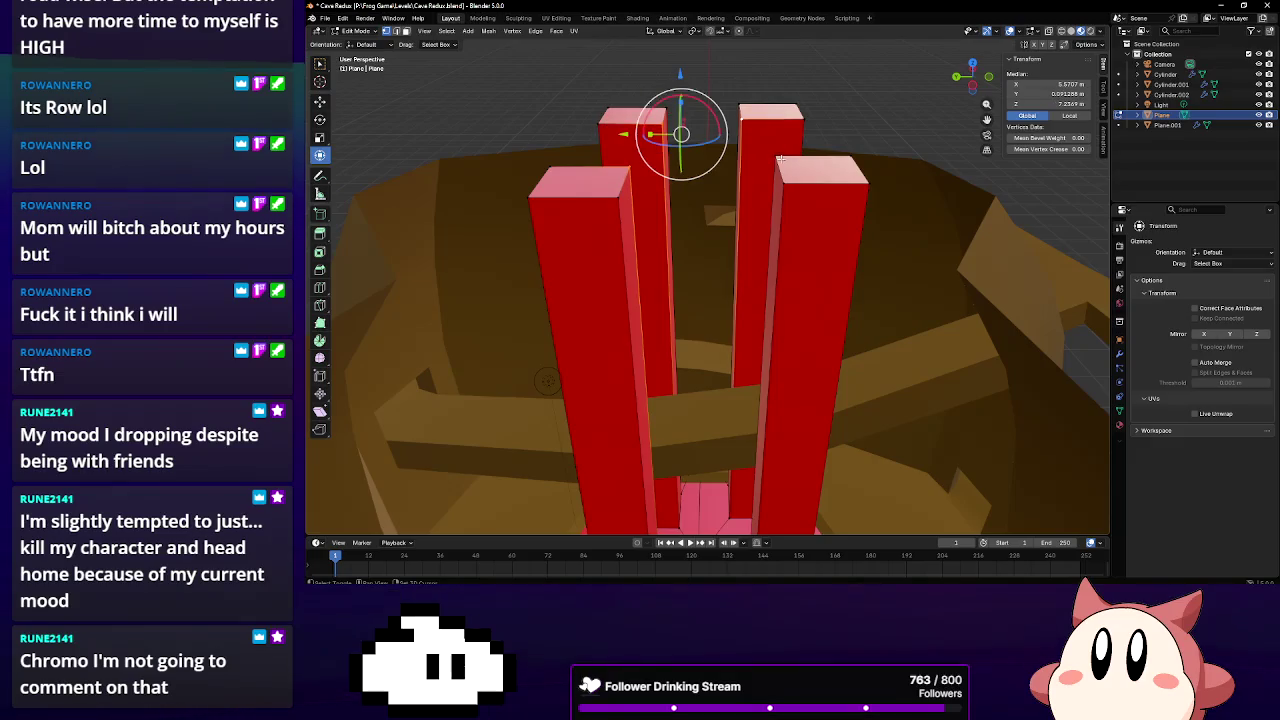
pyautogui.press('f')
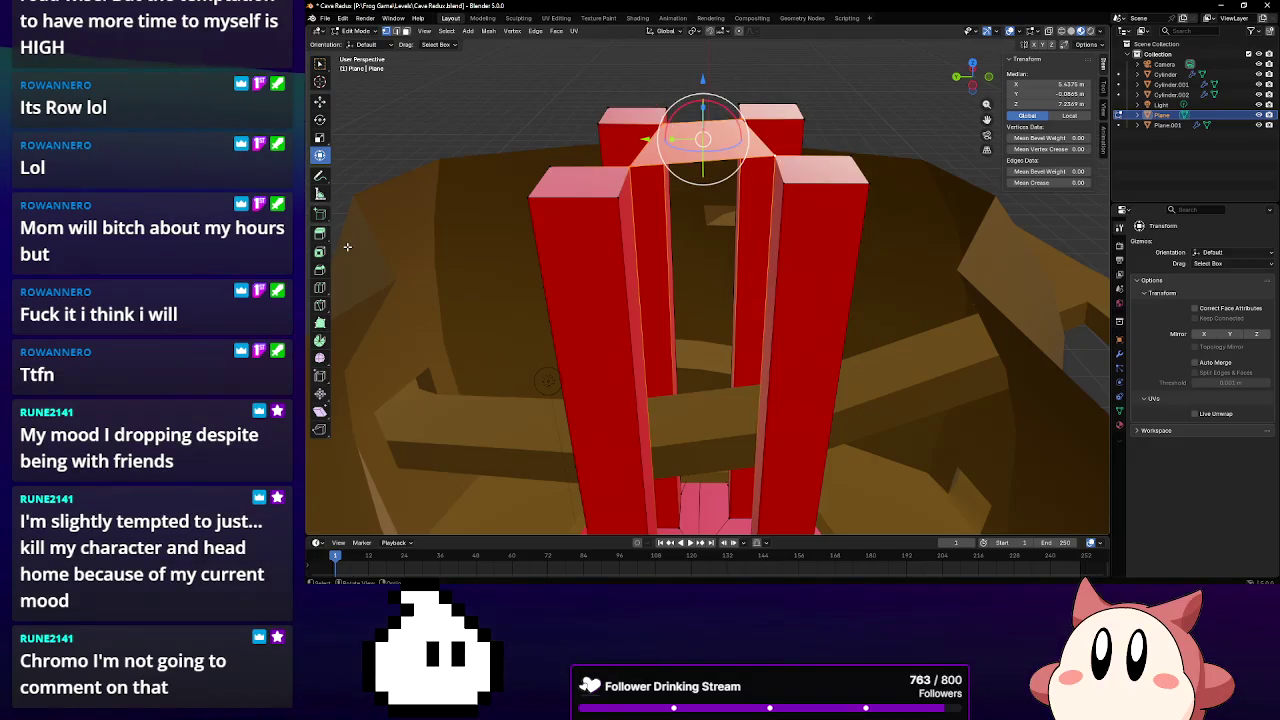
# Inset the new centre face and slide one inner edge sideways along X
pyautogui.click(319, 251)
pyautogui.moveTo(705, 160); pyautogui.dragTo(695, 149)
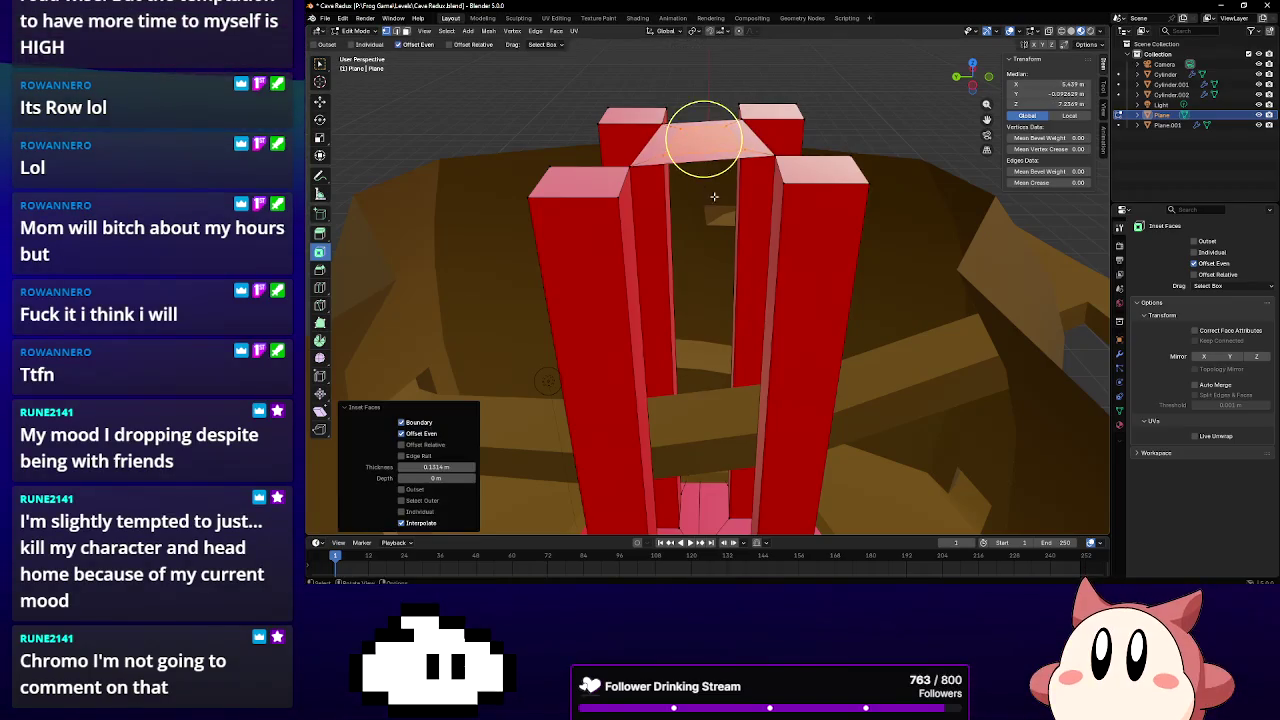
pyautogui.moveTo(695, 149); pyautogui.dragTo(362, 171, button='middle')
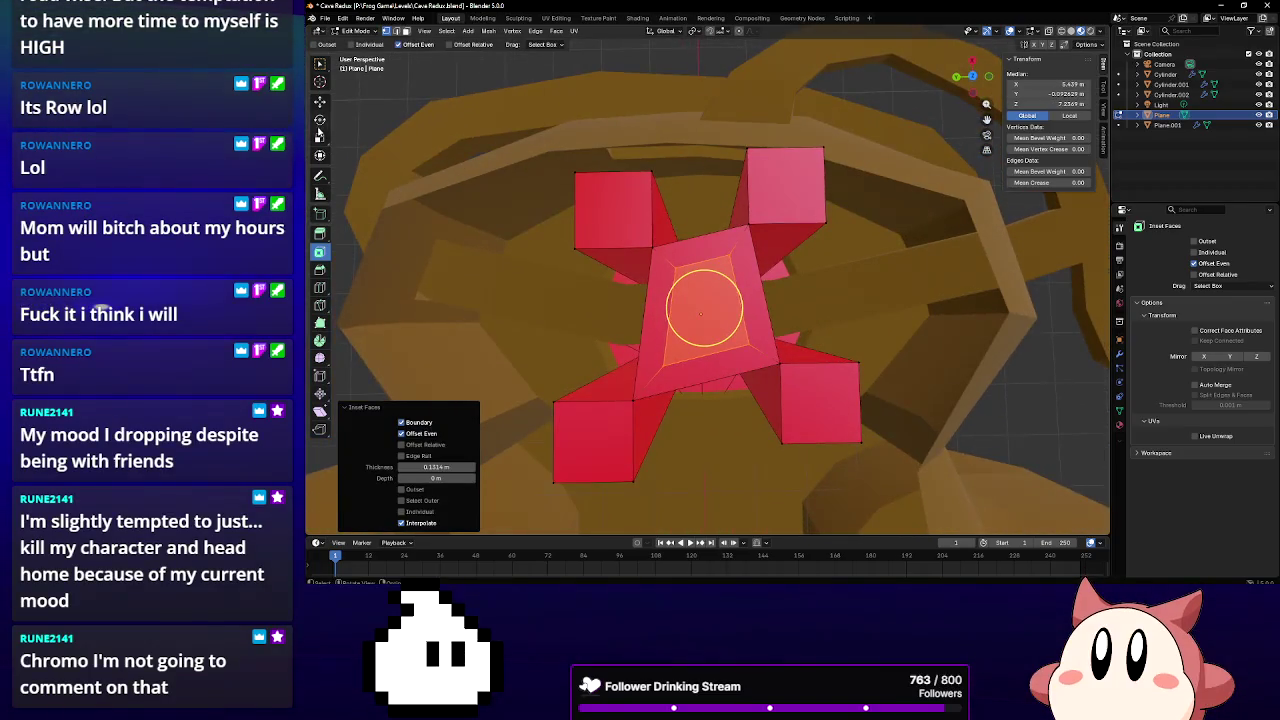
pyautogui.click(320, 156)
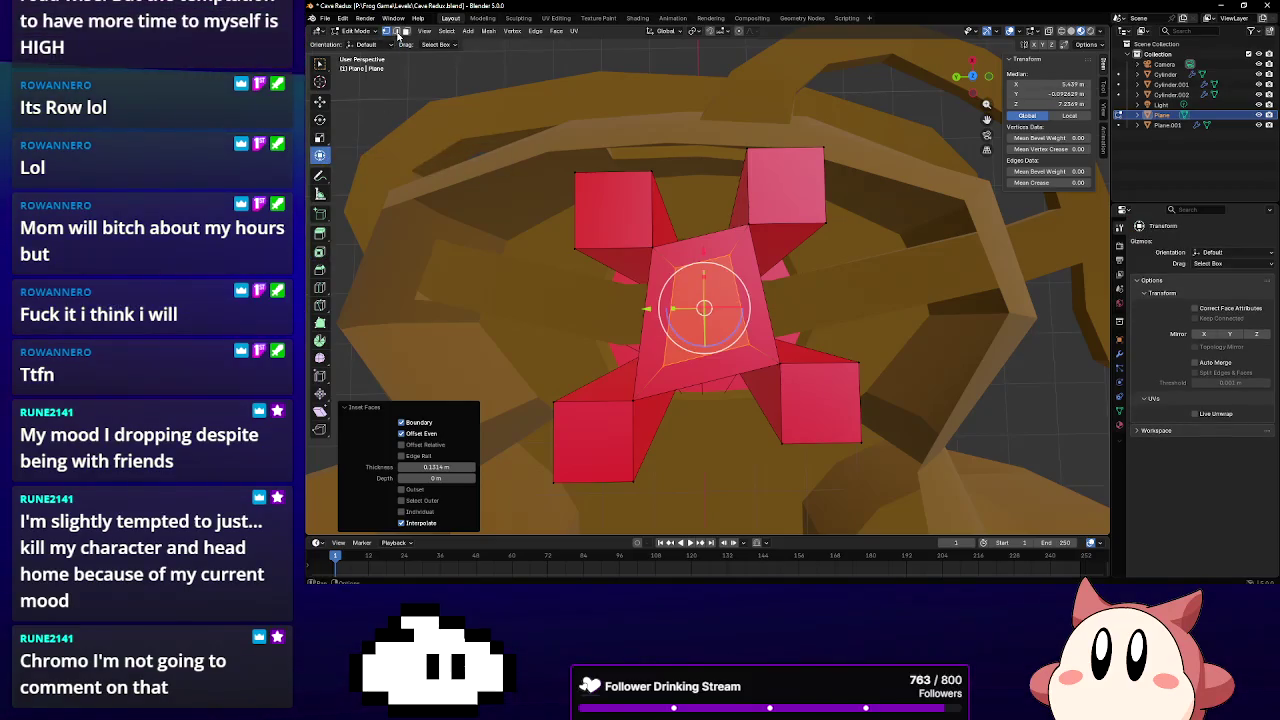
pyautogui.click(716, 289)
pyautogui.click(739, 302)
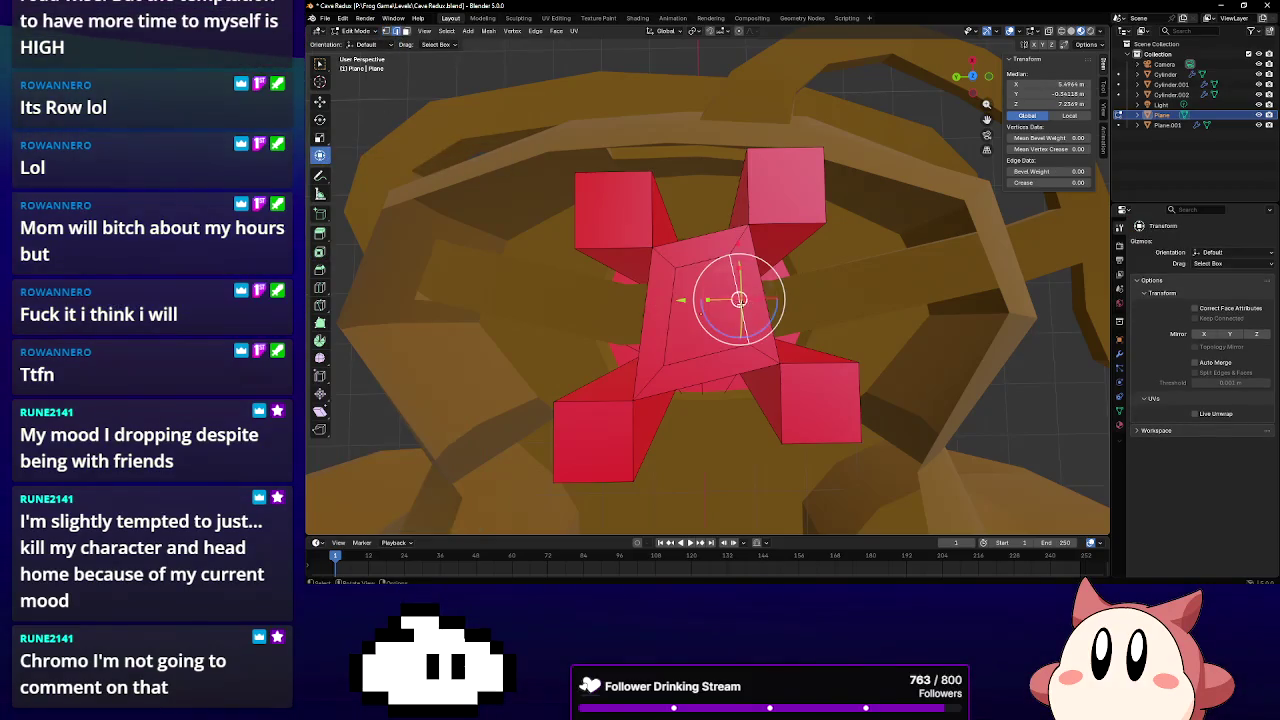
pyautogui.moveTo(707, 300)
pyautogui.mouseDown()
pyautogui.moveTo(645, 316)
pyautogui.moveTo(669, 317)
pyautogui.mouseUp()
# Shrink the inset's top edge vertically, then rotate and shrink the bottom edge along X
pyautogui.click(668, 304)
pyautogui.click(697, 263)
pyautogui.moveTo(703, 229); pyautogui.dragTo(703, 262)
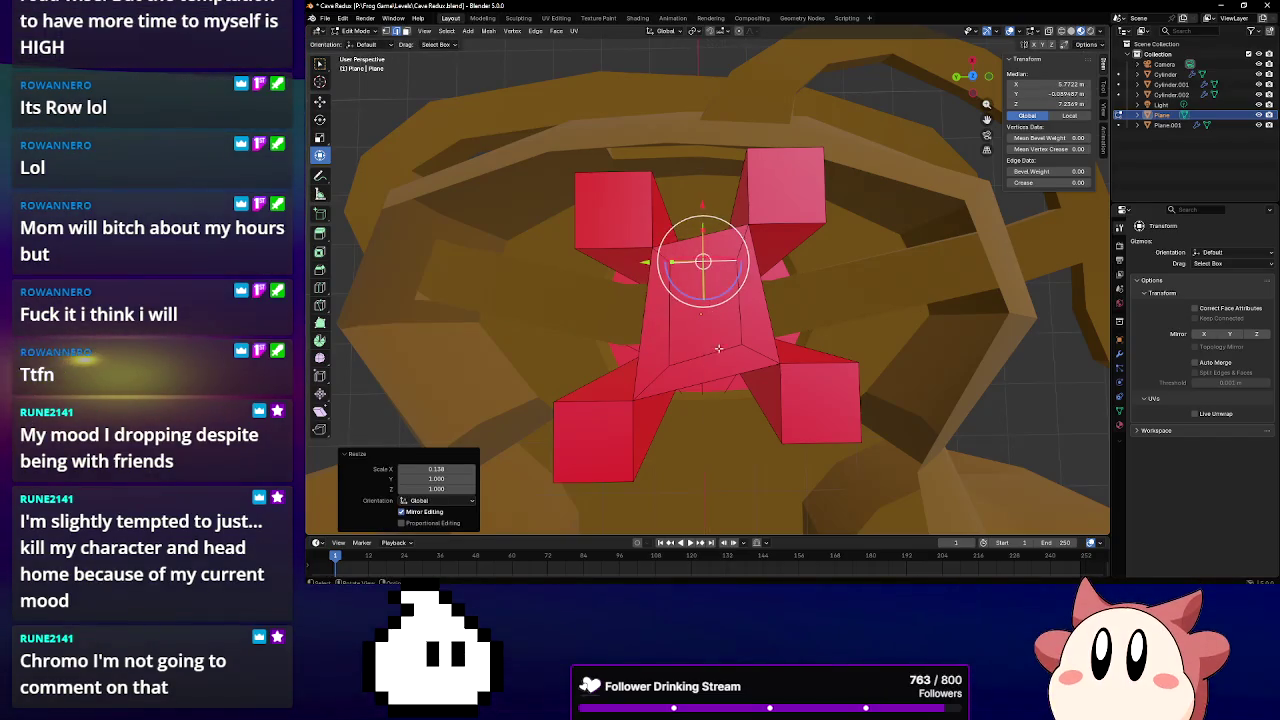
pyautogui.click(704, 328)
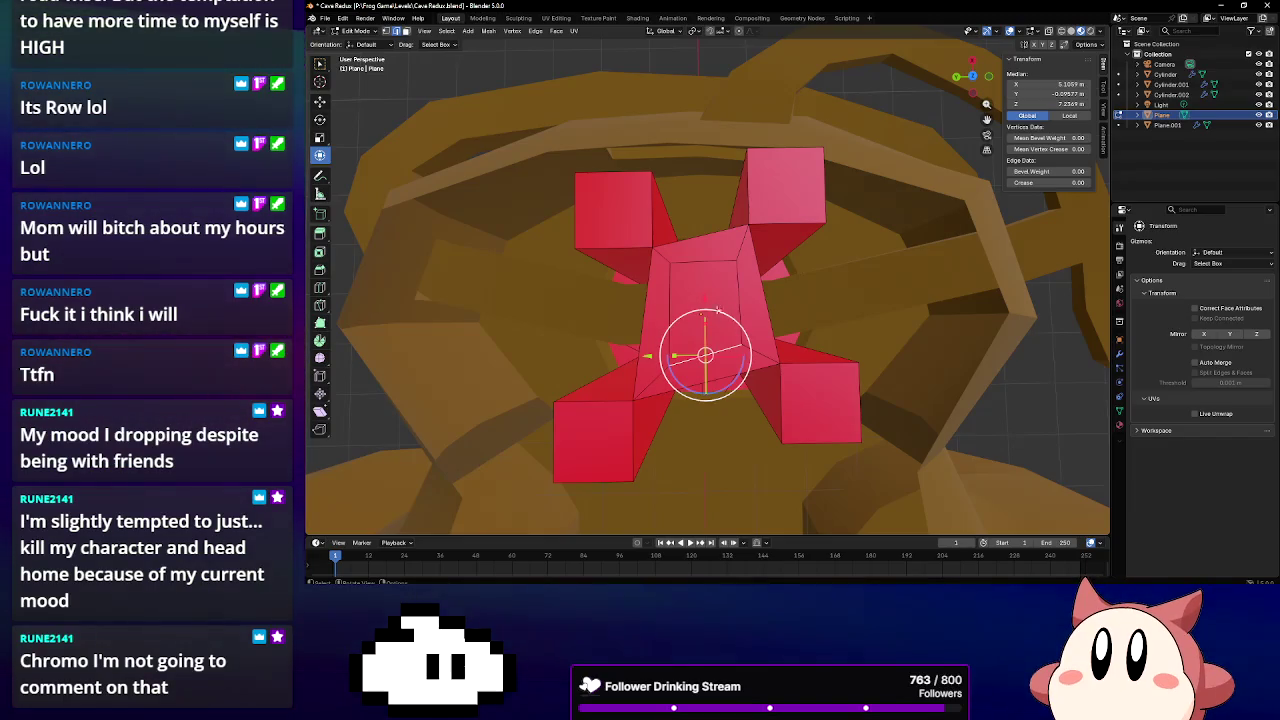
pyautogui.moveTo(714, 320); pyautogui.dragTo(711, 347)
pyautogui.moveTo(711, 347)
pyautogui.mouseDown(button='middle')
pyautogui.moveTo(724, 262)
pyautogui.moveTo(766, 263)
pyautogui.moveTo(766, 251)
pyautogui.mouseUp(button='middle')
pyautogui.scroll(3, 711, 222)
pyautogui.press('s')
pyautogui.click(797, 245)
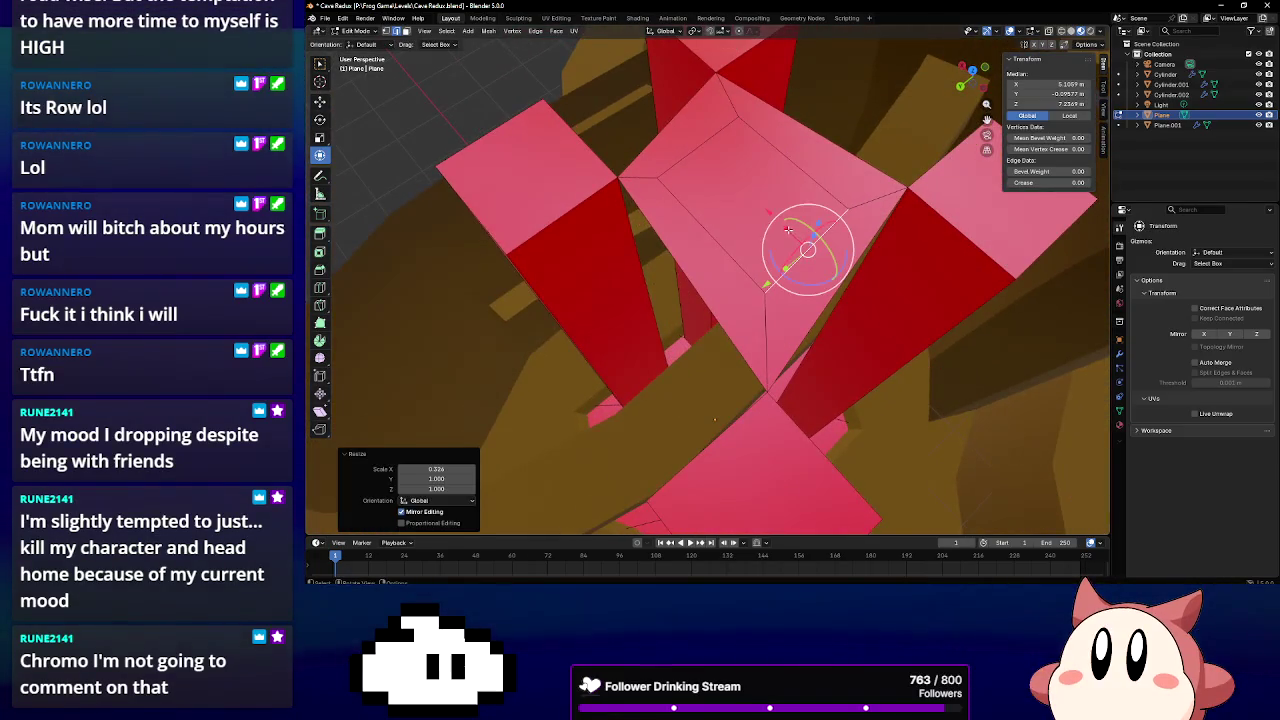
# Scale individual inset corner vertices along Y and X toward the pillars
pyautogui.click(796, 245)
pyautogui.click(697, 253)
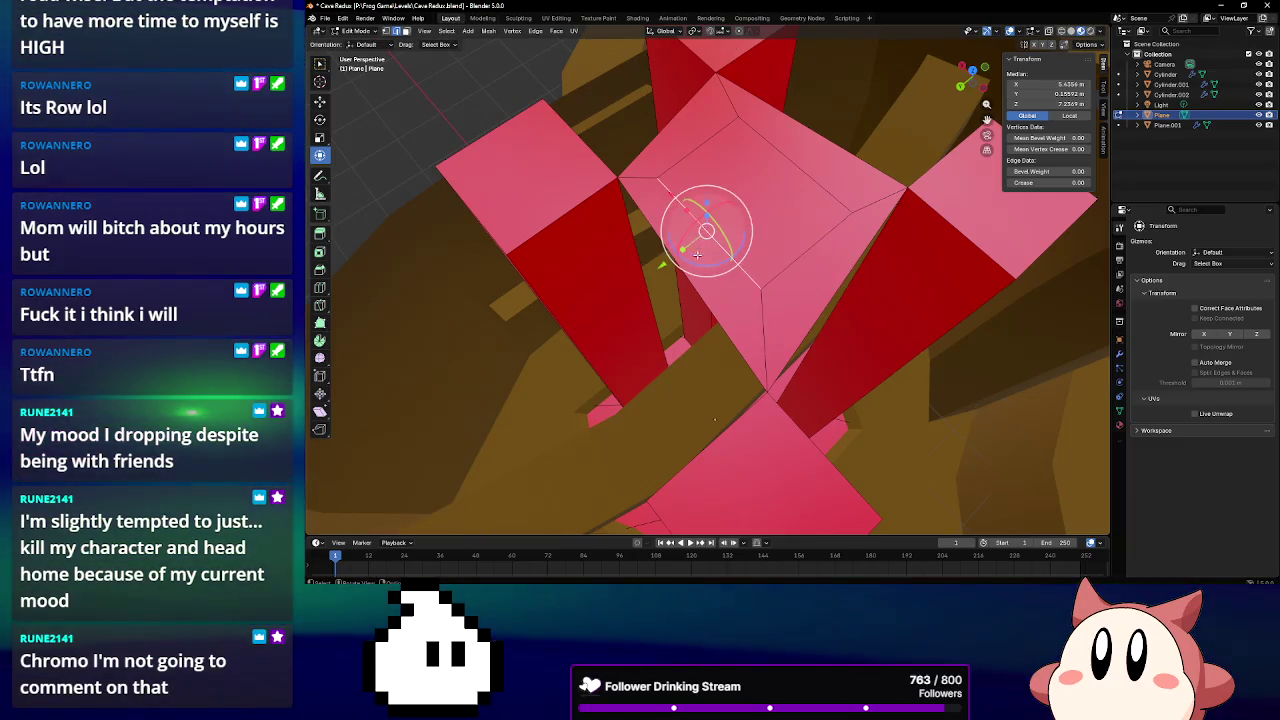
pyautogui.press('s')
pyautogui.press('y')
pyautogui.click(812, 177)
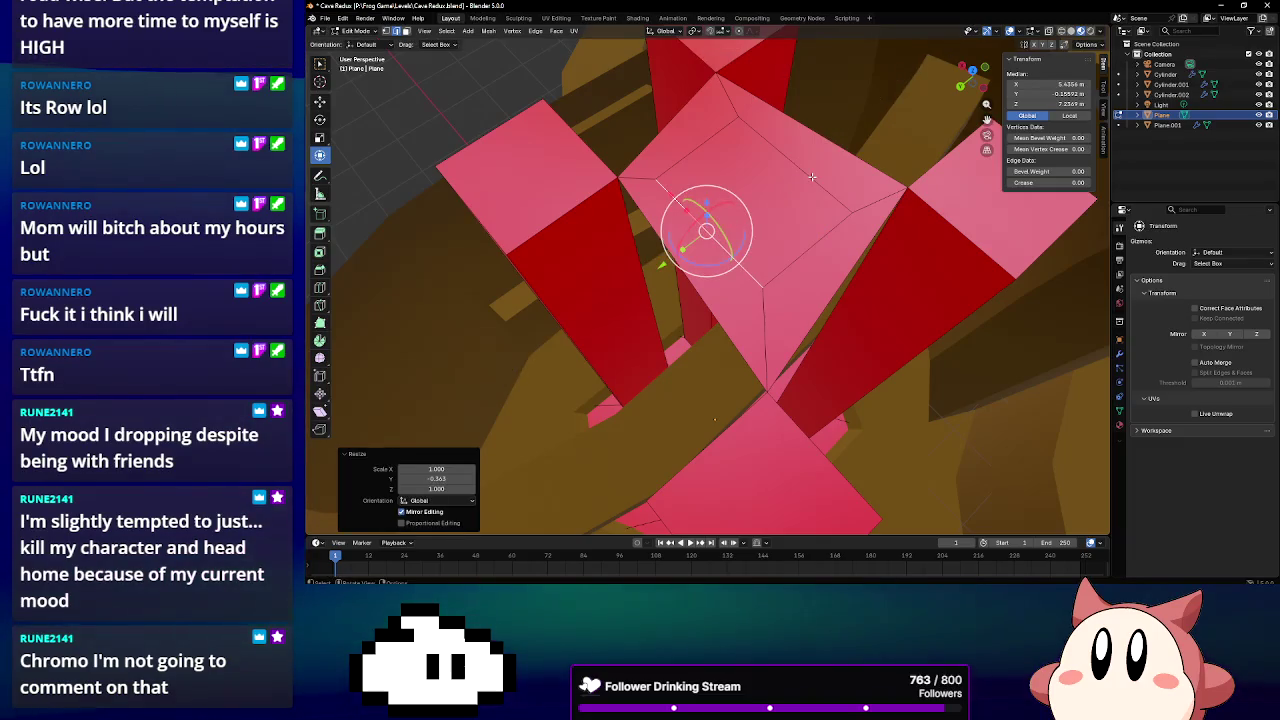
pyautogui.click(781, 174)
pyautogui.press('s')
pyautogui.press('y')
pyautogui.click(782, 170)
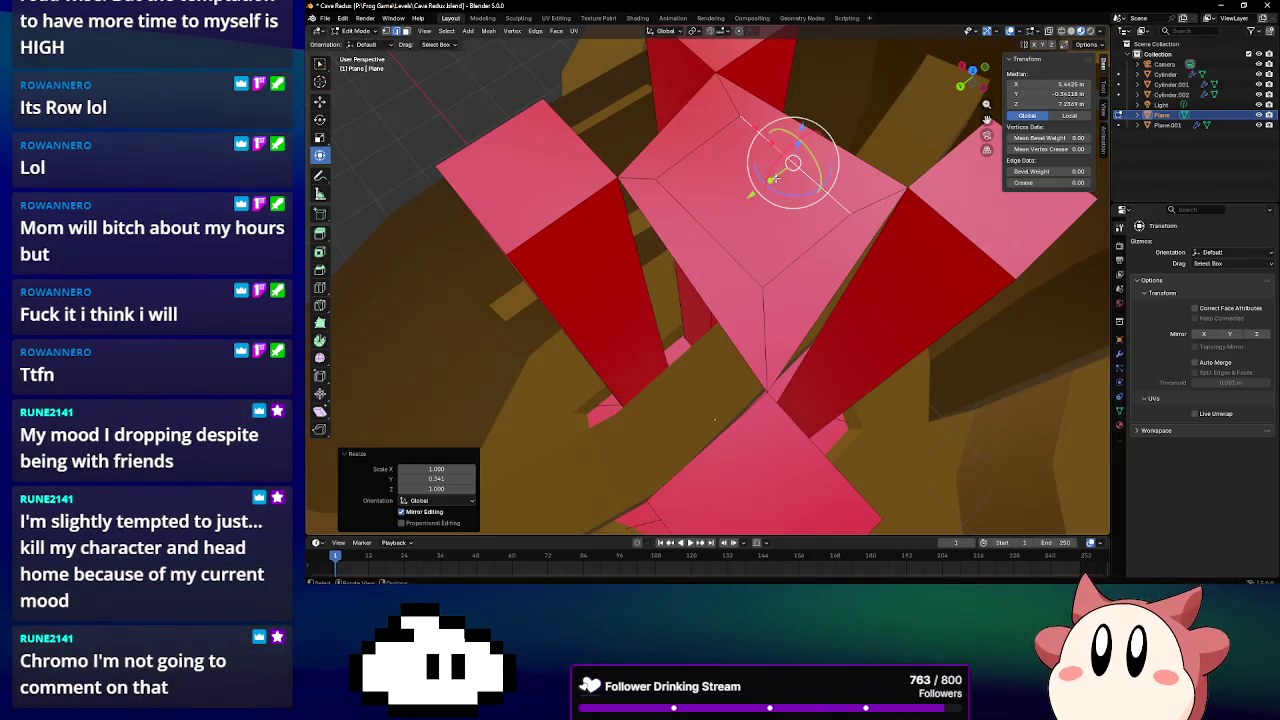
pyautogui.click(694, 148)
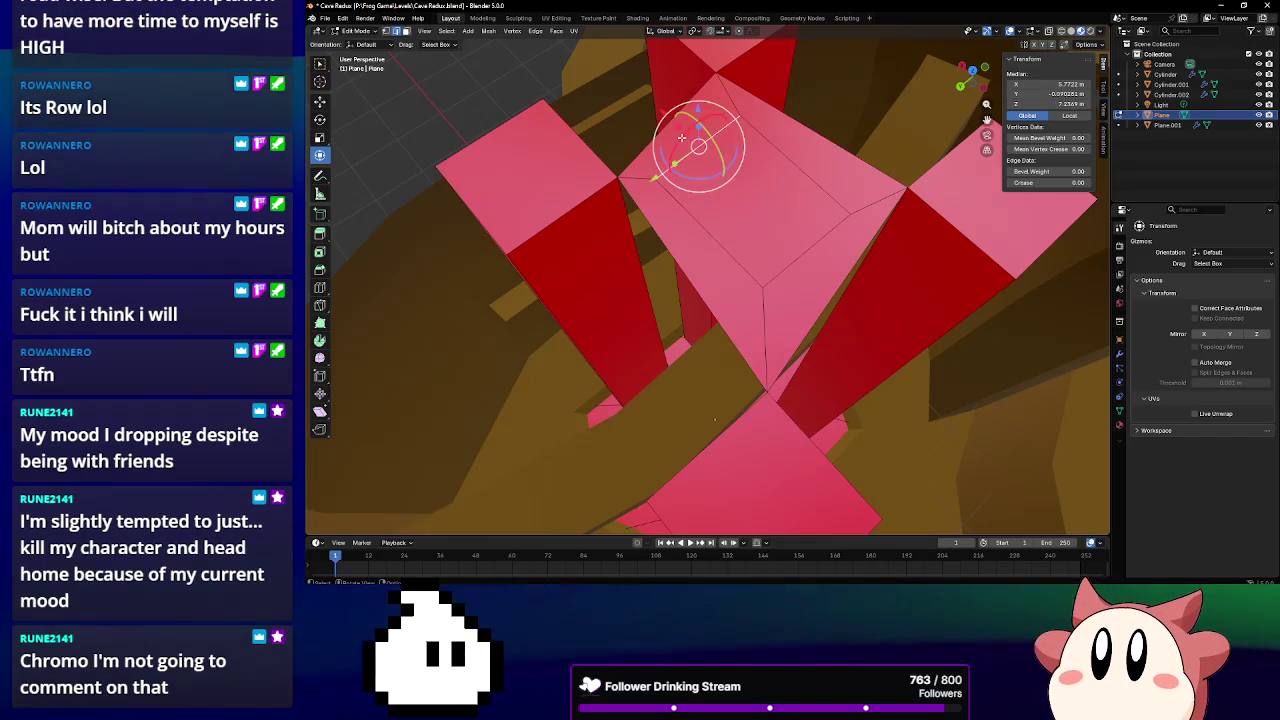
pyautogui.press('s')
pyautogui.press('x')
pyautogui.click(686, 142)
# Pull the top-face edges inward along X and scale them 0.337 along Y
pyautogui.moveTo(686, 142); pyautogui.dragTo(845, 120, button='middle')
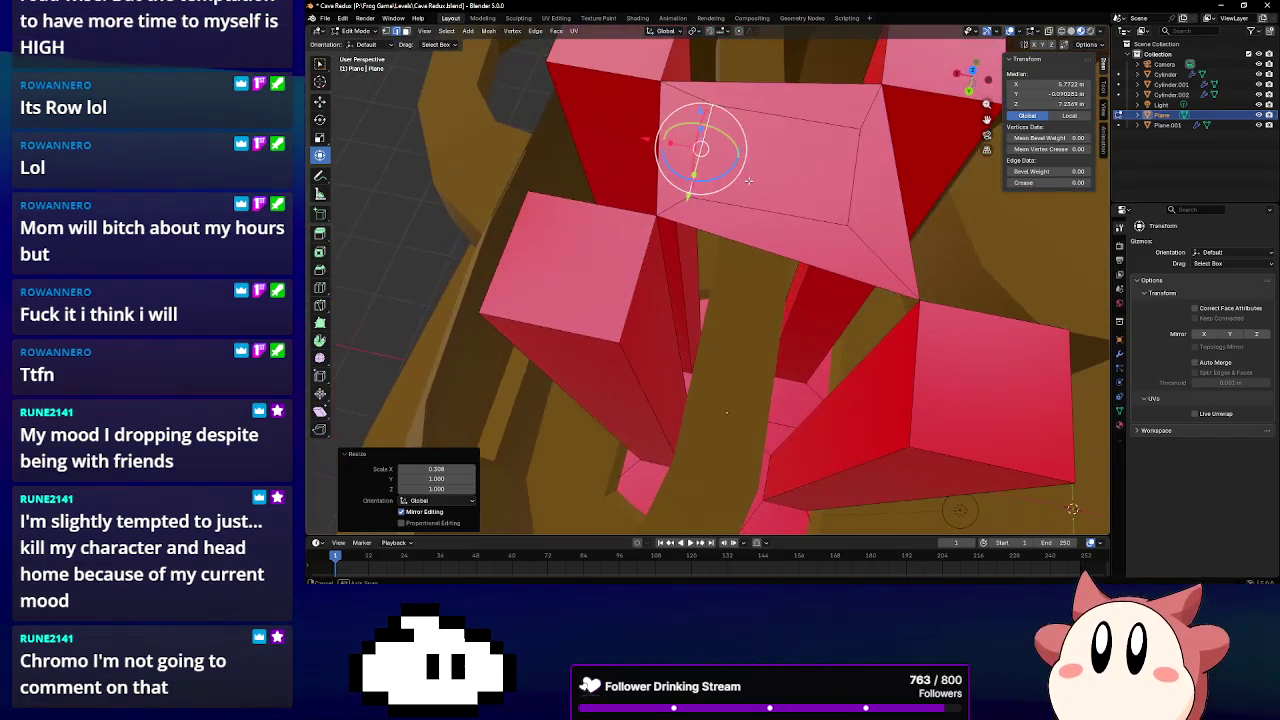
pyautogui.keyDown('alt'); pyautogui.keyDown('shift'); pyautogui.click(855, 157); pyautogui.keyUp('shift'); pyautogui.keyUp('alt')
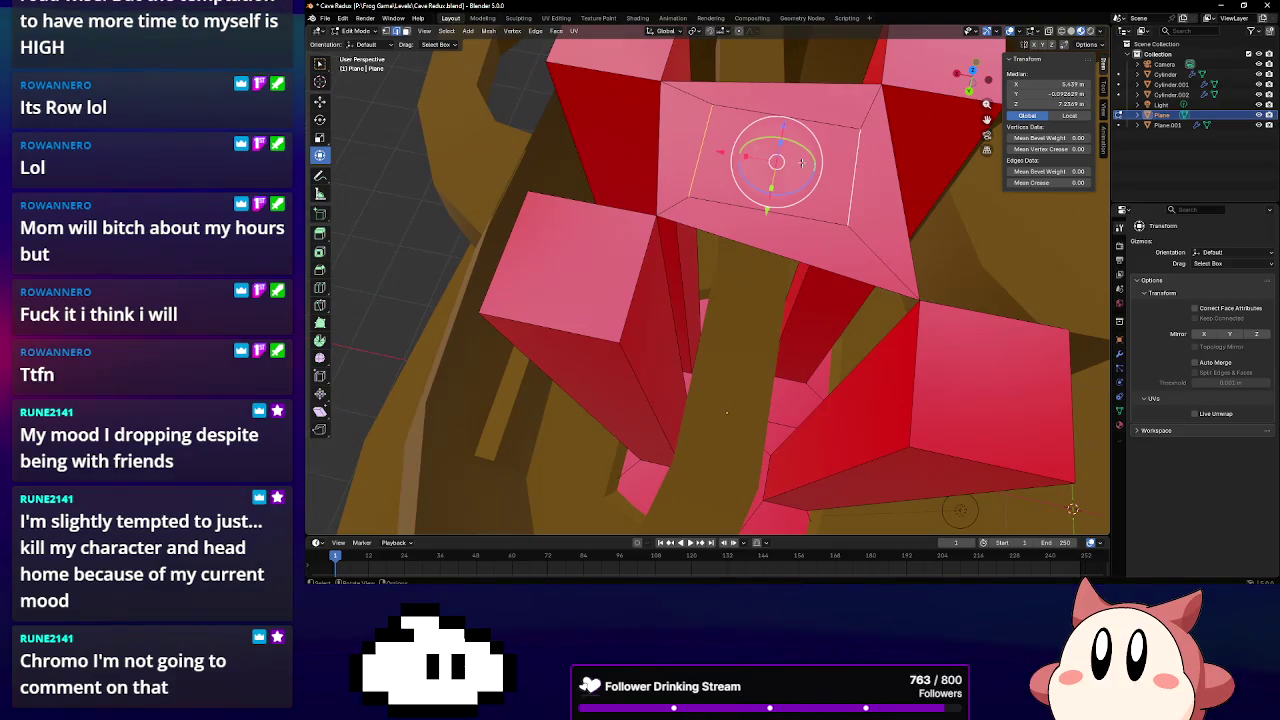
pyautogui.press('s')
pyautogui.press('x')
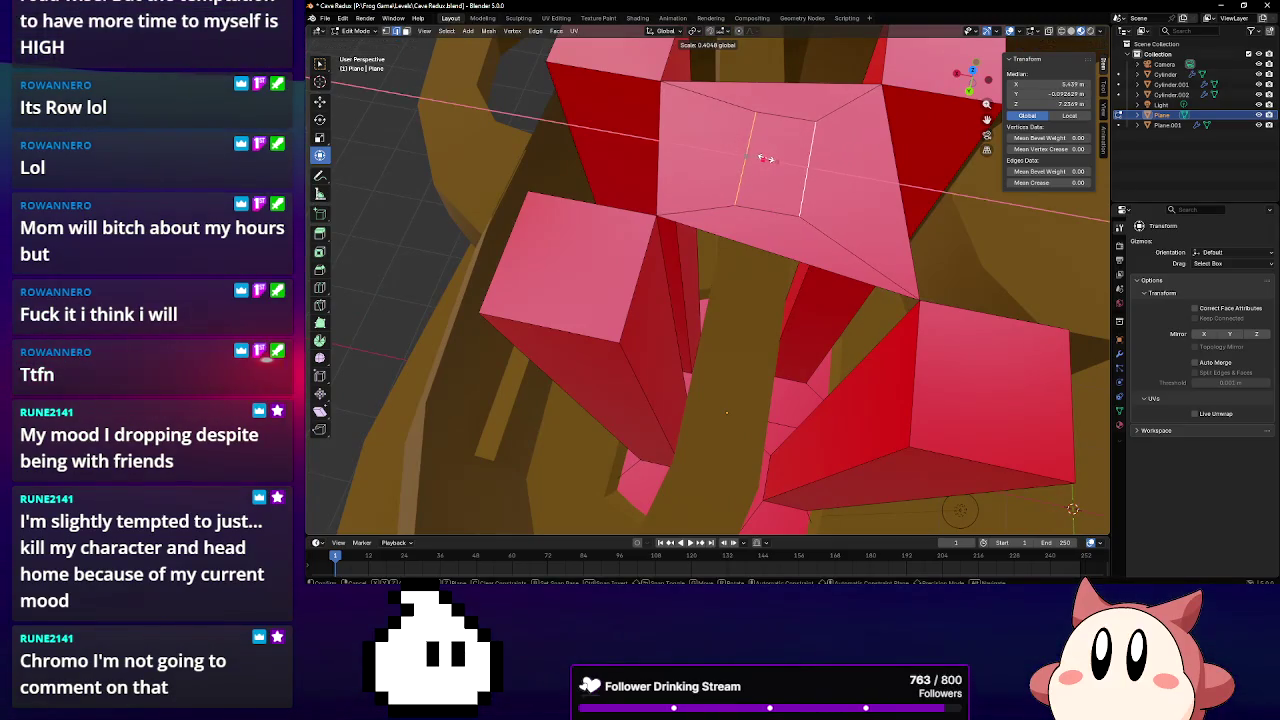
pyautogui.click(765, 158)
pyautogui.keyDown('shift'); pyautogui.click(767, 183); pyautogui.keyUp('shift')
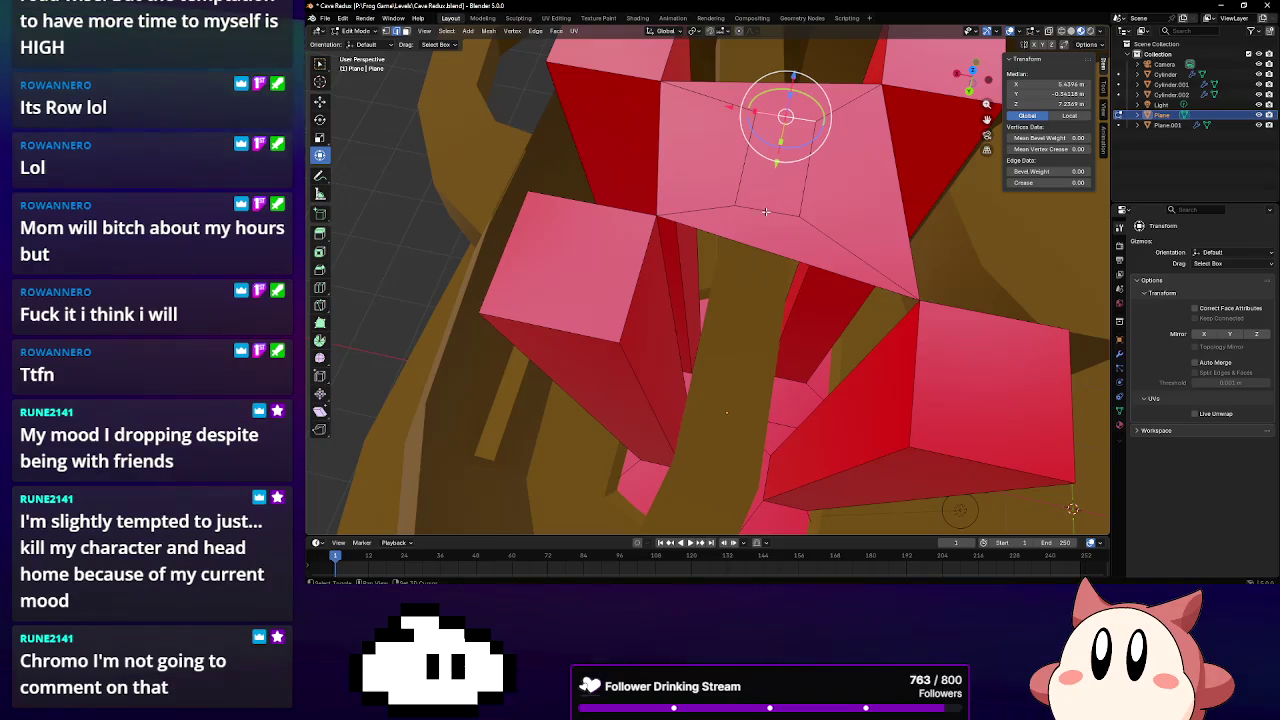
pyautogui.moveTo(765, 186); pyautogui.dragTo(667, 234, button='middle')
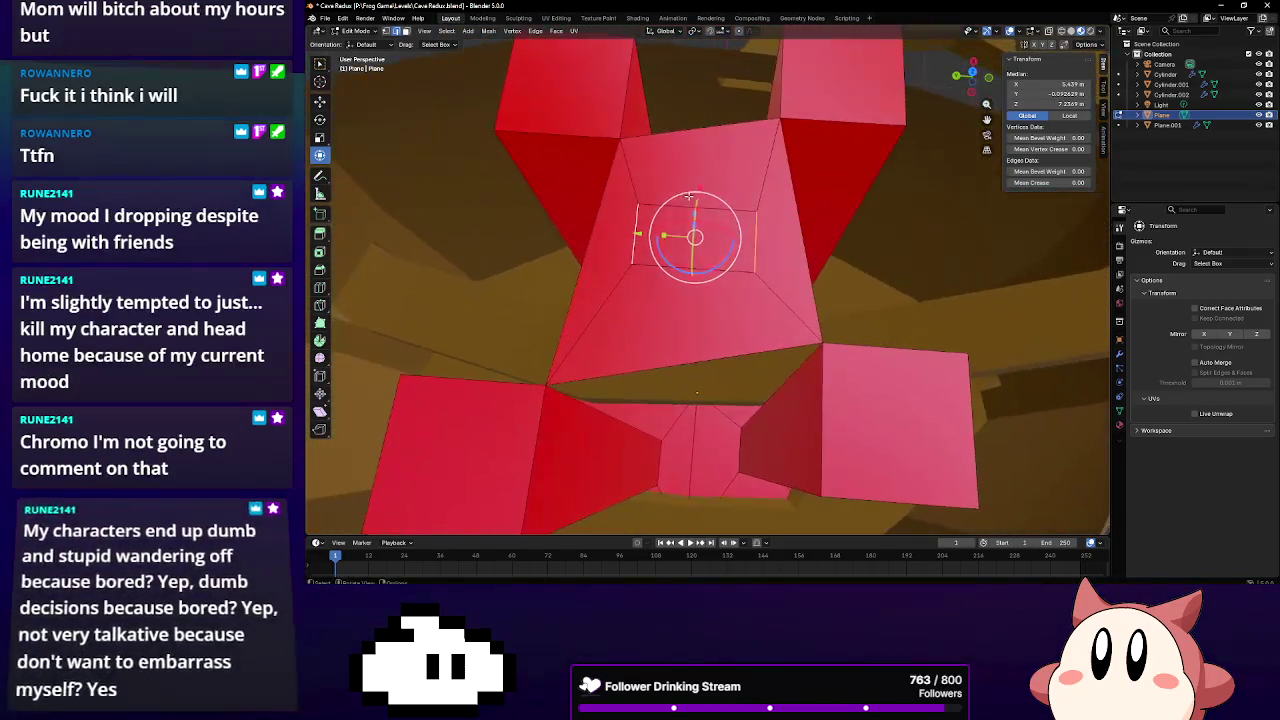
pyautogui.press('s')
pyautogui.press('y')
pyautogui.click(685, 231)
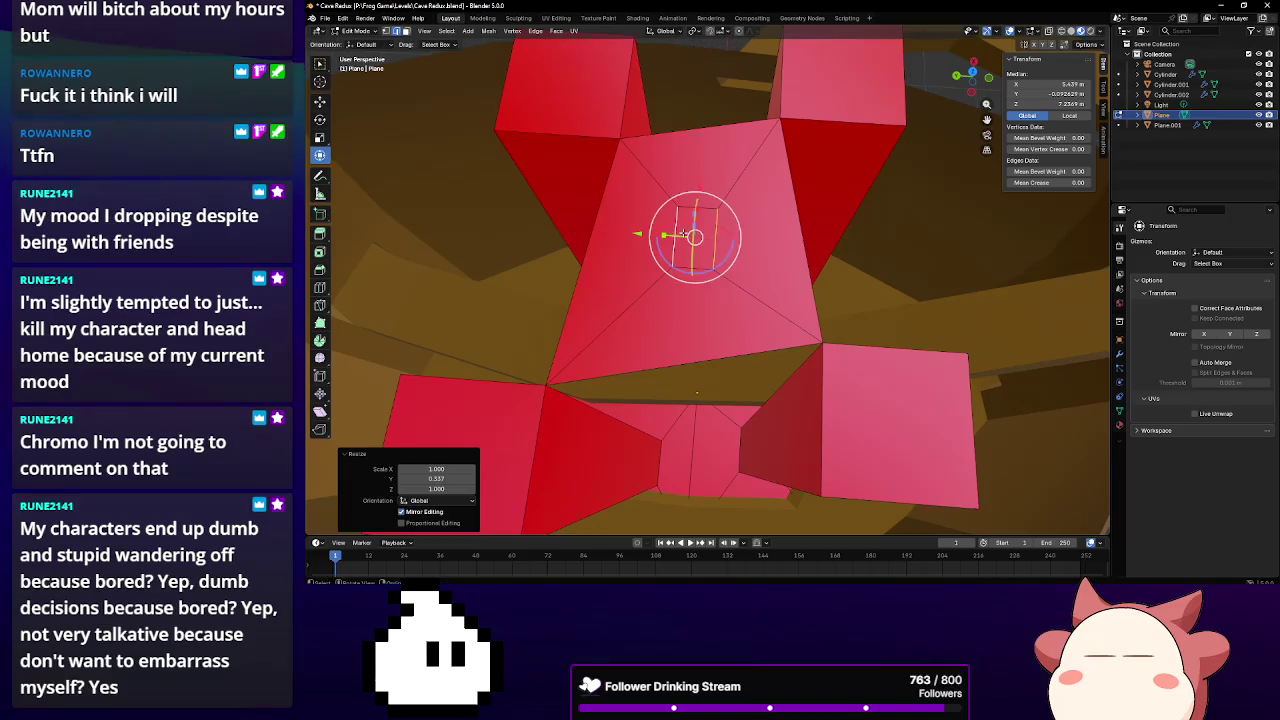
# Scale the selection 0.676 along X and select the small centre face
pyautogui.click(707, 207)
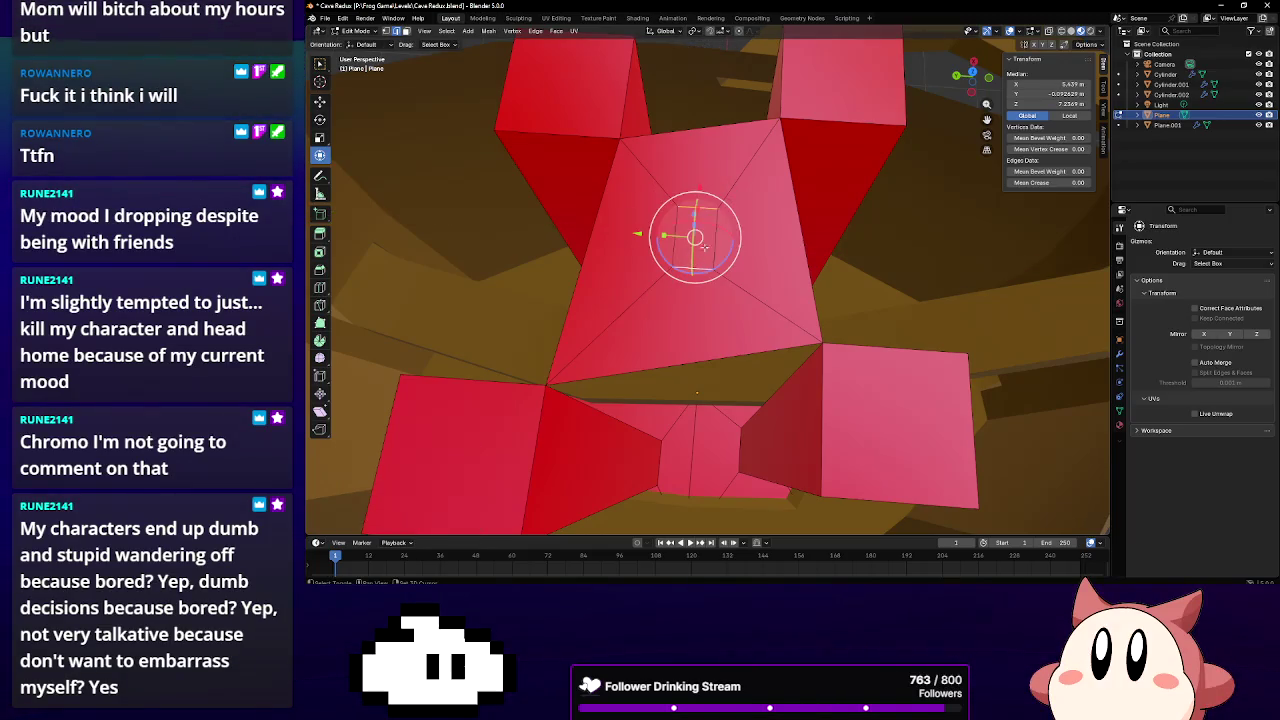
pyautogui.moveTo(701, 218); pyautogui.dragTo(728, 165, button='middle')
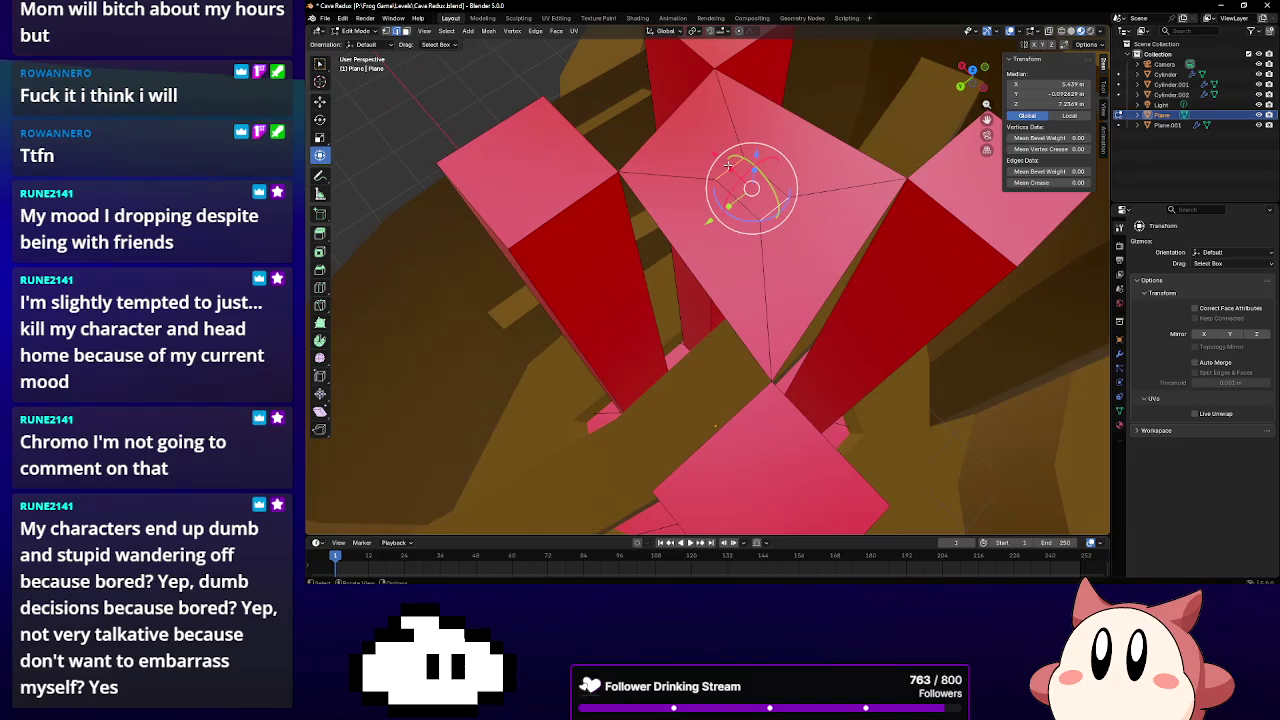
pyautogui.press('s')
pyautogui.press('x')
pyautogui.click(657, 163)
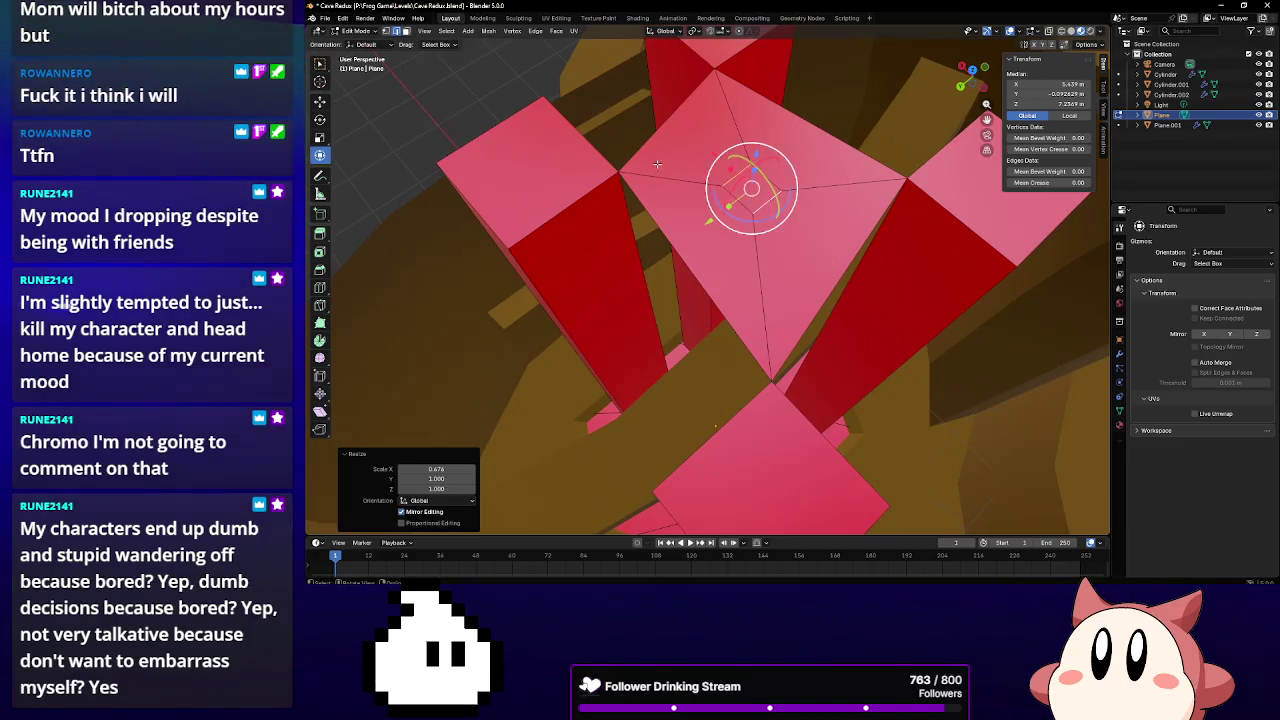
pyautogui.click(752, 188)
pyautogui.moveTo(752, 186)
pyautogui.mouseDown(button='middle')
pyautogui.moveTo(748, 152)
pyautogui.moveTo(737, 220)
pyautogui.mouseUp(button='middle')
# Extrude the centre face, move it vertically, and scale it 0.280 along Z
pyautogui.press('e')
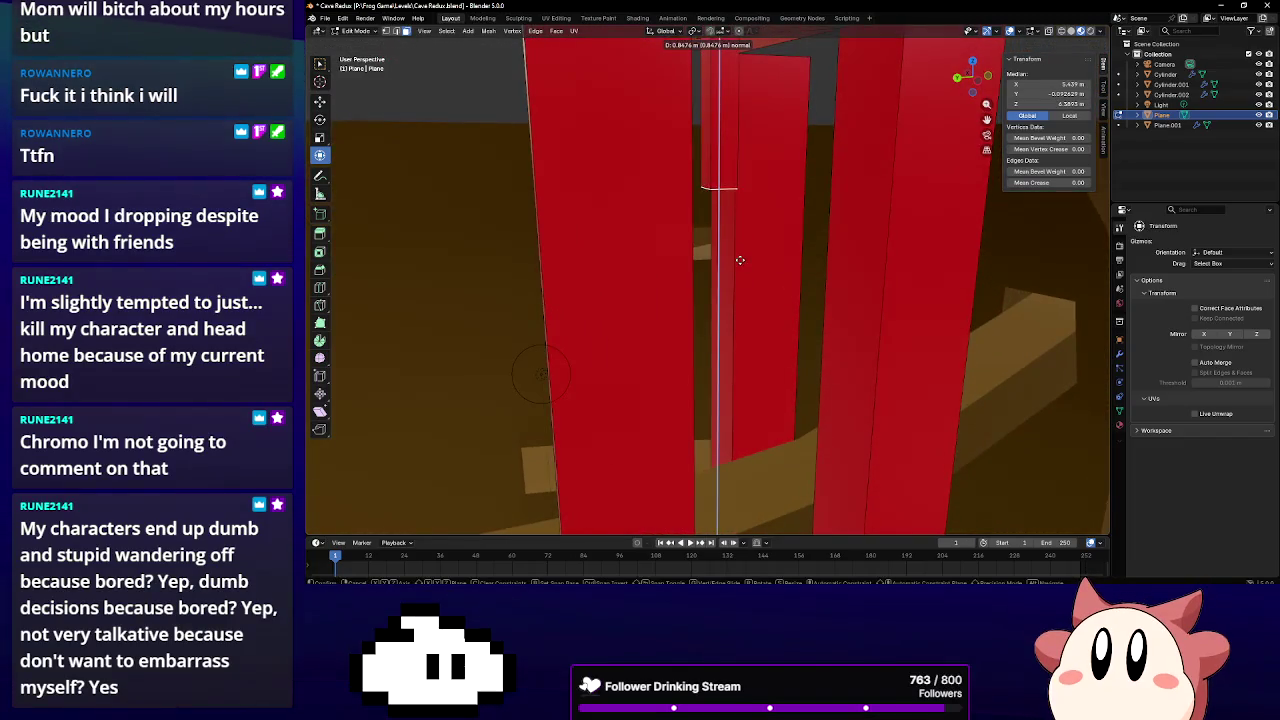
pyautogui.click(764, 169)
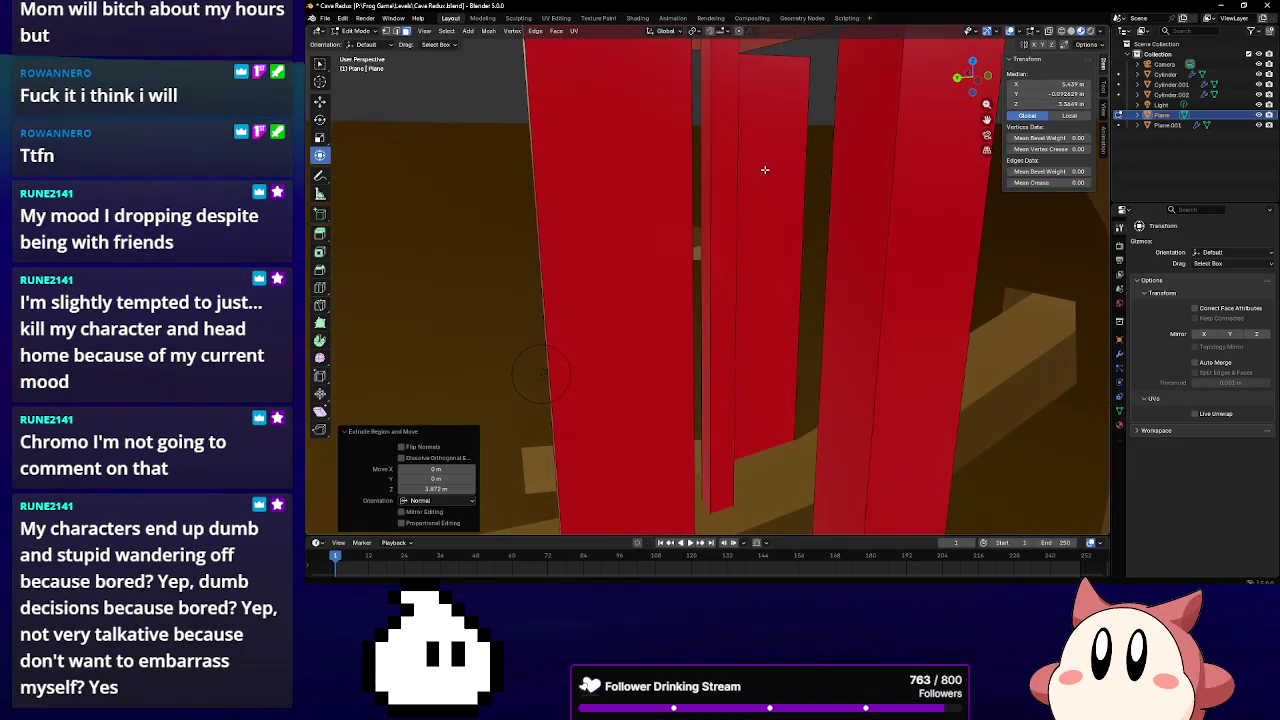
pyautogui.moveTo(814, 346); pyautogui.dragTo(754, 164, button='middle')
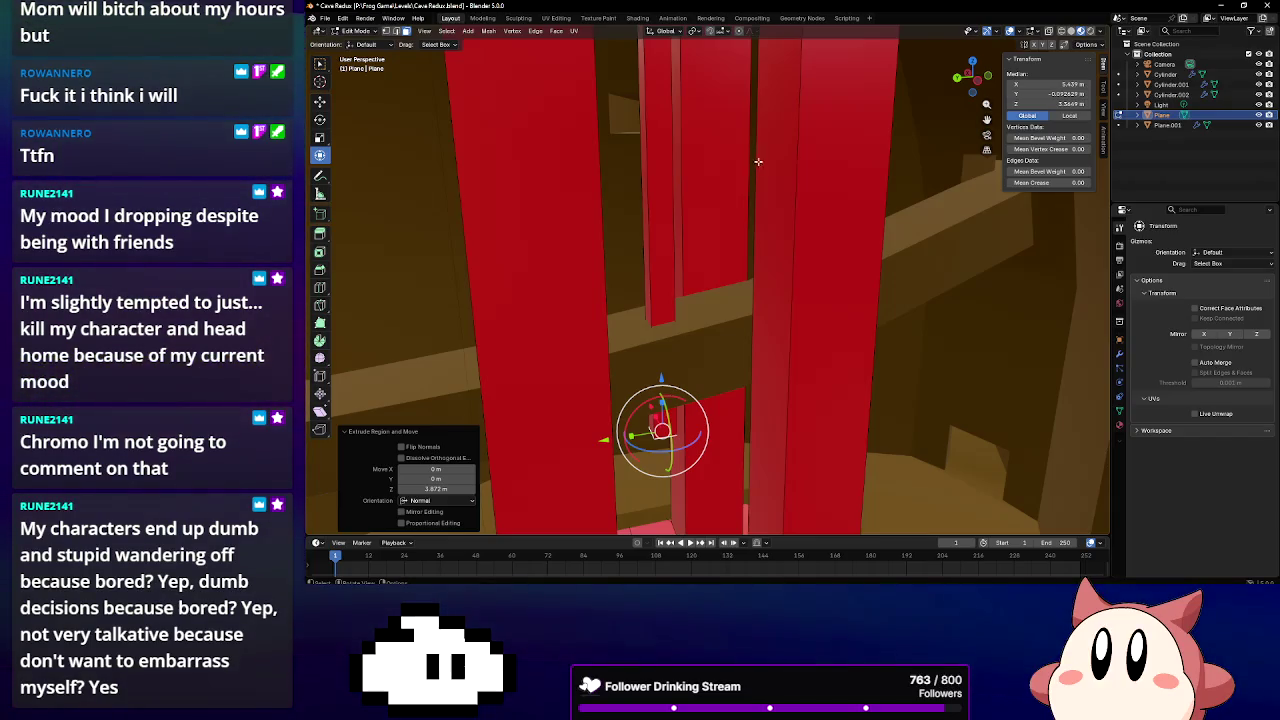
pyautogui.press('KP_Decimal')
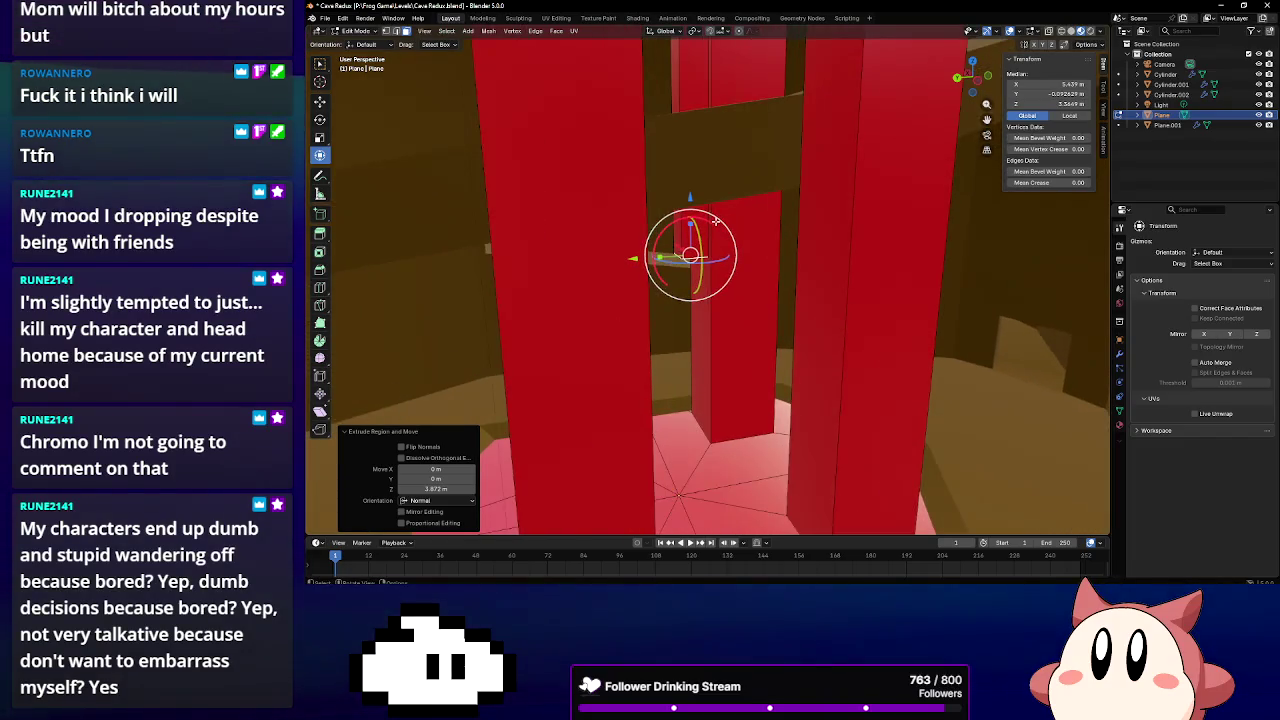
pyautogui.moveTo(734, 161); pyautogui.dragTo(700, 250, button='middle')
pyautogui.press('g')
pyautogui.press('z')
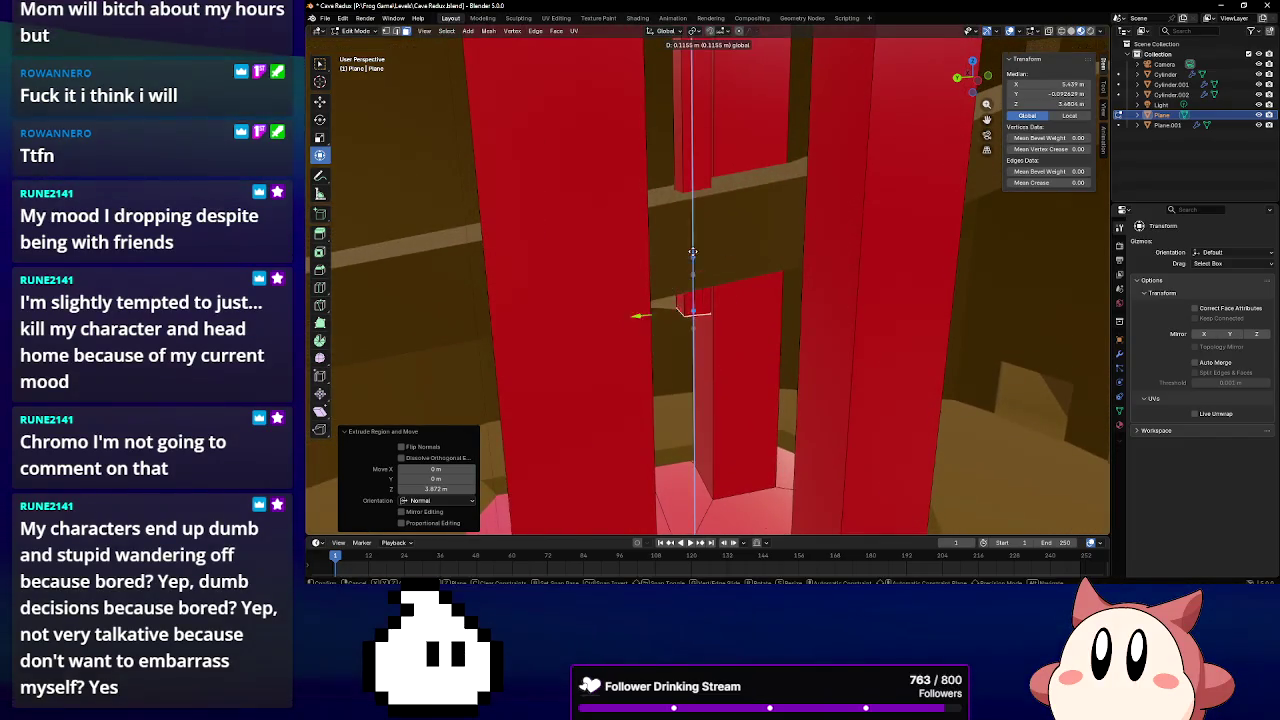
pyautogui.click(704, 146)
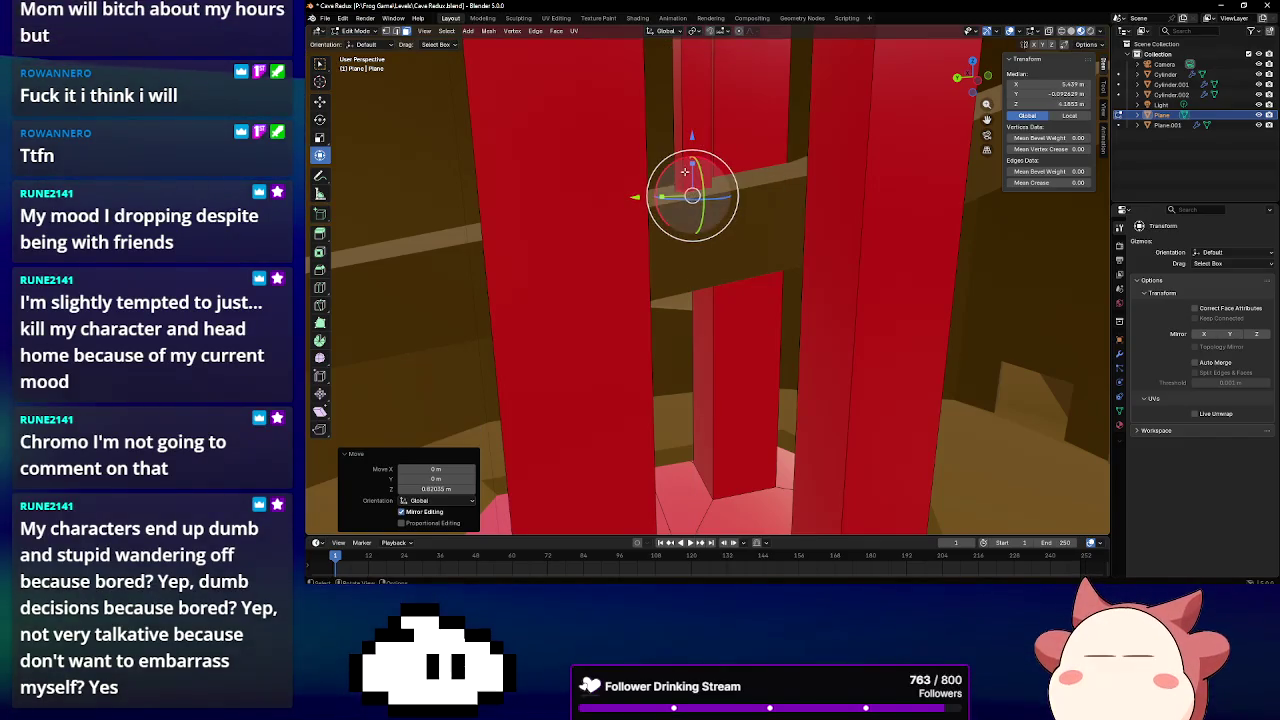
pyautogui.press('s')
pyautogui.press('z')
pyautogui.click(691, 165)
pyautogui.moveTo(691, 165); pyautogui.dragTo(684, 217, button='middle')
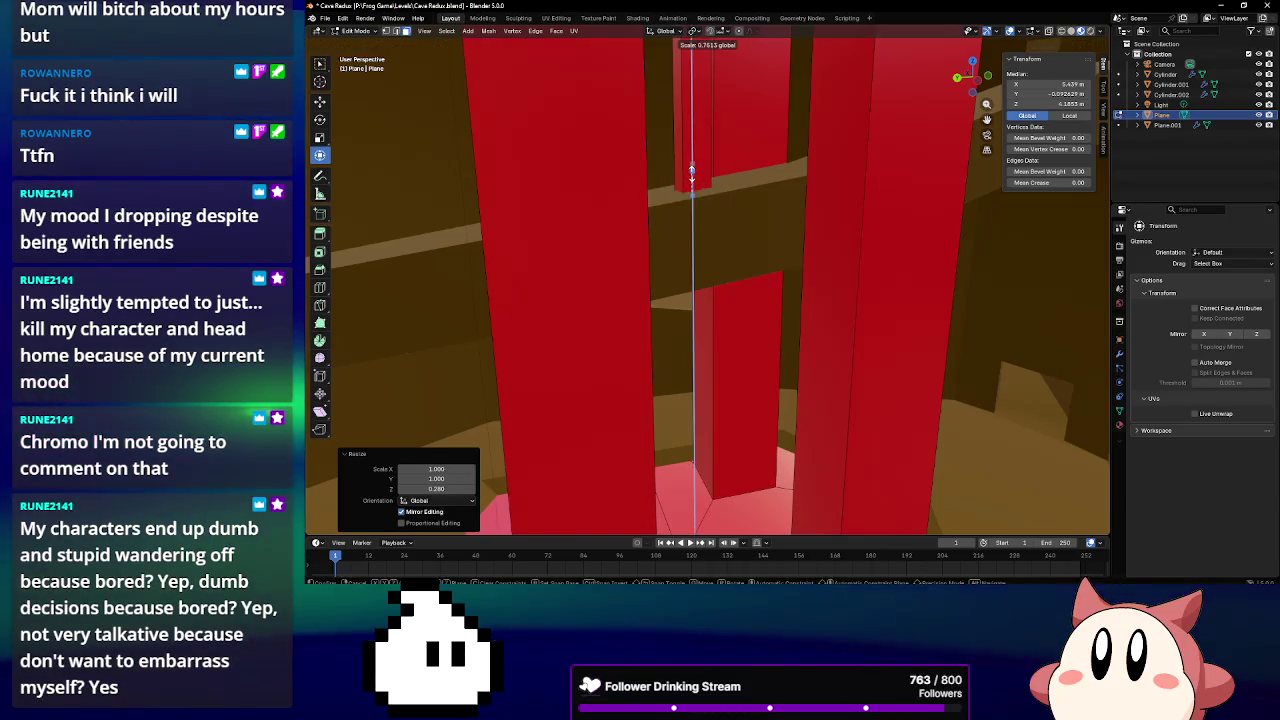
pyautogui.moveTo(714, 229); pyautogui.dragTo(780, 234, button='middle')
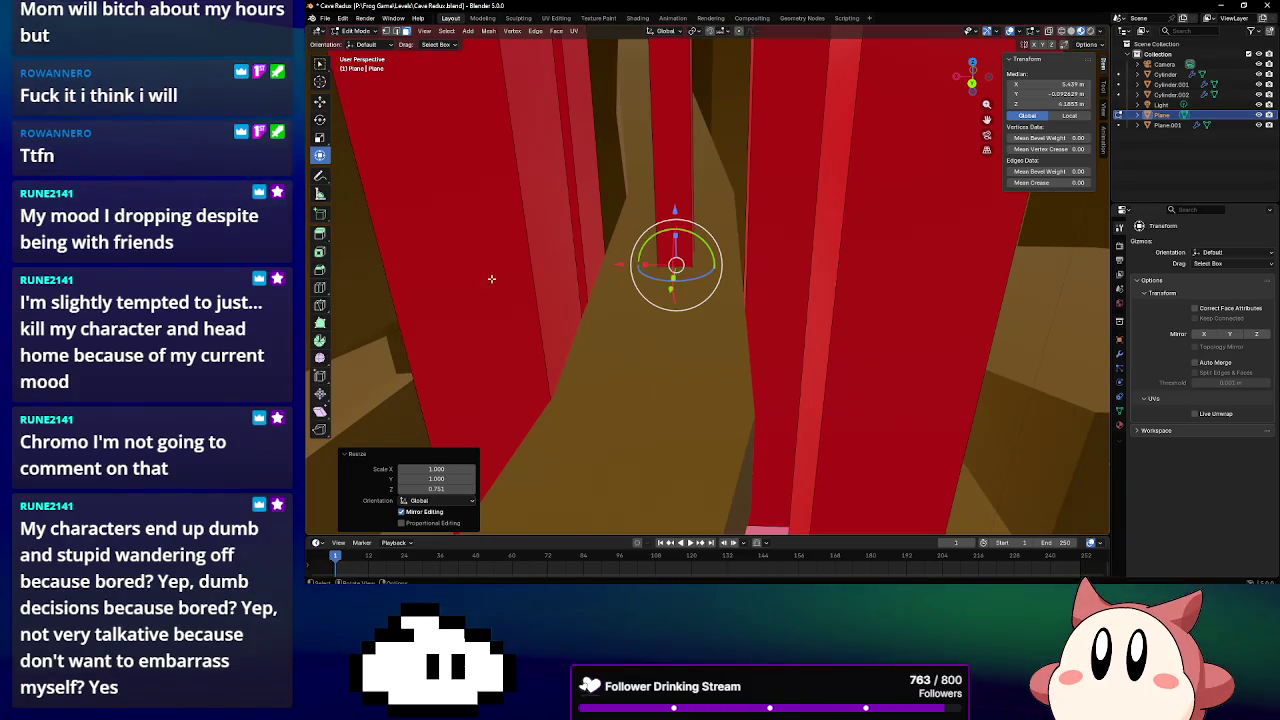
# Add a loop cut across the ledge and reposition the new edge loop along Z
pyautogui.click(320, 287)
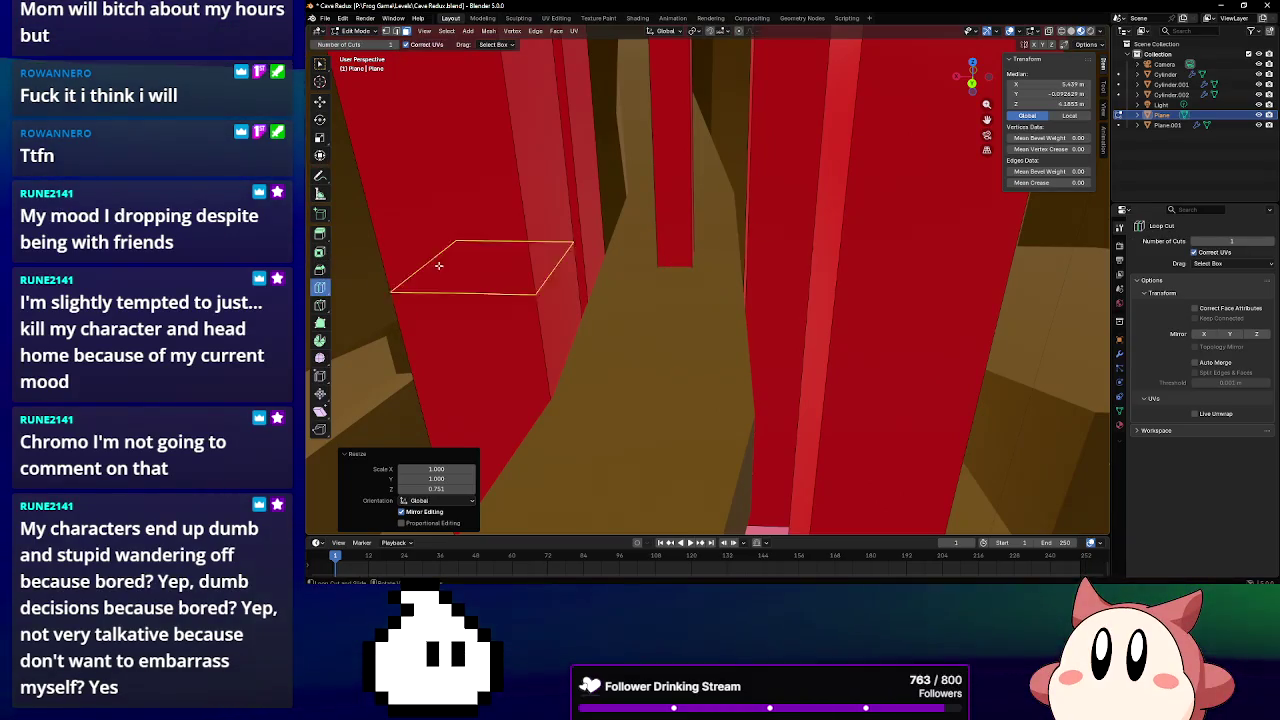
pyautogui.moveTo(684, 196); pyautogui.dragTo(684, 162, button='middle')
pyautogui.click(684, 158)
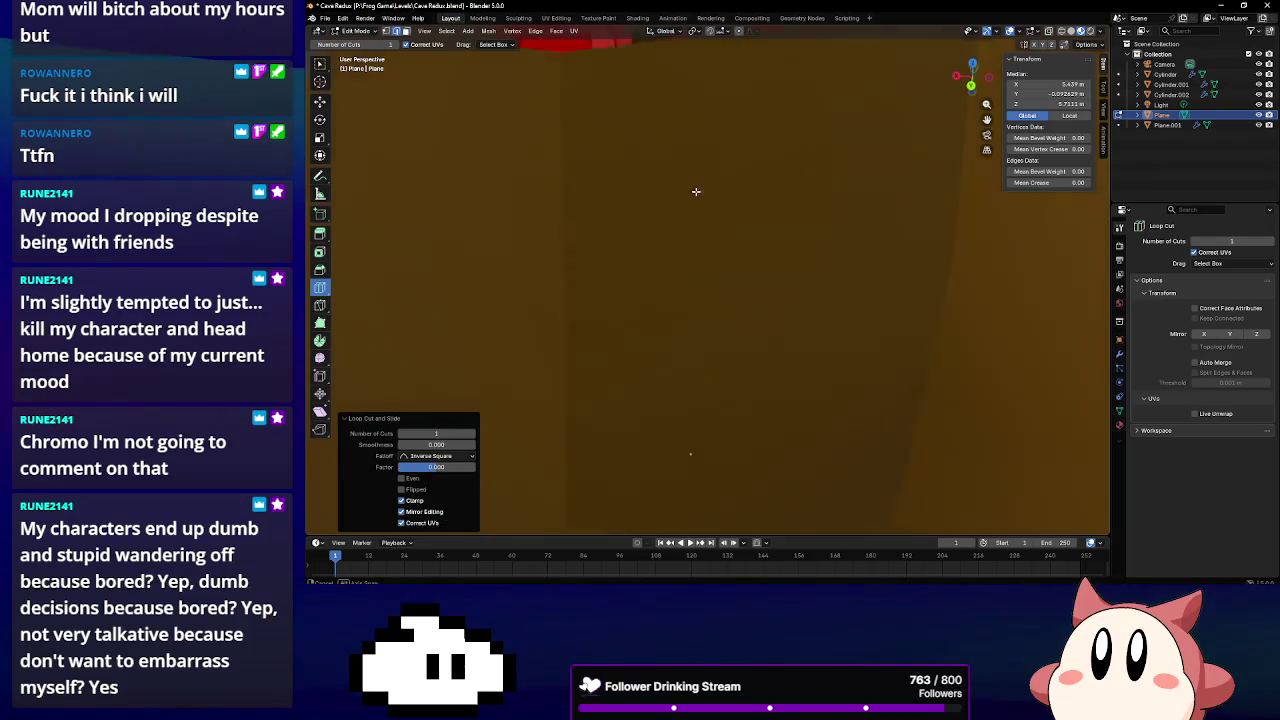
pyautogui.scroll(-5, 692, 190)
pyautogui.scroll(-3, 688, 220)
pyautogui.click(320, 155)
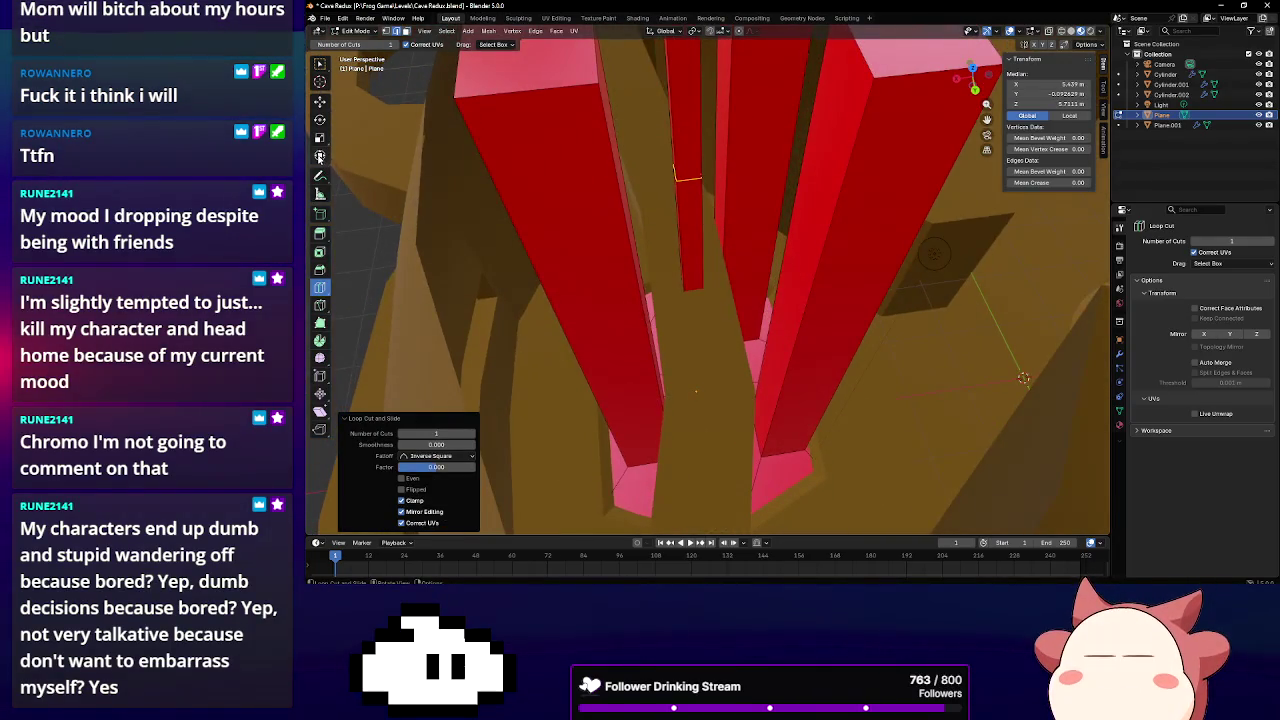
pyautogui.moveTo(686, 140); pyautogui.dragTo(686, 240)
pyautogui.scroll(3, 686, 245)
pyautogui.scroll(3, 680, 245)
pyautogui.scroll(2, 678, 240)
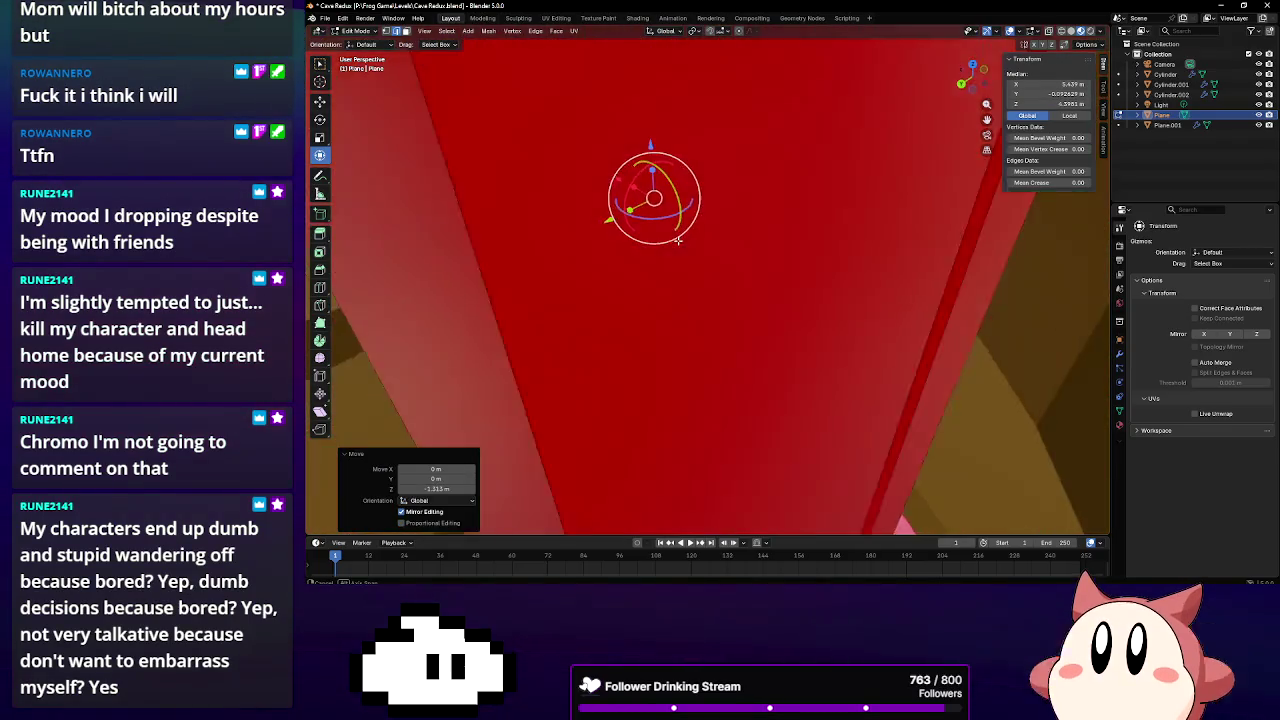
pyautogui.scroll(-4, 678, 240)
pyautogui.moveTo(678, 240); pyautogui.dragTo(678, 155, button='middle')
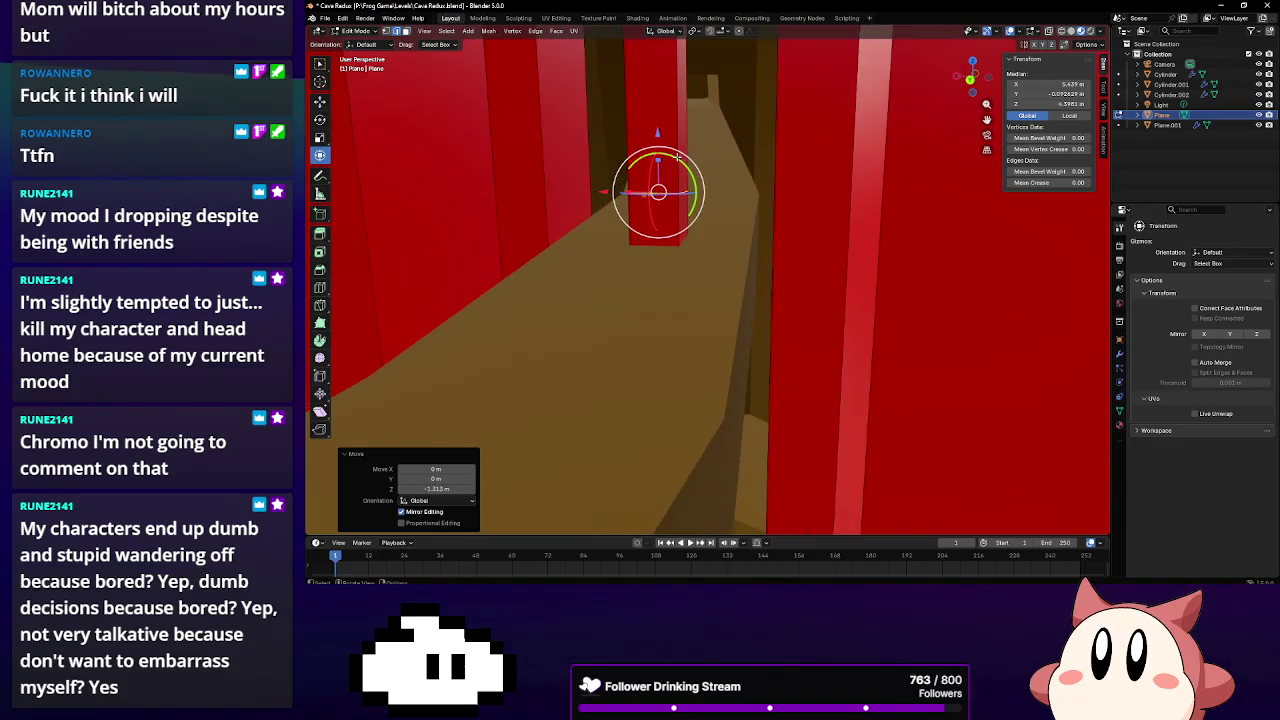
pyautogui.moveTo(656, 133); pyautogui.dragTo(656, 150)
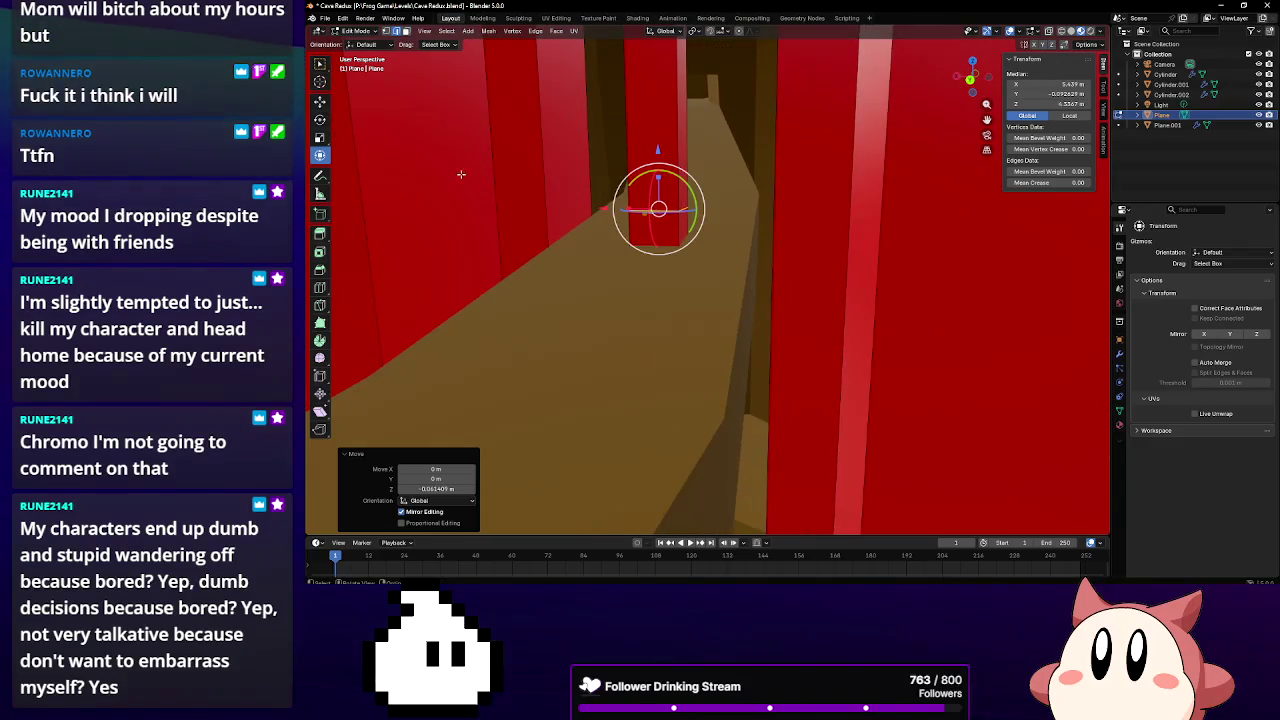
# Slide the ledge piece at the pillar base left and begin Shrink/Fatten at 0.2798 m
pyautogui.click(512, 91)
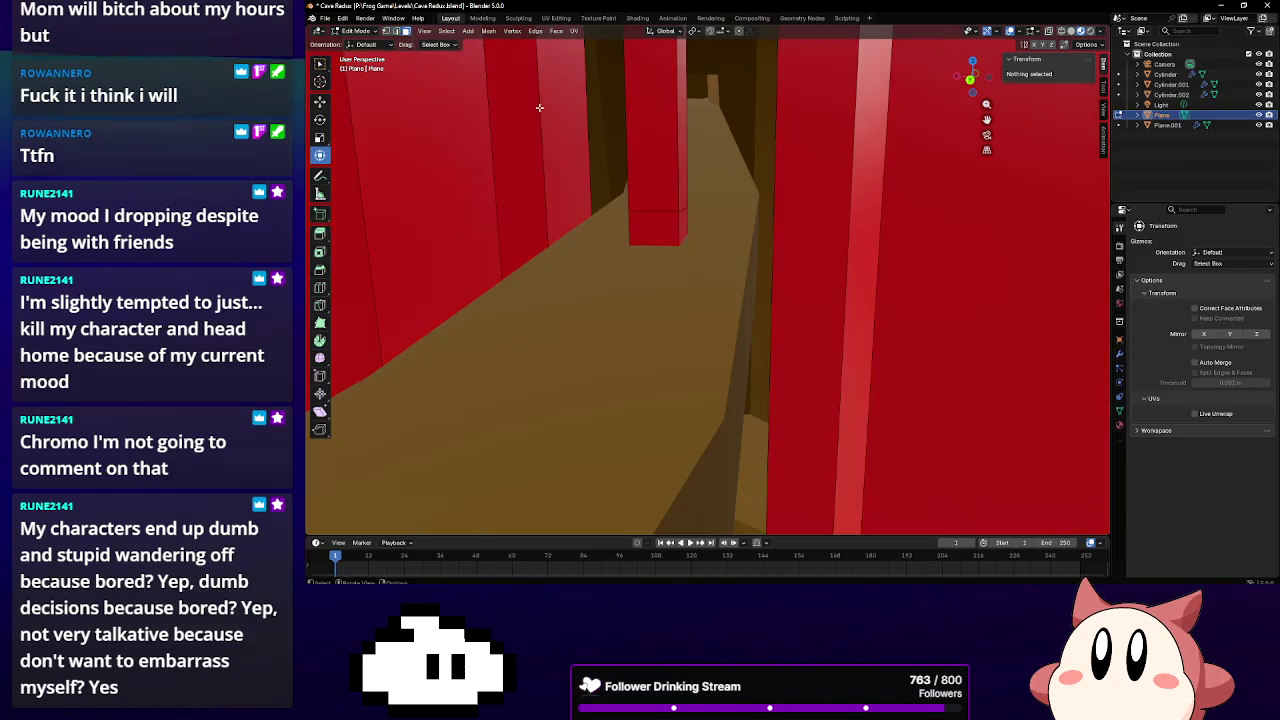
pyautogui.click(683, 229)
pyautogui.moveTo(683, 229); pyautogui.dragTo(678, 226, button='middle')
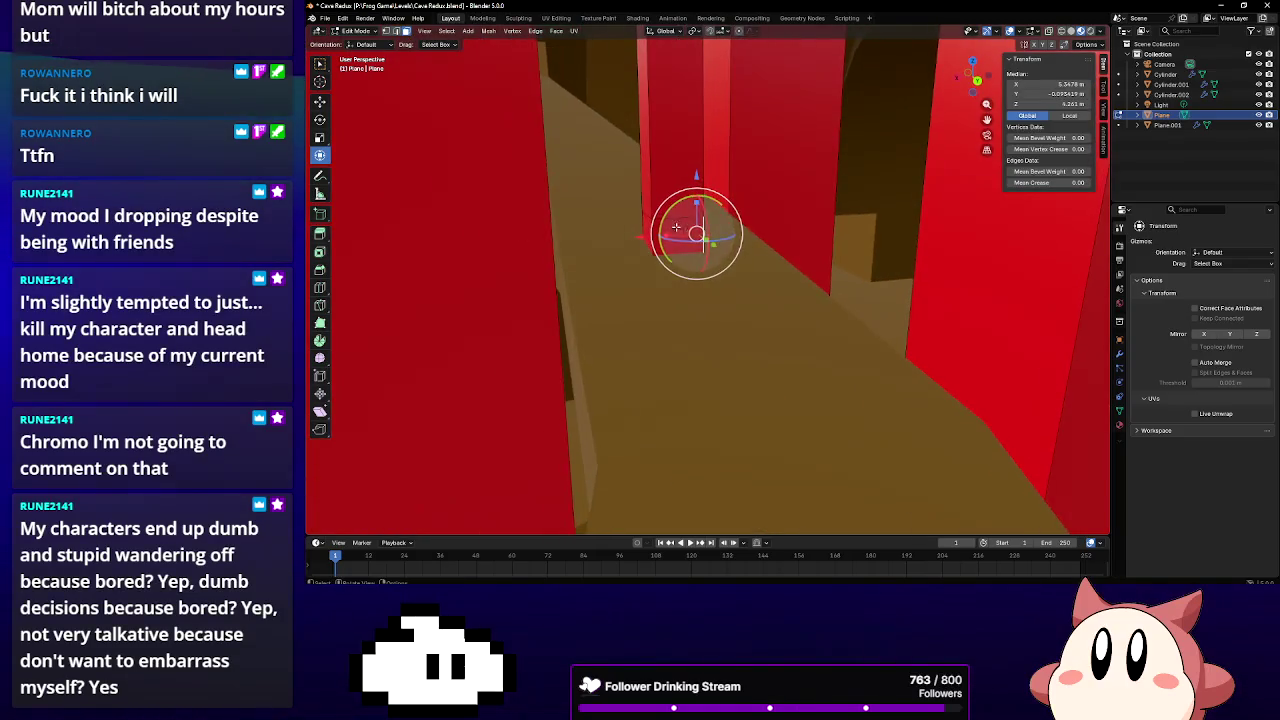
pyautogui.moveTo(645, 236); pyautogui.dragTo(678, 234)
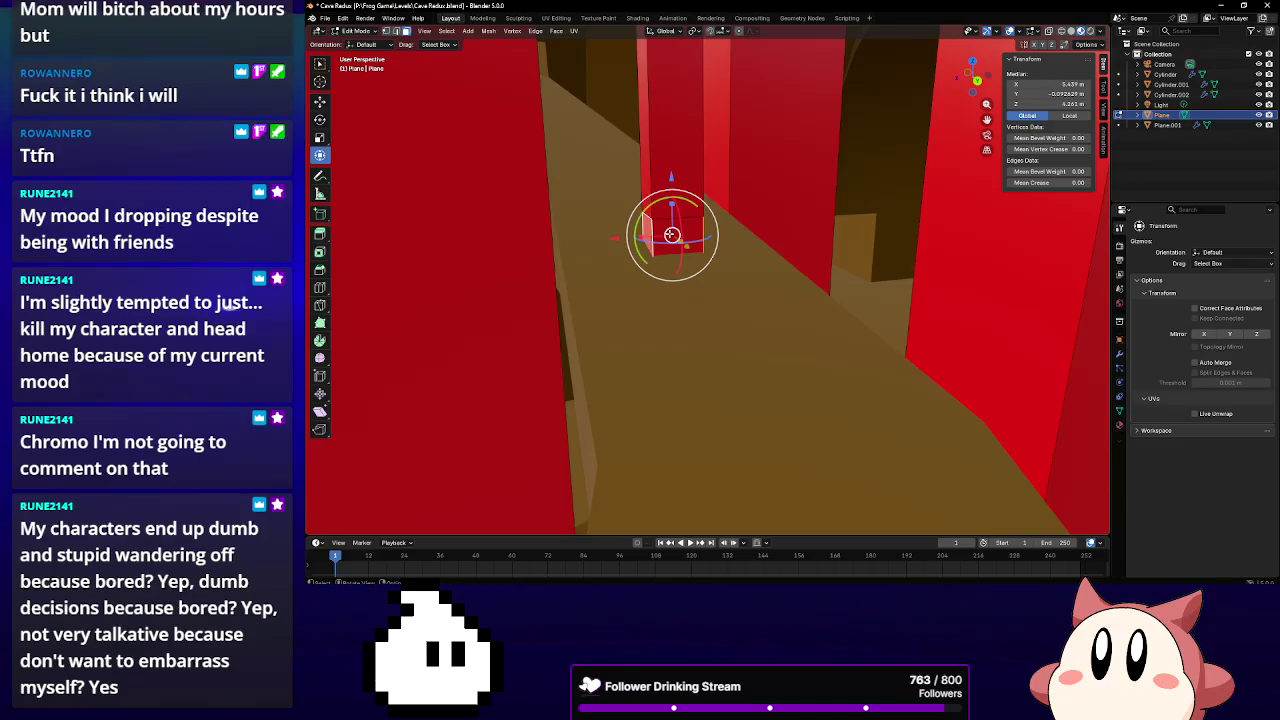
pyautogui.press('F3')
pyautogui.click(673, 234)
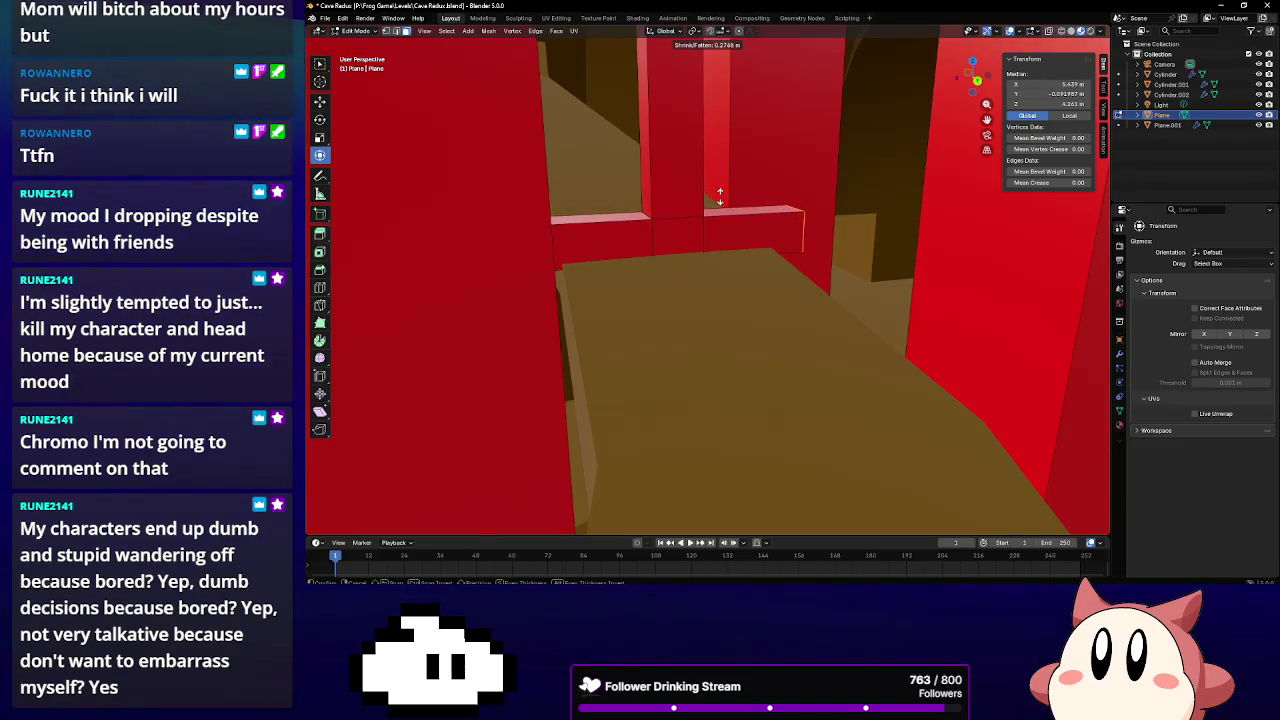
# Confirm the thickening, then loop-cut the ledge's left box and widen the new loop along X
pyautogui.click(719, 196)
pyautogui.moveTo(719, 196); pyautogui.dragTo(778, 242, button='middle')
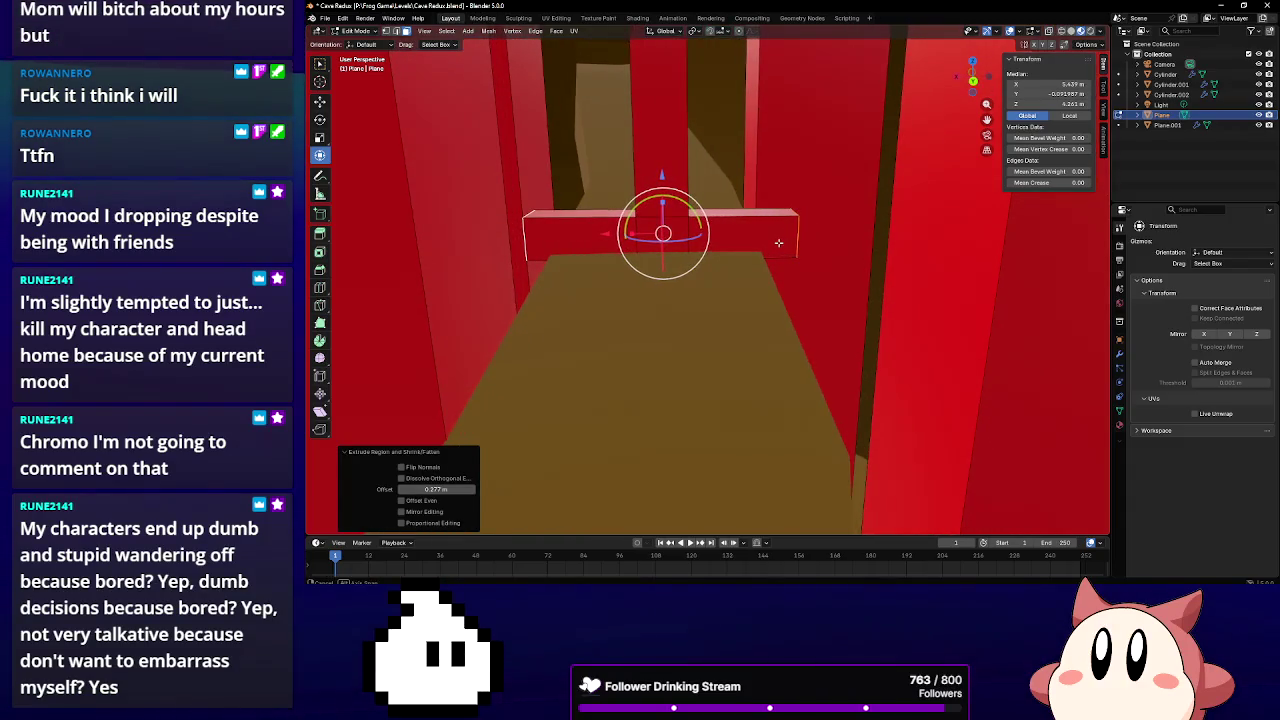
pyautogui.click(321, 289)
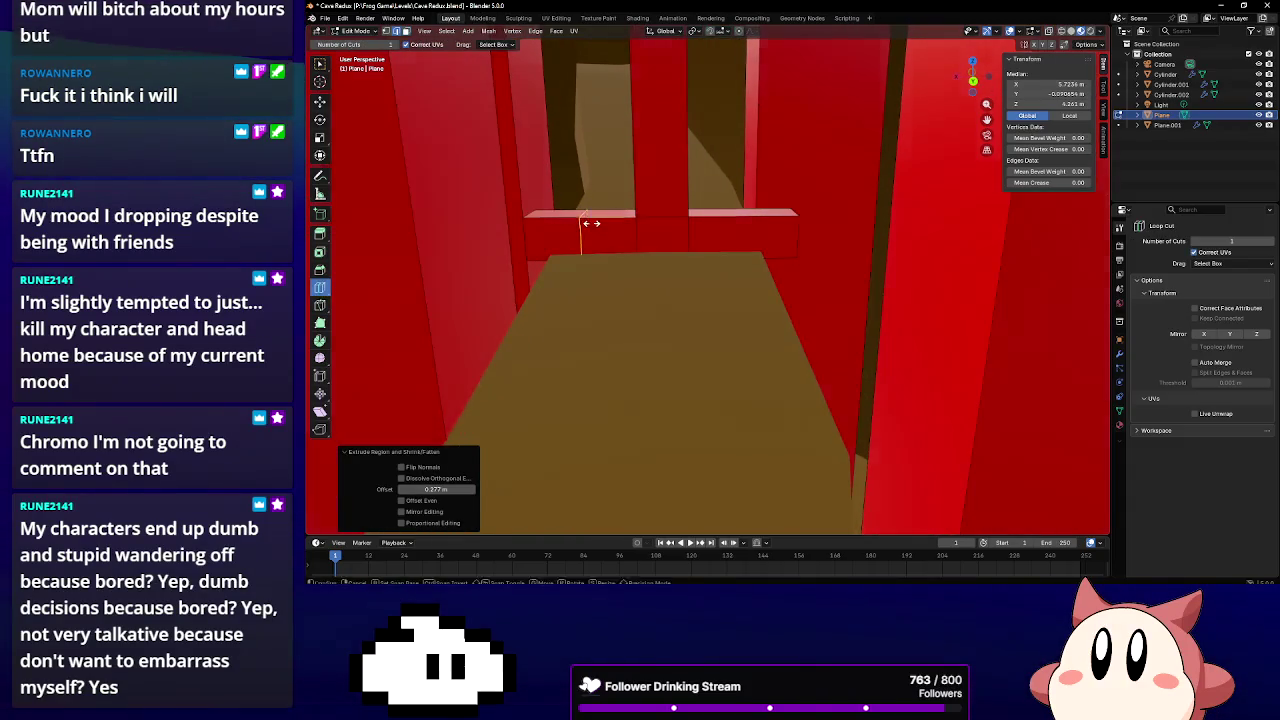
pyautogui.click(583, 238)
pyautogui.click(322, 156)
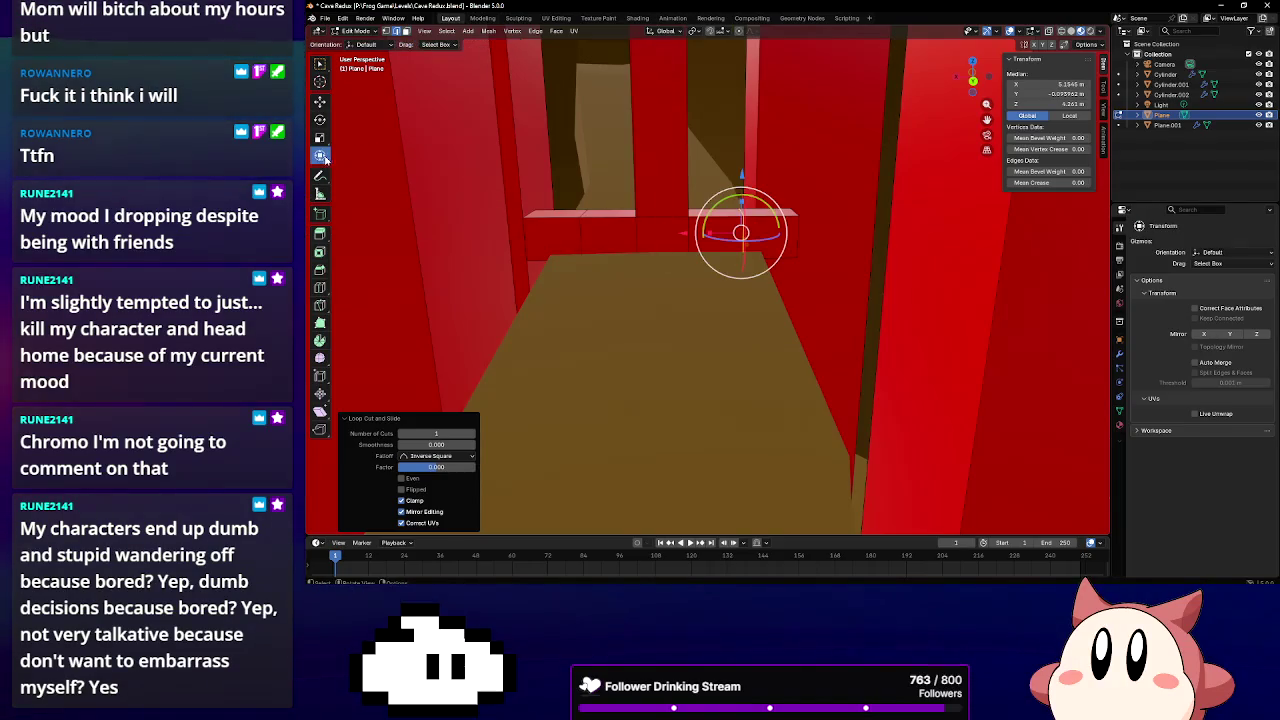
pyautogui.keyDown('alt'); pyautogui.click(630, 233); pyautogui.keyUp('alt')
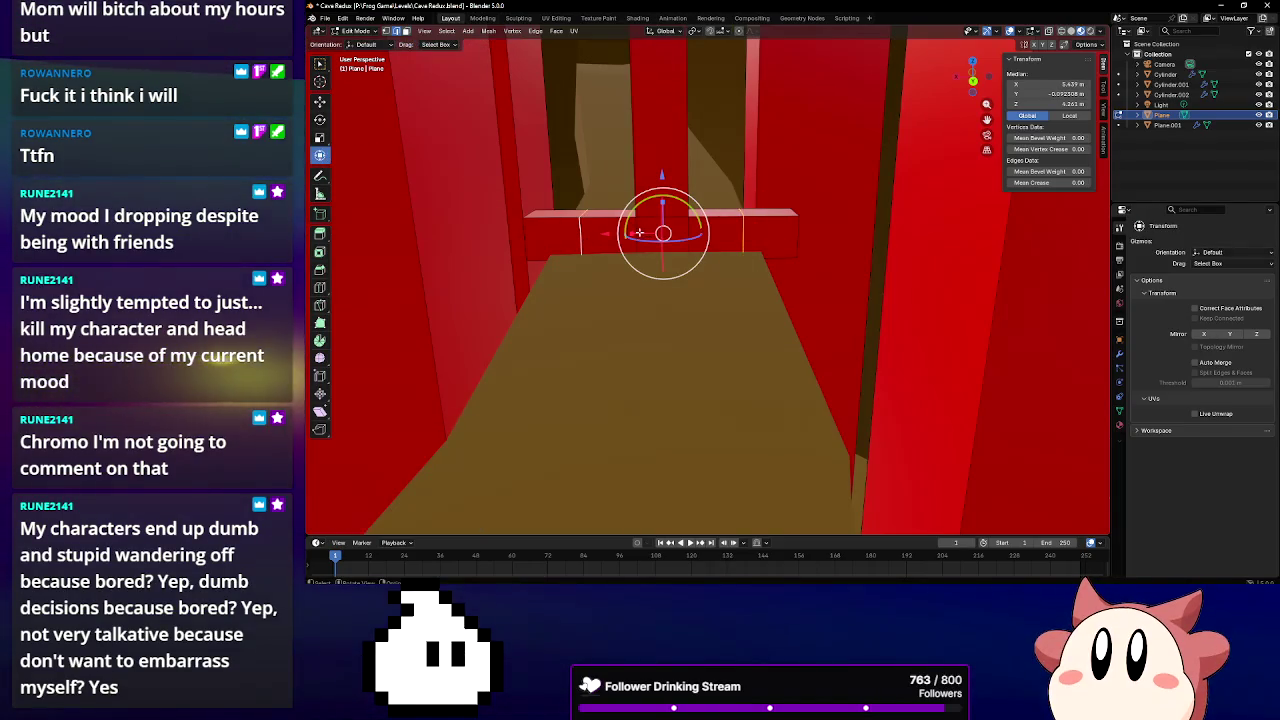
pyautogui.press('s')
pyautogui.press('x')
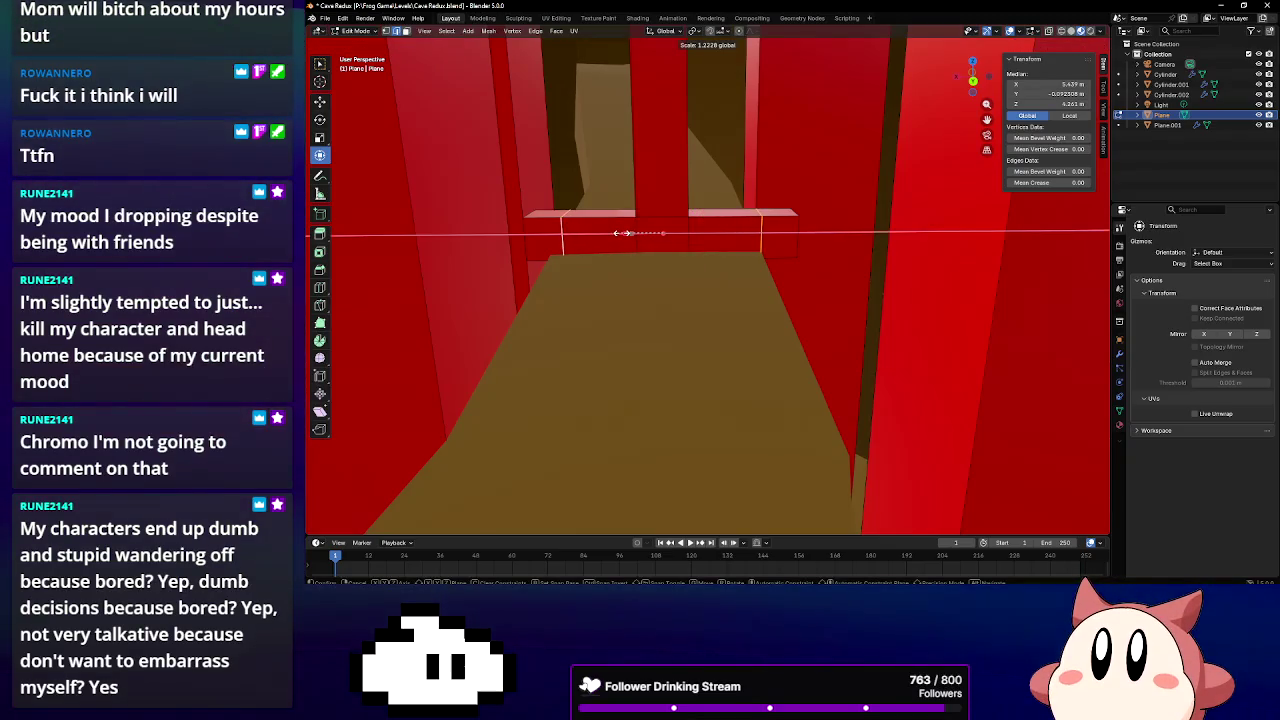
pyautogui.click(626, 233)
# Shift the ledge's left end slightly along X
pyautogui.click(563, 233)
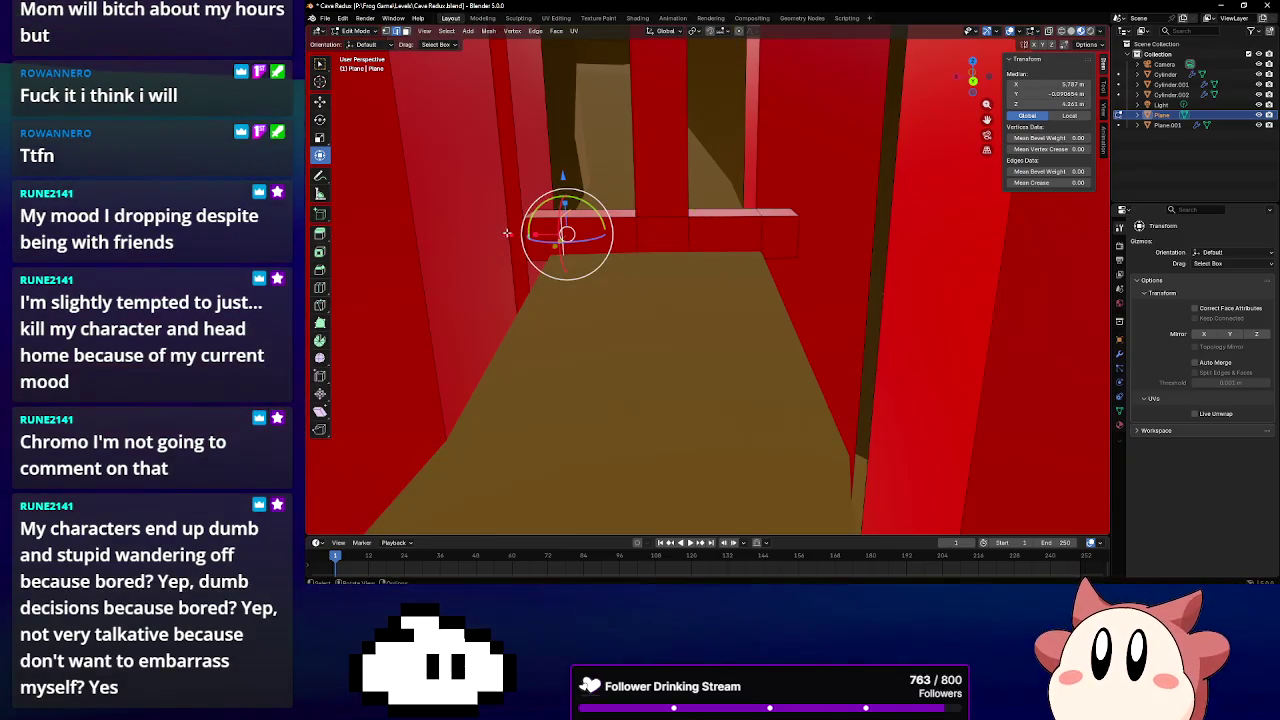
pyautogui.press('g')
pyautogui.press('x')
pyautogui.click(498, 232)
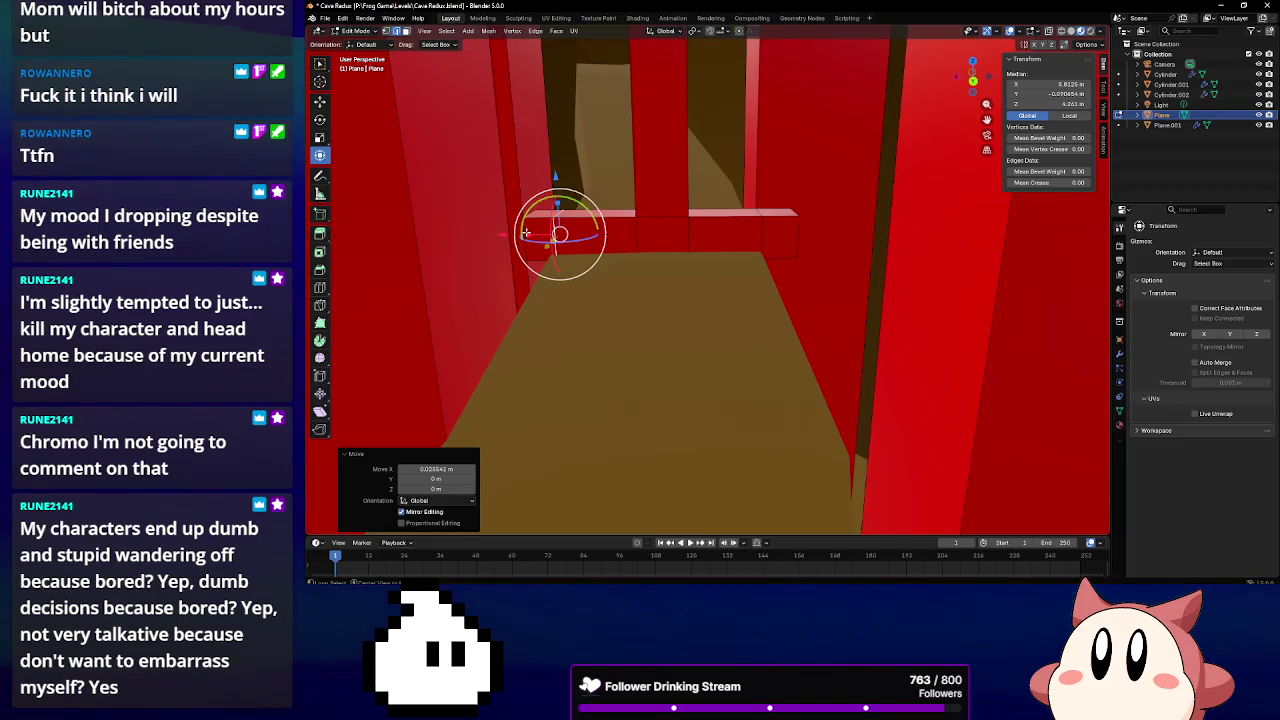
# Extrude the small face at the ledge end outward and down along Z
pyautogui.click(525, 232)
pyautogui.moveTo(525, 232); pyautogui.dragTo(628, 188, button='middle')
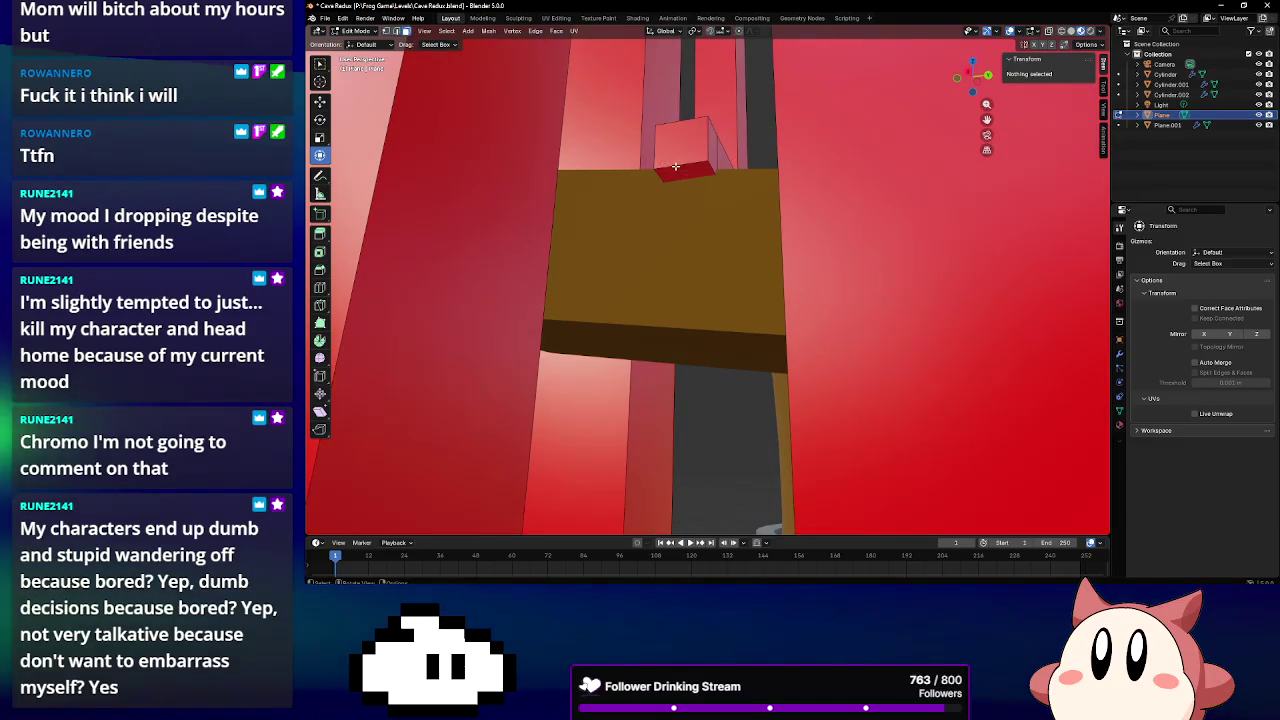
pyautogui.moveTo(690, 205)
pyautogui.mouseDown(button='middle')
pyautogui.moveTo(659, 197)
pyautogui.moveTo(762, 217)
pyautogui.mouseUp(button='middle')
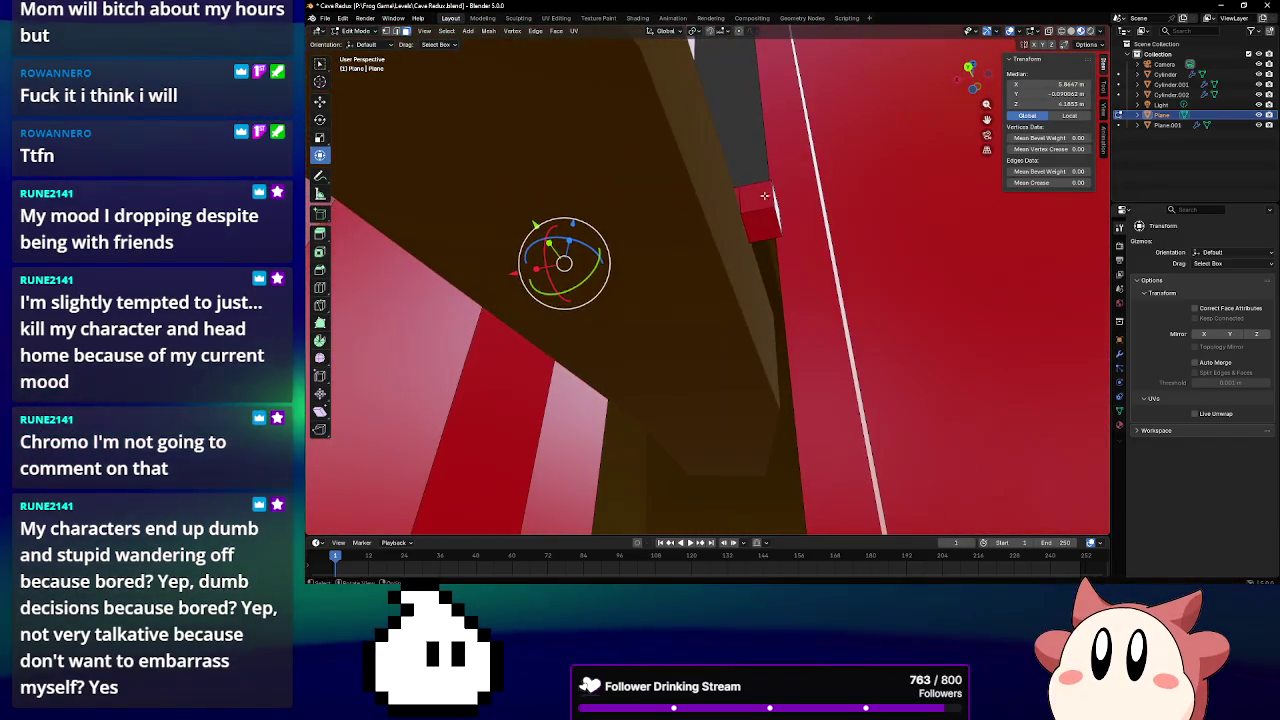
pyautogui.click(762, 217)
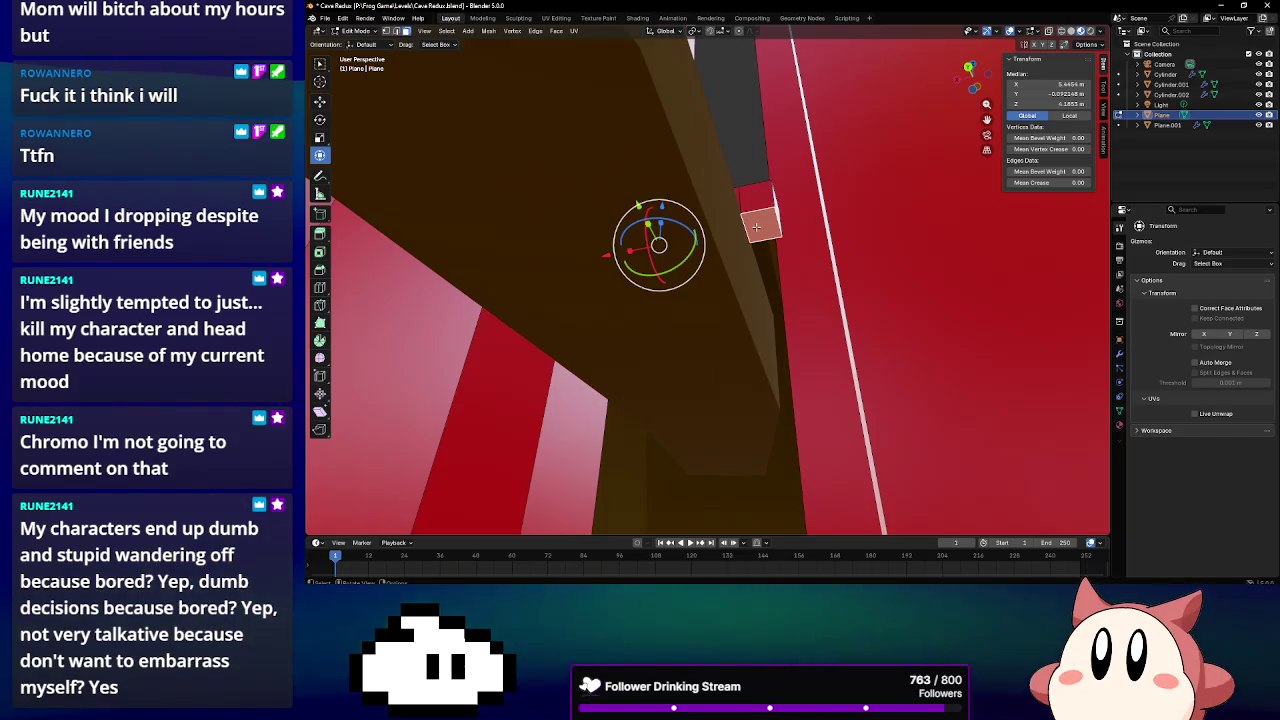
pyautogui.moveTo(760, 228); pyautogui.dragTo(700, 300, button='middle')
pyautogui.press('e')
pyautogui.click(650, 470)
pyautogui.moveTo(650, 470)
pyautogui.mouseDown(button='middle')
pyautogui.moveTo(708, 376)
pyautogui.moveTo(700, 337)
pyautogui.moveTo(735, 311)
pyautogui.mouseUp(button='middle')
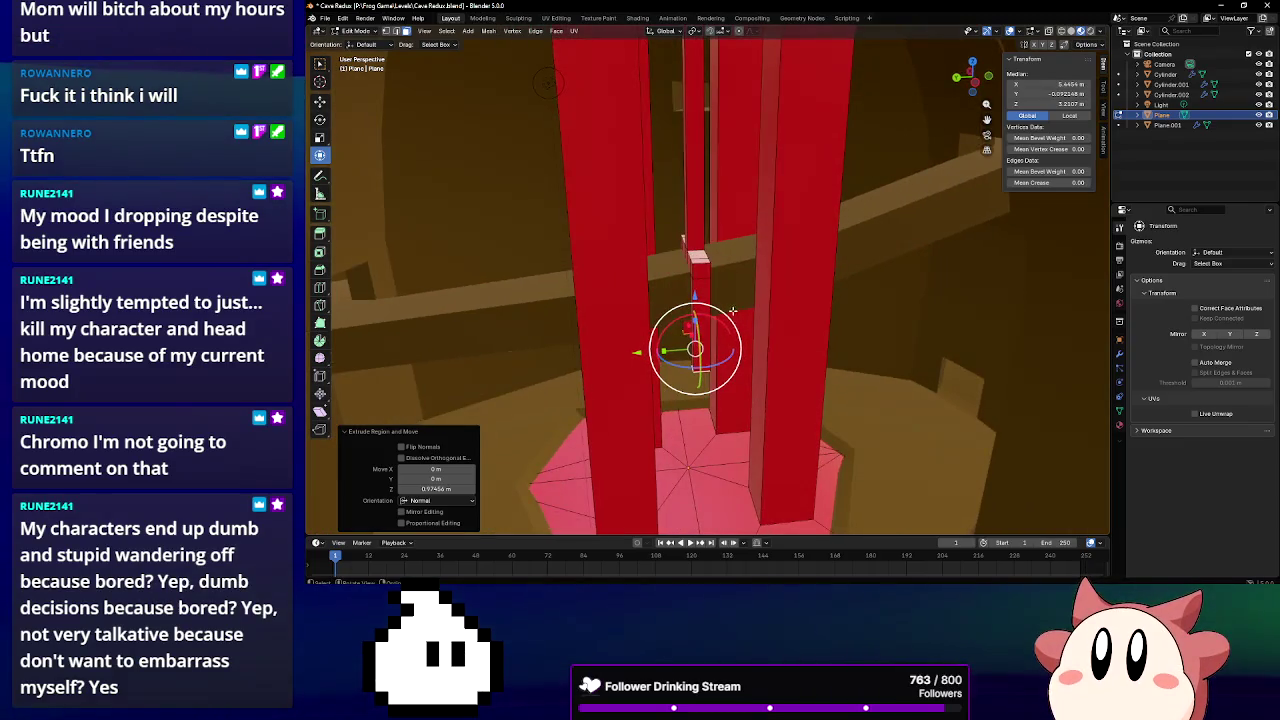
pyautogui.moveTo(694, 297); pyautogui.dragTo(690, 428)
pyautogui.moveTo(690, 428); pyautogui.dragTo(793, 353, button='middle')
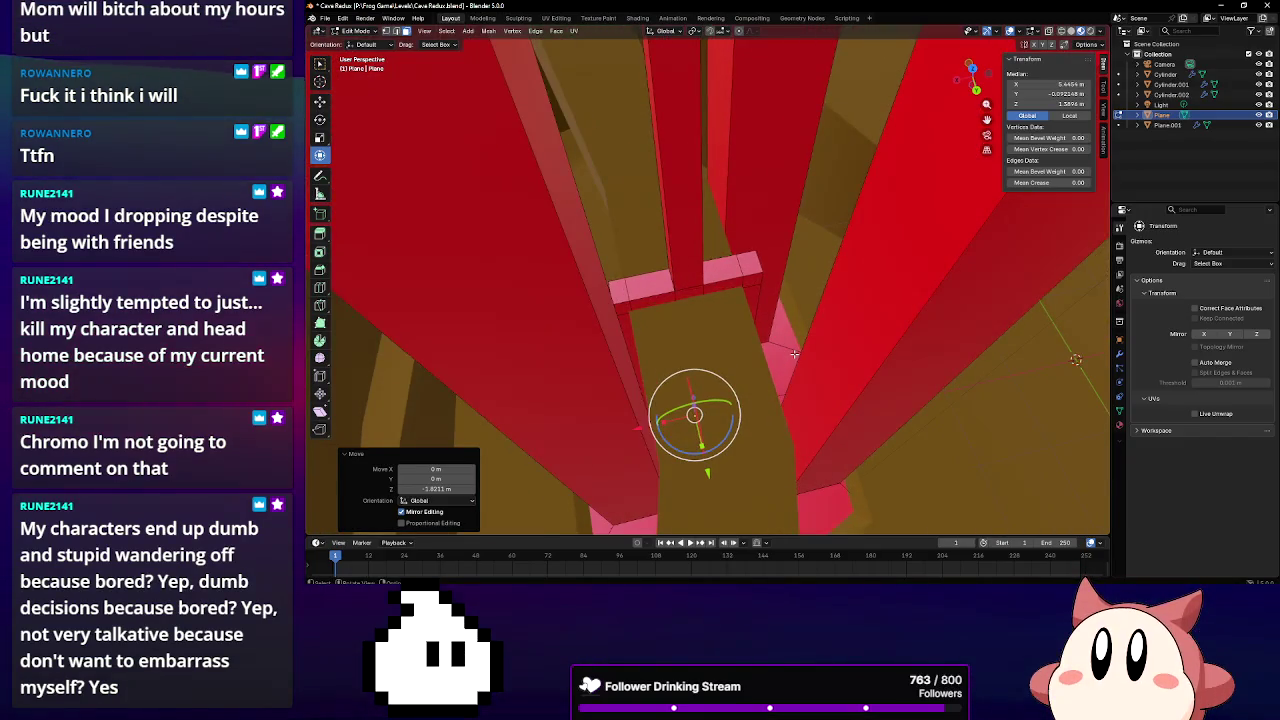
# Move the ledge's vertical corner edge up along Z and over along X
pyautogui.moveTo(793, 353); pyautogui.dragTo(808, 210, button='middle')
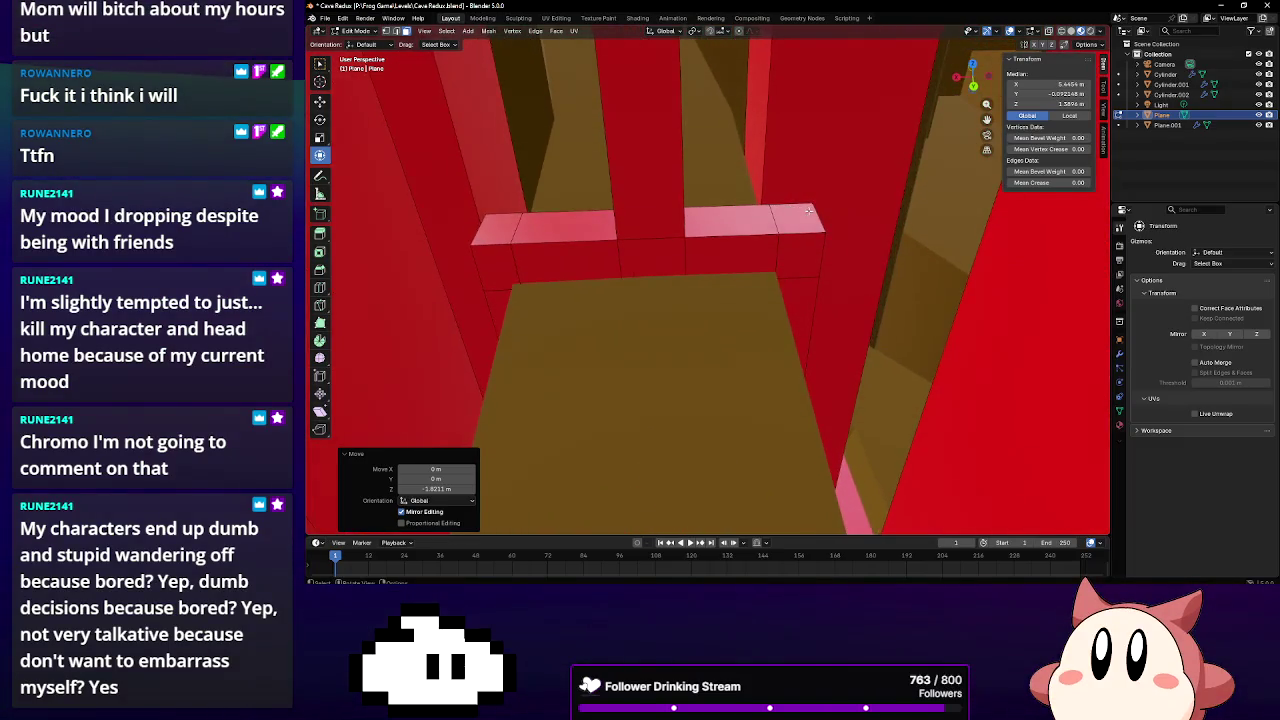
pyautogui.keyDown('shift'); pyautogui.click(818, 212); pyautogui.keyUp('shift')
pyautogui.click(396, 32)
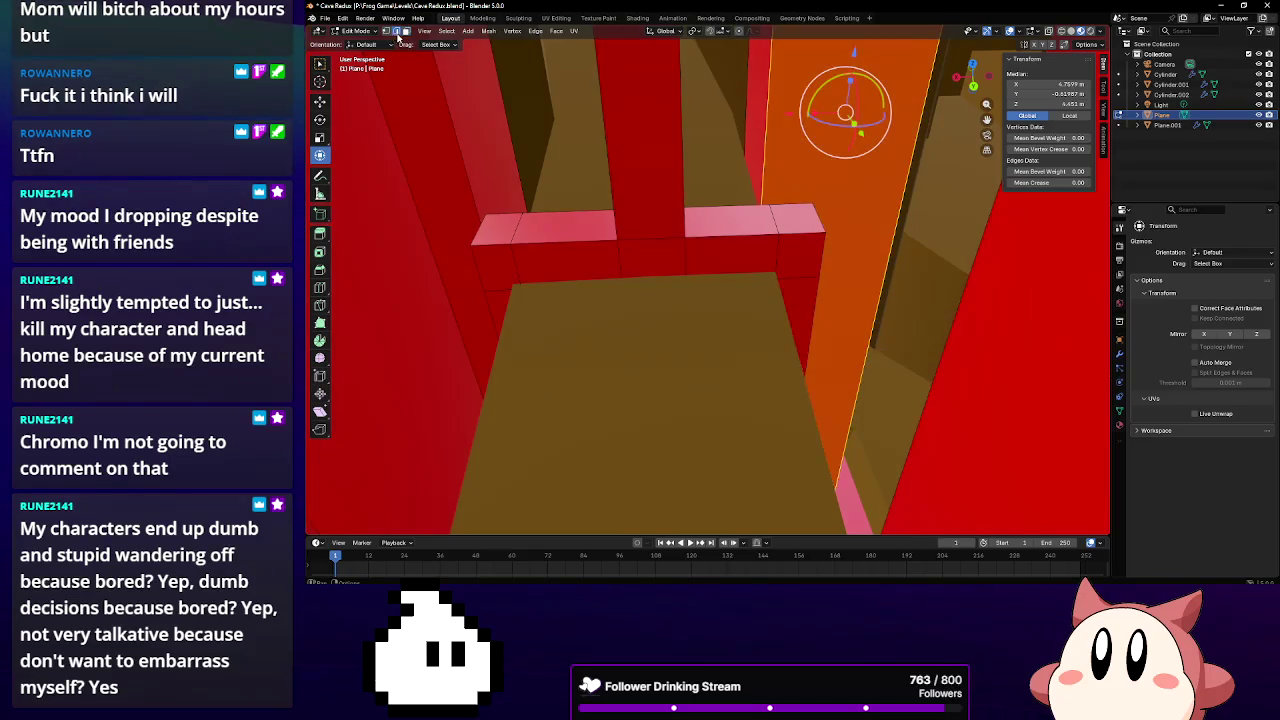
pyautogui.click(818, 220)
pyautogui.press('g')
pyautogui.press('z')
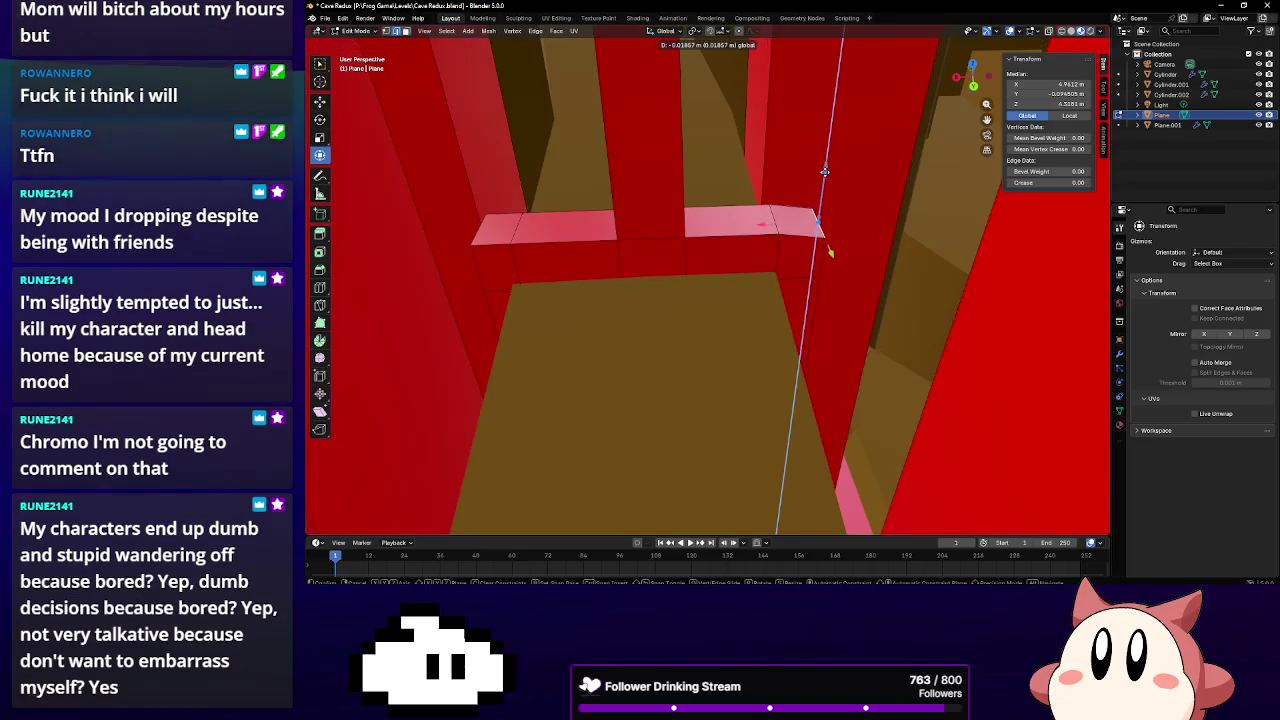
pyautogui.click(823, 187)
pyautogui.press('g')
pyautogui.press('x')
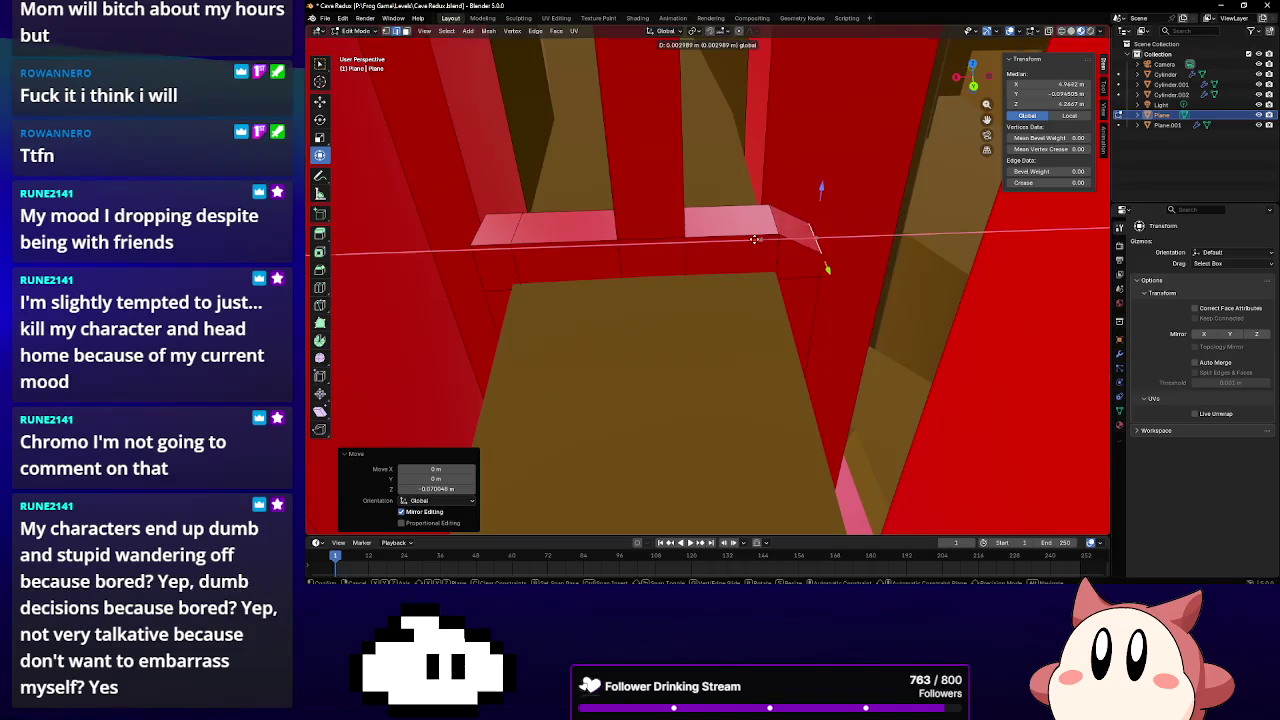
pyautogui.click(745, 237)
# Lower the vertex at the ledge's left end slightly along Z
pyautogui.click(483, 228)
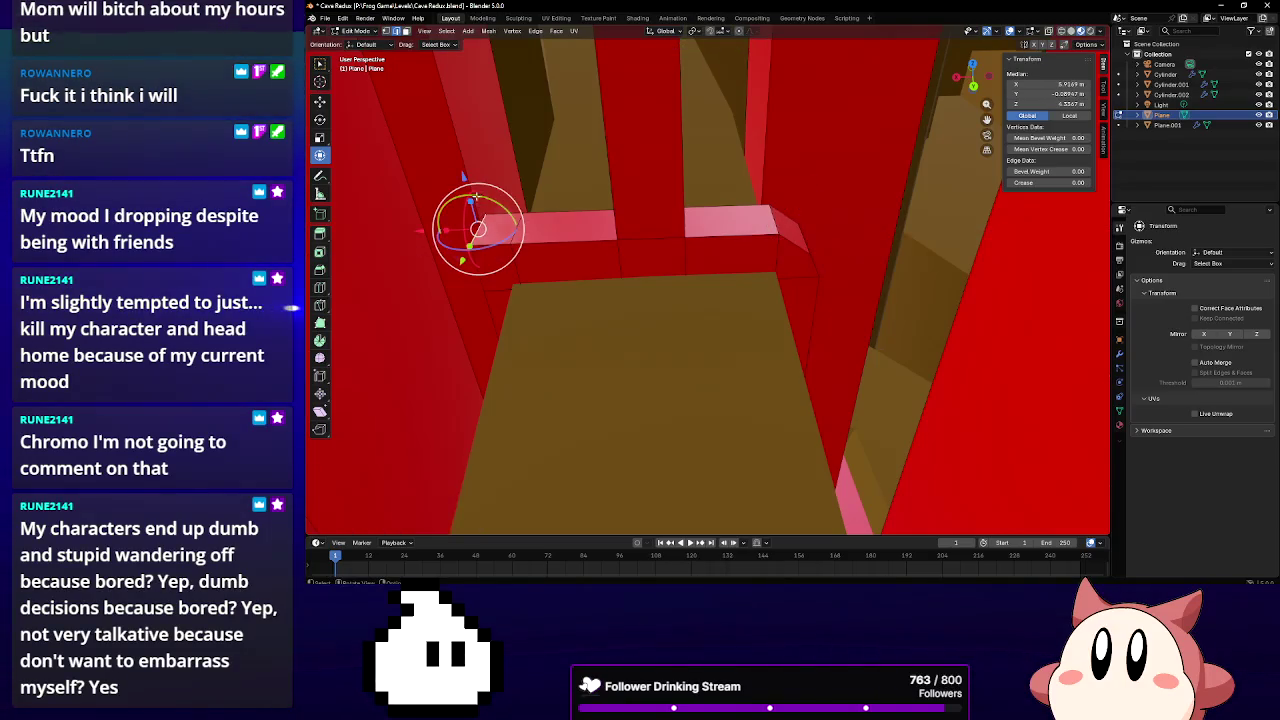
pyautogui.press('g')
pyautogui.press('z')
pyautogui.click(464, 194)
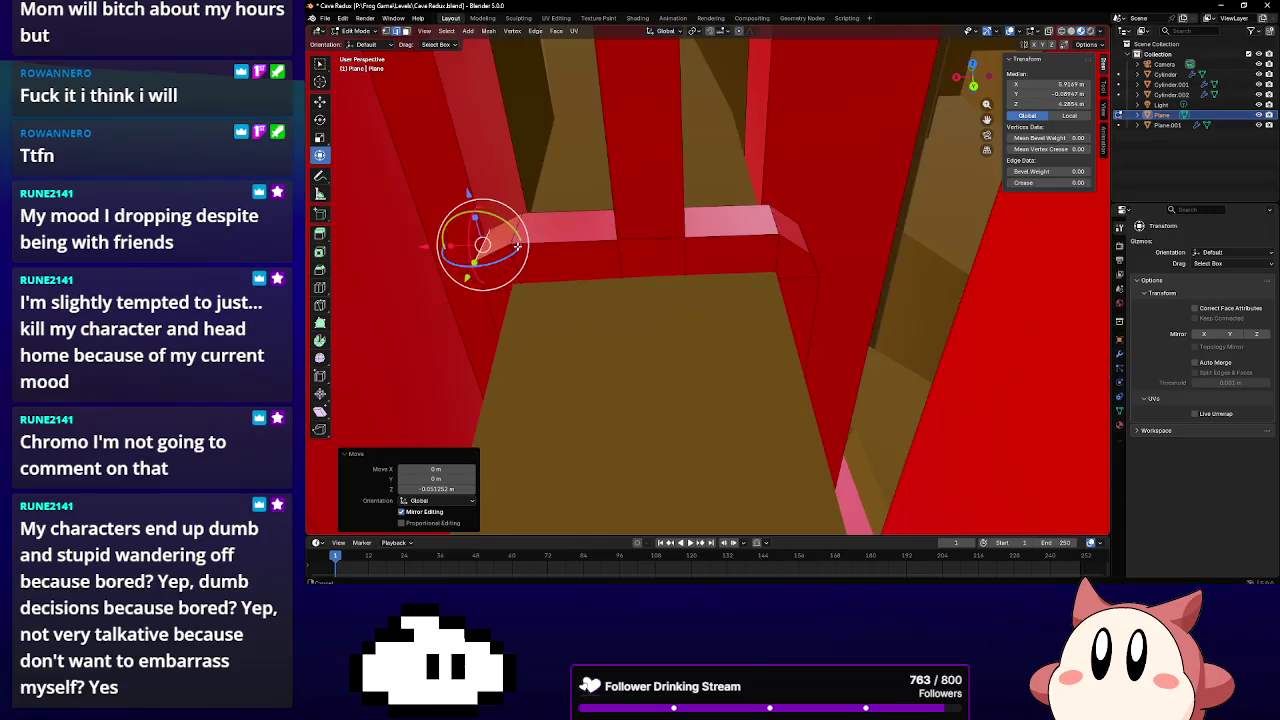
pyautogui.moveTo(464, 194); pyautogui.dragTo(758, 174, button='middle')
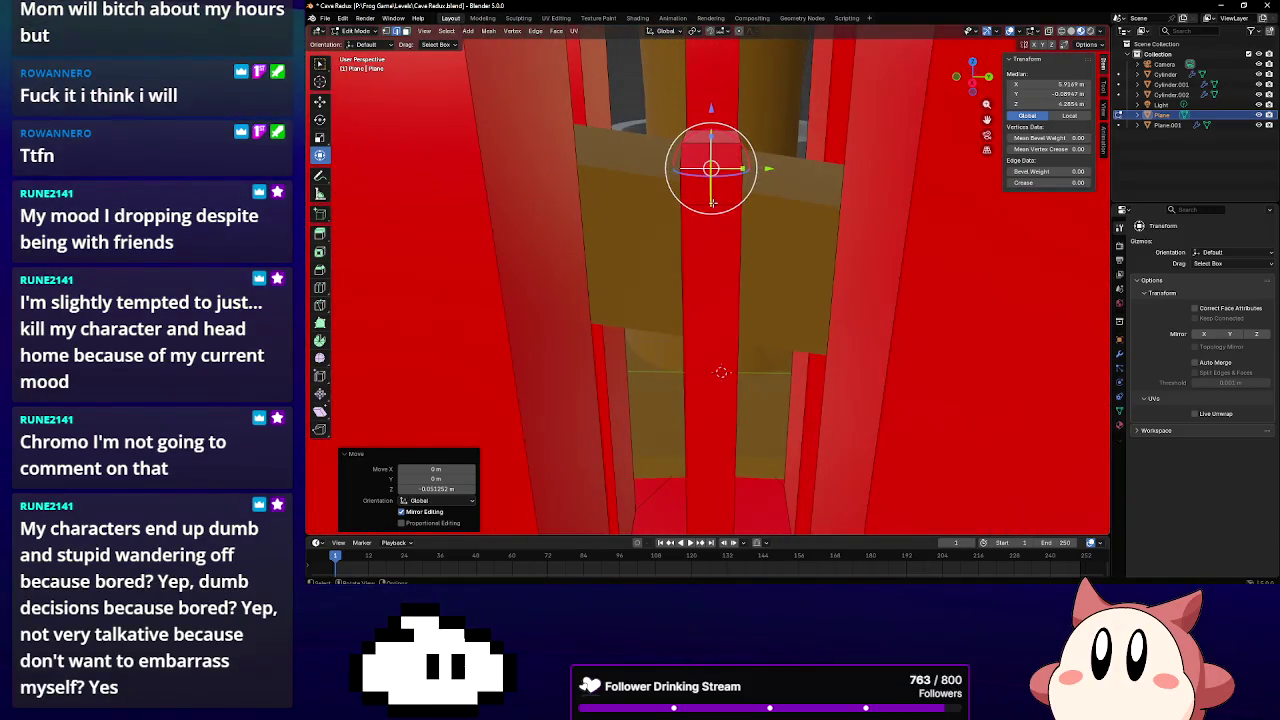
# Slide a ledge face slightly along X
pyautogui.press('3')
pyautogui.click(712, 252)
pyautogui.moveTo(712, 252)
pyautogui.mouseDown(button='middle')
pyautogui.moveTo(652, 257)
pyautogui.moveTo(590, 553)
pyautogui.mouseUp(button='middle')
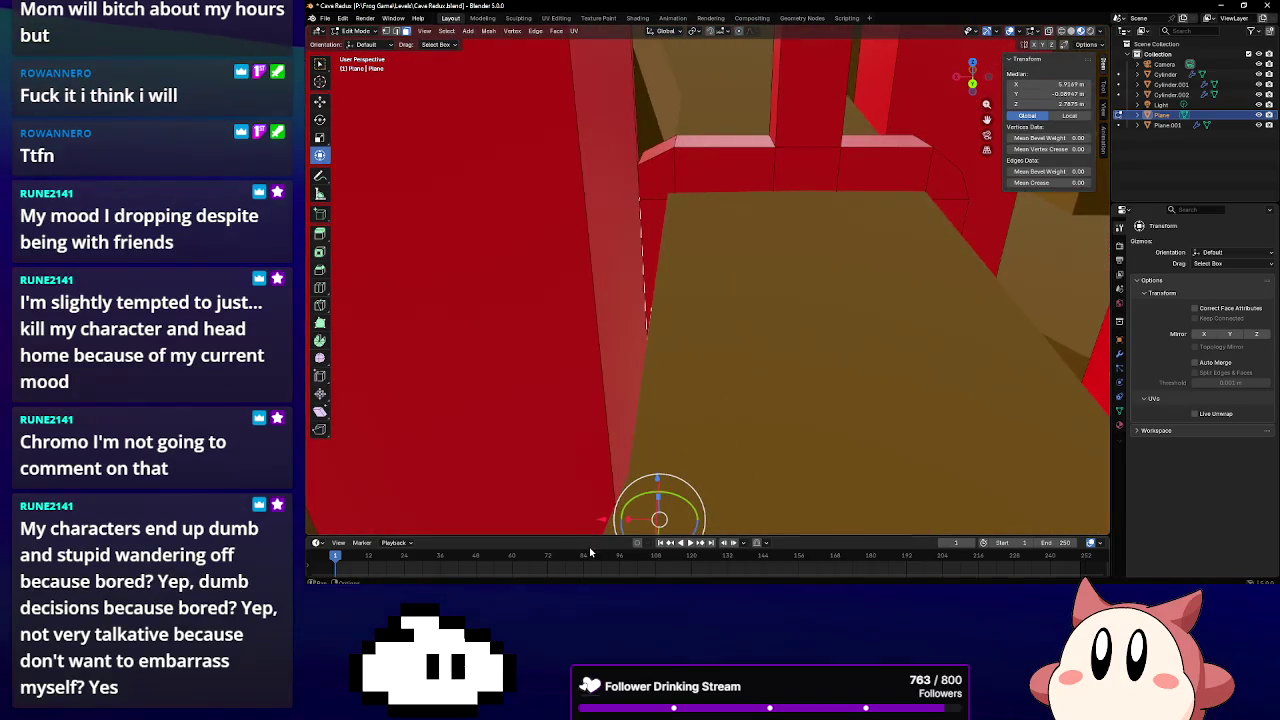
pyautogui.moveTo(601, 519); pyautogui.dragTo(586, 514)
pyautogui.moveTo(603, 380)
pyautogui.mouseDown(button='middle')
pyautogui.moveTo(574, 320)
pyautogui.moveTo(644, 134)
pyautogui.mouseUp(button='middle')
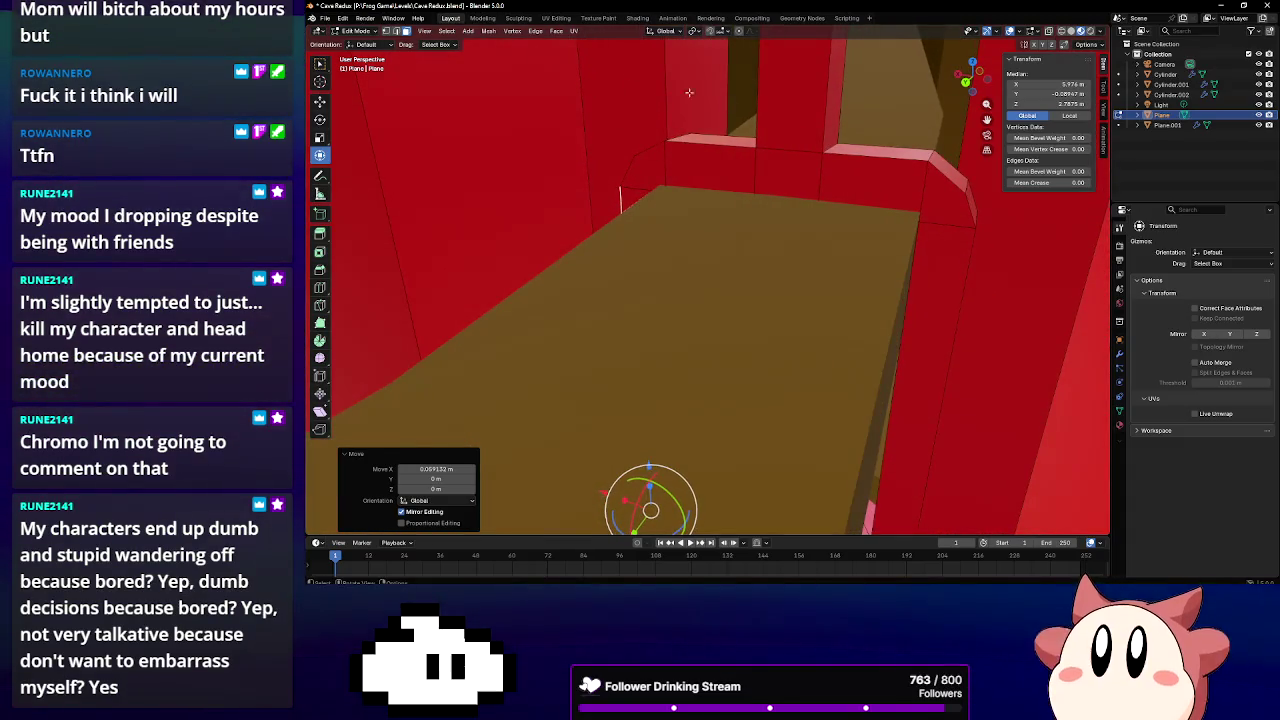
# Nudge the ledge corner points slightly along X to sit against the pillars
pyautogui.click(395, 36)
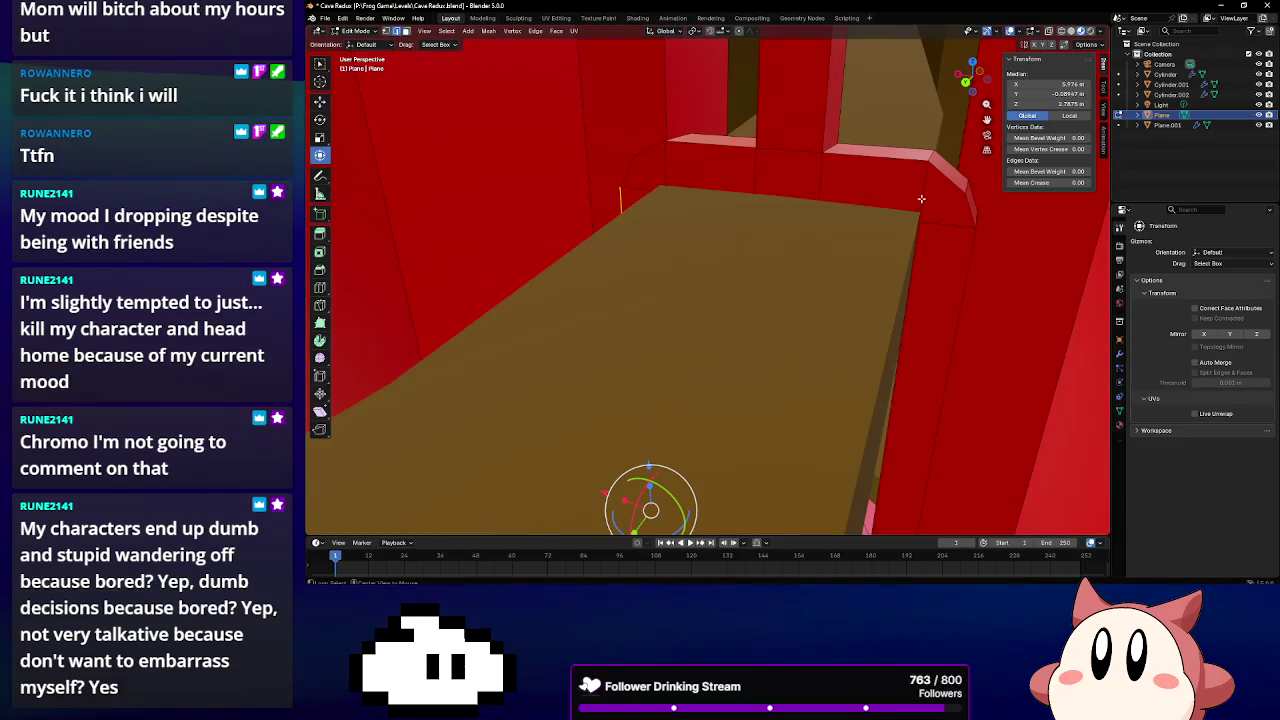
pyautogui.moveTo(873, 178); pyautogui.dragTo(868, 181)
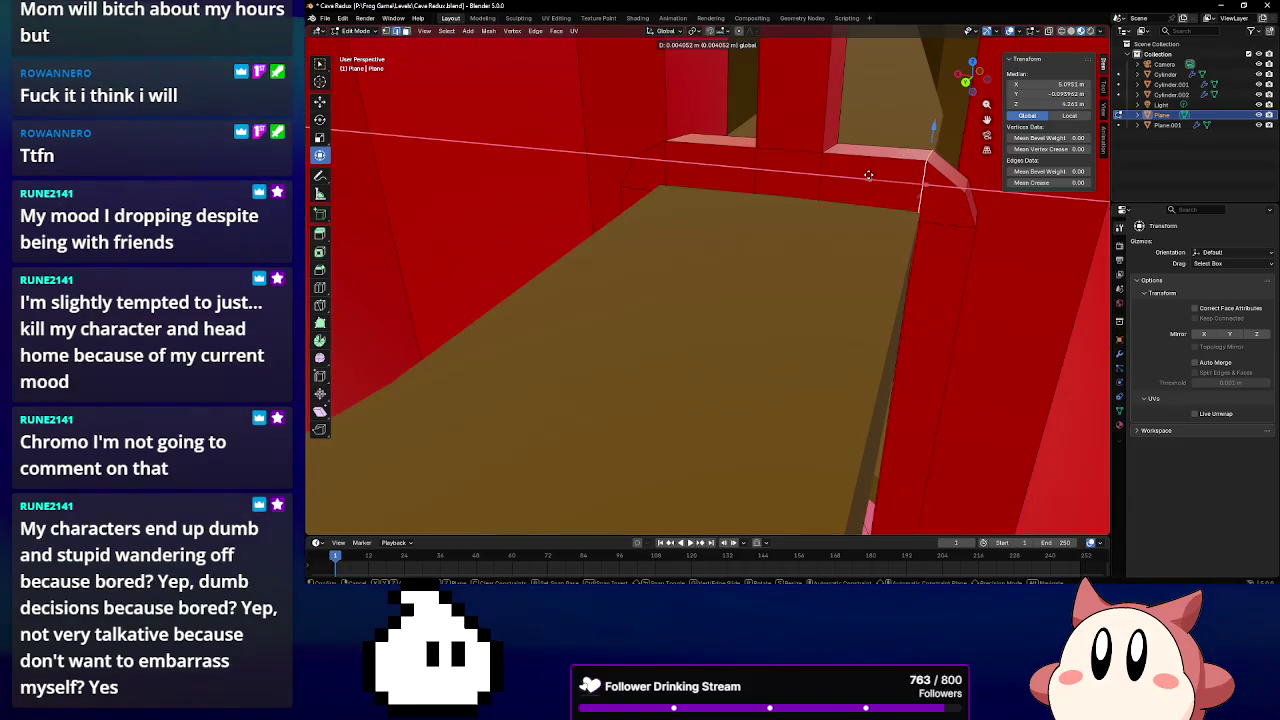
pyautogui.moveTo(868, 181)
pyautogui.mouseDown(button='middle')
pyautogui.moveTo(845, 230)
pyautogui.moveTo(702, 175)
pyautogui.mouseUp(button='middle')
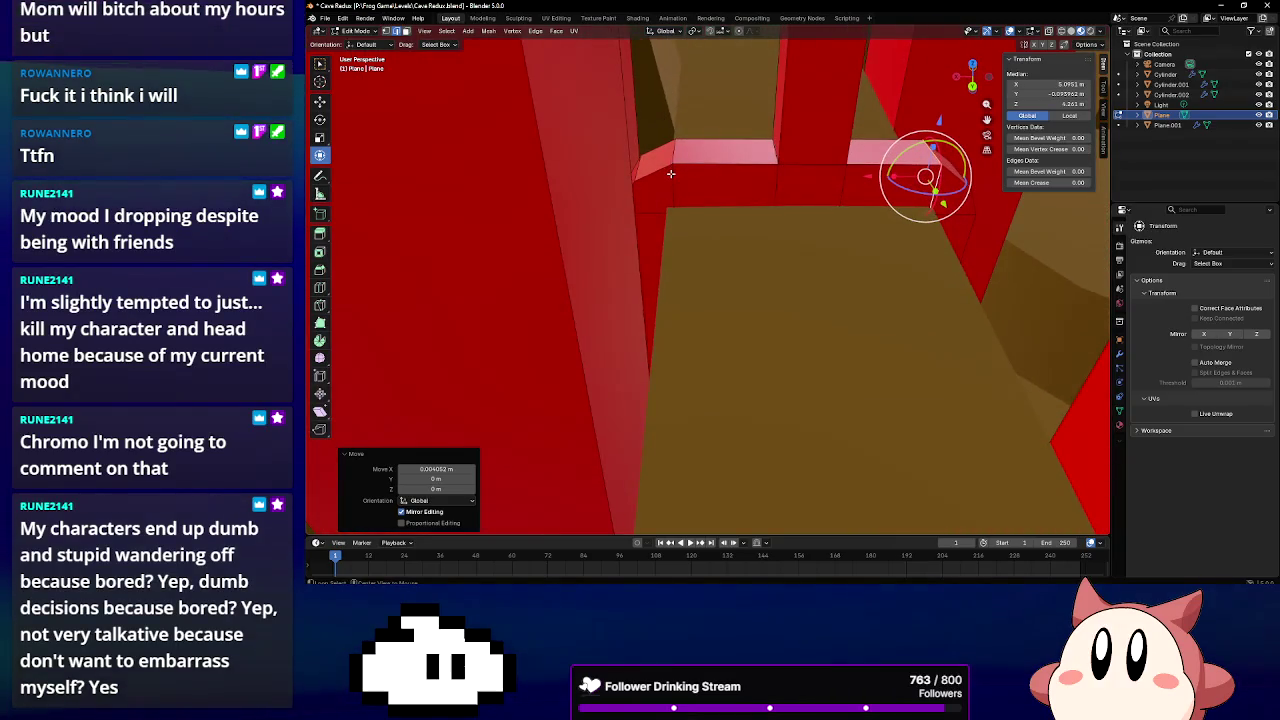
pyautogui.click(671, 174)
pyautogui.moveTo(619, 175); pyautogui.dragTo(614, 176)
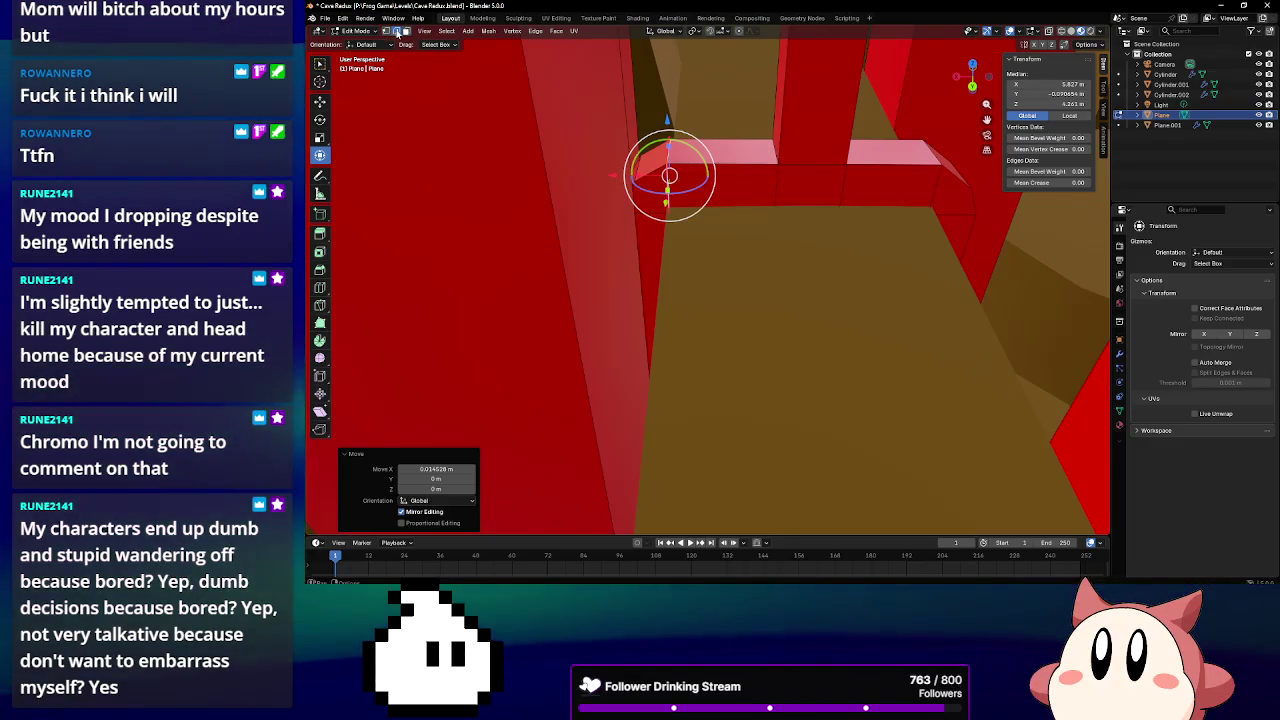
# Clear the selection and select a single top face of the ledge
pyautogui.hotkey('alt', 'a')
pyautogui.keyDown('alt'); pyautogui.click(675, 174); pyautogui.keyUp('alt')
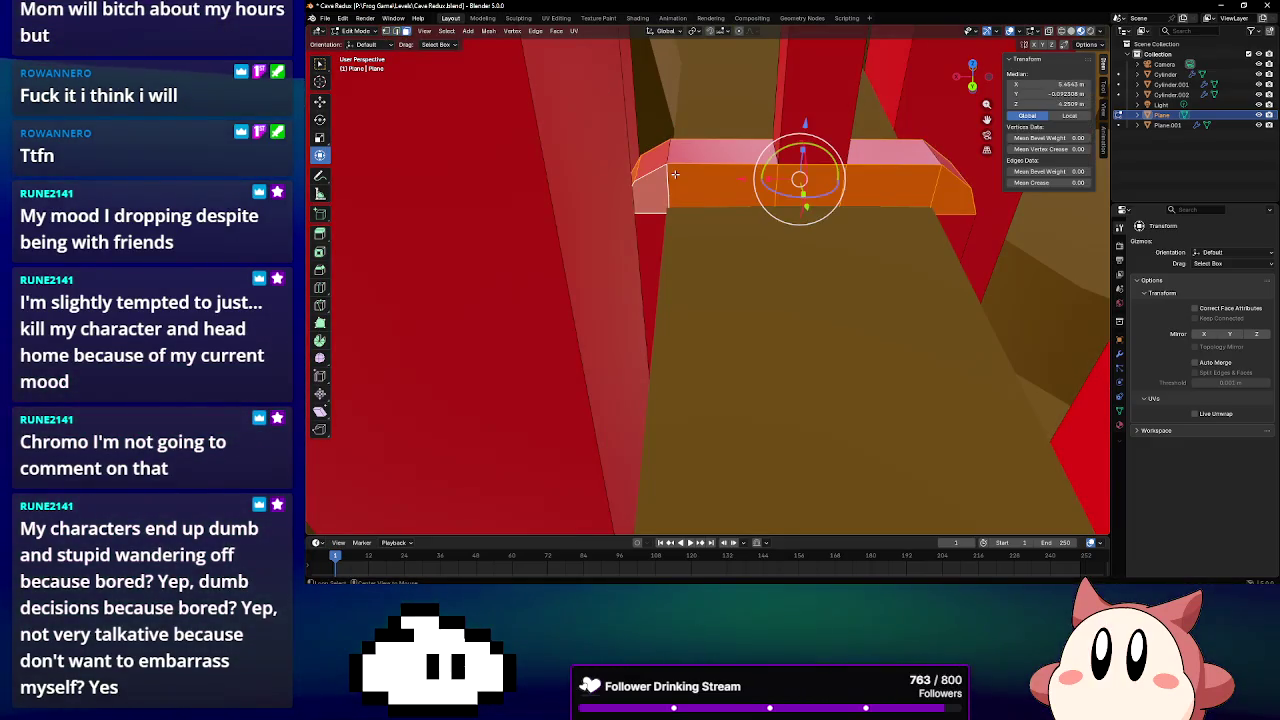
pyautogui.click(695, 161)
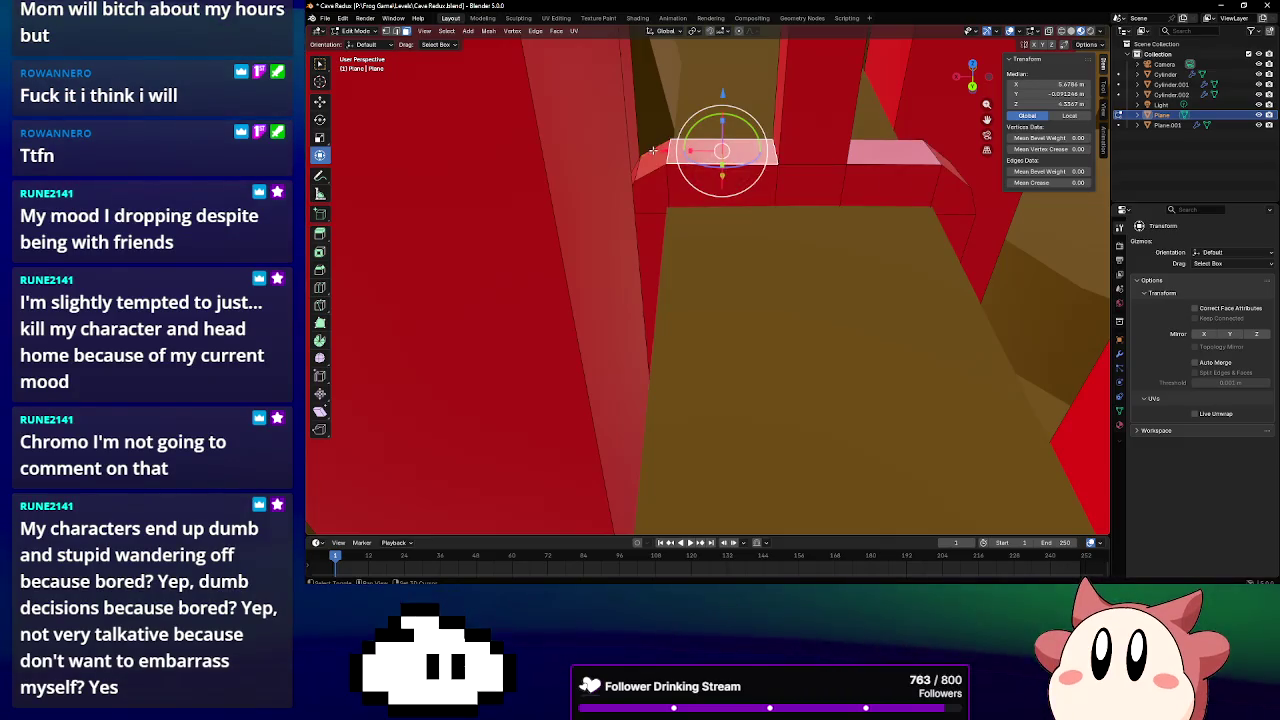
pyautogui.moveTo(864, 172)
pyautogui.mouseDown(button='middle')
pyautogui.moveTo(892, 177)
pyautogui.moveTo(837, 242)
pyautogui.mouseUp(button='middle')
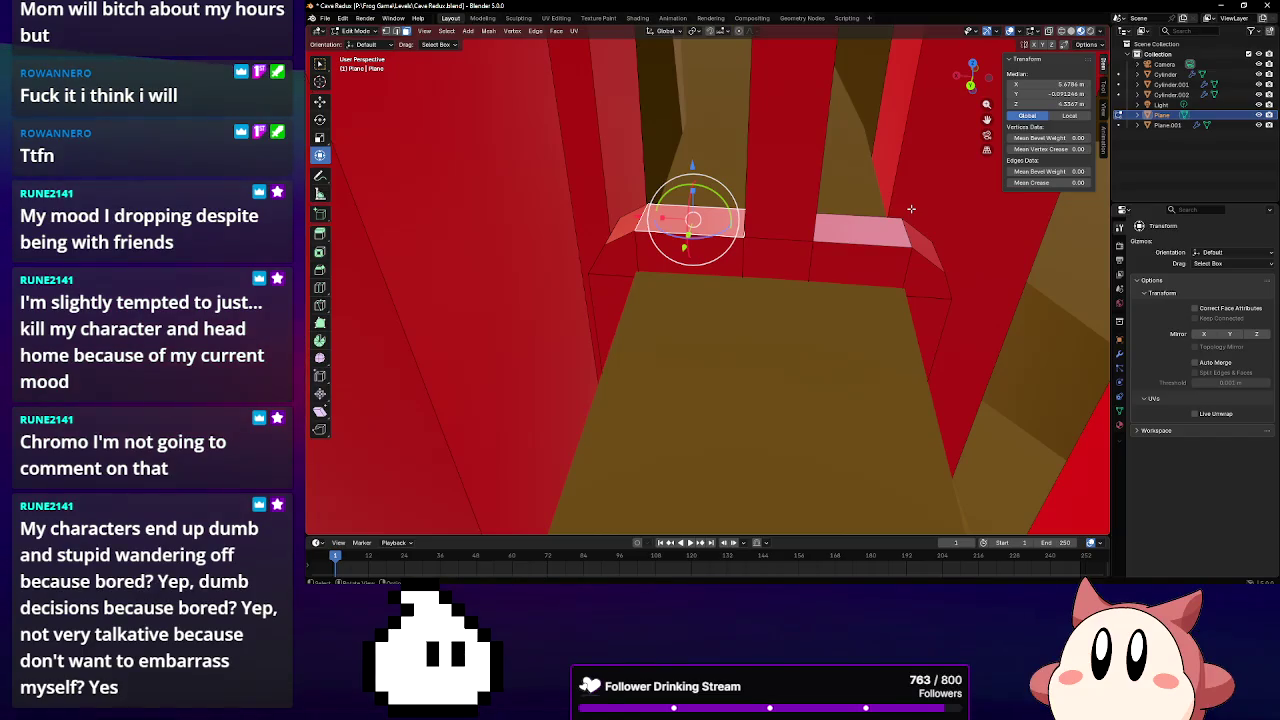
pyautogui.moveTo(878, 203); pyautogui.dragTo(491, 270, button='middle')
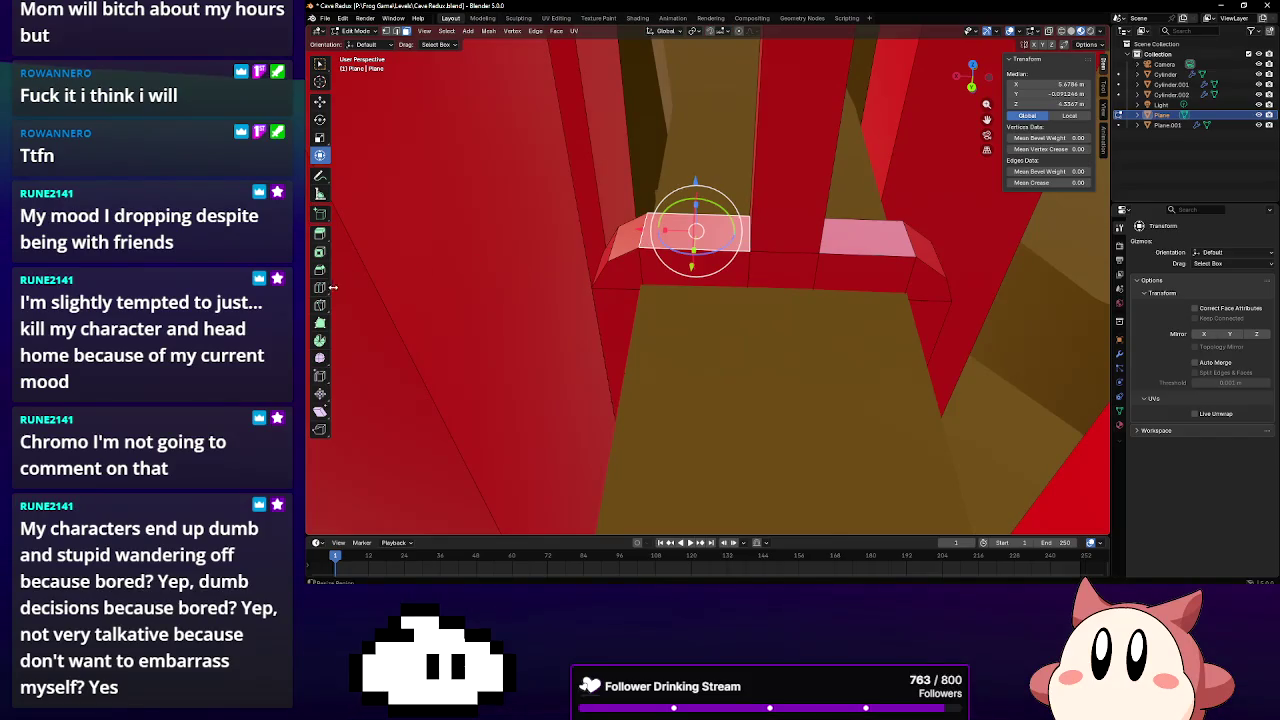
pyautogui.click(322, 288)
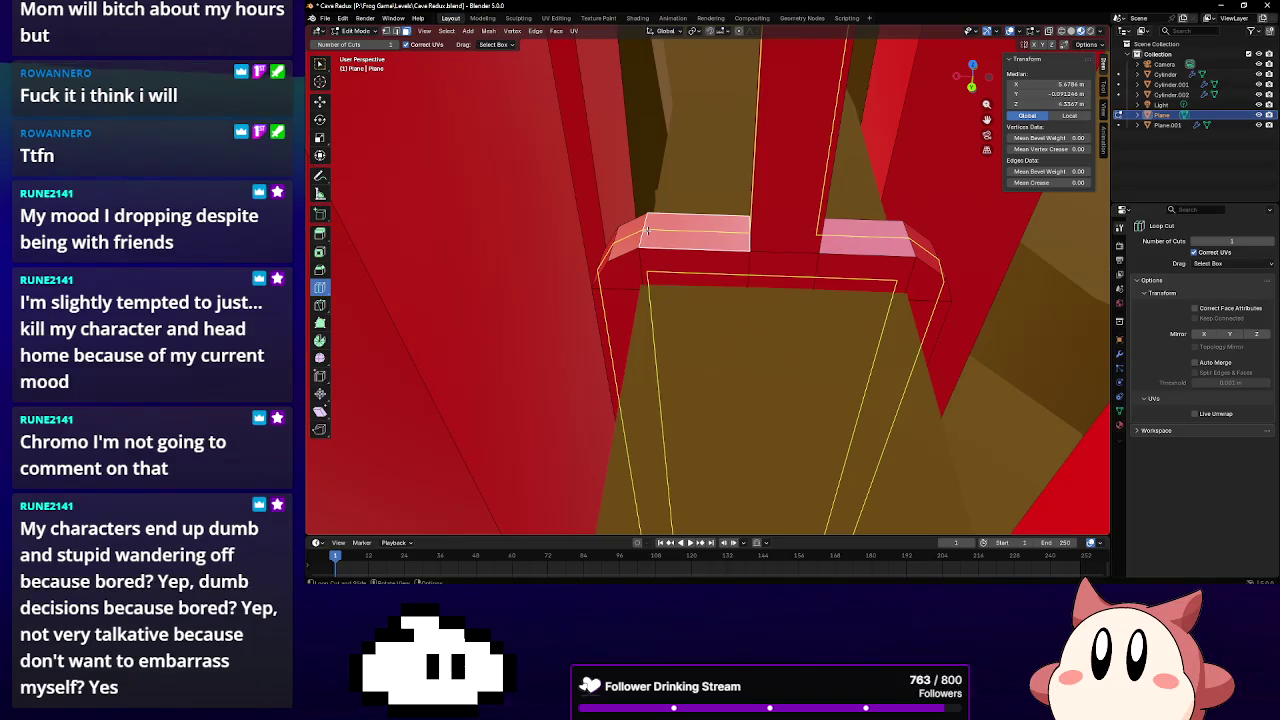
# Add a loop cut across the ledge, placed near its left end
pyautogui.click(646, 231)
pyautogui.click(638, 258)
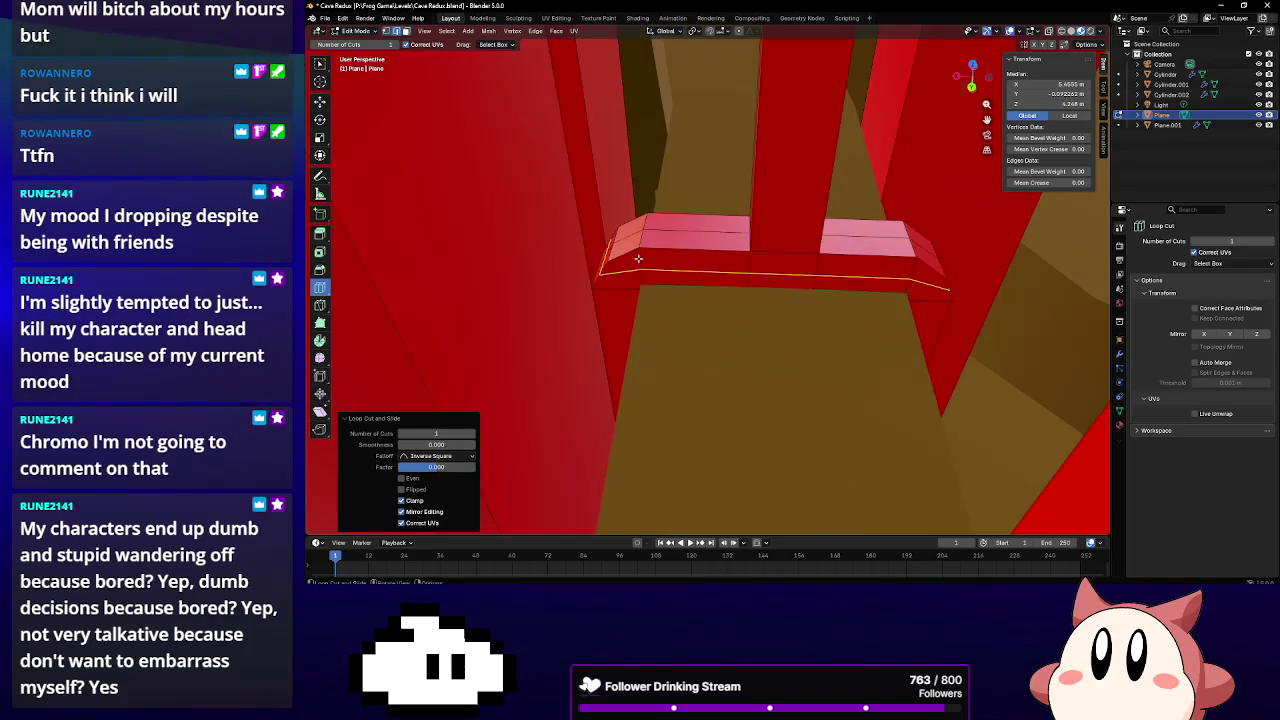
pyautogui.click(630, 290)
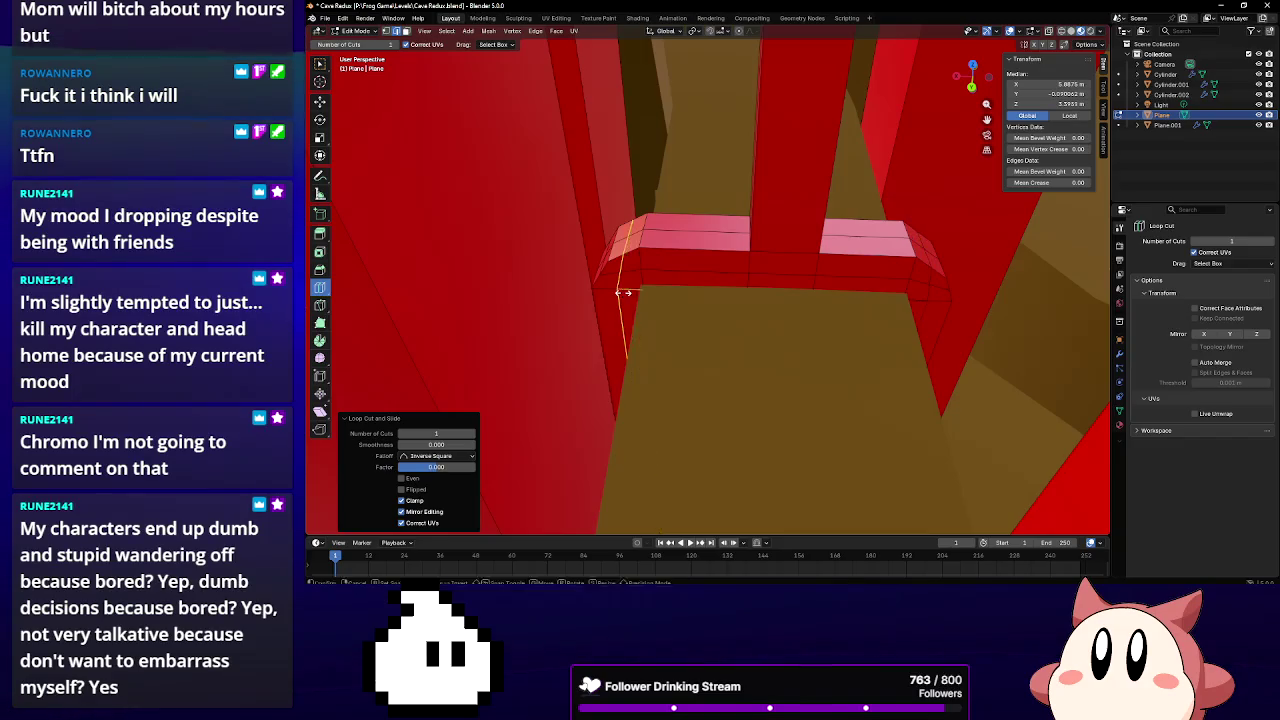
pyautogui.click(320, 155)
pyautogui.moveTo(420, 130); pyautogui.dragTo(439, 89, button='middle')
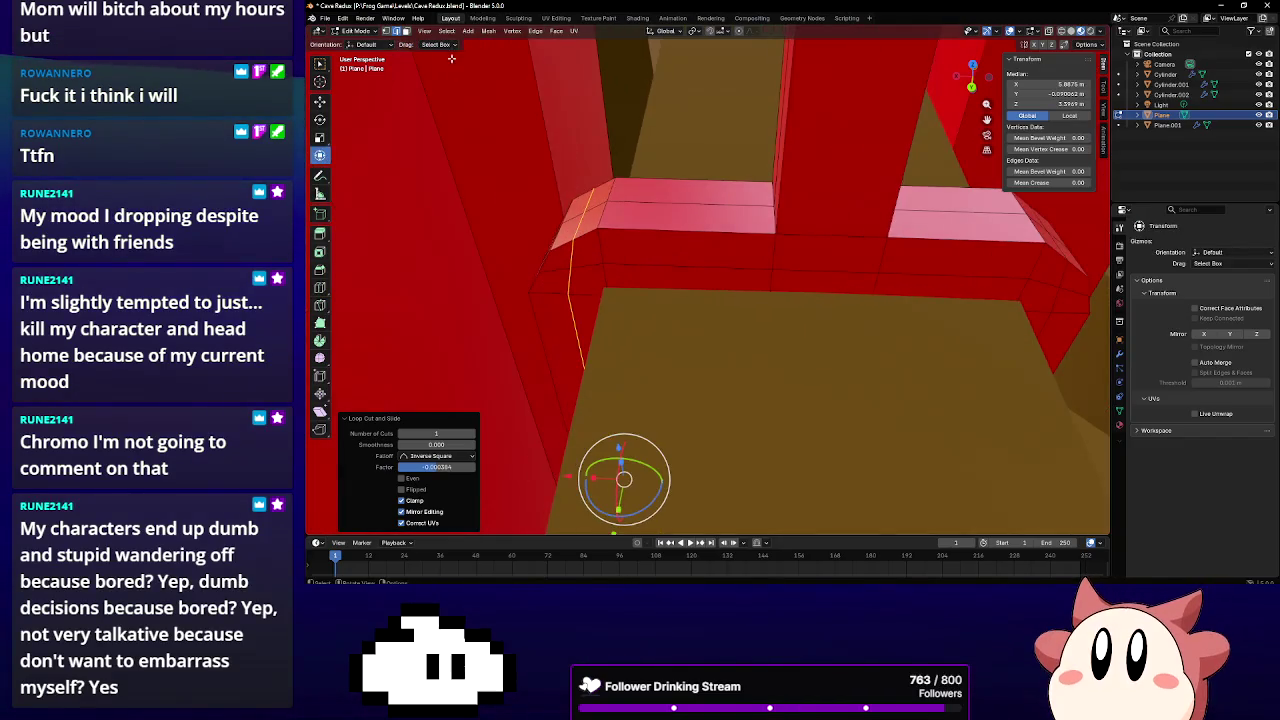
# Select several ledge edge loops and lower them slightly along Z
pyautogui.keyDown('alt'); pyautogui.click(623, 230); pyautogui.keyUp('alt')
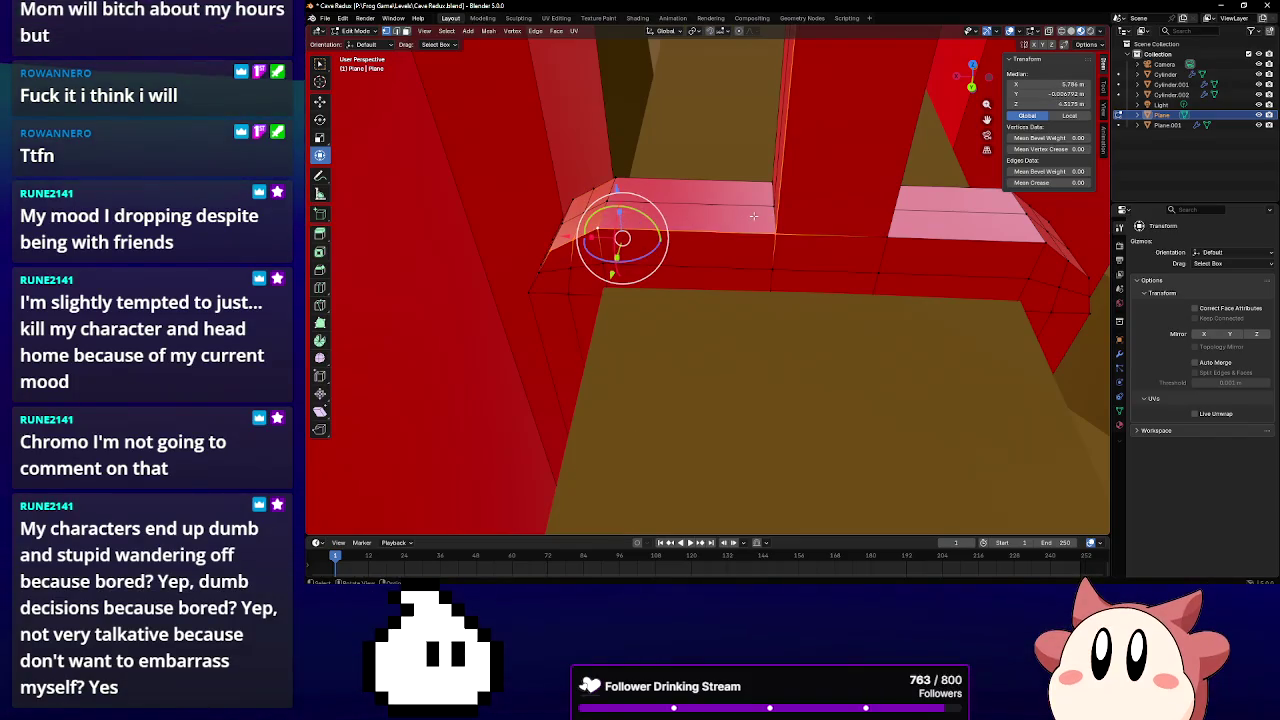
pyautogui.keyDown('alt'); pyautogui.click(977, 229); pyautogui.keyUp('alt')
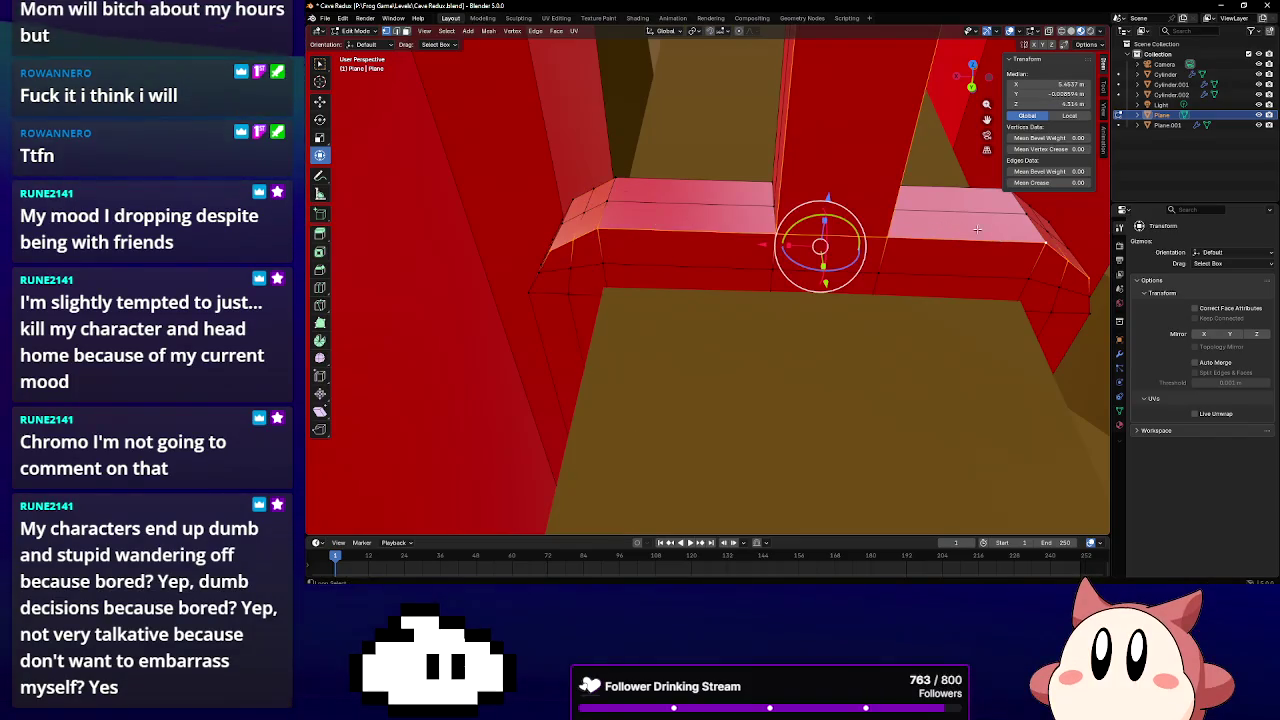
pyautogui.keyDown('alt'); pyautogui.click(707, 181); pyautogui.keyUp('alt')
pyautogui.keyDown('alt'); pyautogui.click(603, 205); pyautogui.keyUp('alt')
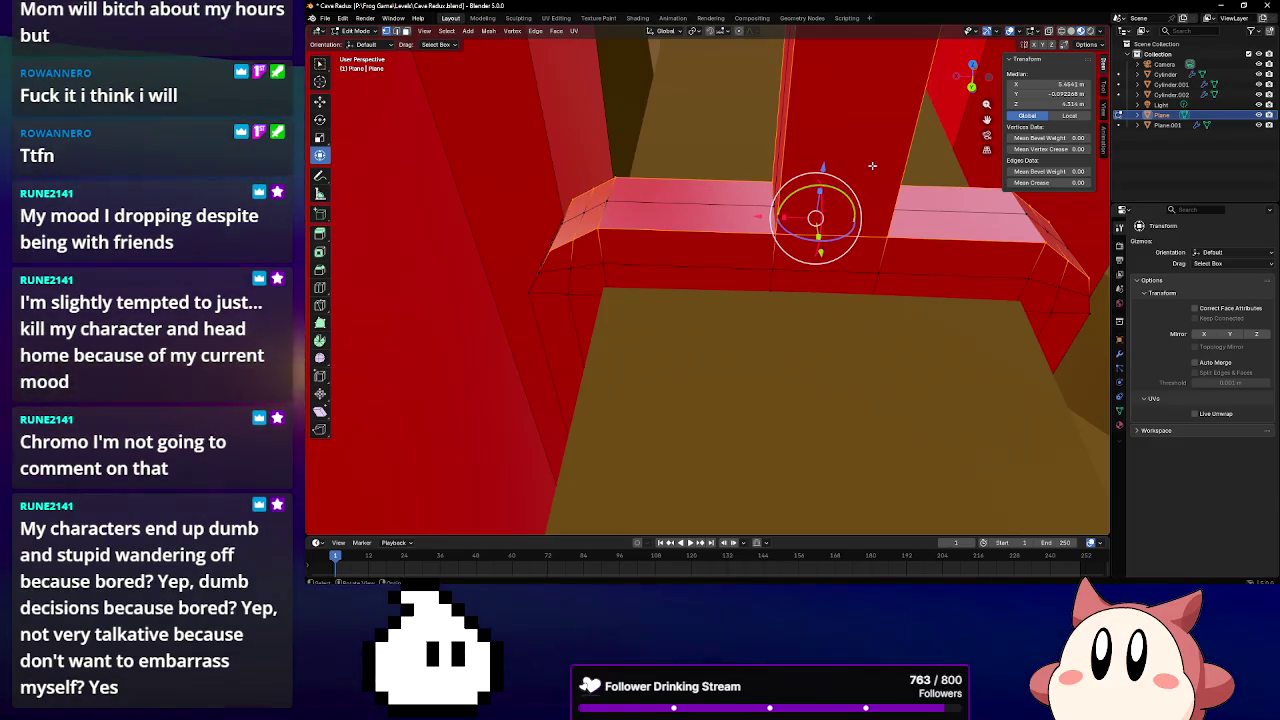
pyautogui.moveTo(822, 167); pyautogui.dragTo(822, 175)
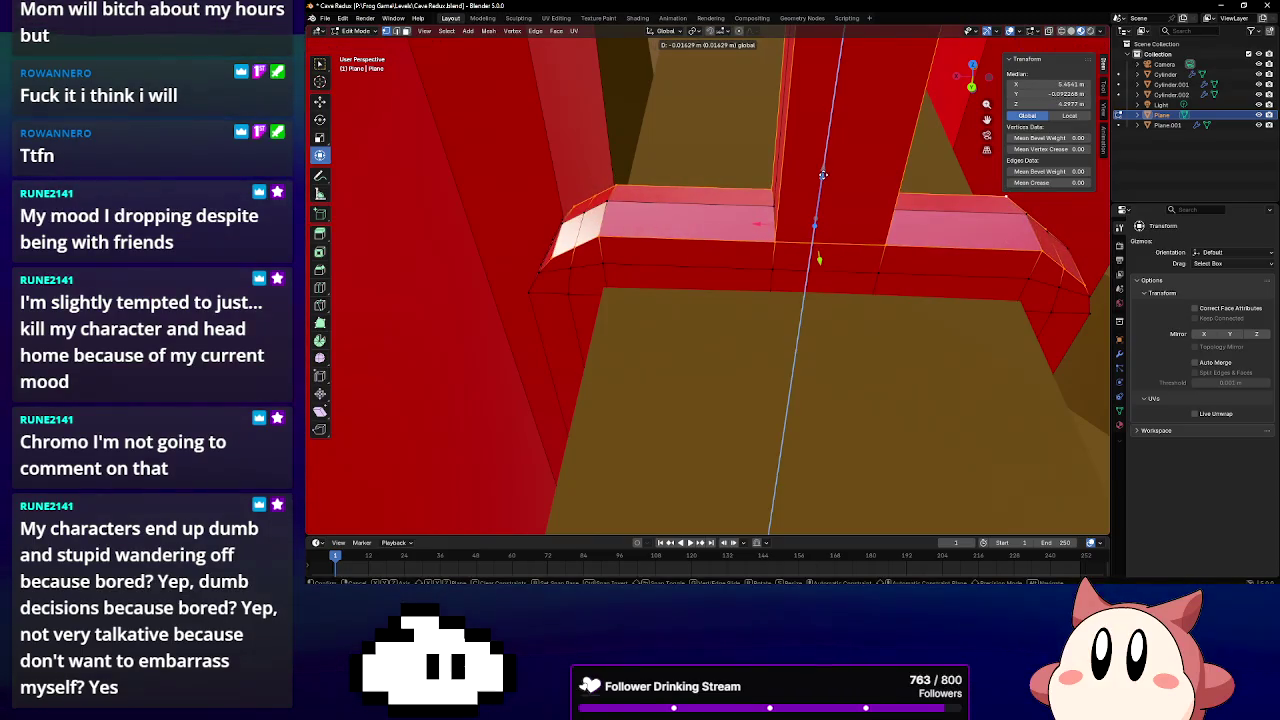
pyautogui.moveTo(815, 222)
pyautogui.mouseDown(button='middle')
pyautogui.moveTo(823, 194)
pyautogui.moveTo(771, 137)
pyautogui.moveTo(831, 196)
pyautogui.mouseUp(button='middle')
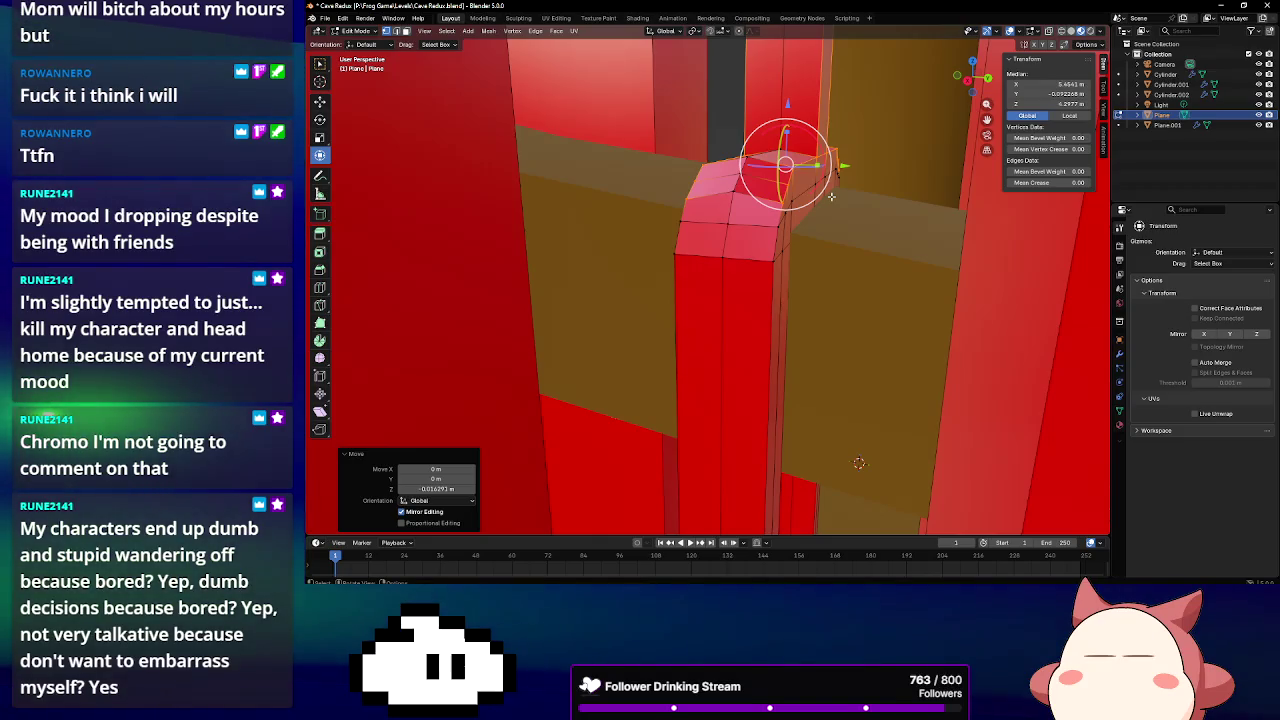
# Select the top faces and extrude them upward about 0.12 m
pyautogui.click(831, 196)
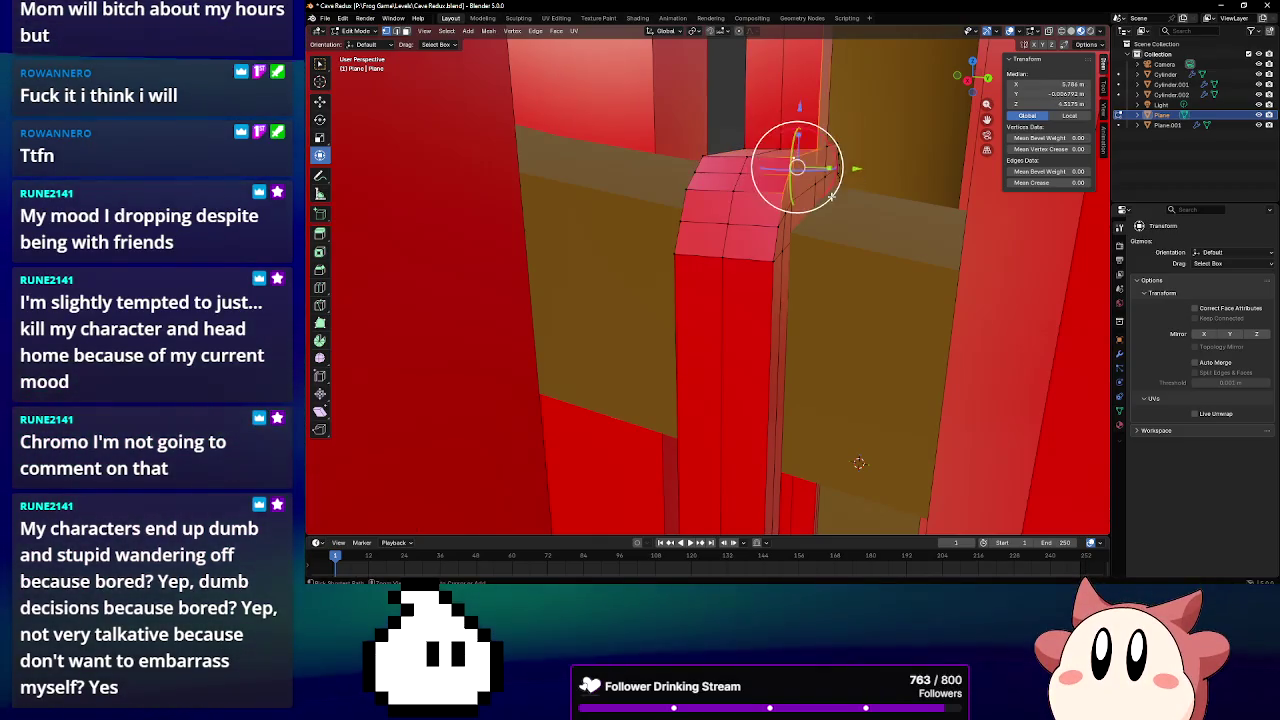
pyautogui.keyDown('ctrl'); pyautogui.click(838, 197); pyautogui.keyUp('ctrl')
pyautogui.keyDown('ctrl'); pyautogui.click(843, 197); pyautogui.keyUp('ctrl')
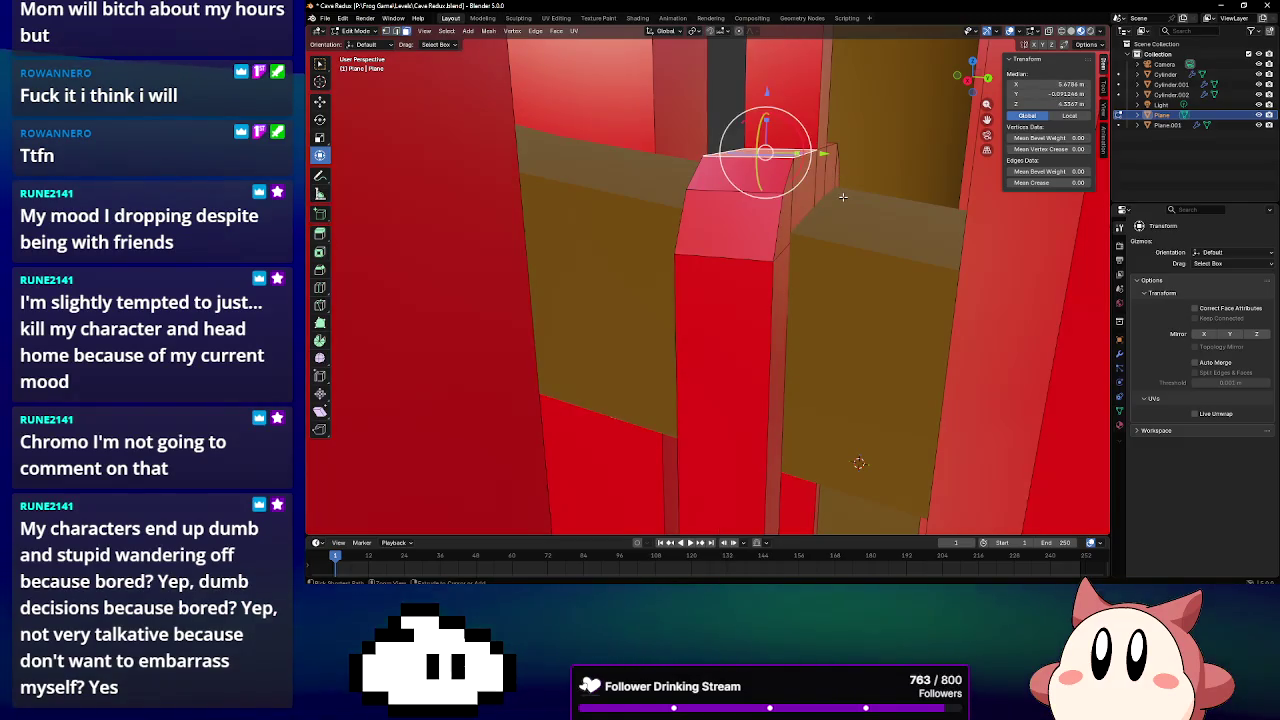
pyautogui.moveTo(843, 197)
pyautogui.mouseDown(button='middle')
pyautogui.moveTo(718, 224)
pyautogui.moveTo(700, 216)
pyautogui.mouseUp(button='middle')
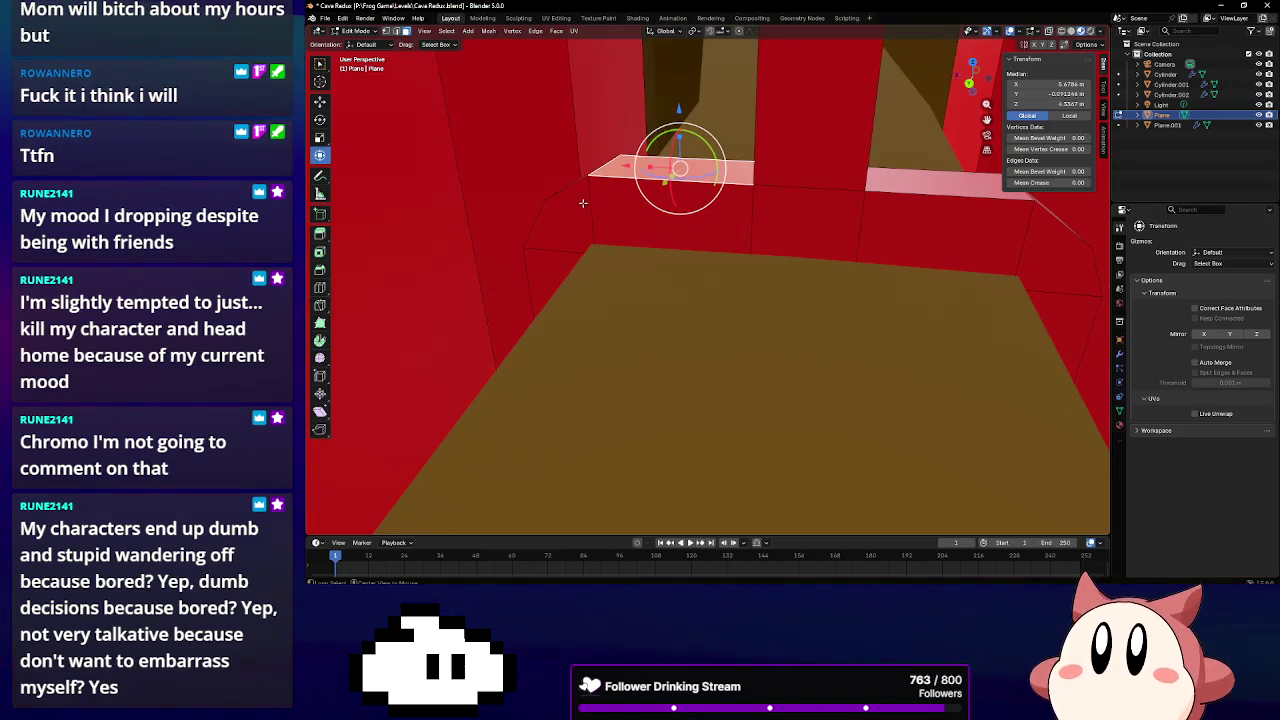
pyautogui.press('e')
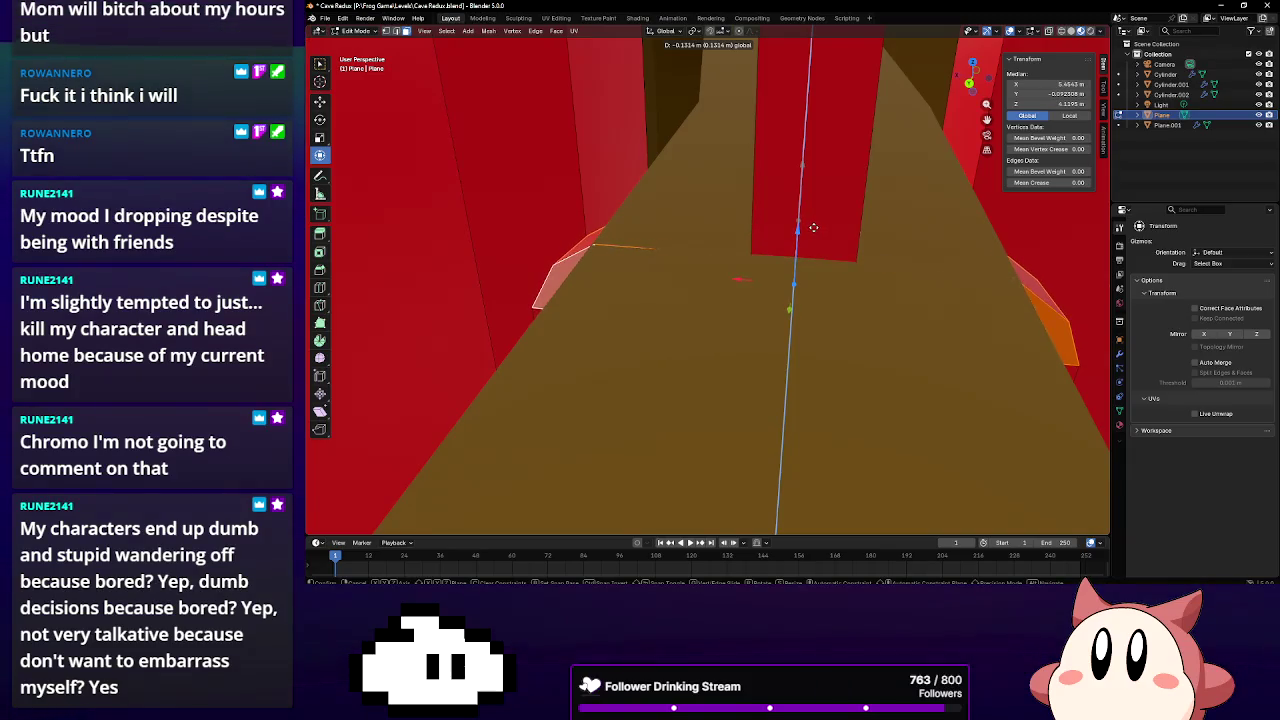
pyautogui.click(813, 228)
pyautogui.click(352, 31)
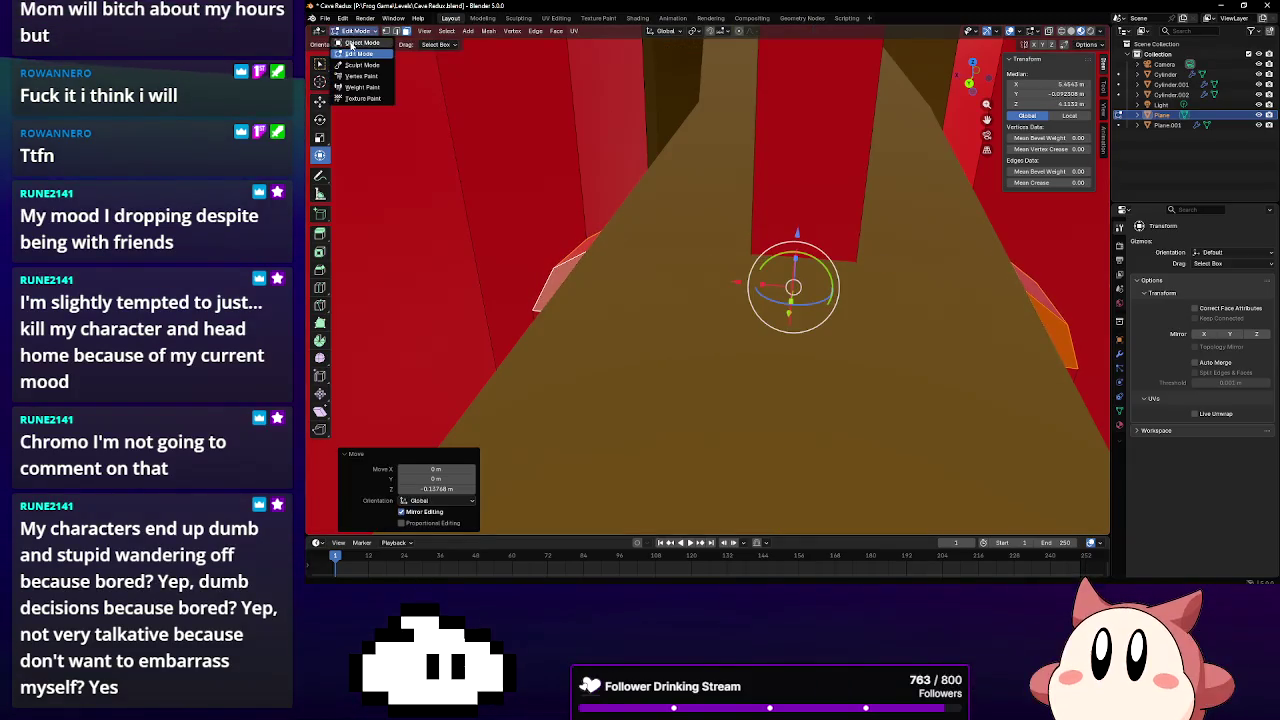
# Switch editing to the Plane.001 mesh and add a loop cut through the brown mesh
pyautogui.click(350, 44)
pyautogui.click(705, 162)
pyautogui.click(358, 31)
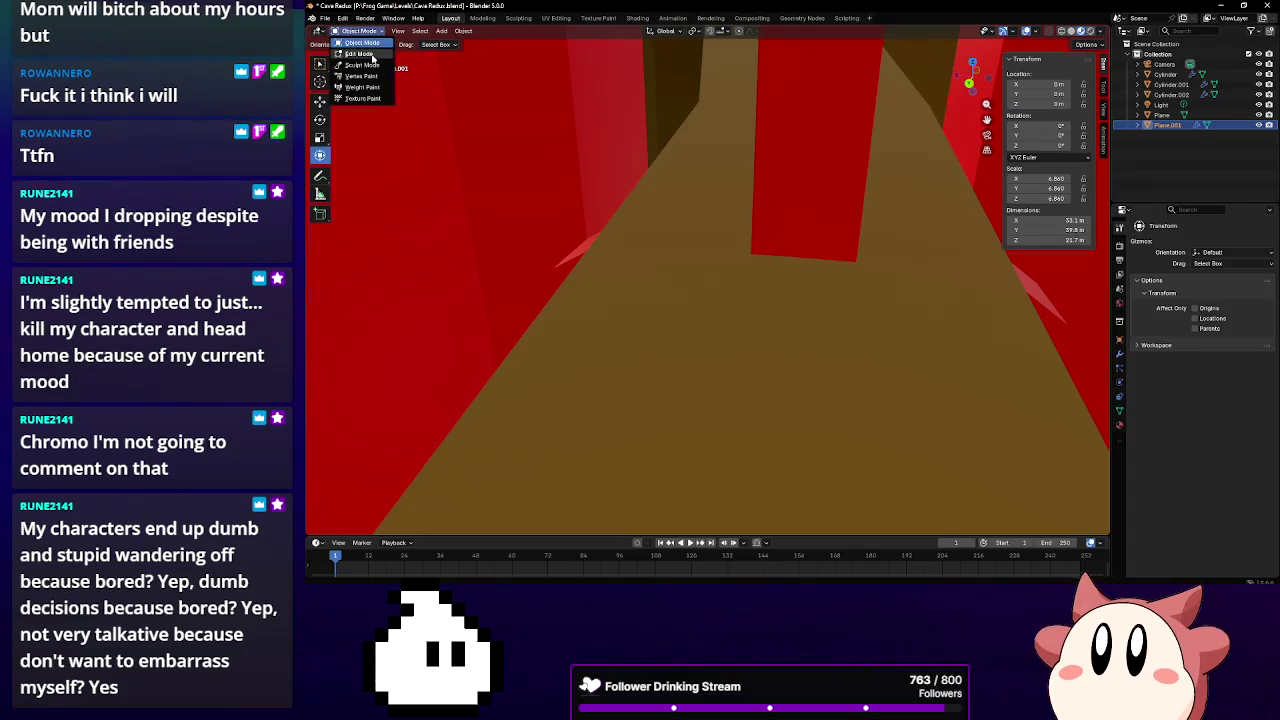
pyautogui.click(370, 54)
pyautogui.moveTo(677, 180)
pyautogui.mouseDown(button='middle')
pyautogui.moveTo(671, 214)
pyautogui.moveTo(612, 218)
pyautogui.moveTo(680, 207)
pyautogui.mouseUp(button='middle')
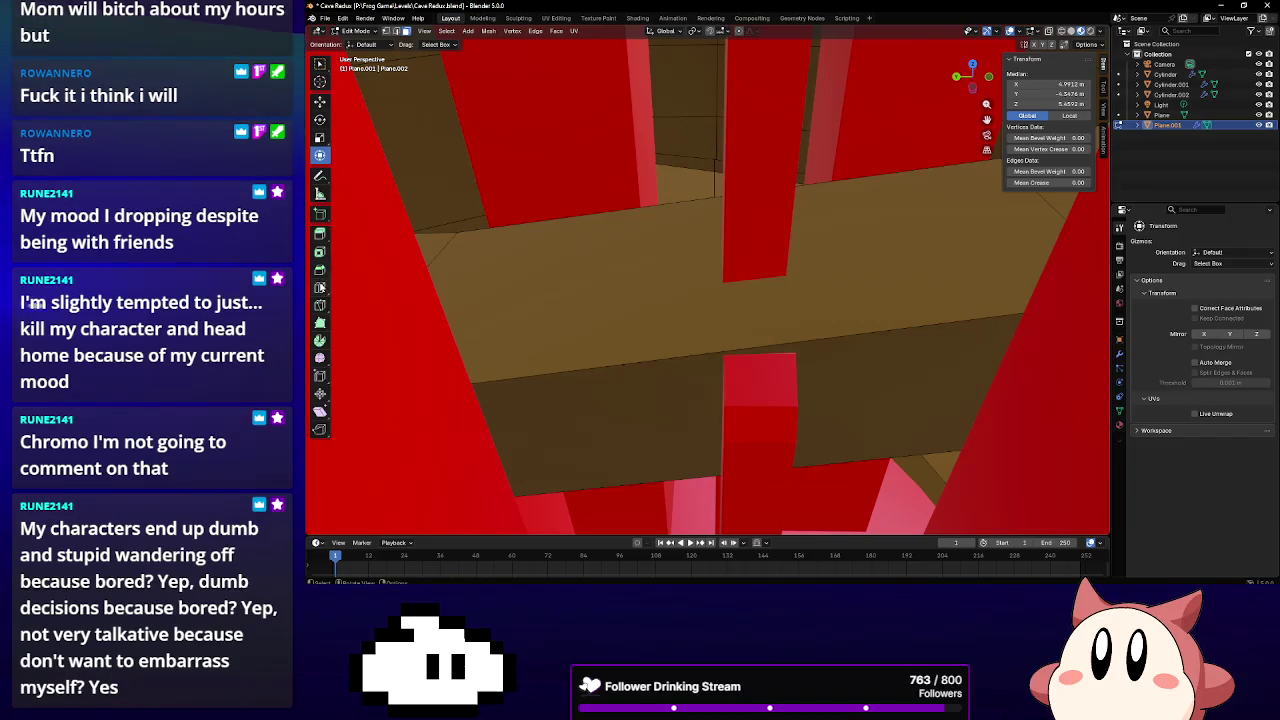
pyautogui.click(600, 370)
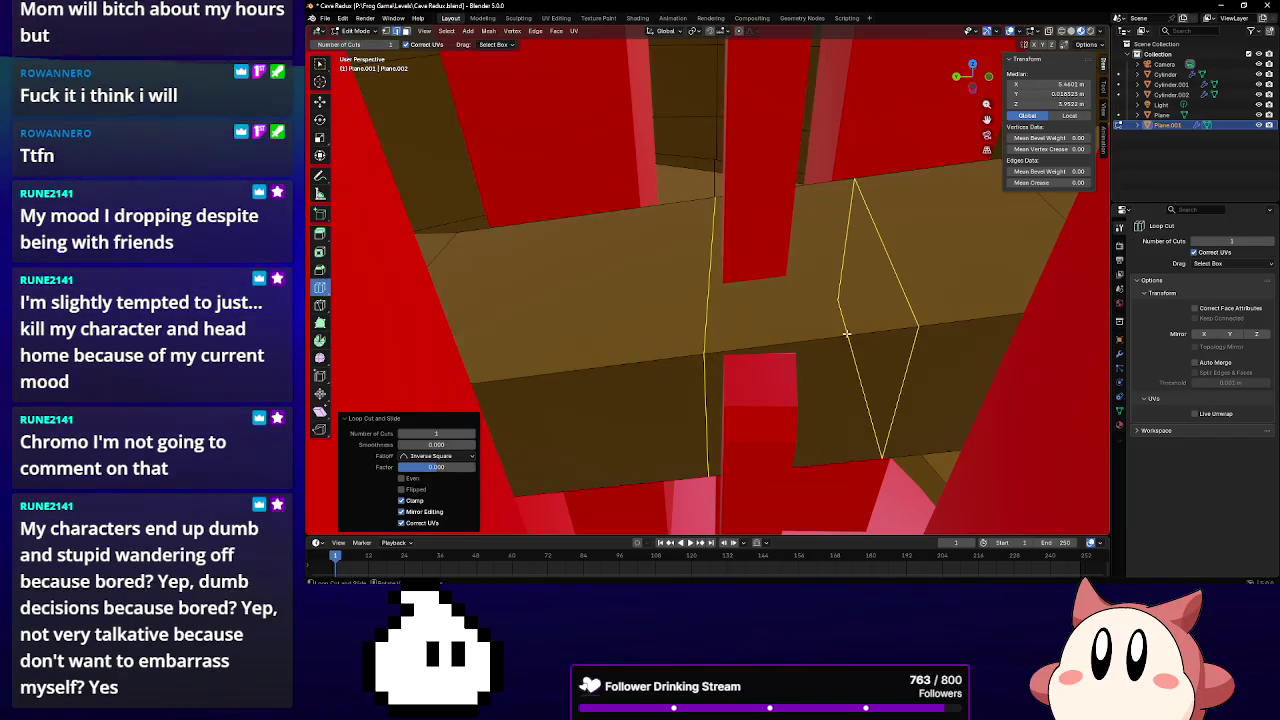
# Edge-slide the new loops so they line up with the pillar's edge
pyautogui.click(320, 154)
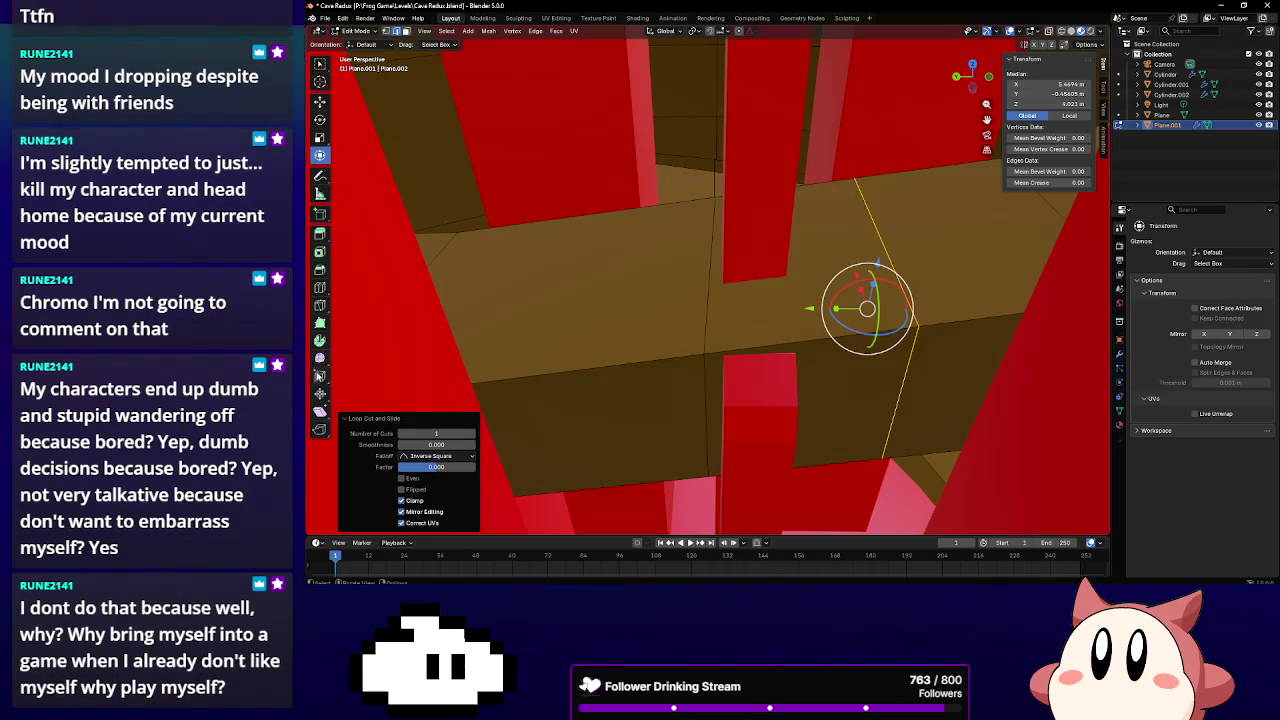
pyautogui.click(320, 375)
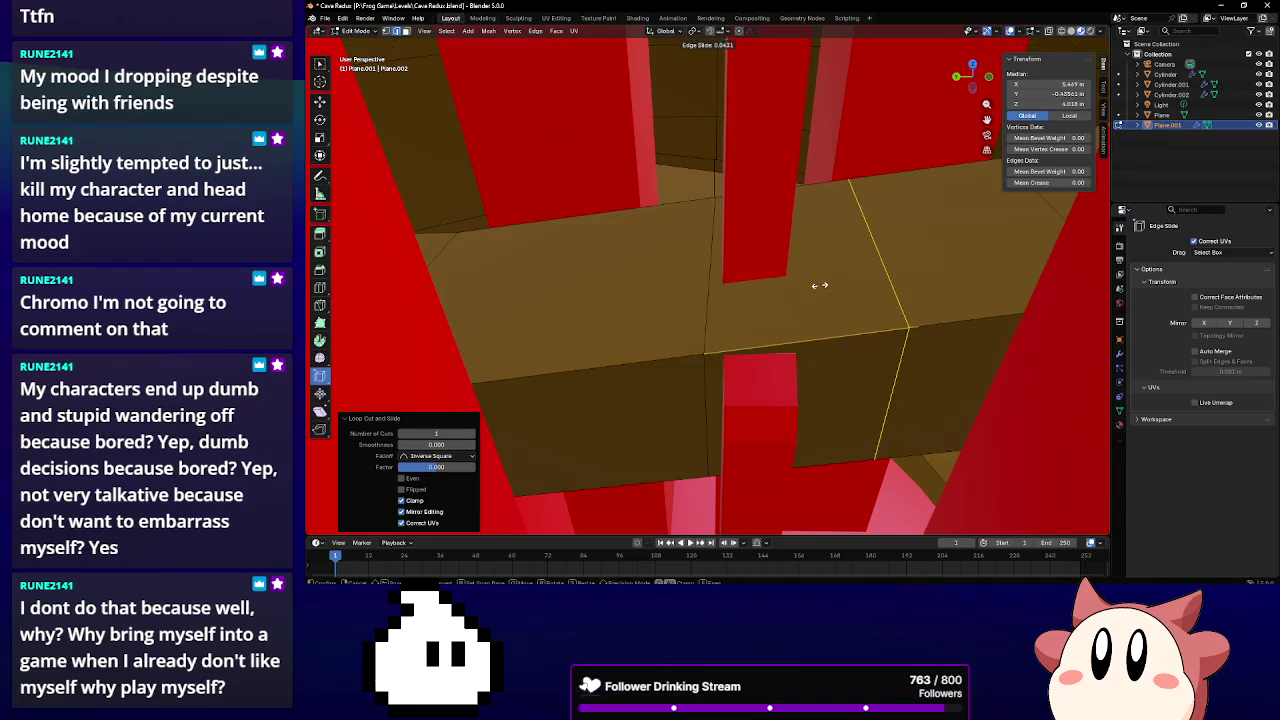
pyautogui.moveTo(748, 292); pyautogui.dragTo(730, 294)
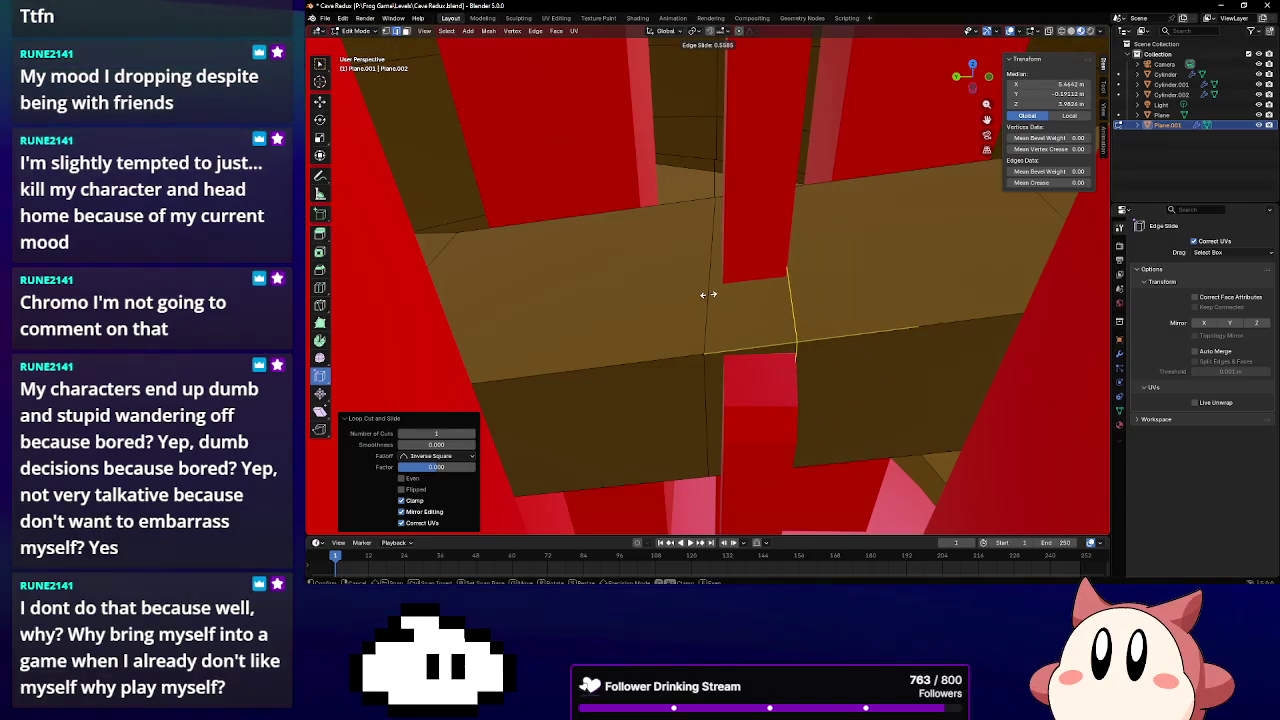
pyautogui.moveTo(707, 295)
pyautogui.mouseDown()
pyautogui.moveTo(666, 314)
pyautogui.moveTo(690, 312)
pyautogui.mouseUp()
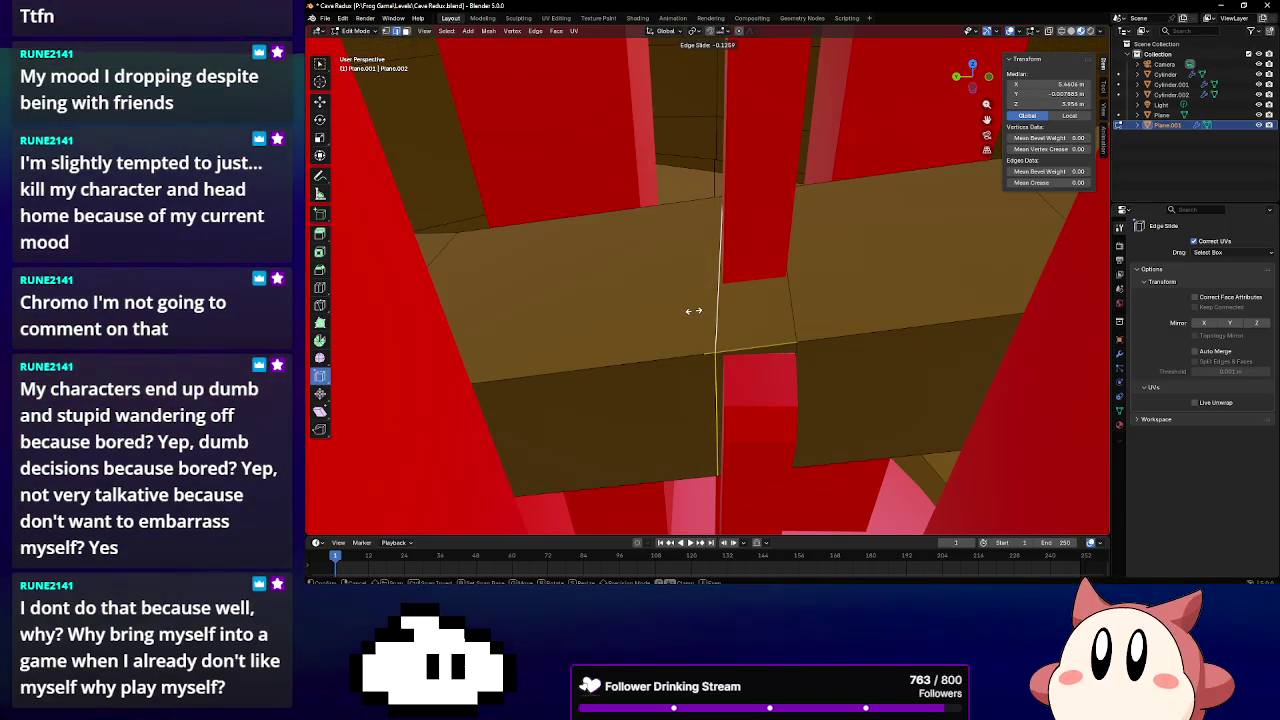
pyautogui.moveTo(693, 311); pyautogui.dragTo(694, 310)
pyautogui.moveTo(798, 321); pyautogui.dragTo(745, 297)
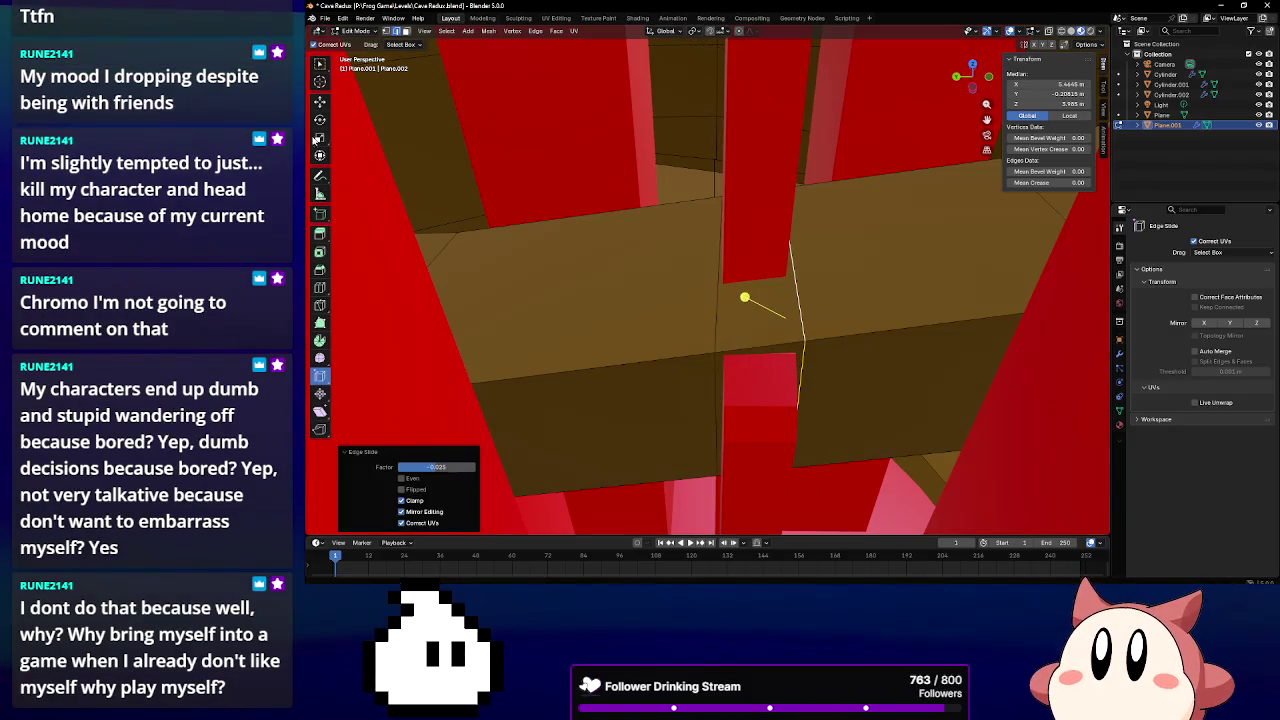
# Raise the beam-junction face along Z, then select the red block's top face
pyautogui.click(320, 155)
pyautogui.click(680, 226)
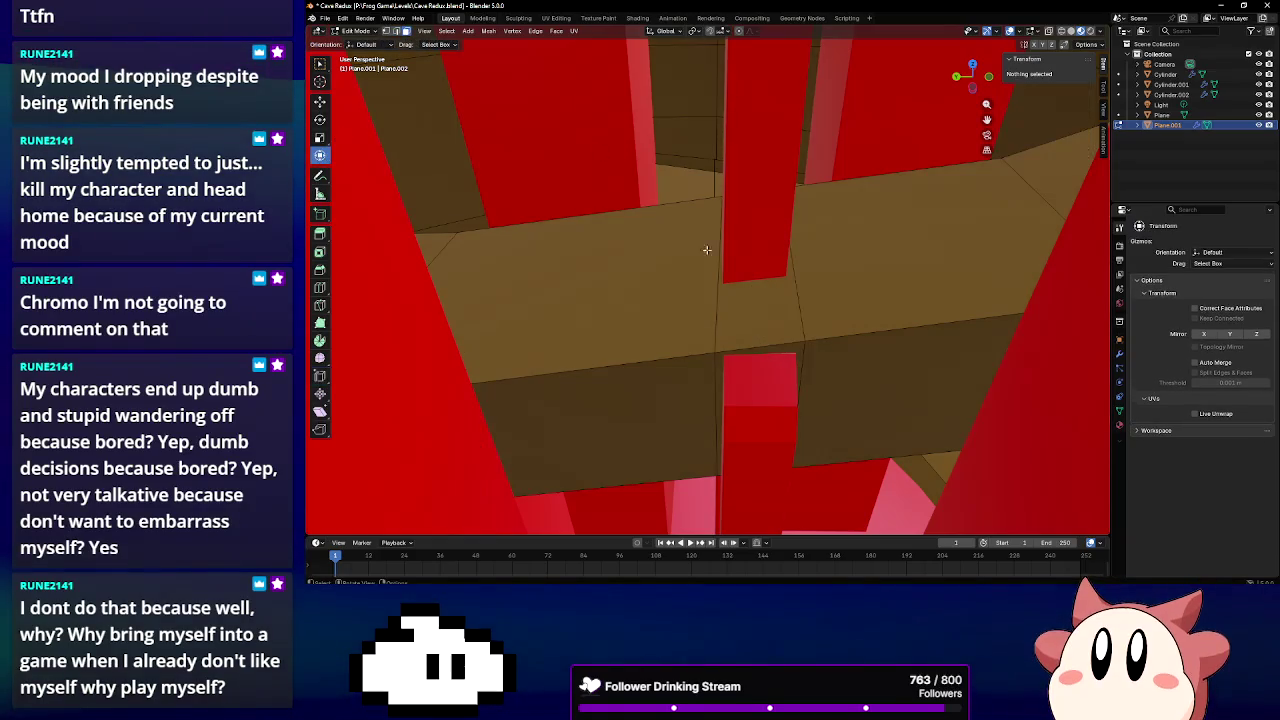
pyautogui.click(745, 306)
pyautogui.moveTo(751, 240); pyautogui.dragTo(754, 222)
pyautogui.moveTo(754, 222); pyautogui.dragTo(797, 206, button='middle')
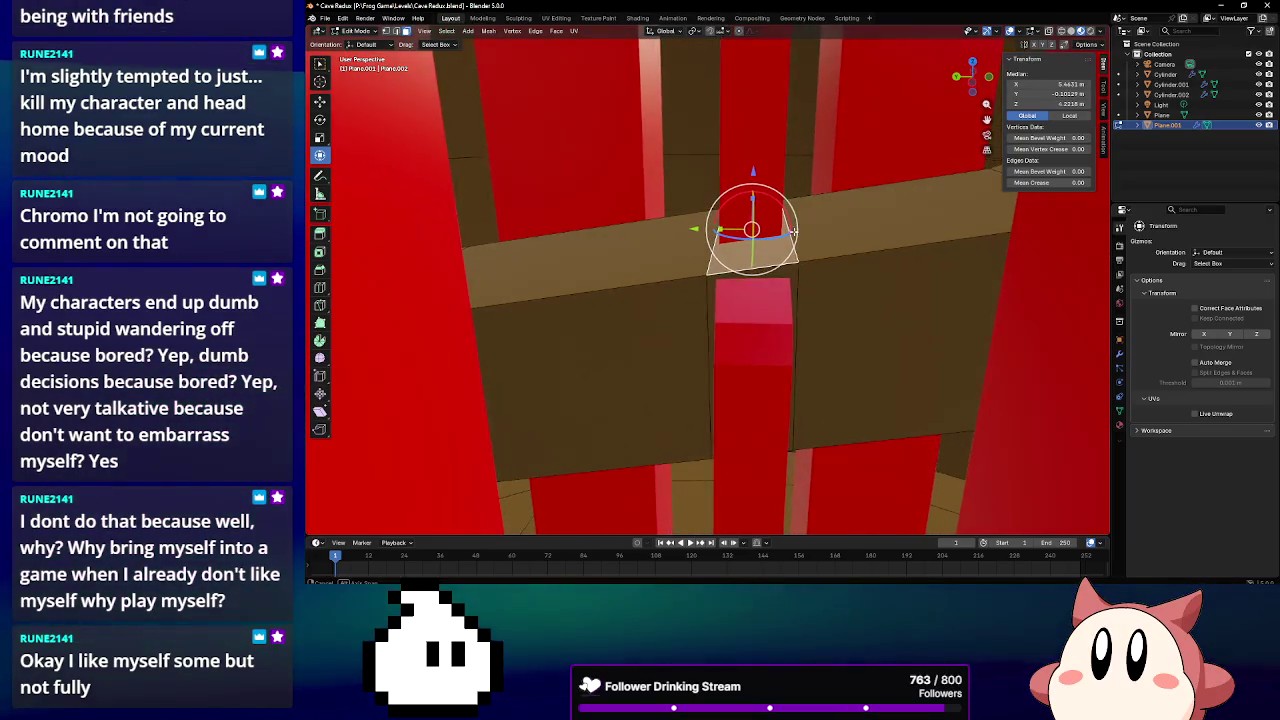
pyautogui.press('g')
pyautogui.press('z')
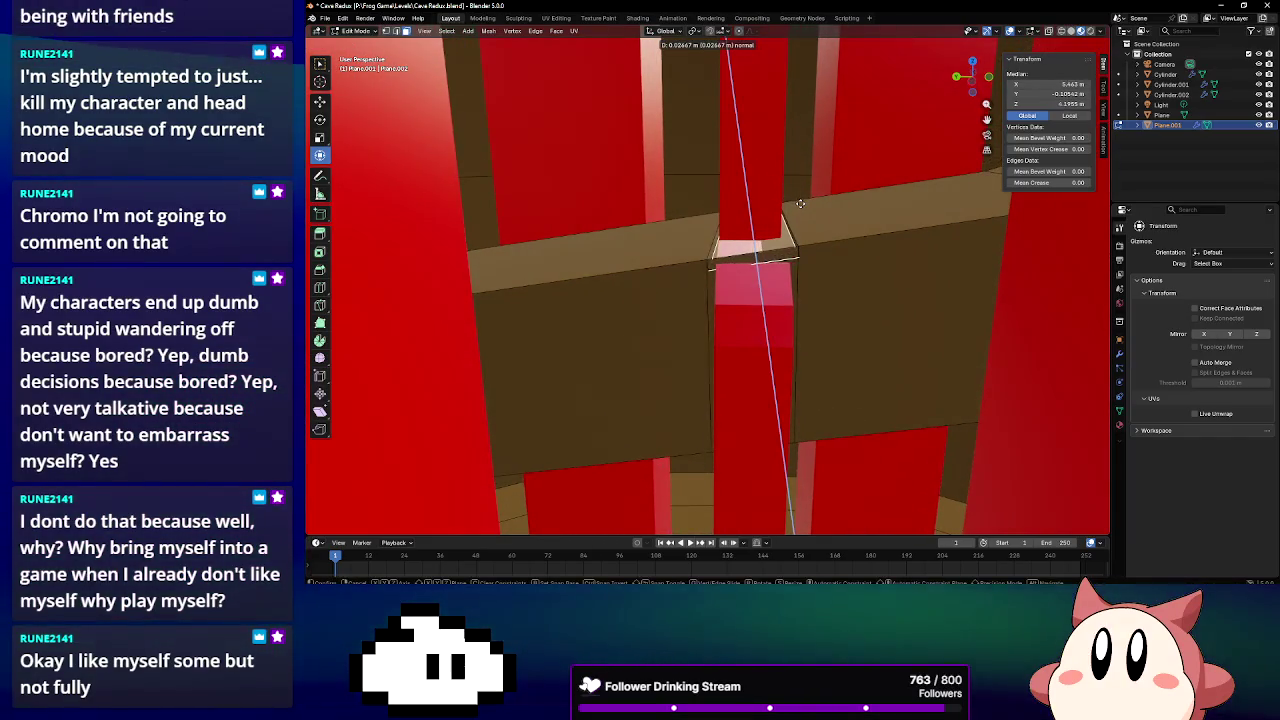
pyautogui.click(800, 203)
pyautogui.click(757, 259)
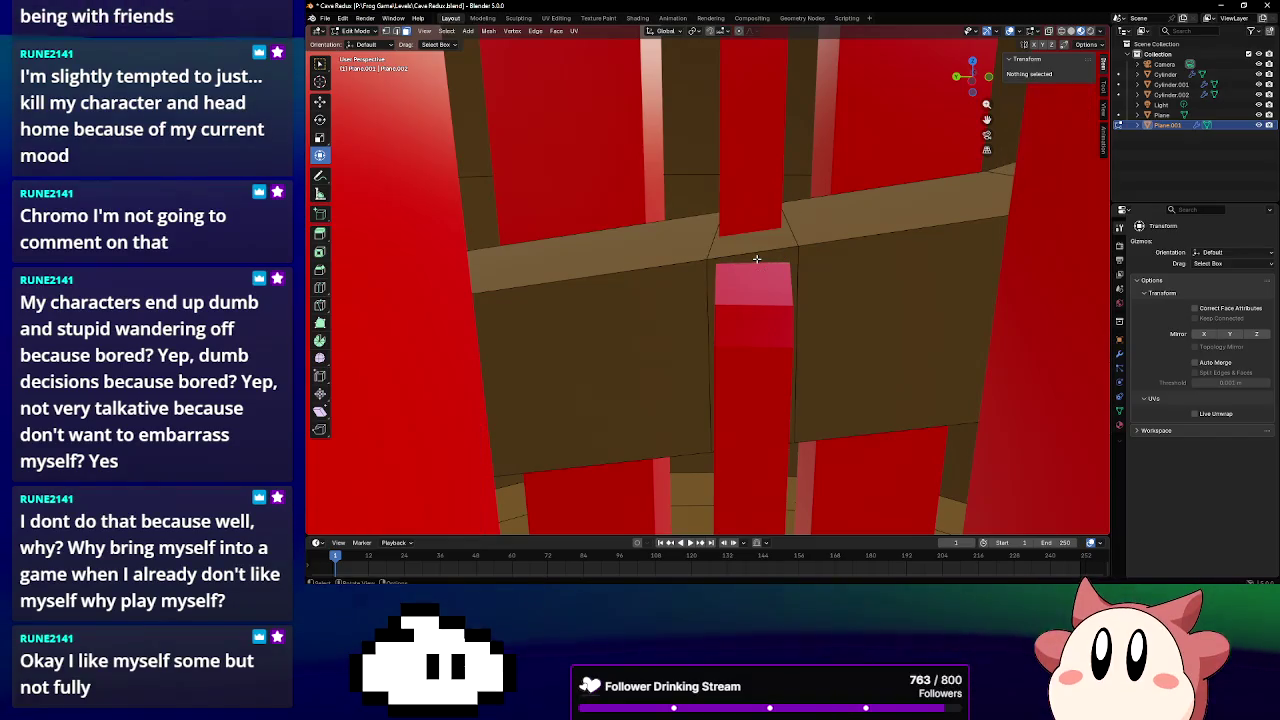
pyautogui.click(756, 265)
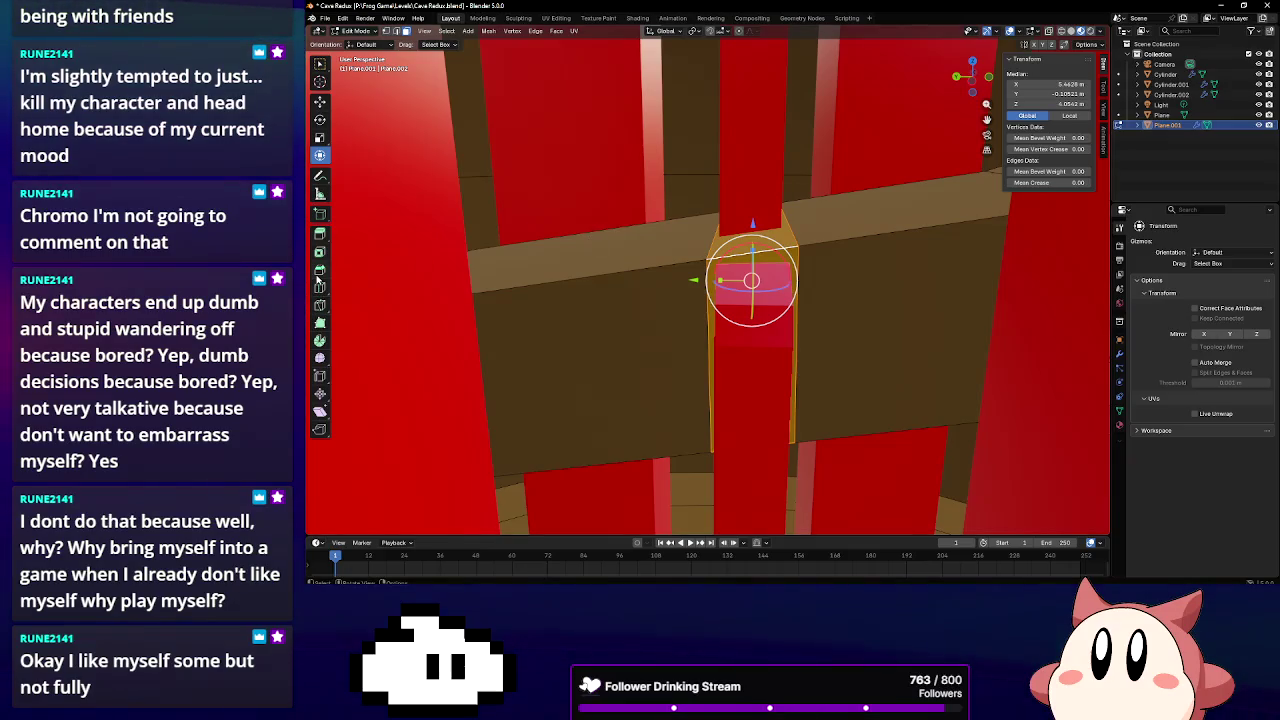
# Confirm the inset on the red block's top face, undoing a trial Z move
pyautogui.click(775, 258)
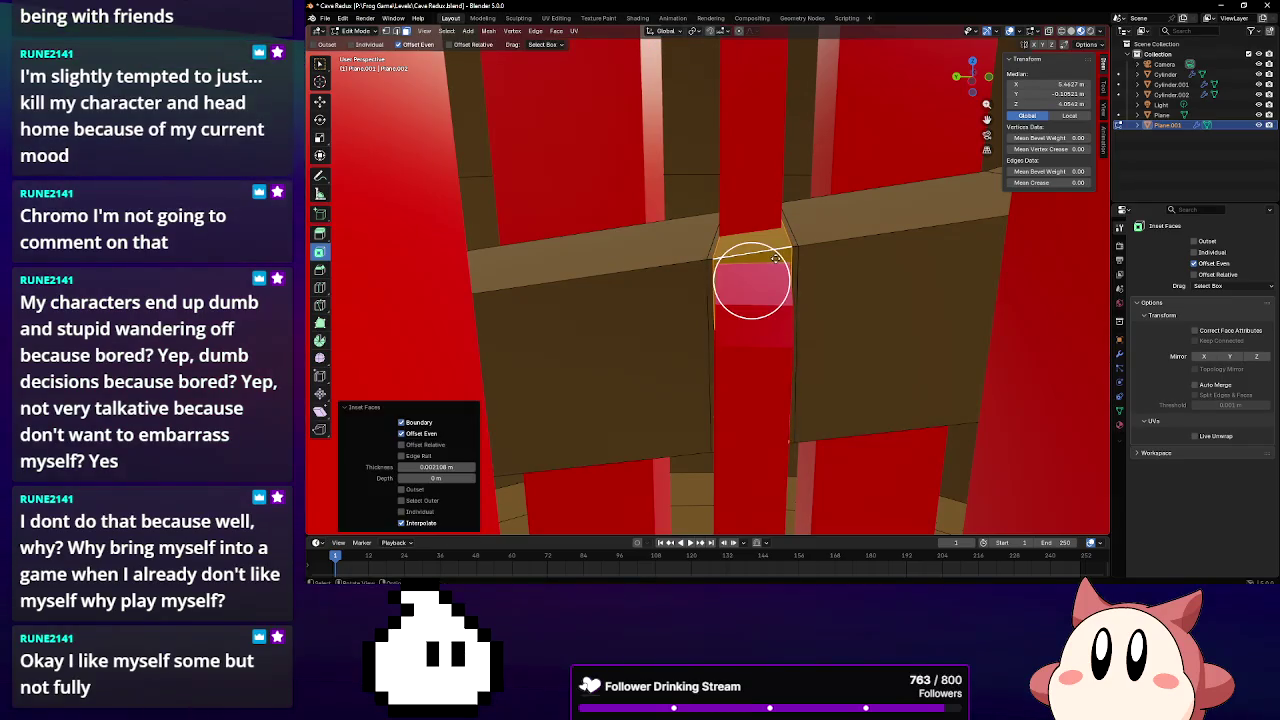
pyautogui.click(320, 155)
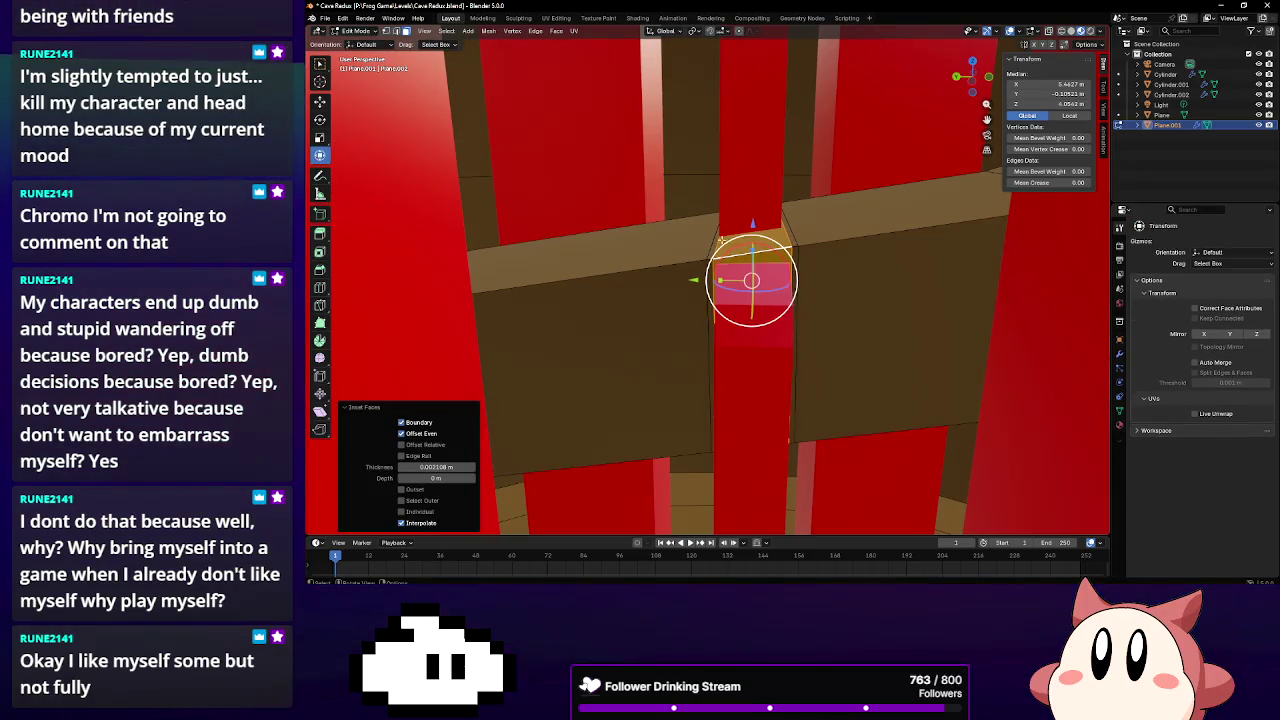
pyautogui.moveTo(753, 168); pyautogui.dragTo(786, 222)
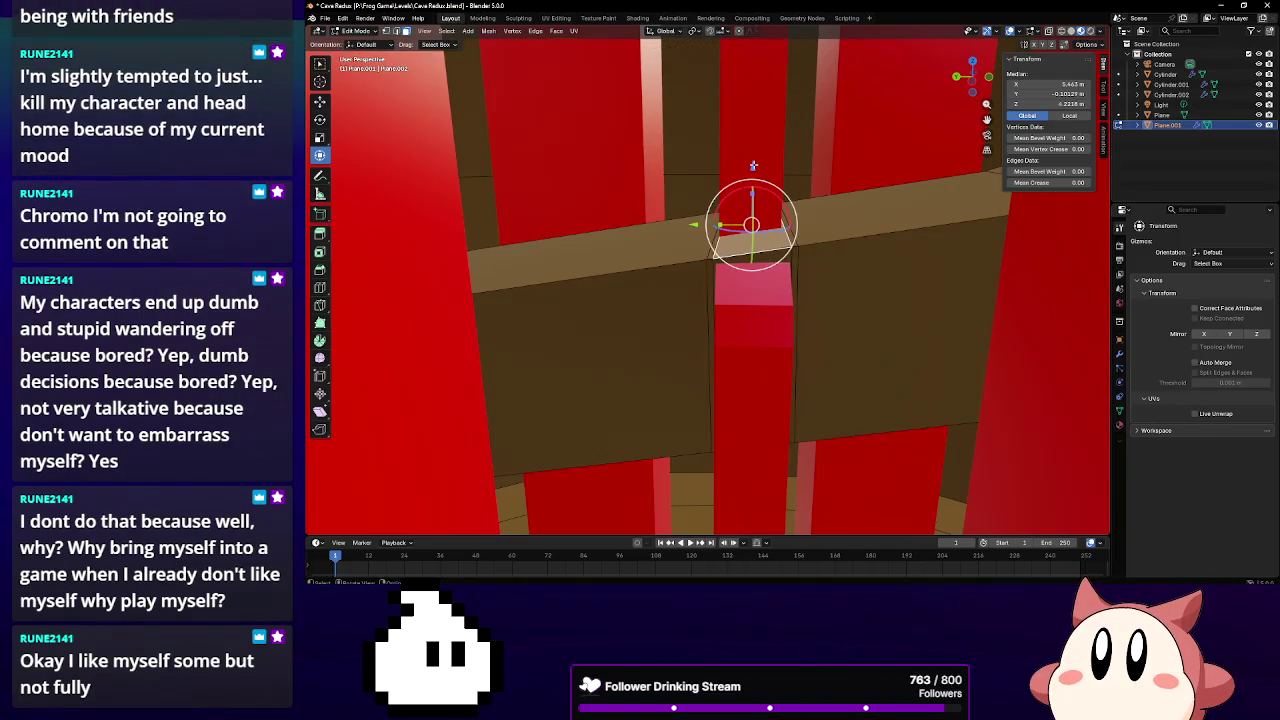
pyautogui.hotkey('ctrl', 'z')
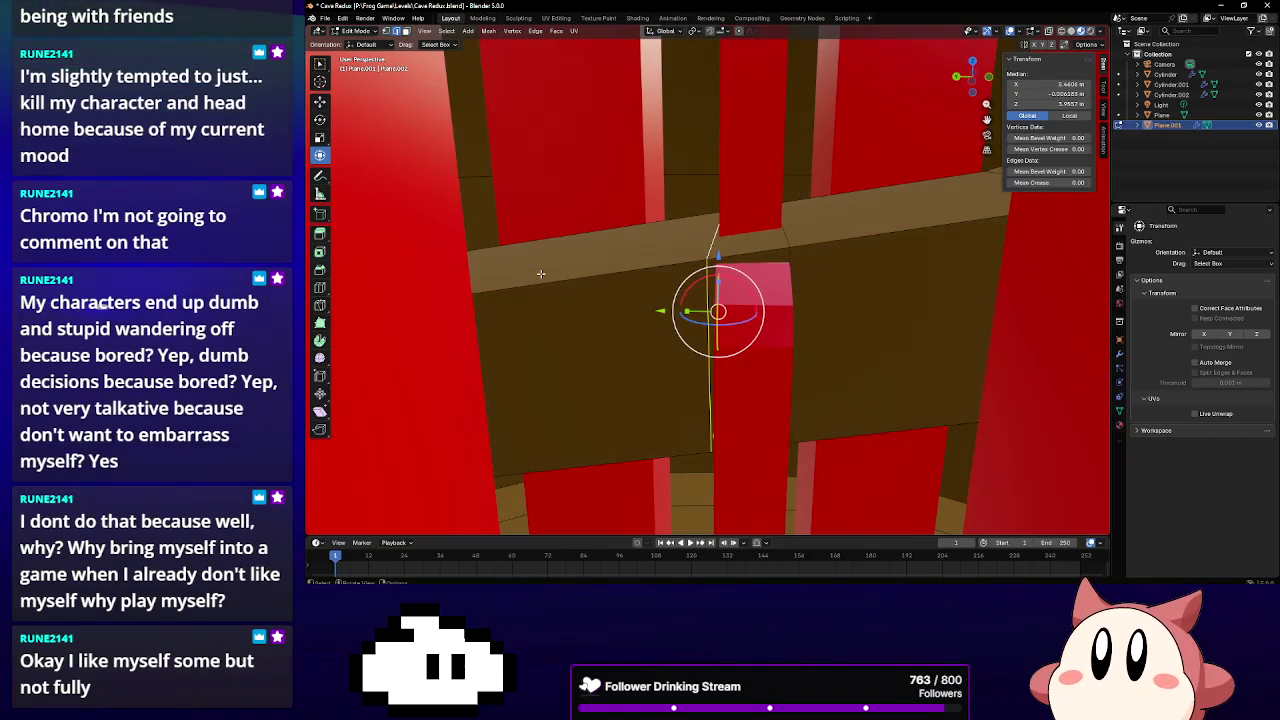
# Edge-slide the new edges along the red block to fit the beam
pyautogui.click(319, 378)
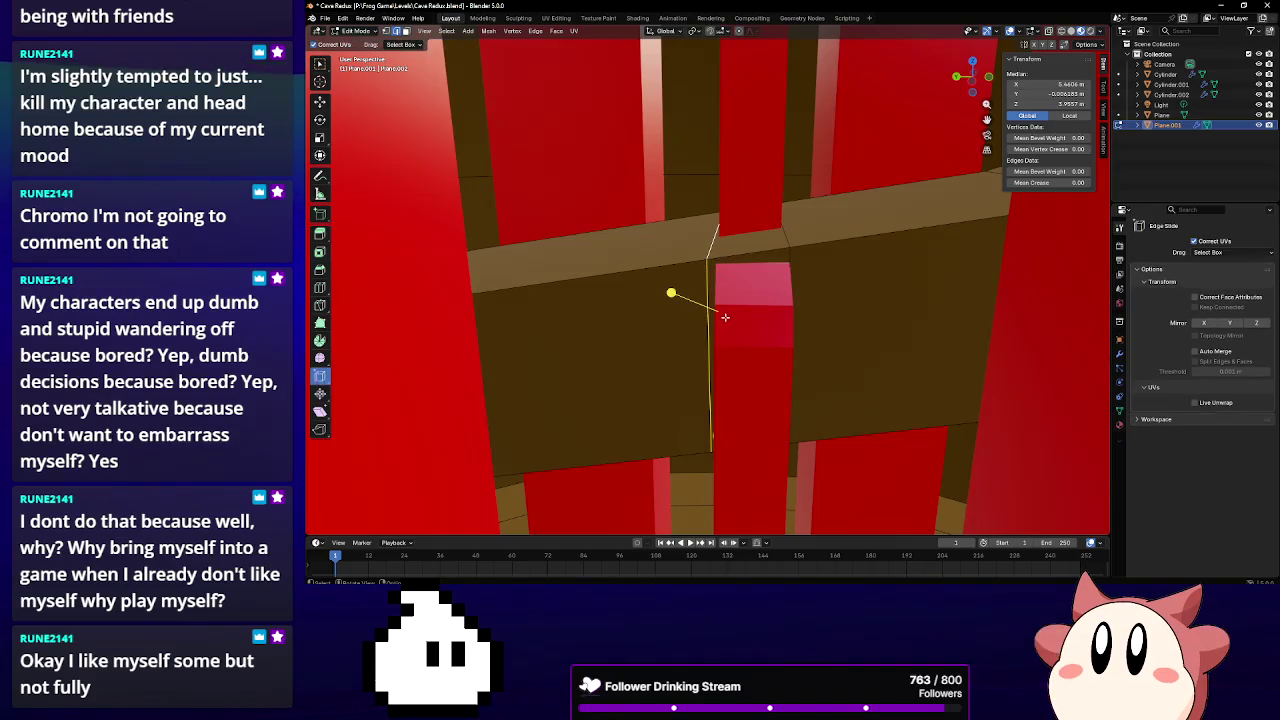
pyautogui.moveTo(656, 291); pyautogui.dragTo(662, 291)
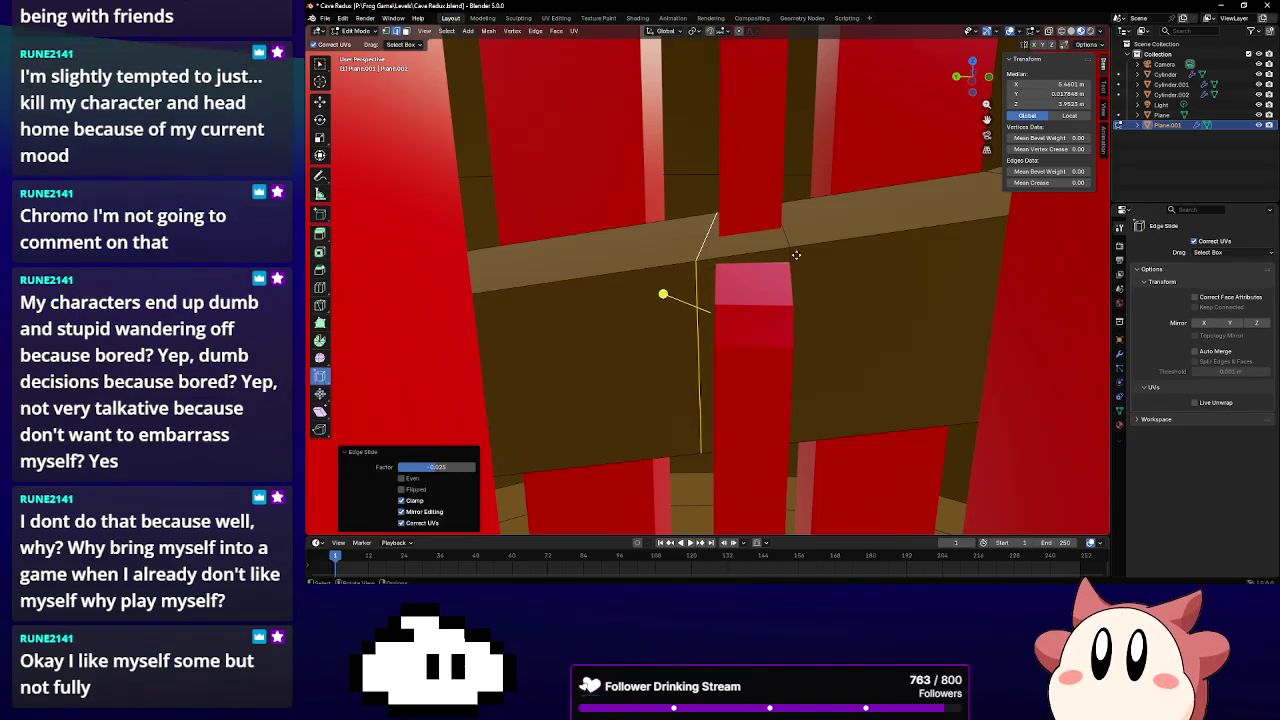
pyautogui.click(741, 289)
pyautogui.moveTo(741, 289); pyautogui.dragTo(750, 282)
pyautogui.click(320, 155)
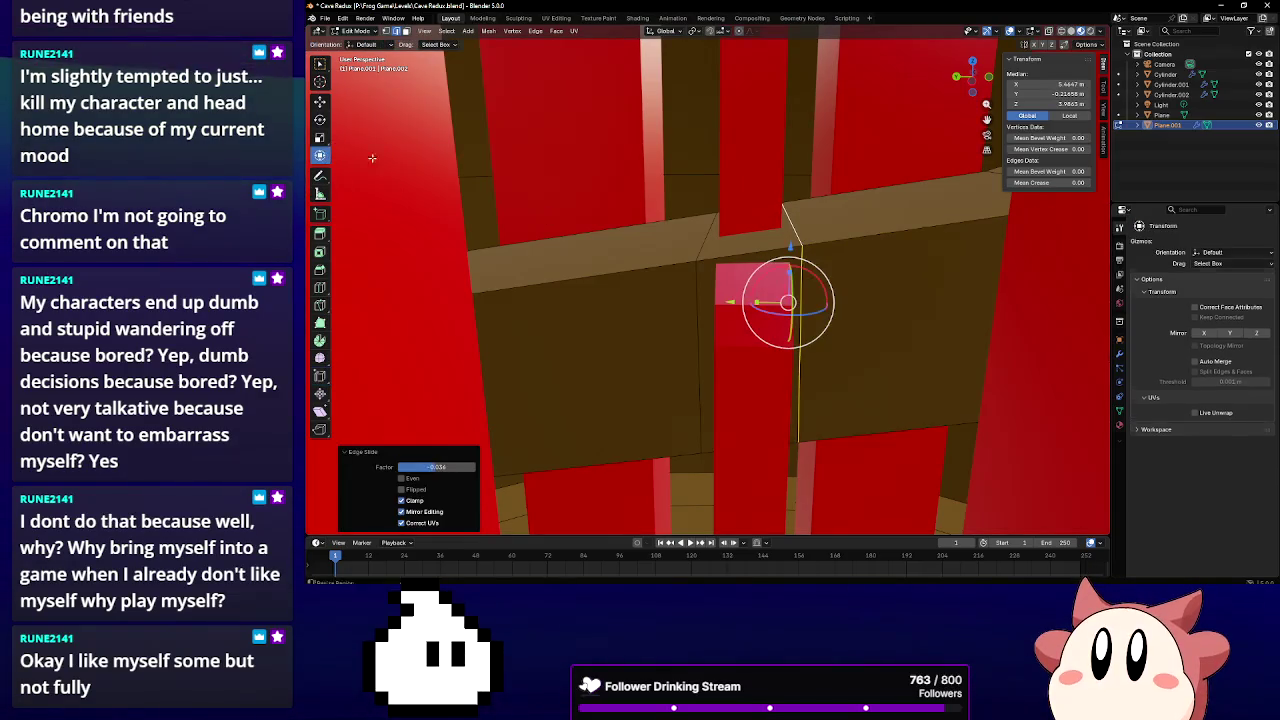
pyautogui.click(746, 248)
# Inset the red block's front face and raise it 0.10124 m along Z
pyautogui.click(405, 33)
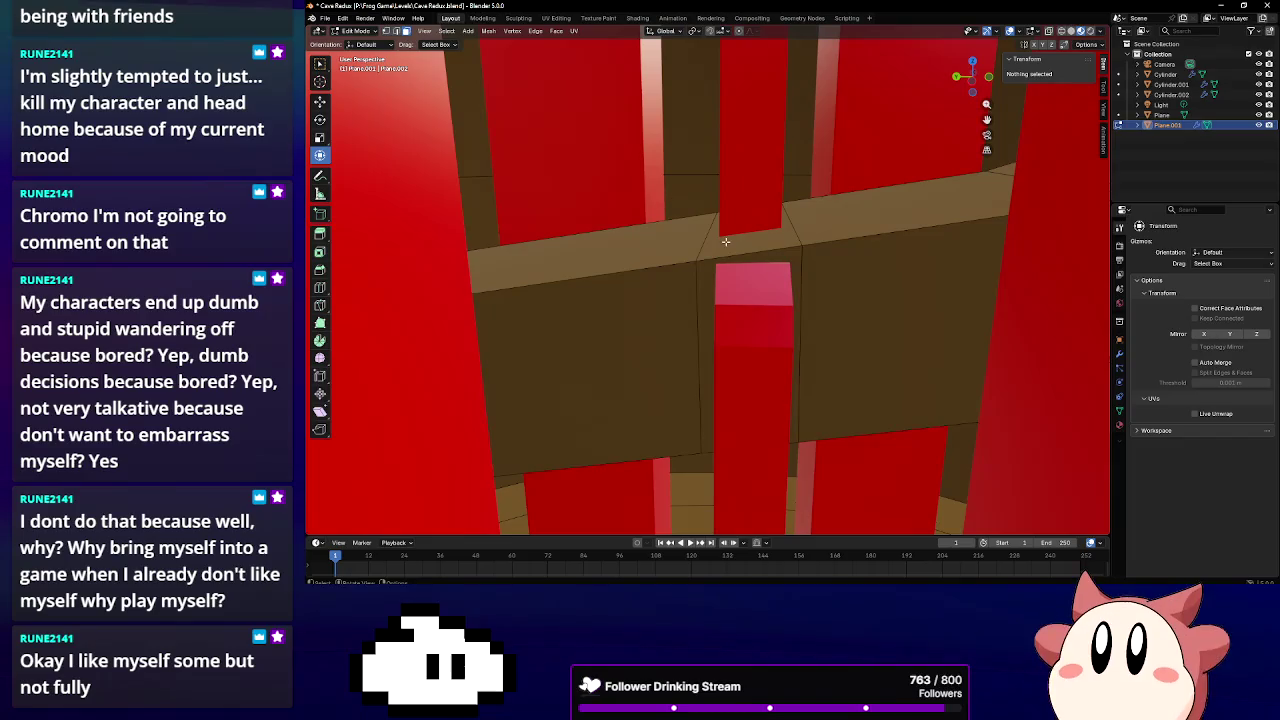
pyautogui.click(750, 330)
pyautogui.click(320, 252)
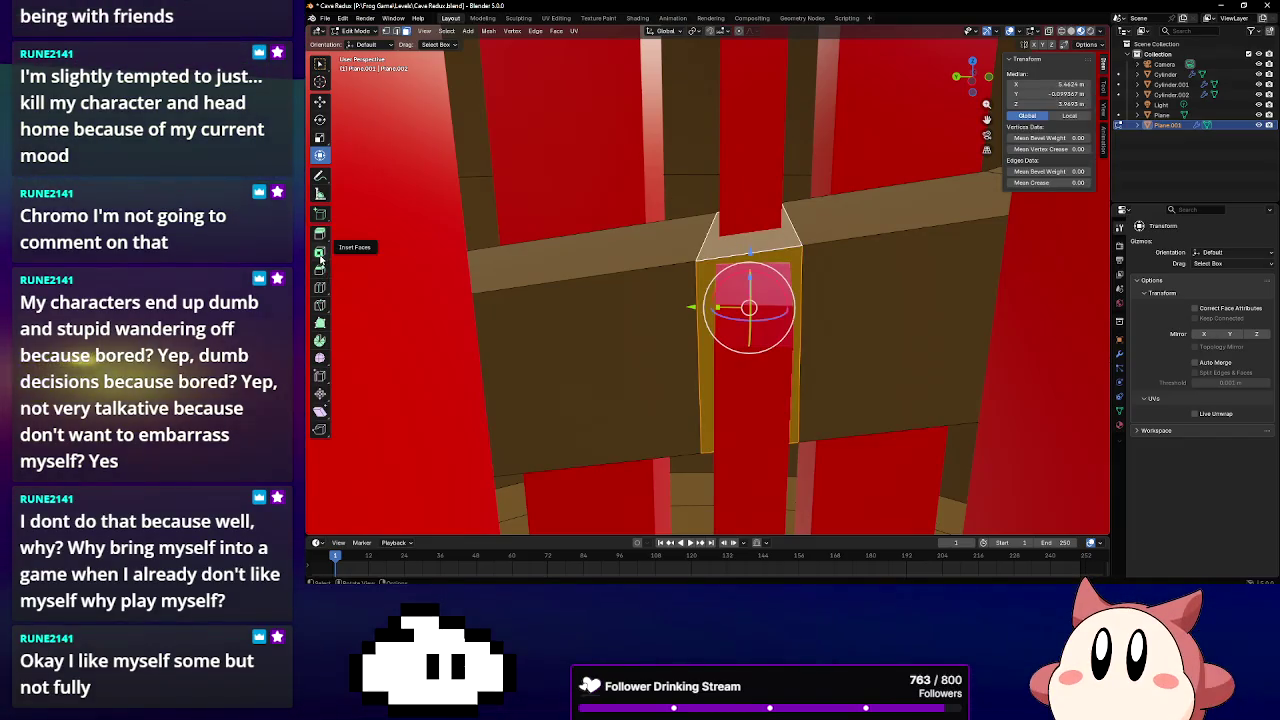
pyautogui.moveTo(771, 287); pyautogui.dragTo(480, 120)
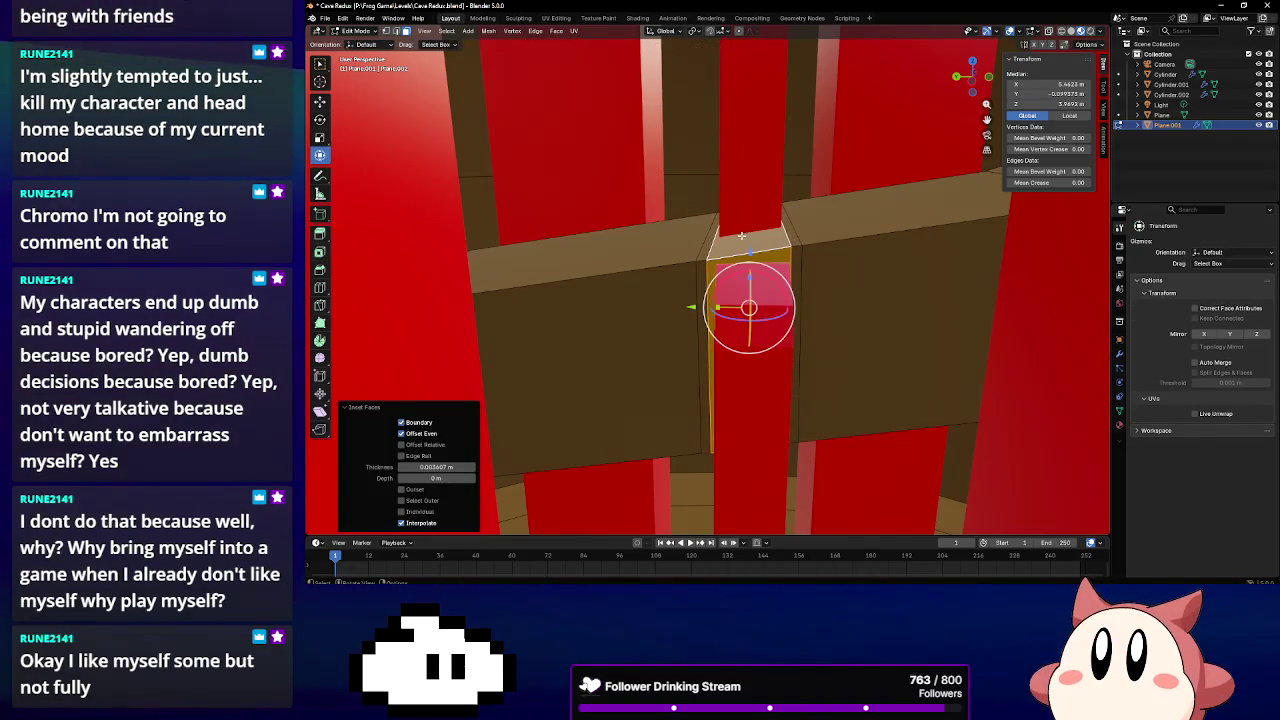
pyautogui.press('g')
pyautogui.press('z')
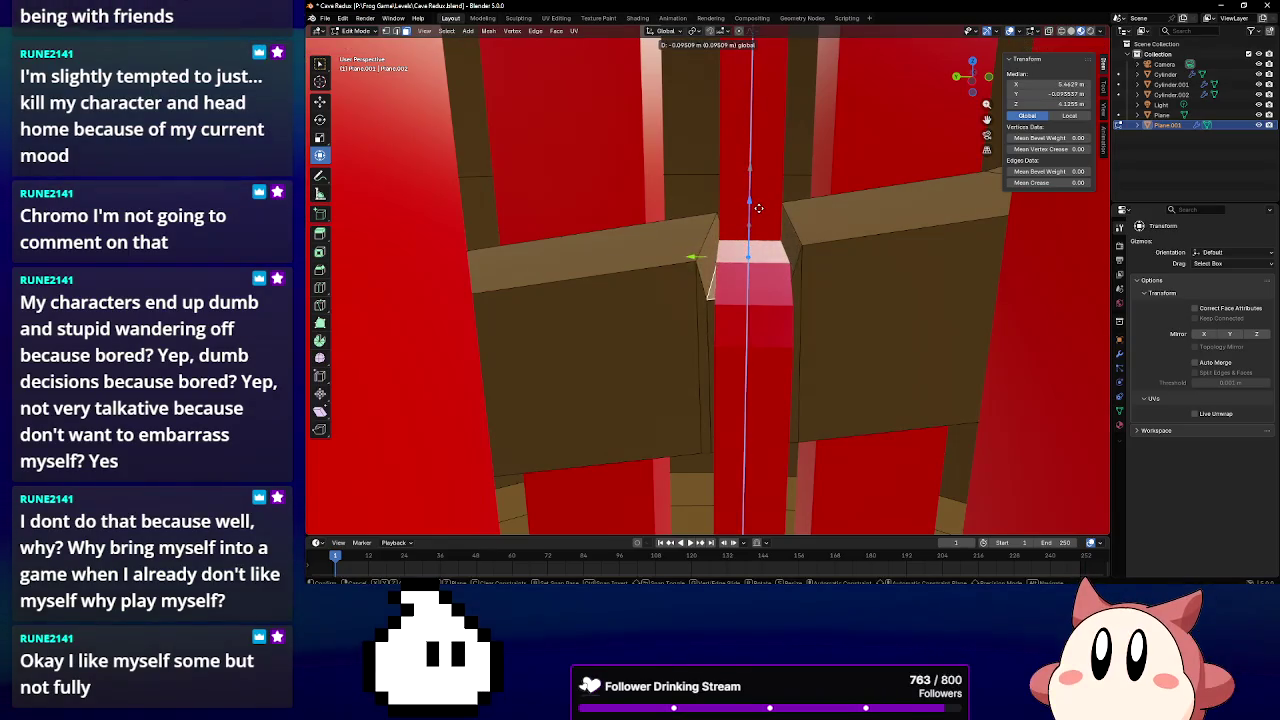
pyautogui.click(759, 209)
# Rotate the raised face 1.32° about Z
pyautogui.moveTo(759, 209); pyautogui.dragTo(775, 203, button='middle')
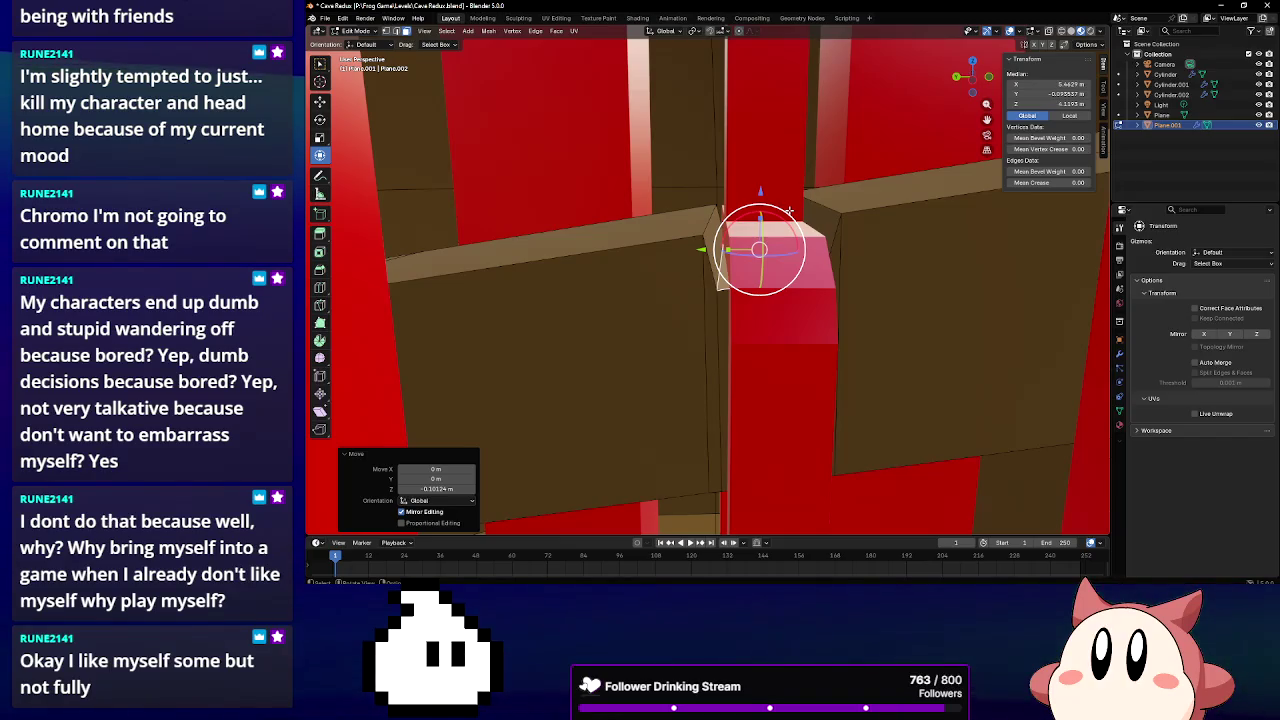
pyautogui.moveTo(789, 212); pyautogui.dragTo(805, 212, button='middle')
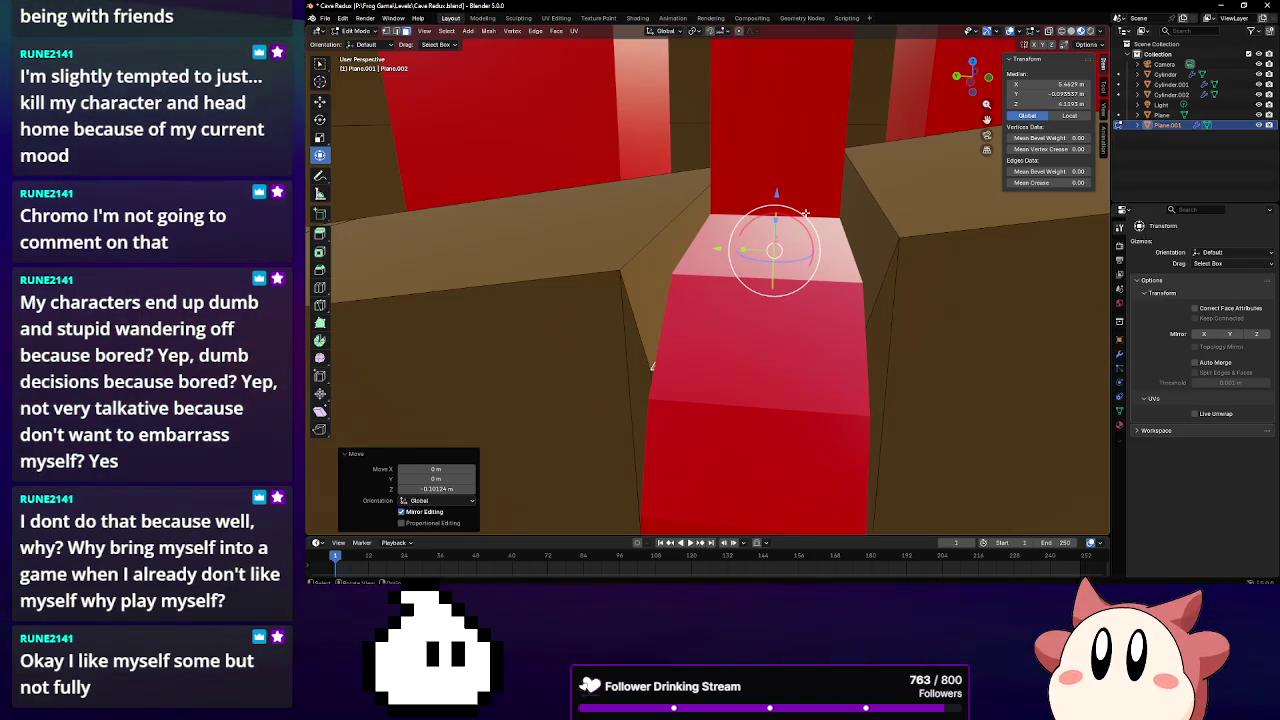
pyautogui.moveTo(806, 214); pyautogui.dragTo(818, 215, button='middle')
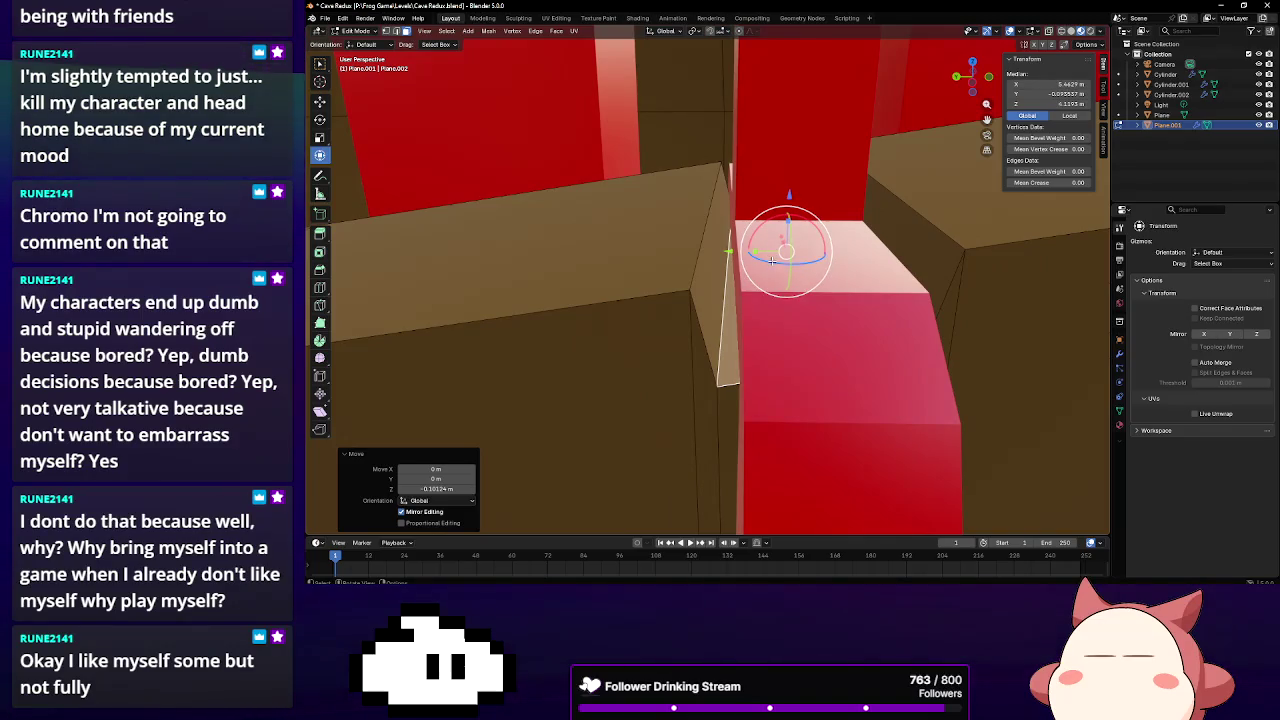
pyautogui.moveTo(772, 260); pyautogui.dragTo(772, 279)
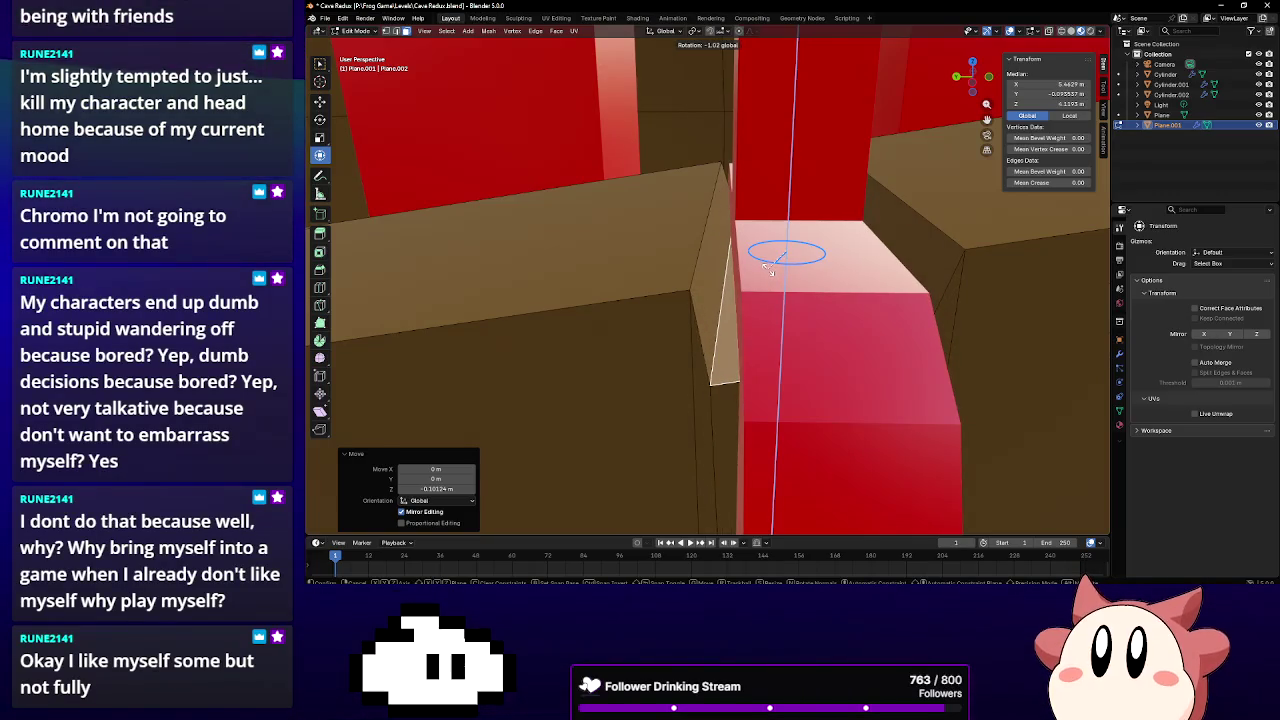
pyautogui.moveTo(768, 268); pyautogui.dragTo(769, 269)
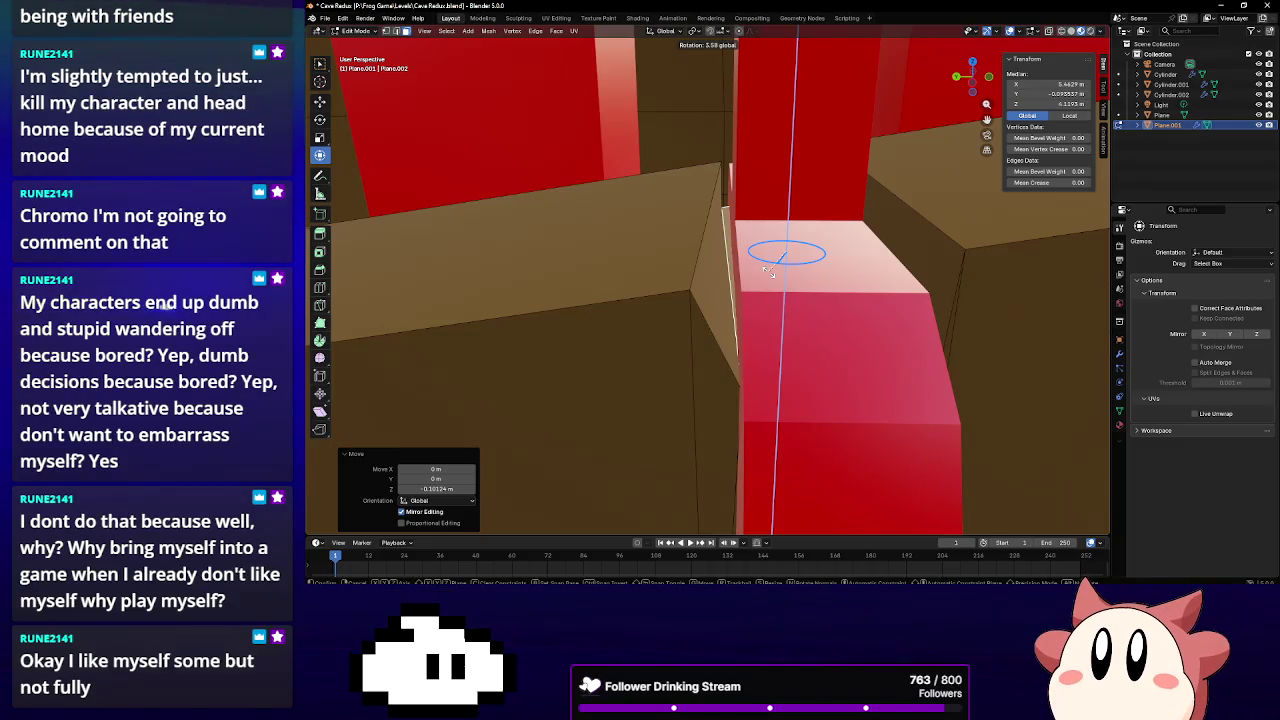
pyautogui.moveTo(768, 270); pyautogui.dragTo(767, 268)
pyautogui.moveTo(767, 268)
pyautogui.mouseDown(button='middle')
pyautogui.moveTo(808, 252)
pyautogui.moveTo(372, 60)
pyautogui.mouseUp(button='middle')
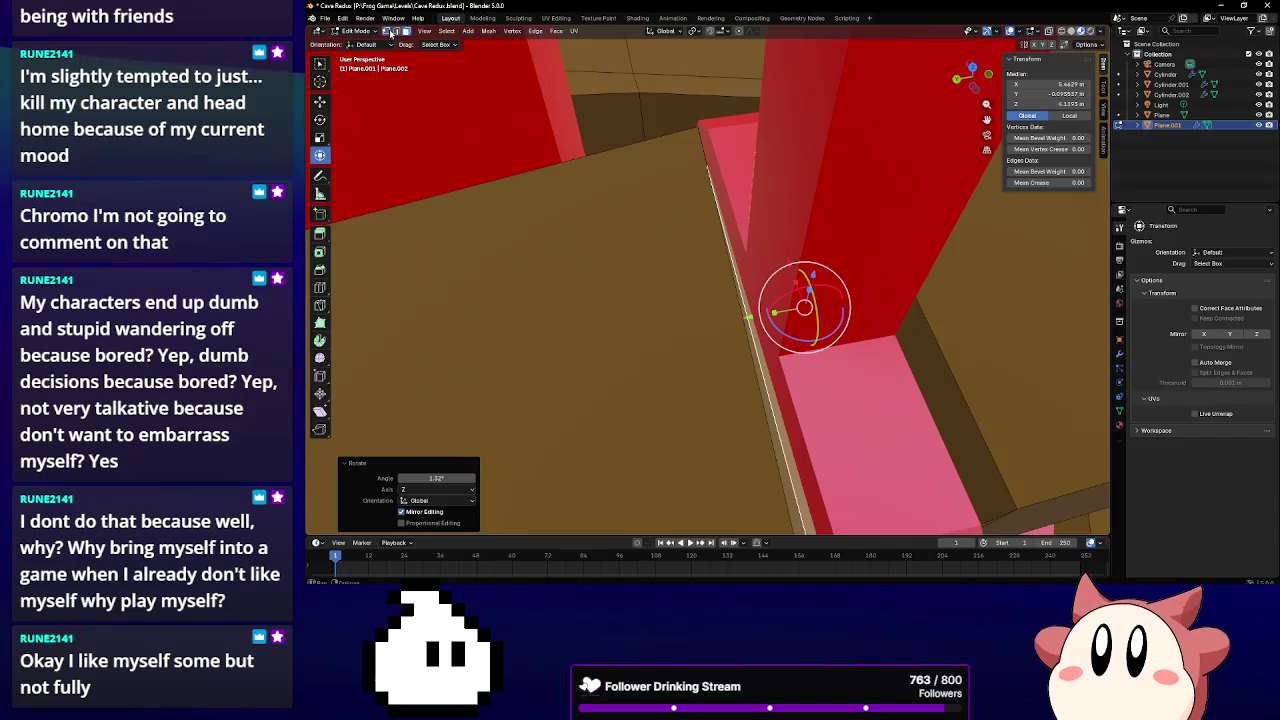
# In vertex select, shift two corner vertices of the ledge along Y
pyautogui.click(386, 31)
pyautogui.click(686, 120)
pyautogui.moveTo(686, 120)
pyautogui.mouseDown(button='middle')
pyautogui.moveTo(735, 130)
pyautogui.moveTo(726, 157)
pyautogui.mouseUp(button='middle')
pyautogui.press('g')
pyautogui.press('y')
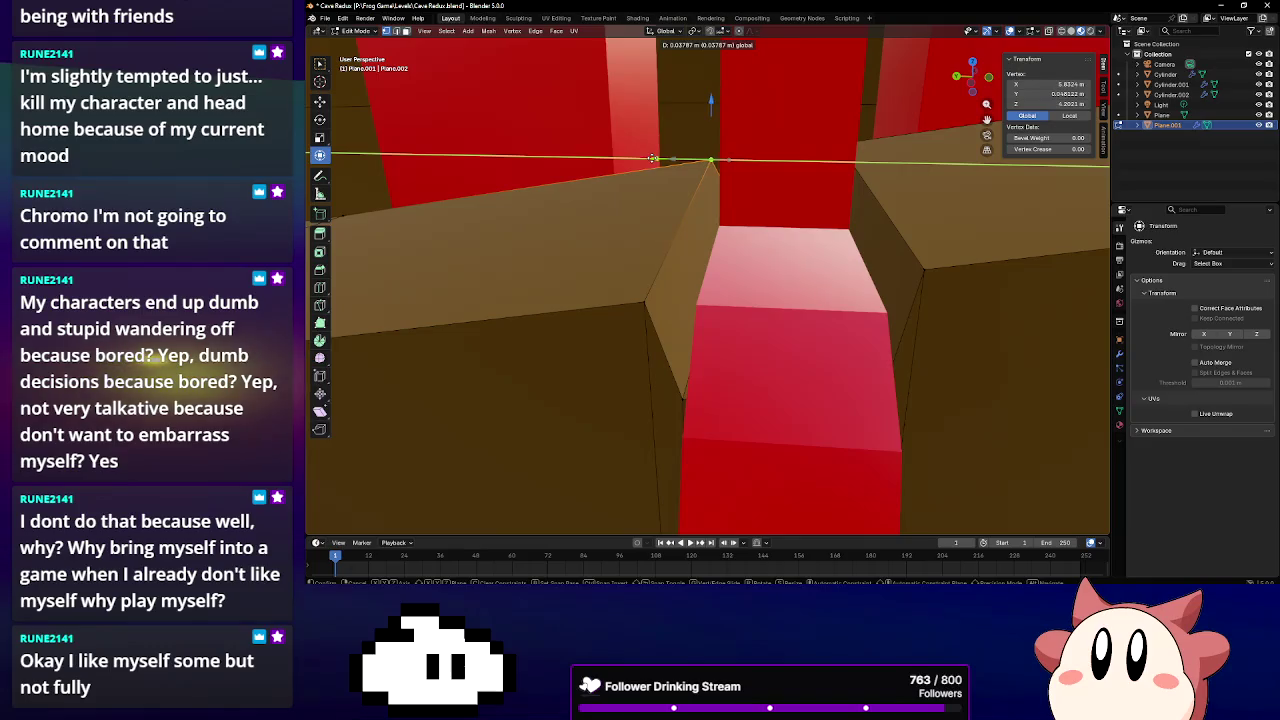
pyautogui.click(652, 158)
pyautogui.click(594, 318)
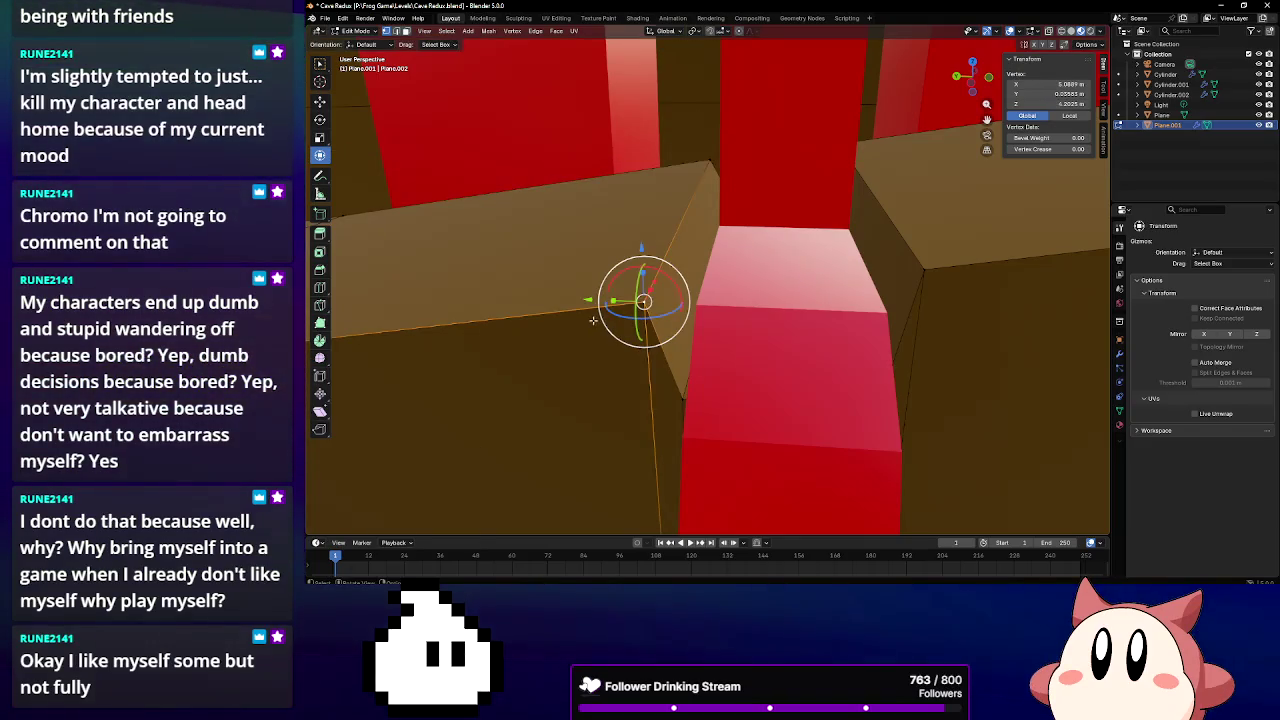
pyautogui.press('g')
pyautogui.press('y')
pyautogui.click(623, 294)
pyautogui.moveTo(623, 294); pyautogui.dragTo(814, 194, button='middle')
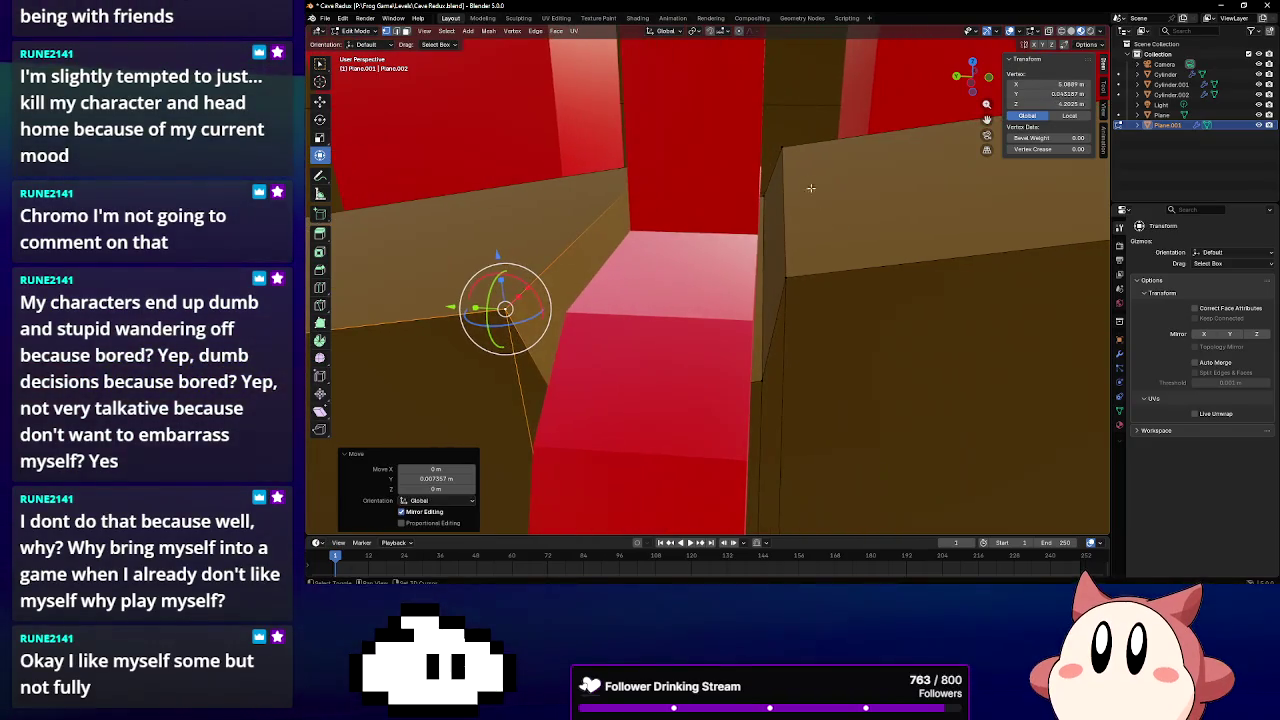
# Move the vertical edge loop at the beam corner along Y
pyautogui.click(784, 150)
pyautogui.keyDown('alt'); pyautogui.click(780, 220); pyautogui.keyUp('alt')
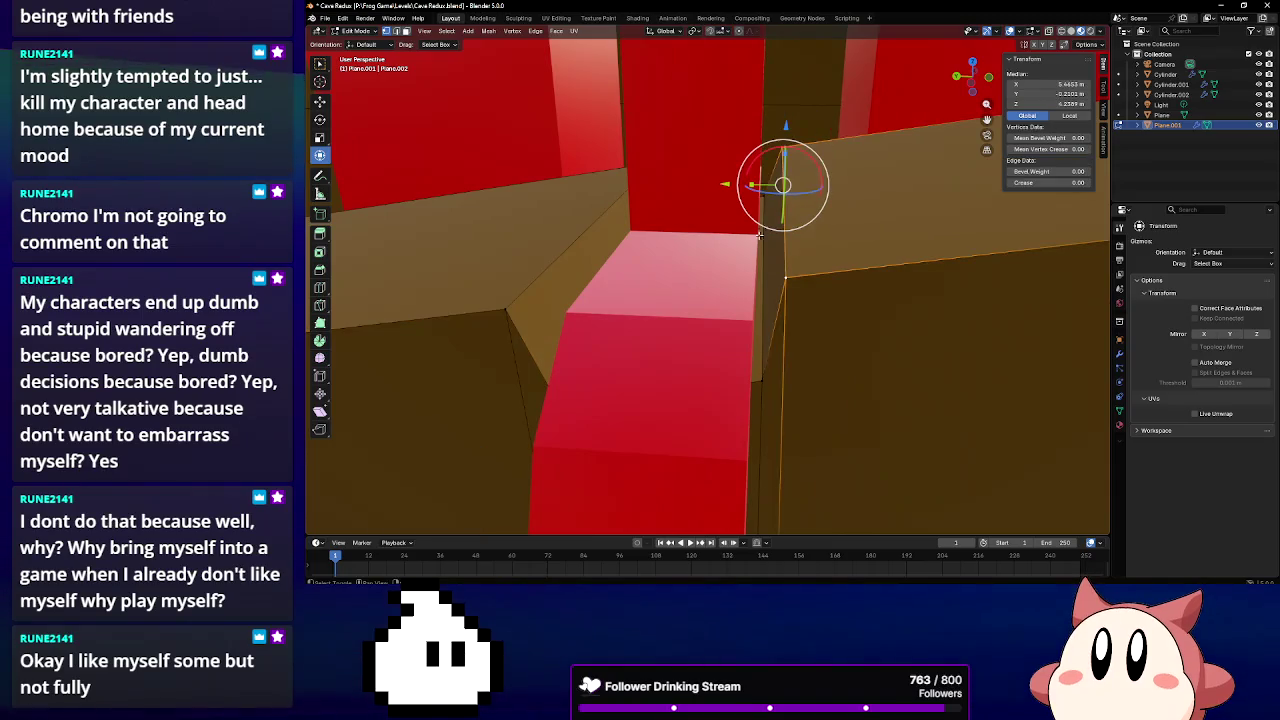
pyautogui.press('g')
pyautogui.press('y')
pyautogui.click(738, 183)
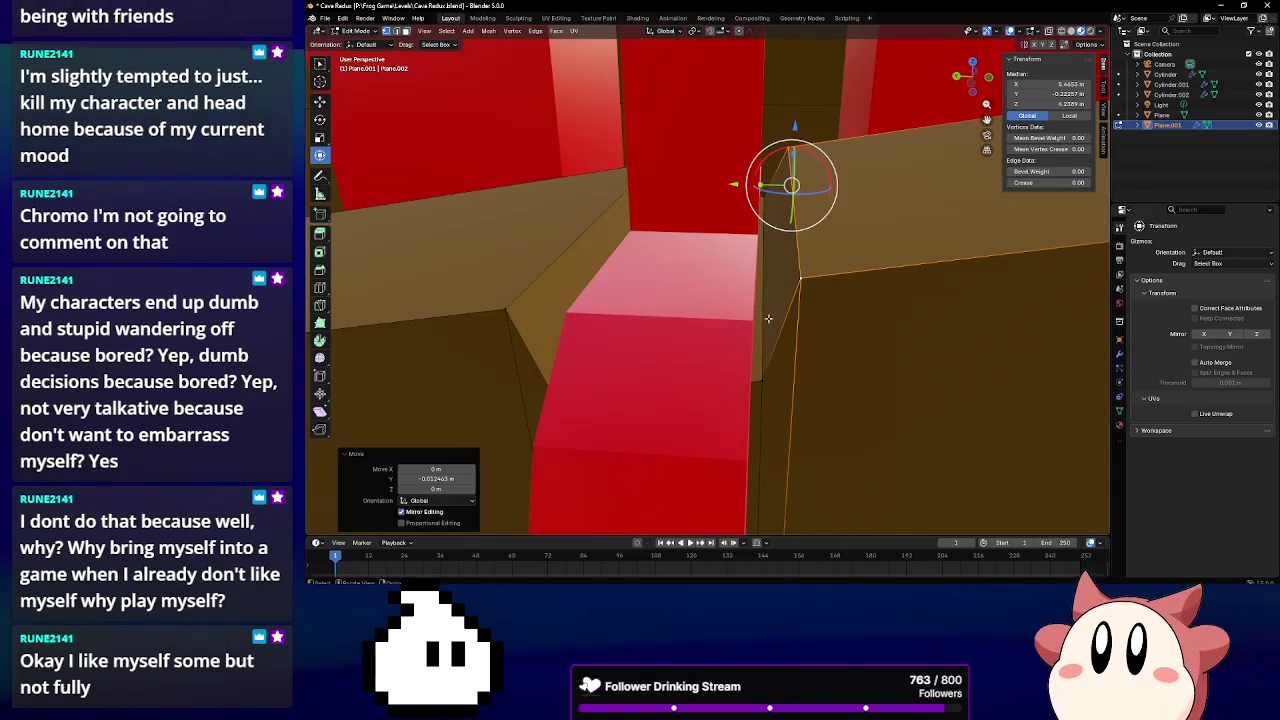
# Scale the pink step face to 0.785 along Y, dismiss the Resize panel and leave Edit Mode
pyautogui.click(405, 31)
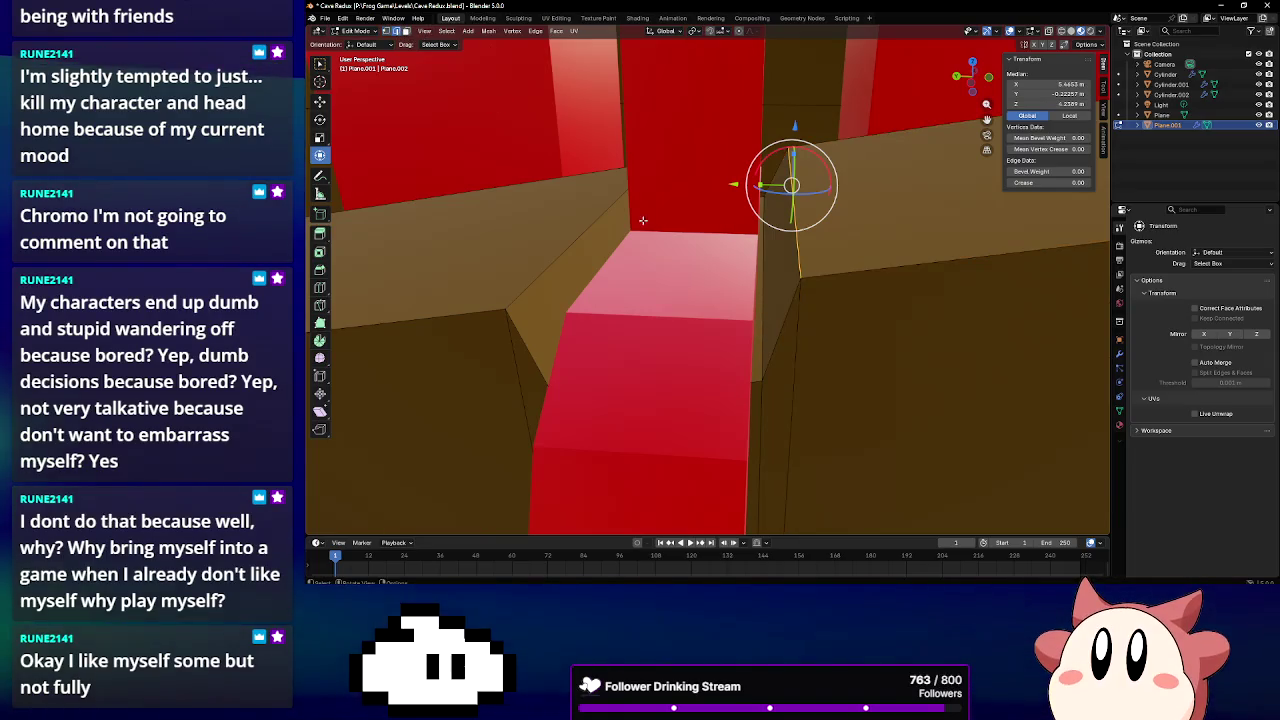
pyautogui.click(766, 289)
pyautogui.moveTo(766, 289); pyautogui.dragTo(740, 264, button='middle')
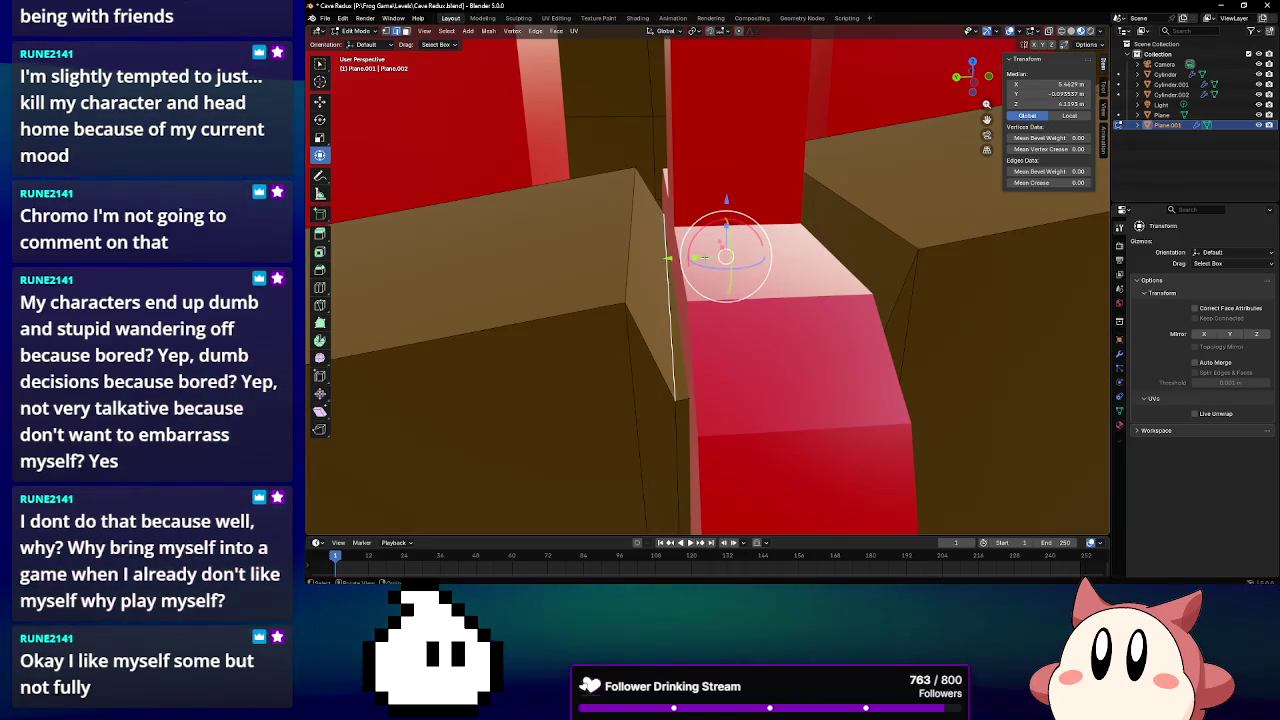
pyautogui.press('s')
pyautogui.press('y')
pyautogui.click(695, 255)
pyautogui.moveTo(695, 255)
pyautogui.mouseDown(button='middle')
pyautogui.moveTo(722, 212)
pyautogui.moveTo(942, 237)
pyautogui.moveTo(946, 211)
pyautogui.mouseUp(button='middle')
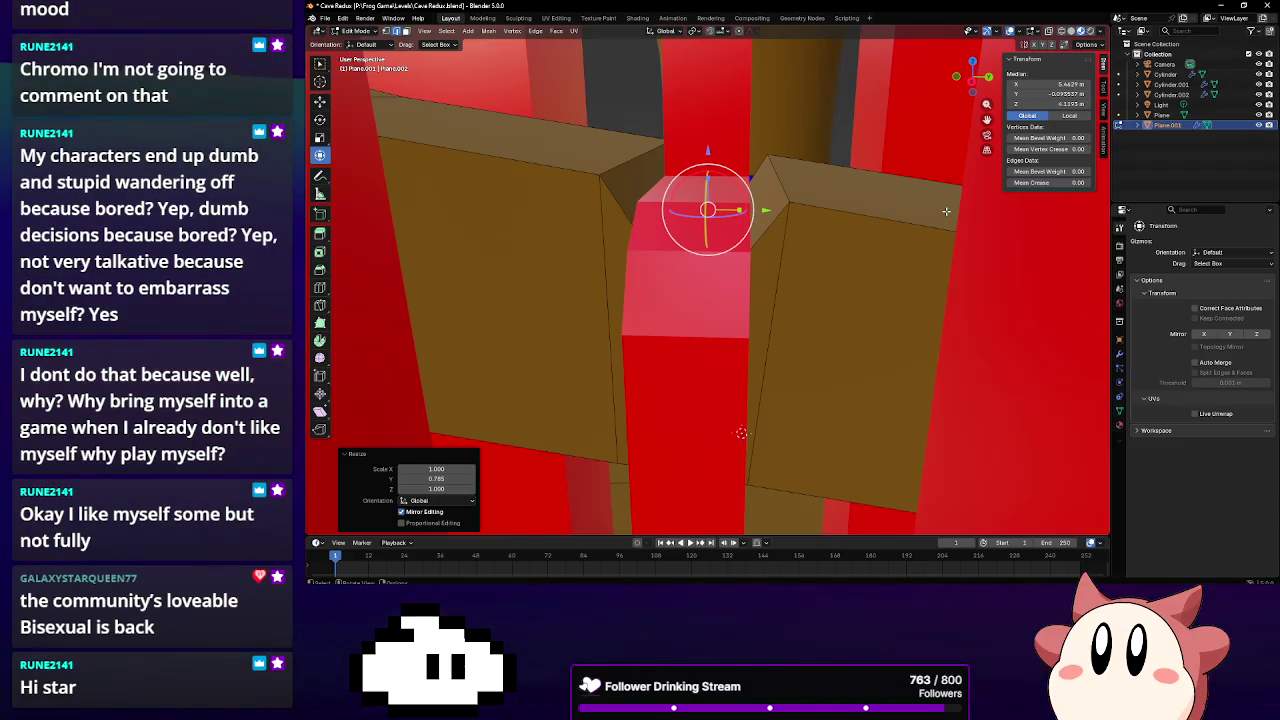
pyautogui.moveTo(727, 170); pyautogui.dragTo(700, 150, button='middle')
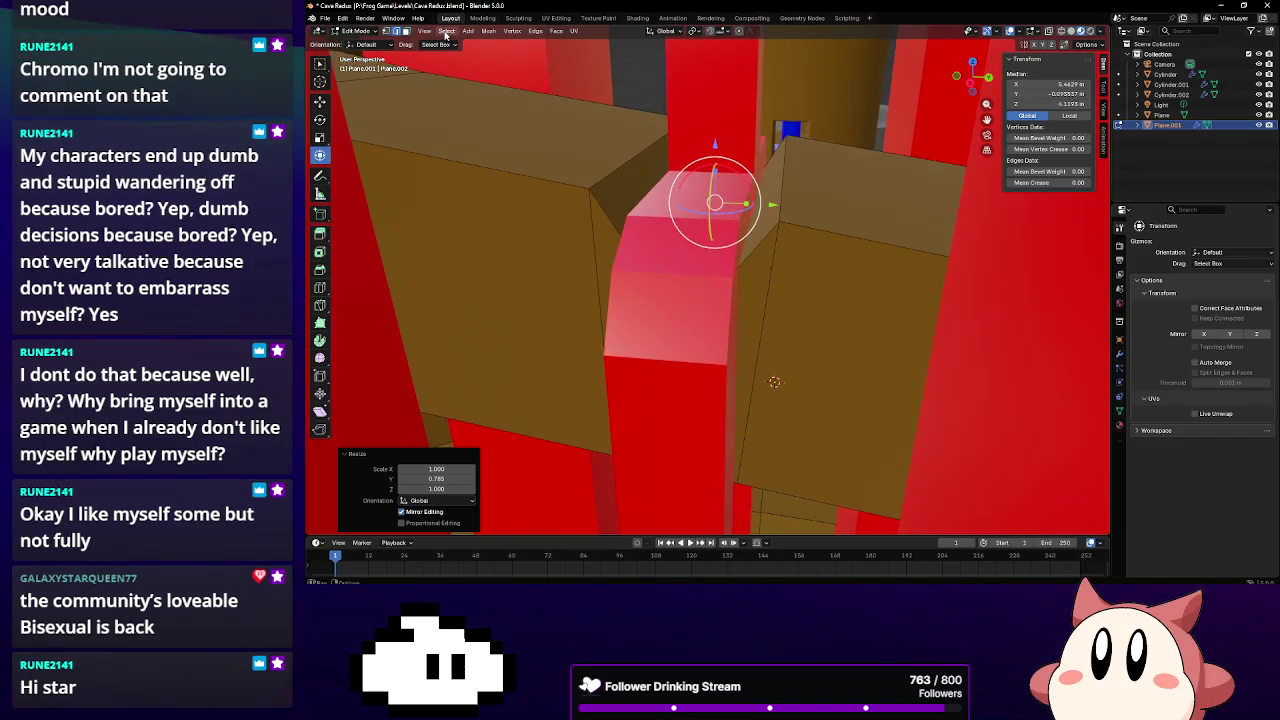
pyautogui.click(407, 33)
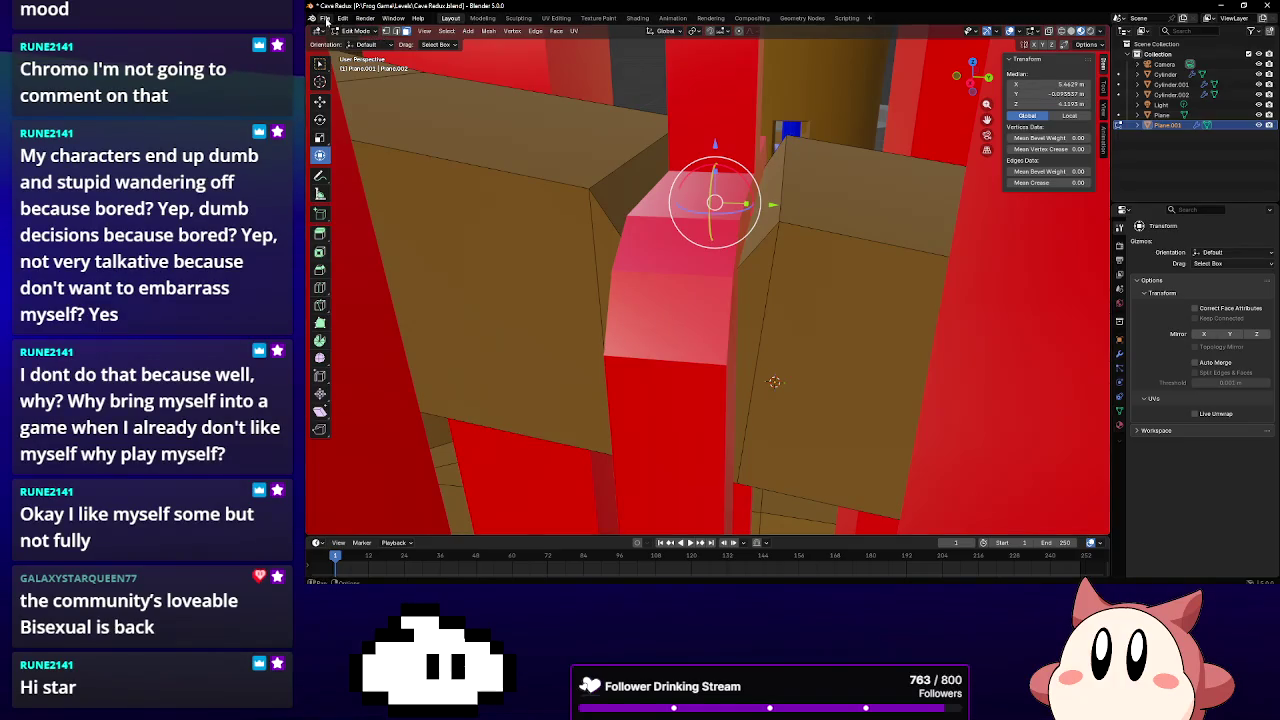
pyautogui.click(357, 30)
# Leave Plane.001, select the Plane object and enter Edit Mode facing the red pillar top
pyautogui.click(362, 40)
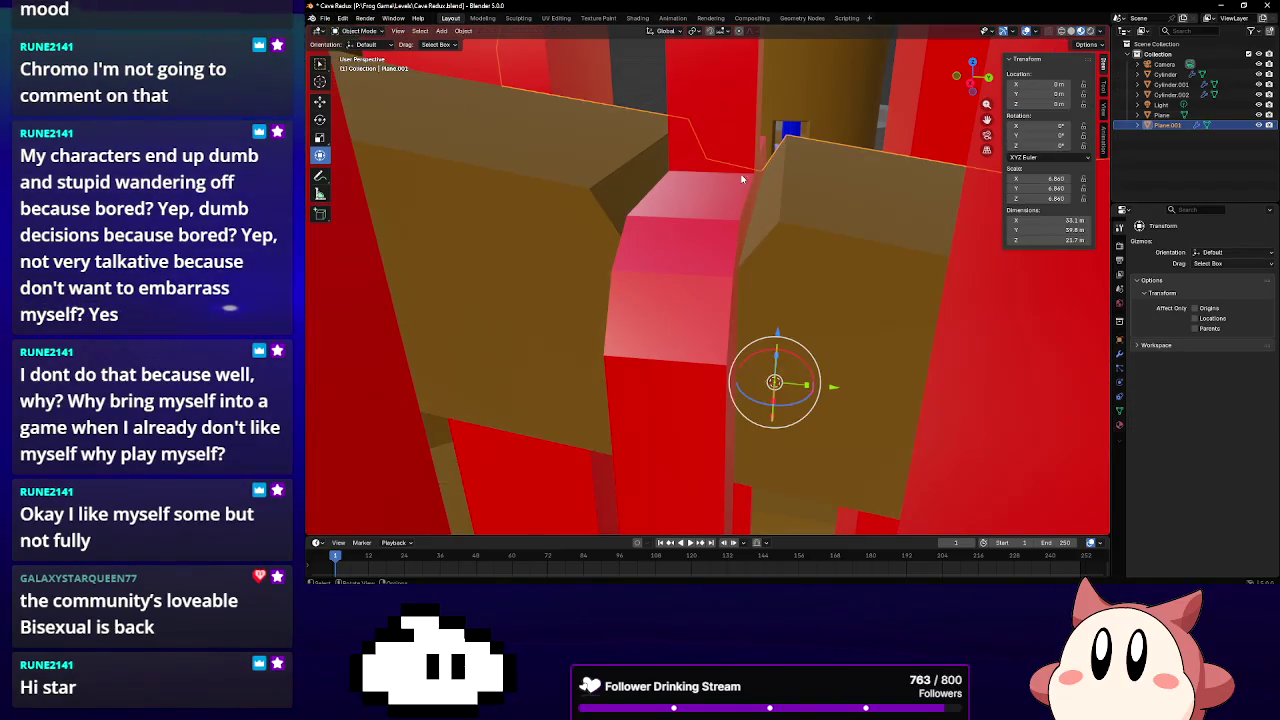
pyautogui.click(724, 133)
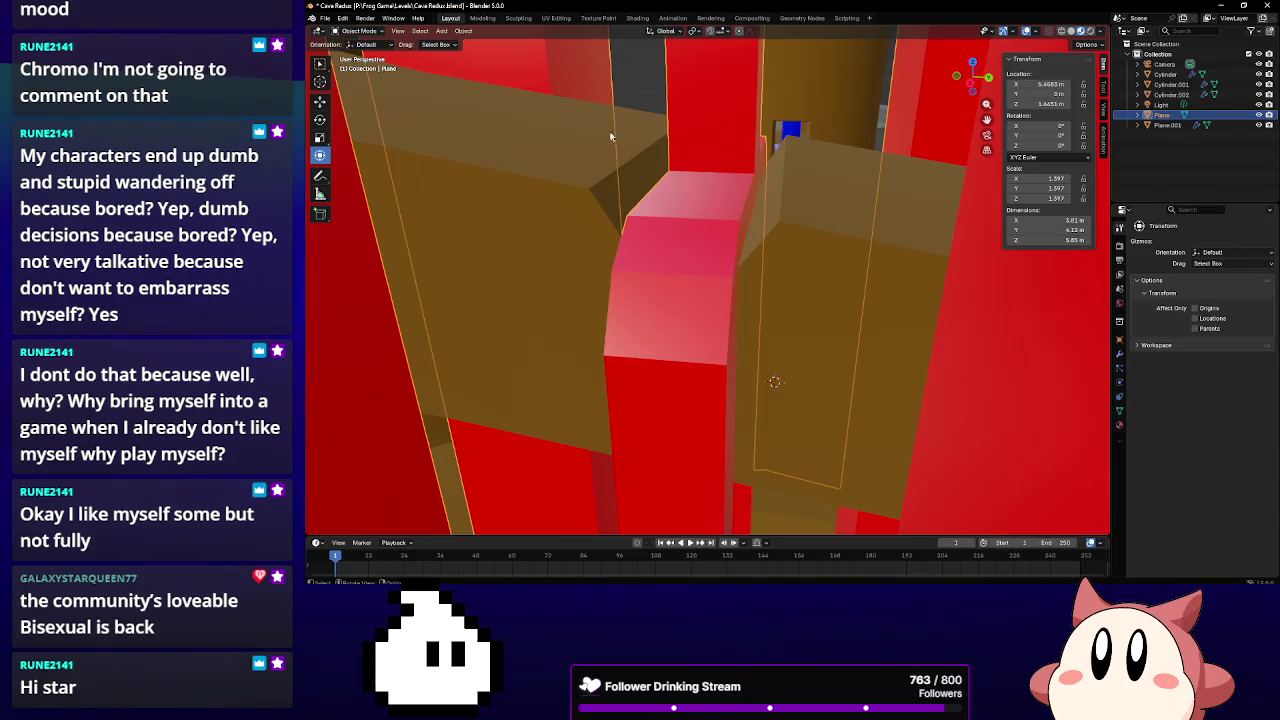
pyautogui.click(355, 33)
pyautogui.click(351, 54)
pyautogui.moveTo(690, 230); pyautogui.dragTo(743, 190, button='middle')
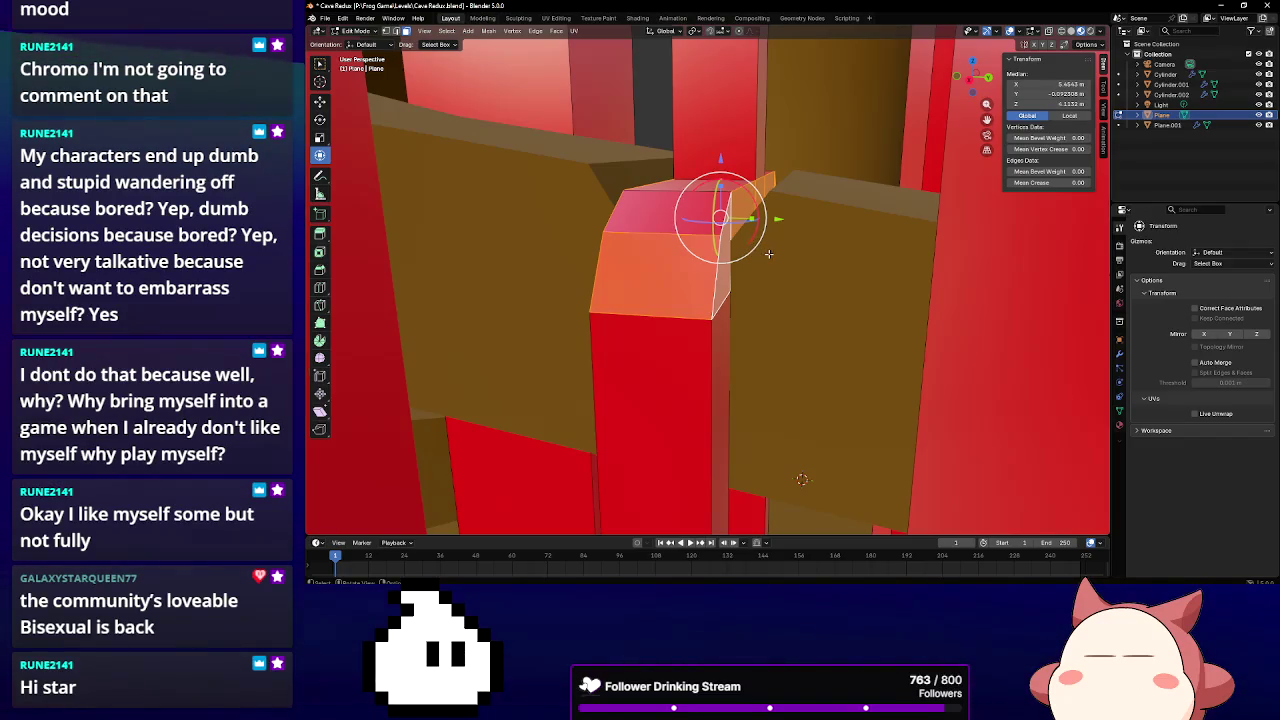
pyautogui.scroll(1, 768, 254)
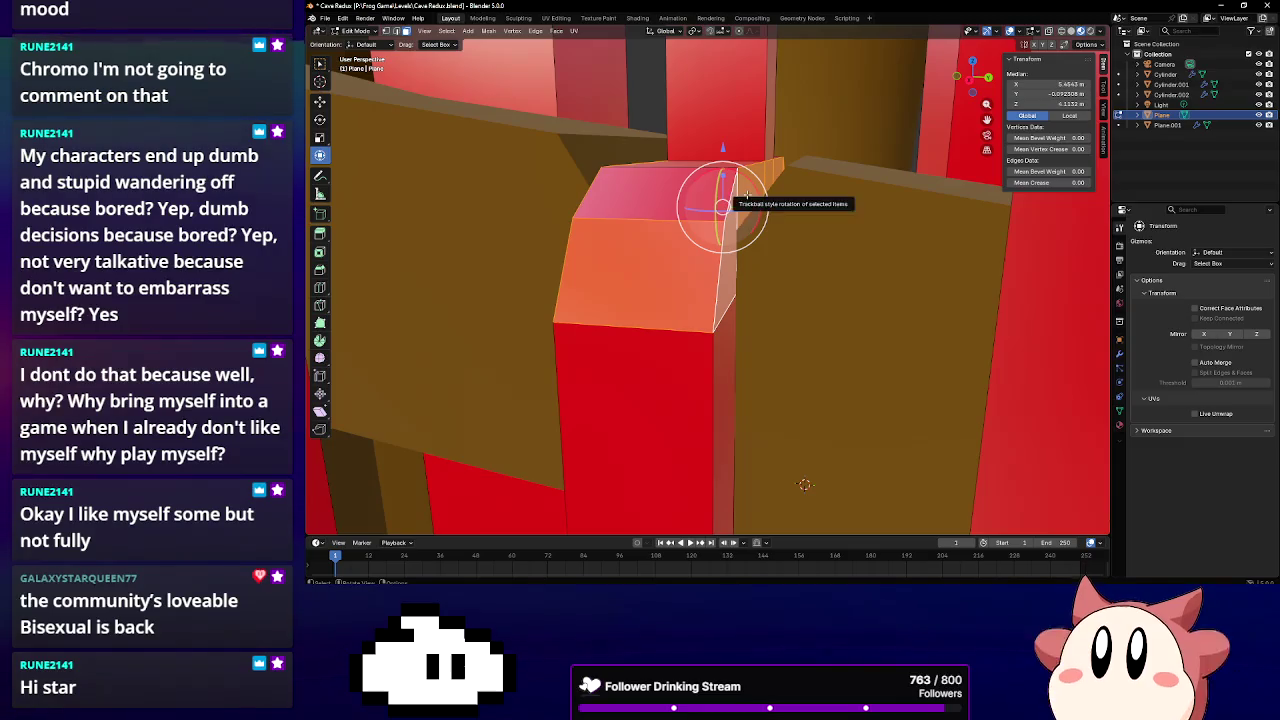
pyautogui.click(320, 287)
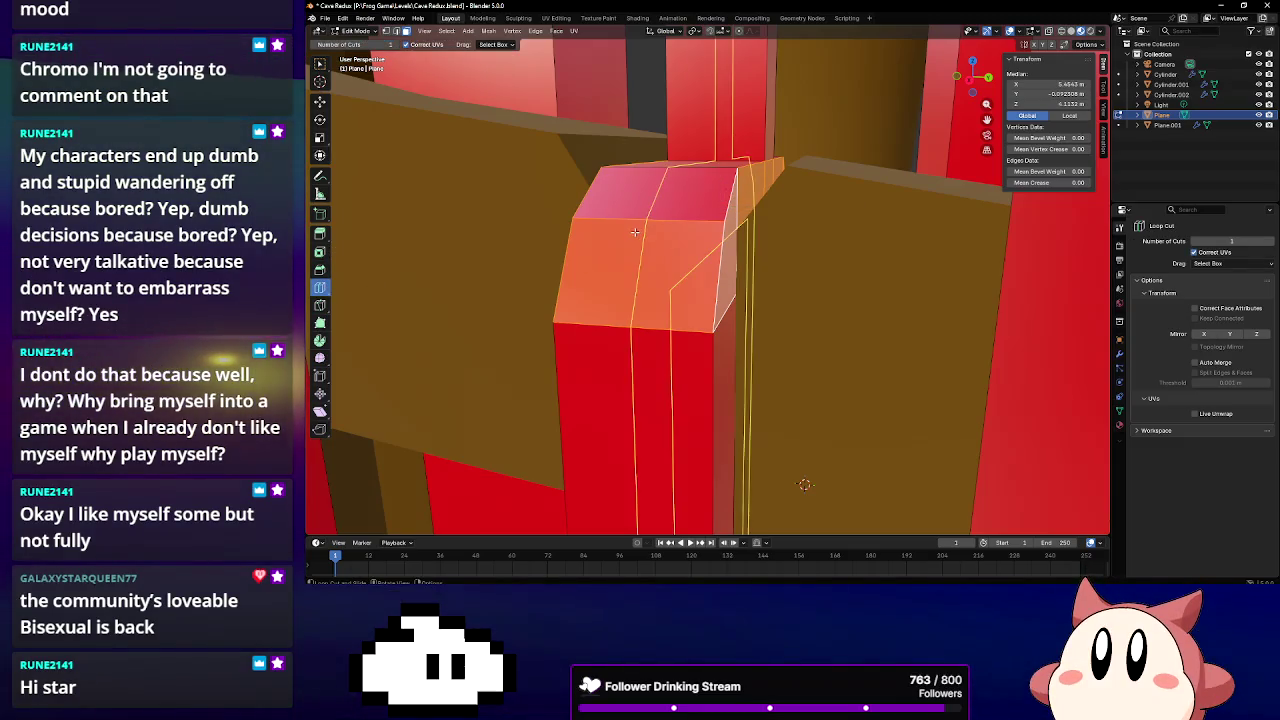
# Add one horizontal edge loop across the red block and return to the Transform tool
pyautogui.click(575, 226)
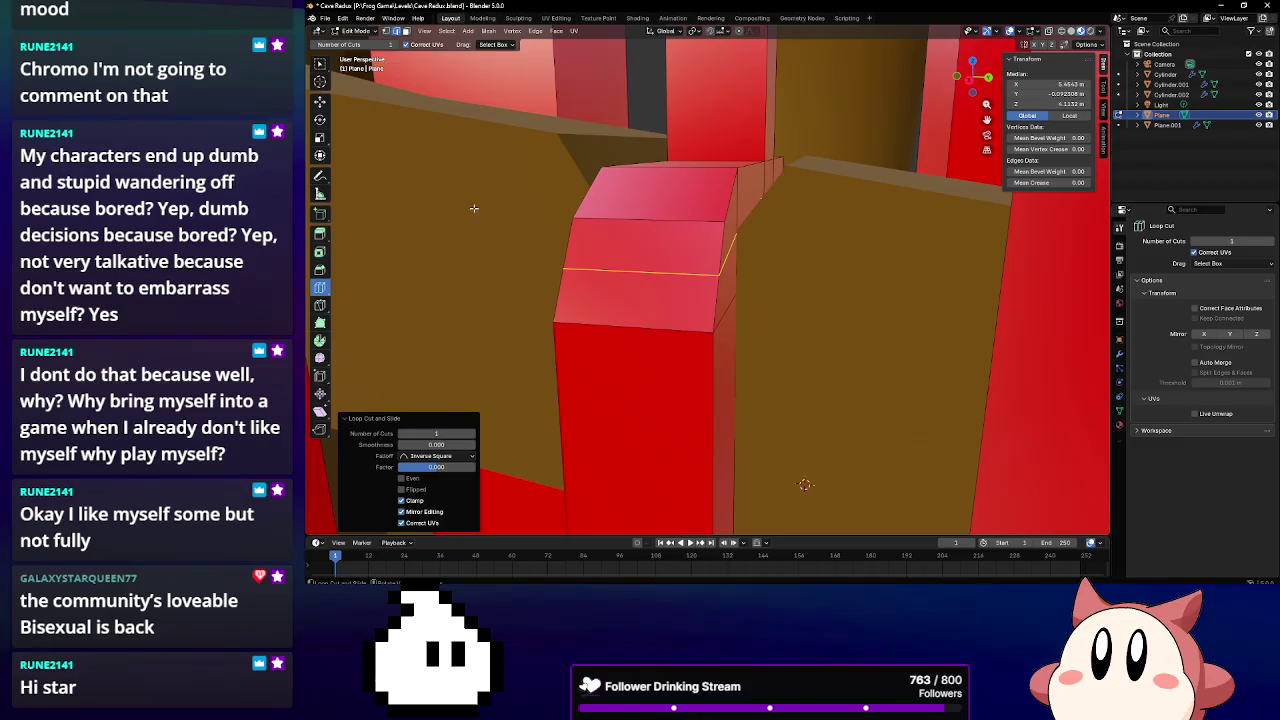
pyautogui.hotkey('shift', 'space')
pyautogui.press('t')
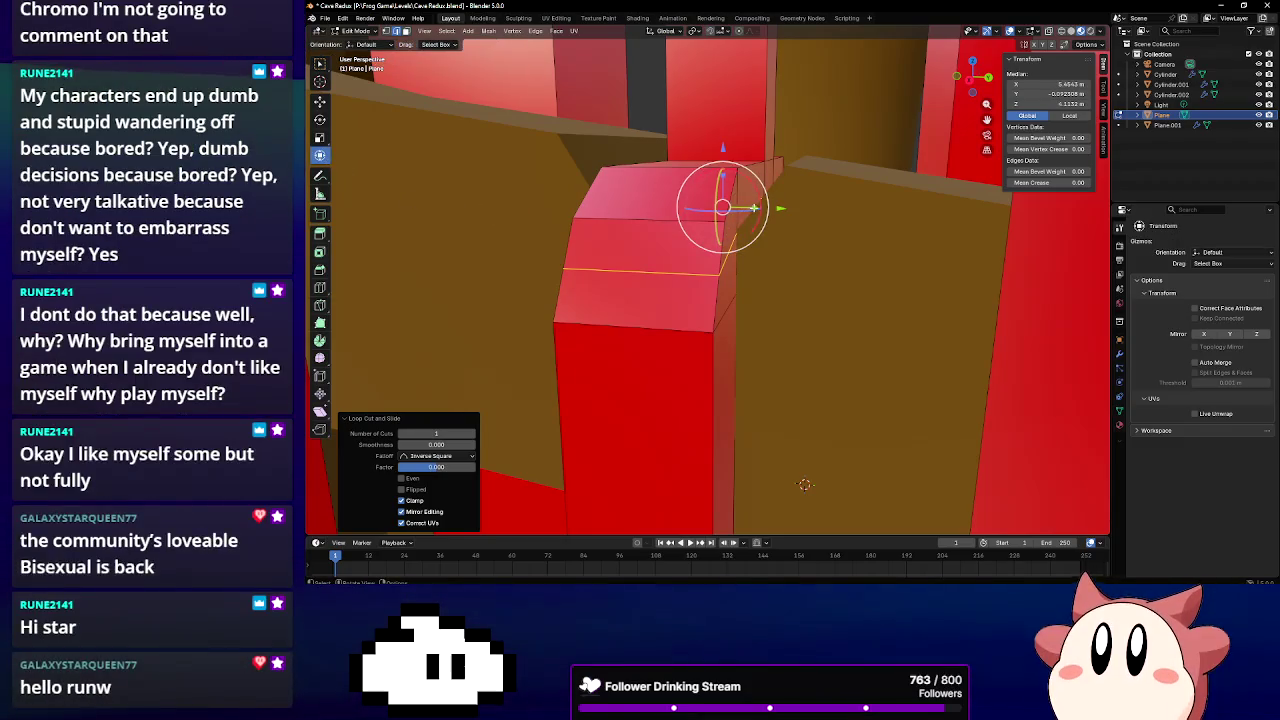
pyautogui.moveTo(752, 208); pyautogui.dragTo(766, 206)
pyautogui.rightClick(727, 233)
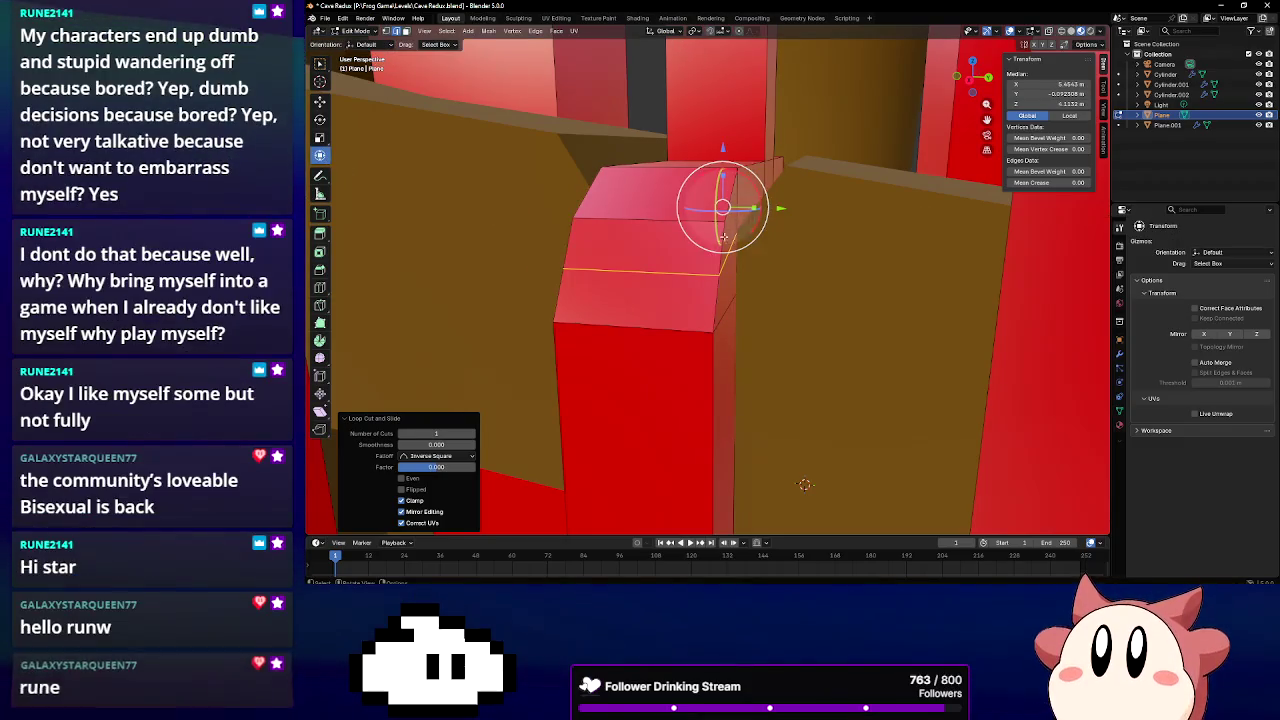
# Select the new loop plus another edge, try scaling along Y, then undo it
pyautogui.click(564, 267)
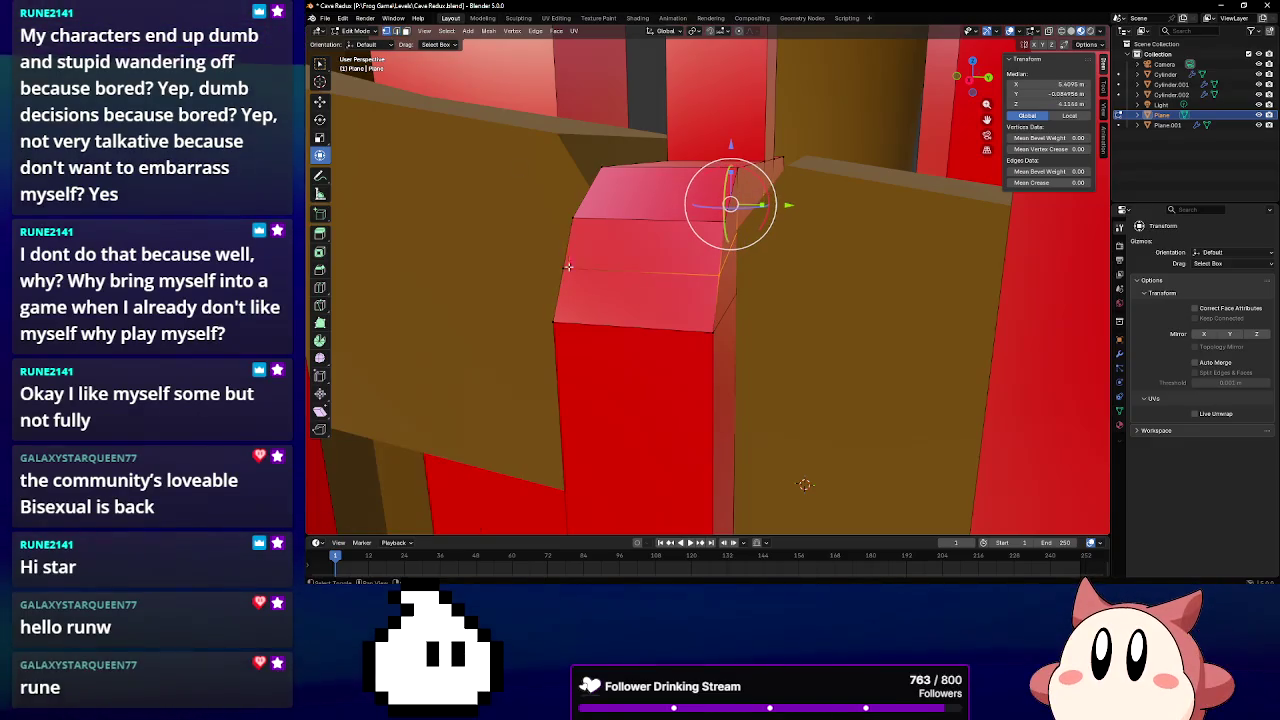
pyautogui.moveTo(845, 256)
pyautogui.mouseDown(button='middle')
pyautogui.moveTo(800, 277)
pyautogui.moveTo(680, 263)
pyautogui.moveTo(614, 214)
pyautogui.moveTo(696, 289)
pyautogui.mouseUp(button='middle')
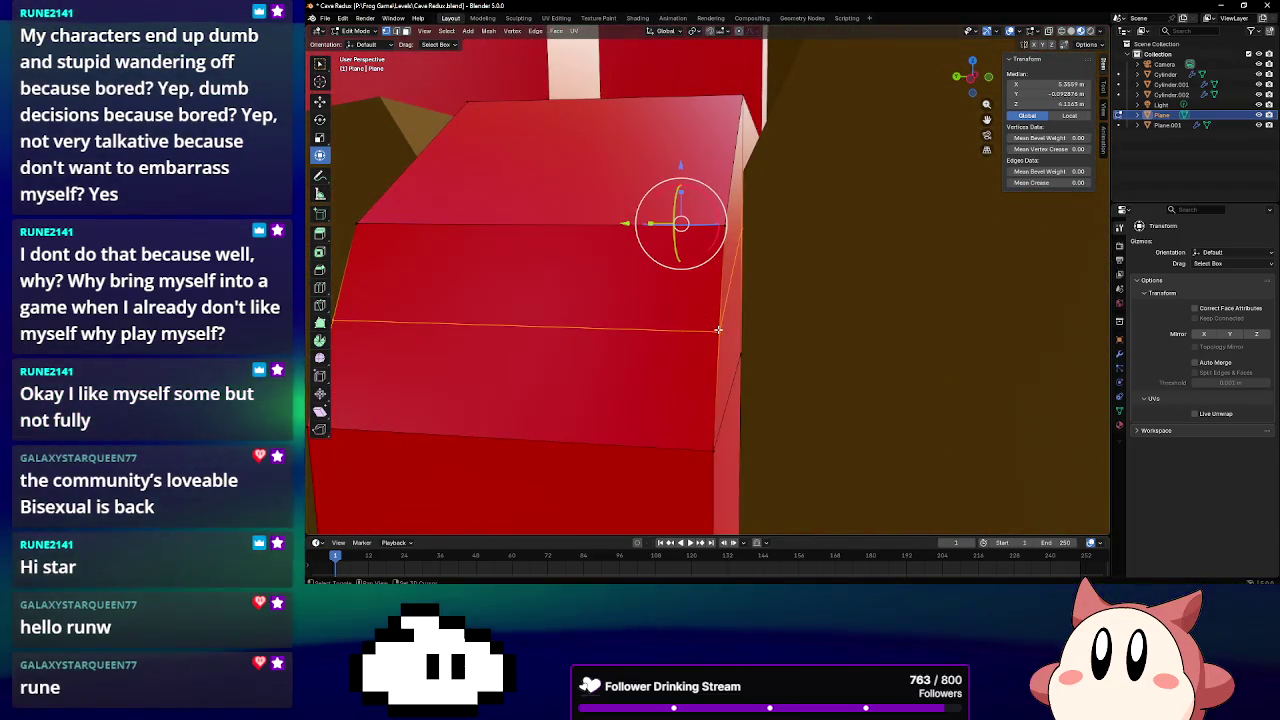
pyautogui.keyDown('shift'); pyautogui.click(379, 319); pyautogui.keyUp('shift')
pyautogui.moveTo(482, 292); pyautogui.dragTo(585, 293, button='middle')
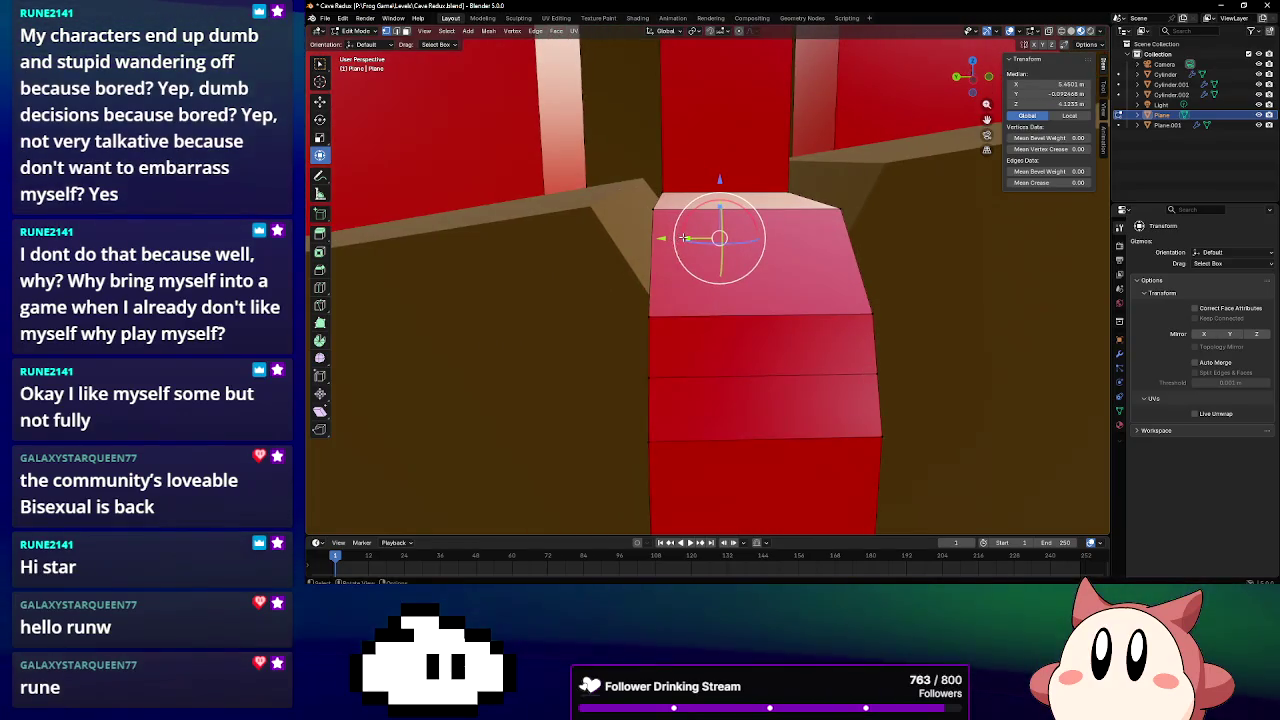
pyautogui.press('s')
pyautogui.press('y')
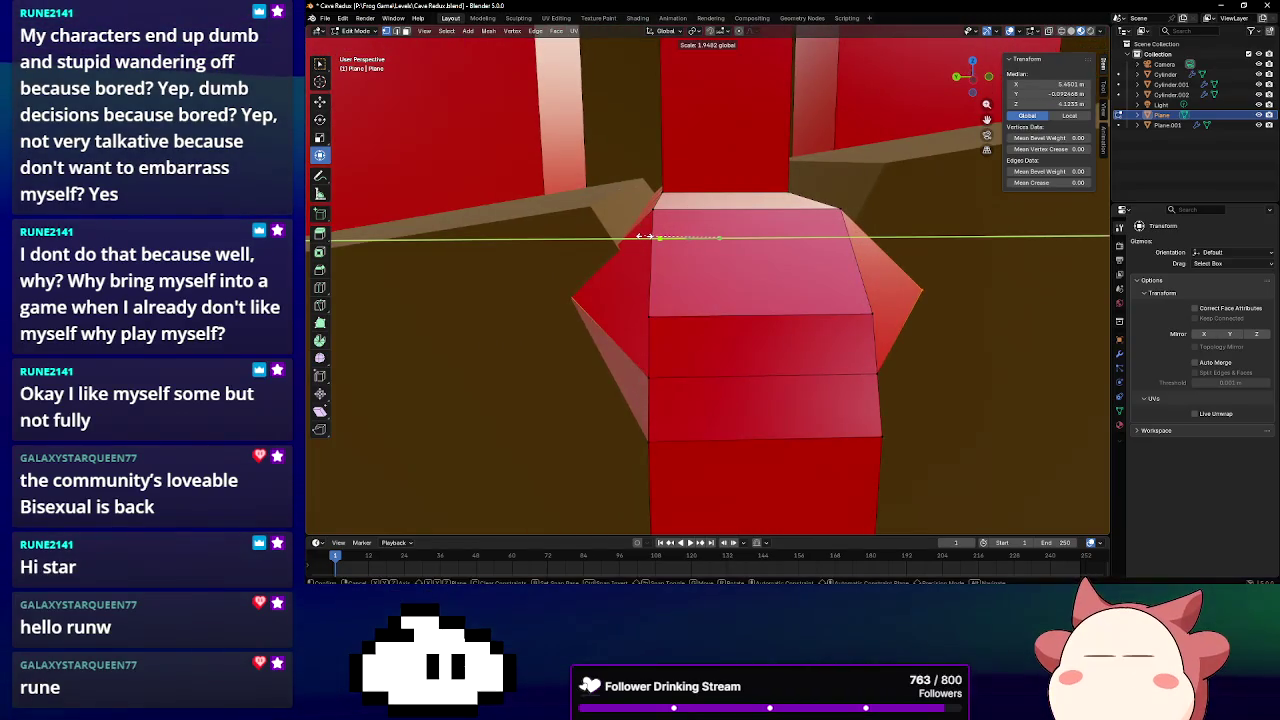
pyautogui.click(651, 236)
pyautogui.moveTo(651, 236)
pyautogui.mouseDown(button='middle')
pyautogui.moveTo(675, 229)
pyautogui.moveTo(667, 241)
pyautogui.moveTo(694, 248)
pyautogui.mouseUp(button='middle')
pyautogui.hotkey('ctrl', 'z')
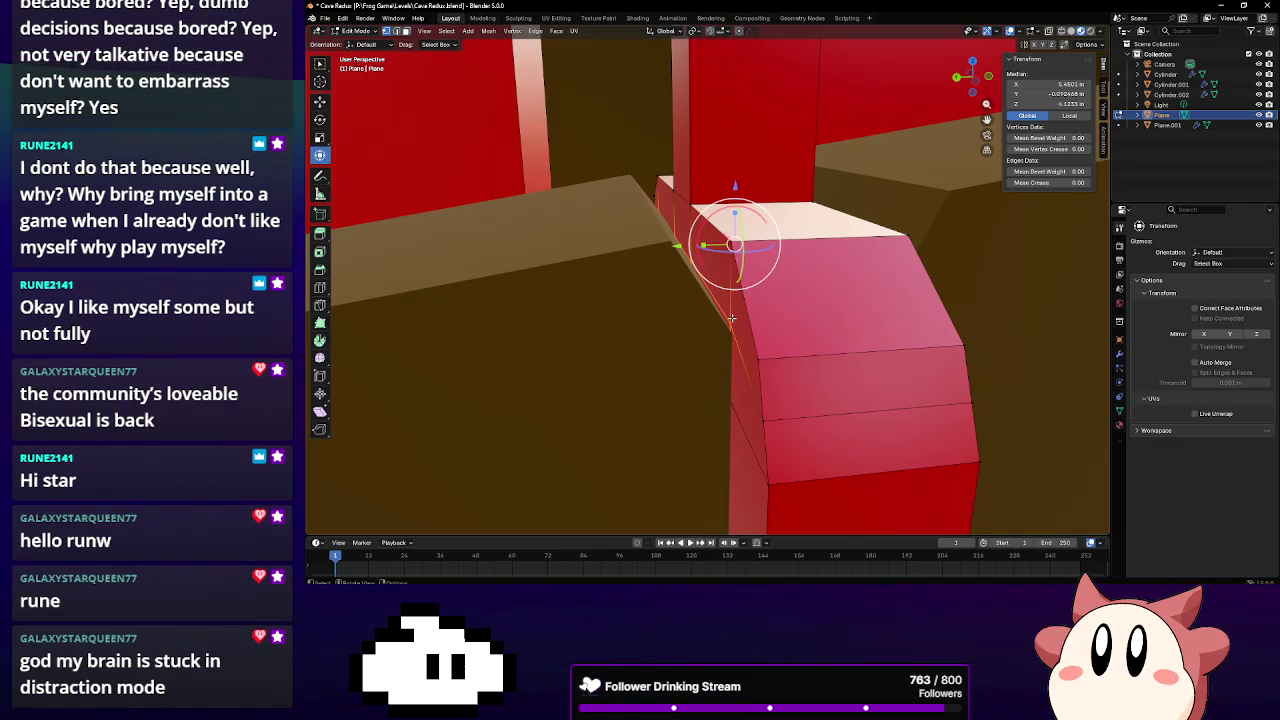
# Raise the red block's top face about 0.0226 m along Z and return to Object Mode
pyautogui.keyDown('ctrl'); pyautogui.click(731, 318); pyautogui.keyUp('ctrl')
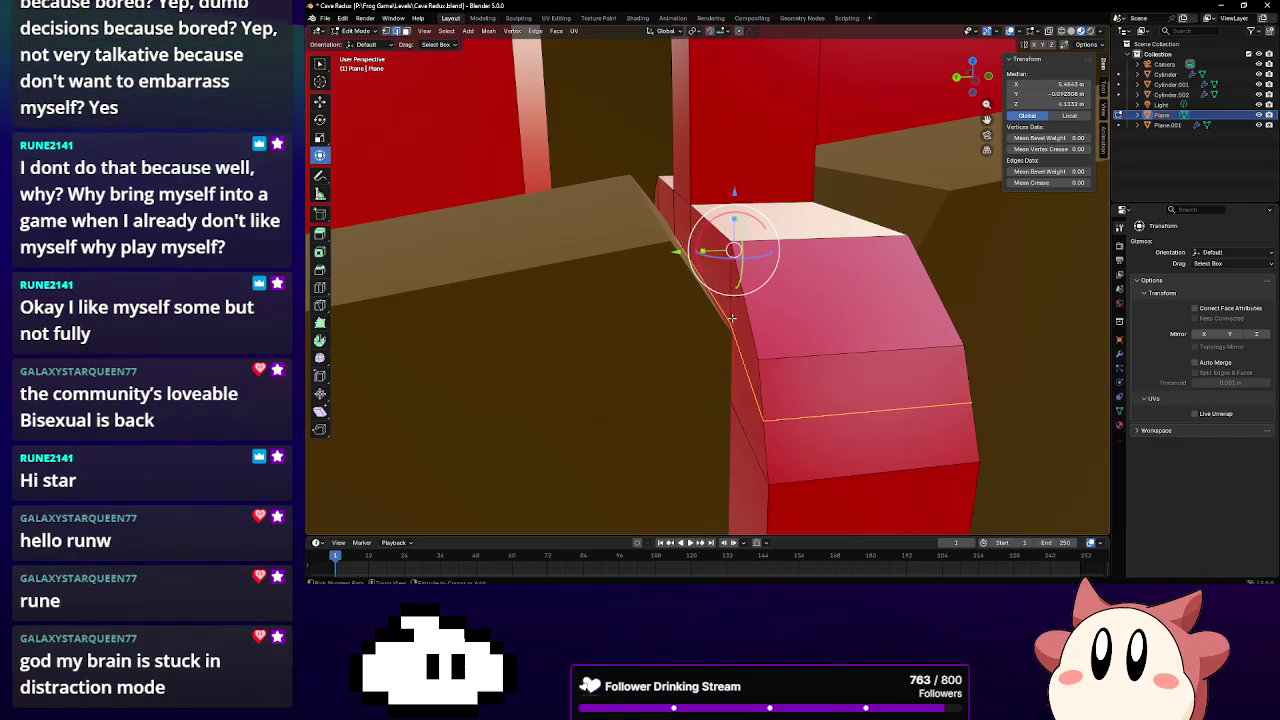
pyautogui.keyDown('ctrl'); pyautogui.click(731, 318); pyautogui.keyUp('ctrl')
pyautogui.click(827, 318)
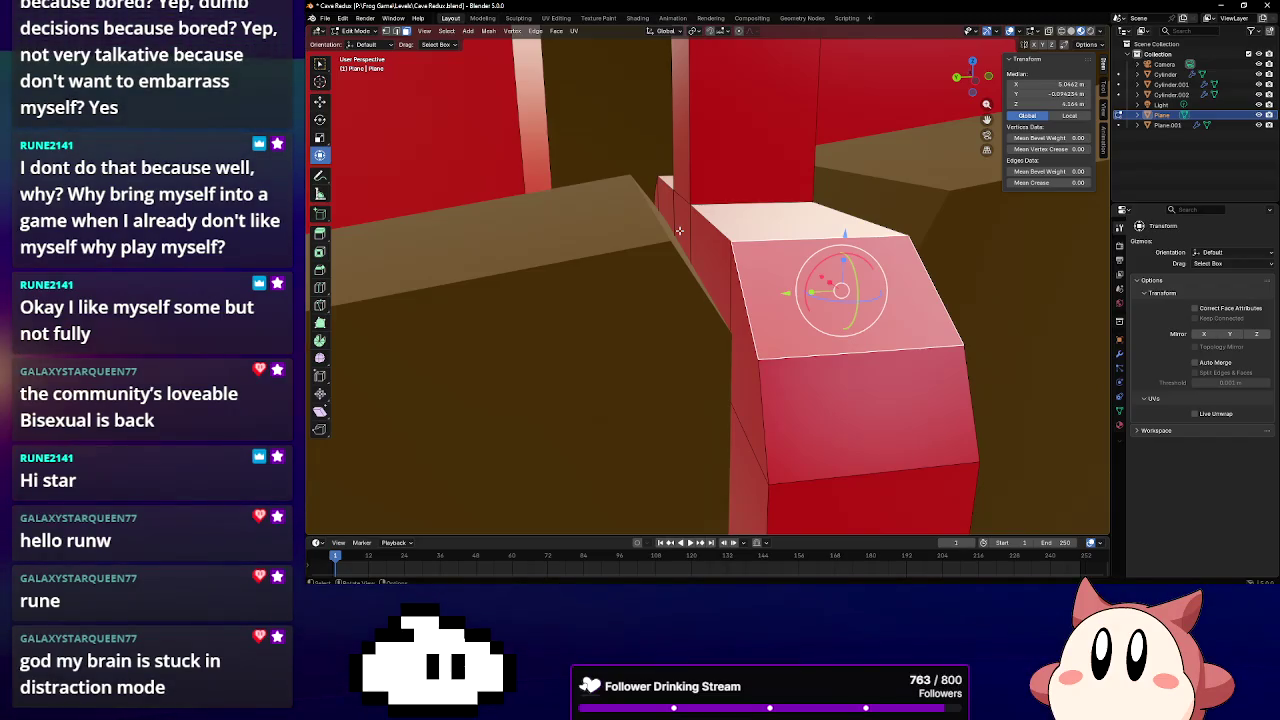
pyautogui.moveTo(679, 231)
pyautogui.mouseDown(button='middle')
pyautogui.moveTo(666, 232)
pyautogui.moveTo(740, 287)
pyautogui.mouseUp(button='middle')
pyautogui.press('g')
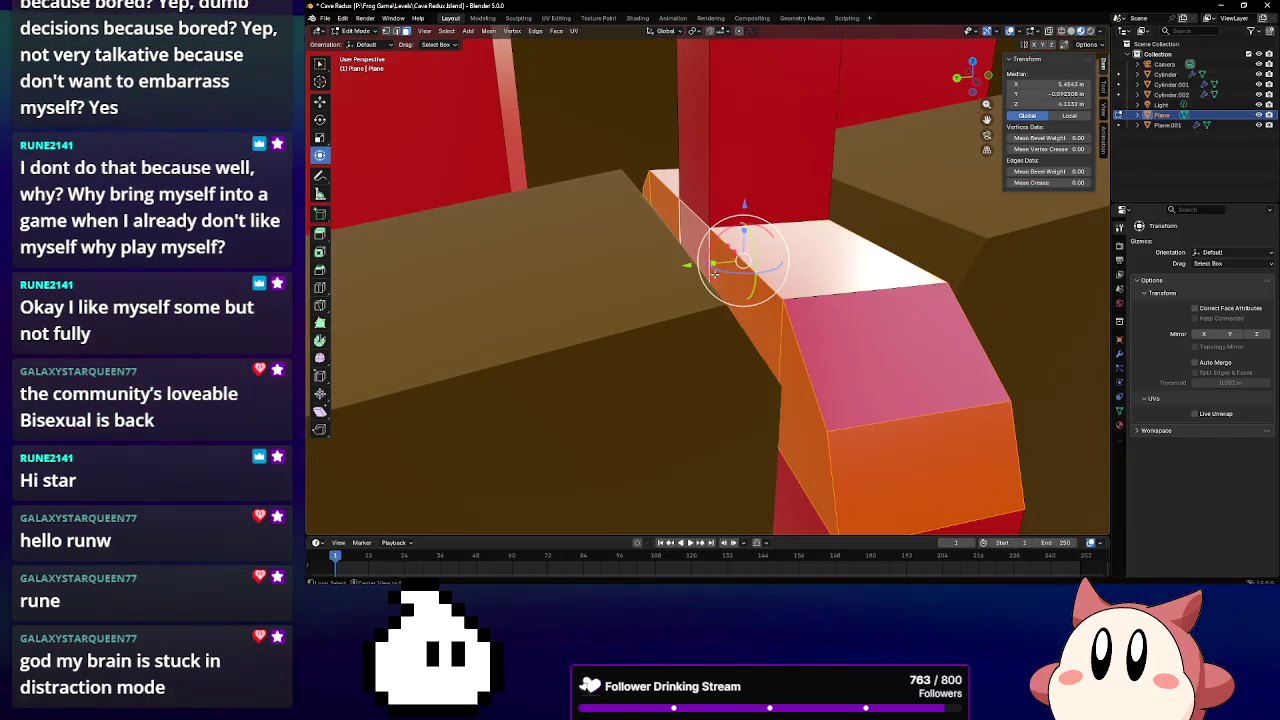
pyautogui.press('z')
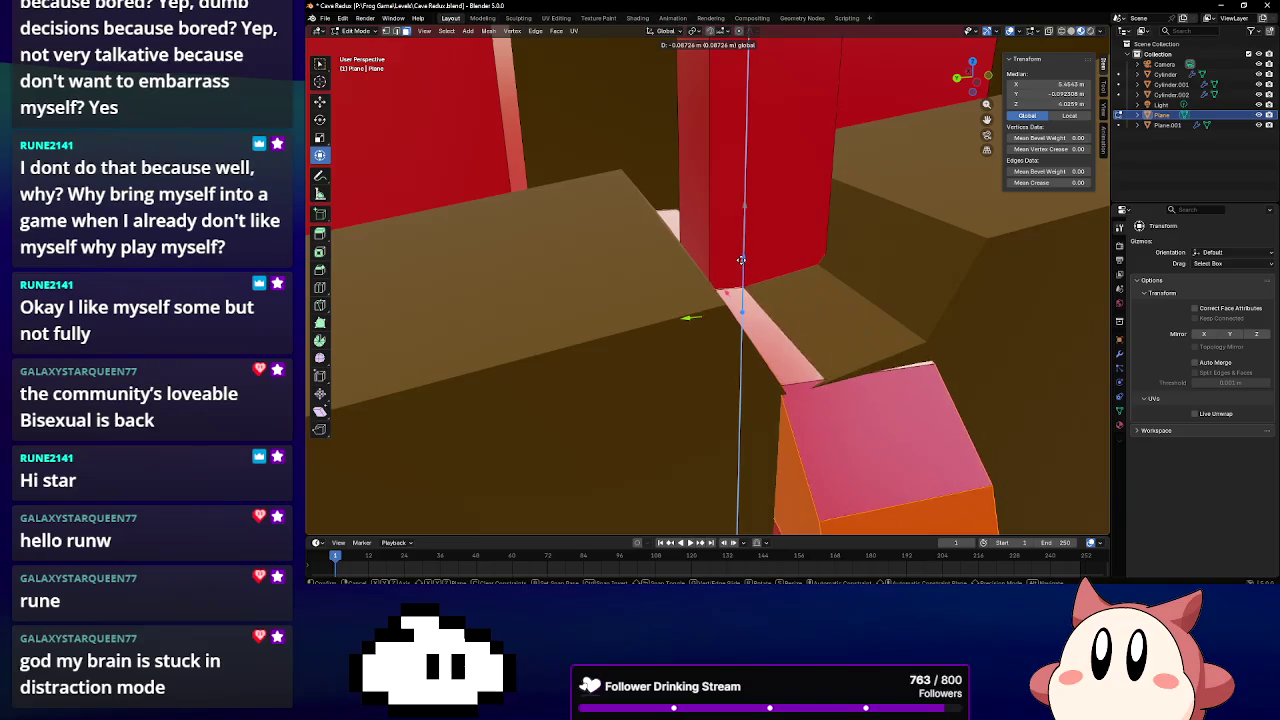
pyautogui.click(736, 231)
pyautogui.moveTo(736, 231)
pyautogui.mouseDown(button='middle')
pyautogui.moveTo(727, 200)
pyautogui.moveTo(758, 232)
pyautogui.mouseUp(button='middle')
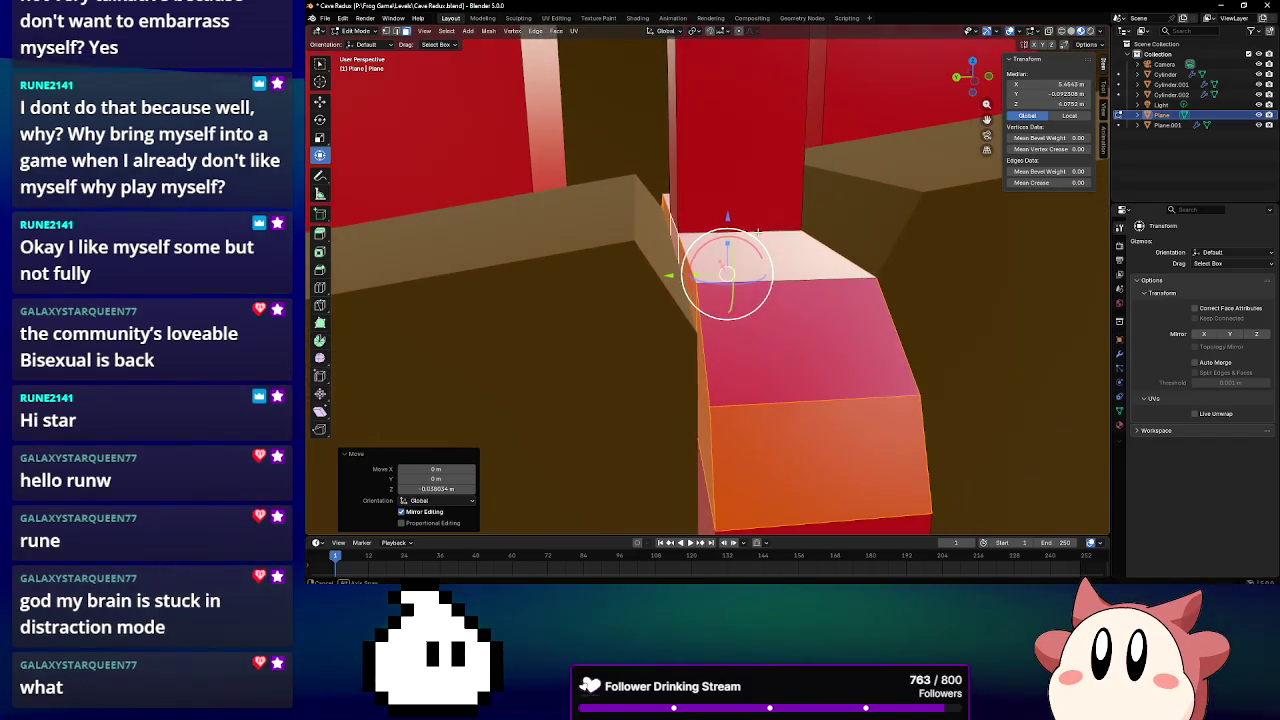
pyautogui.moveTo(727, 216); pyautogui.dragTo(728, 198)
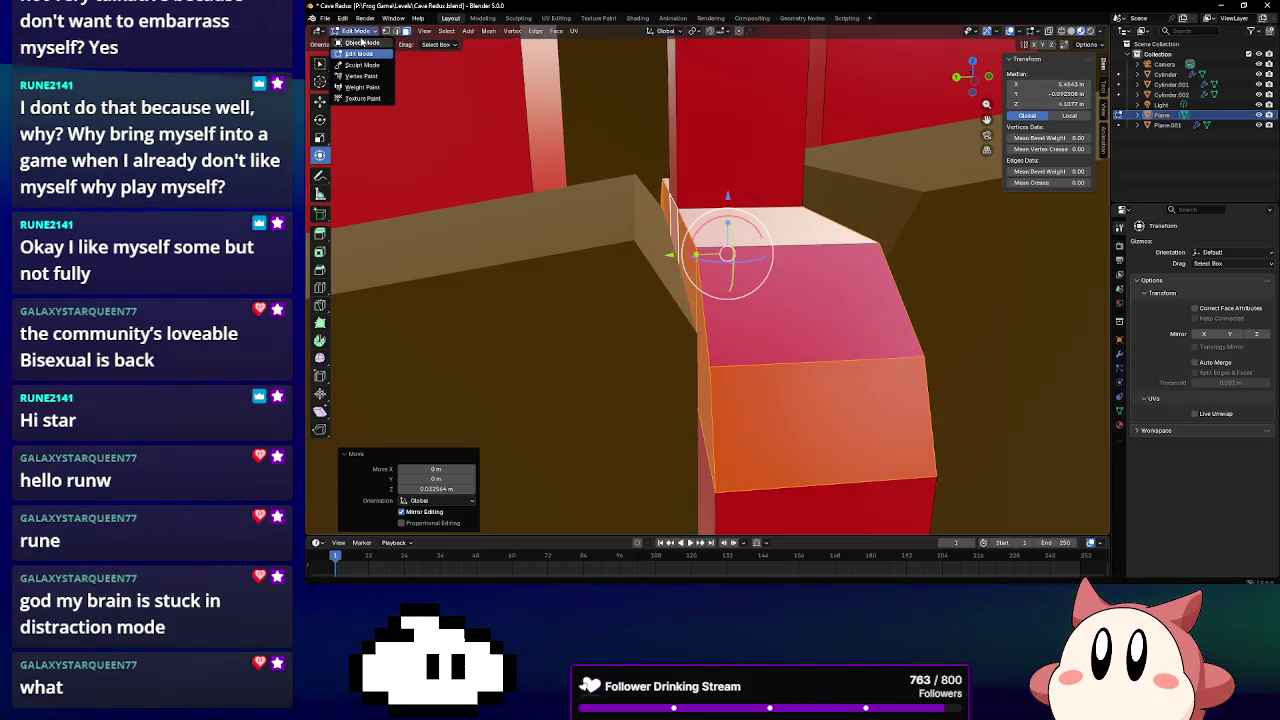
pyautogui.press('Tab')
pyautogui.click(485, 115)
# Enter Edit Mode on the Plane.001 ledge mesh and zoom in along the corridor
pyautogui.click(358, 31)
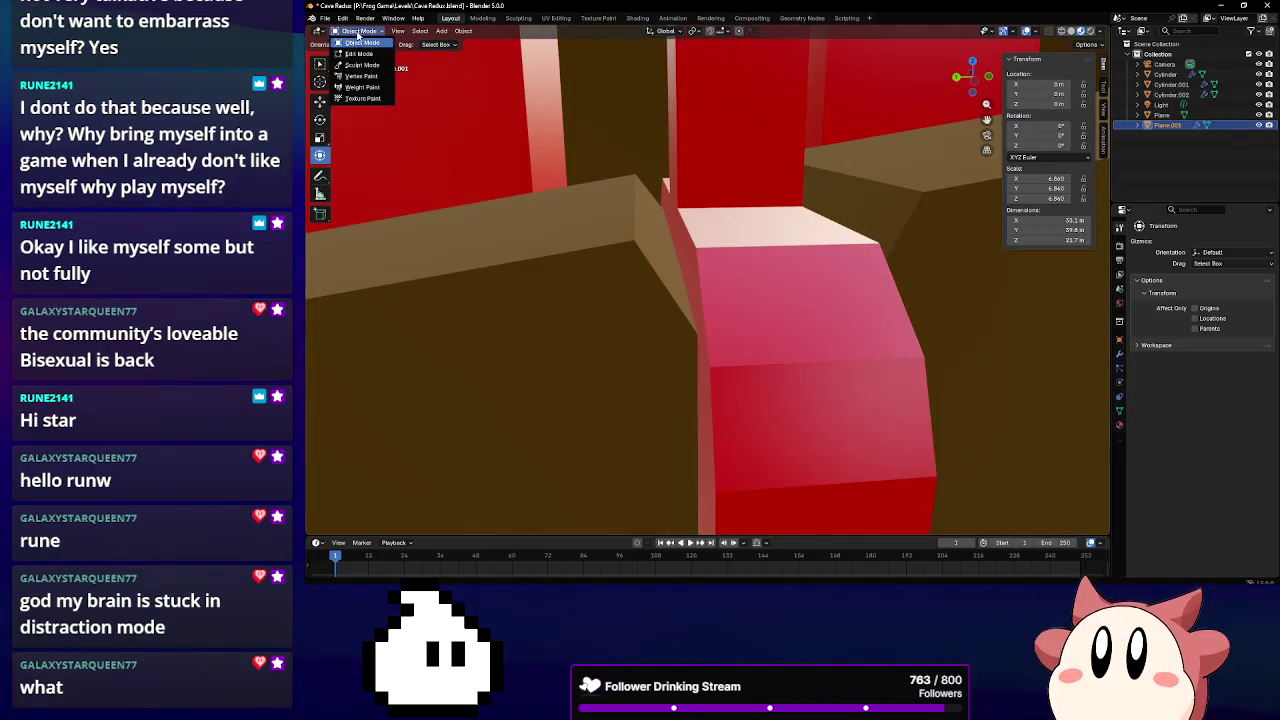
pyautogui.click(359, 55)
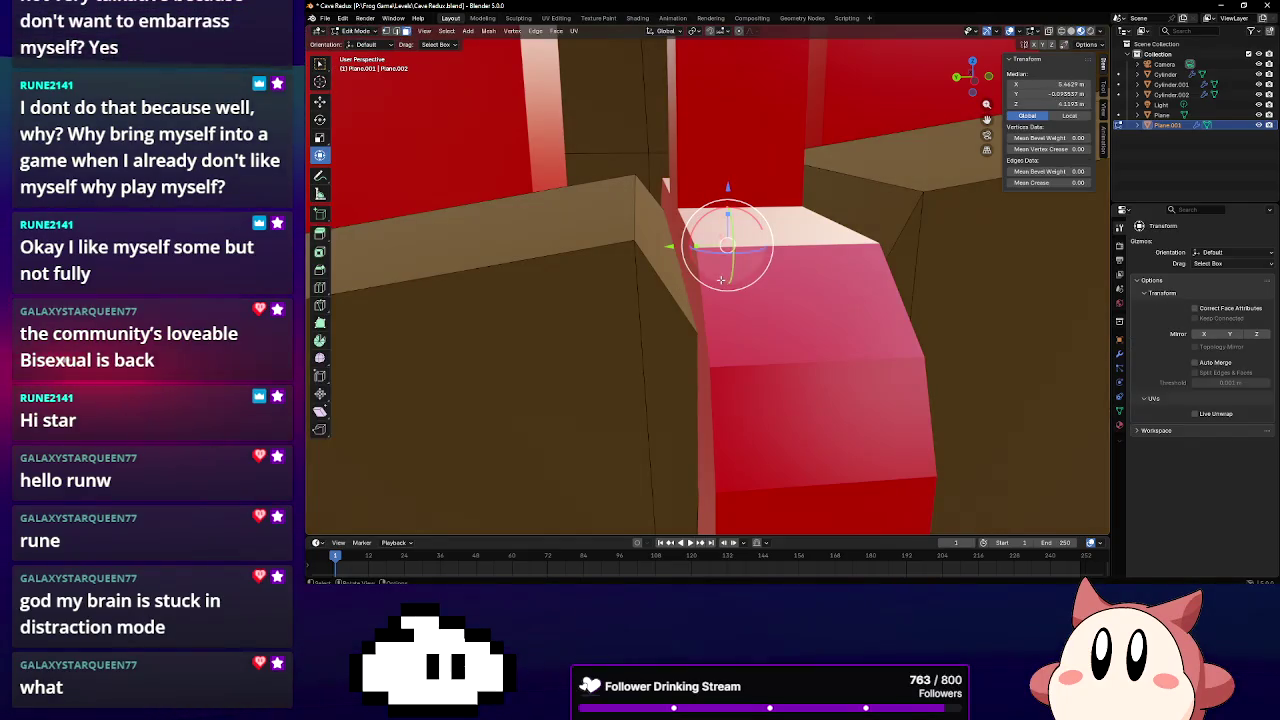
pyautogui.scroll(2, 721, 280)
pyautogui.scroll(2, 719, 276)
pyautogui.scroll(2, 715, 272)
pyautogui.scroll(2, 707, 263)
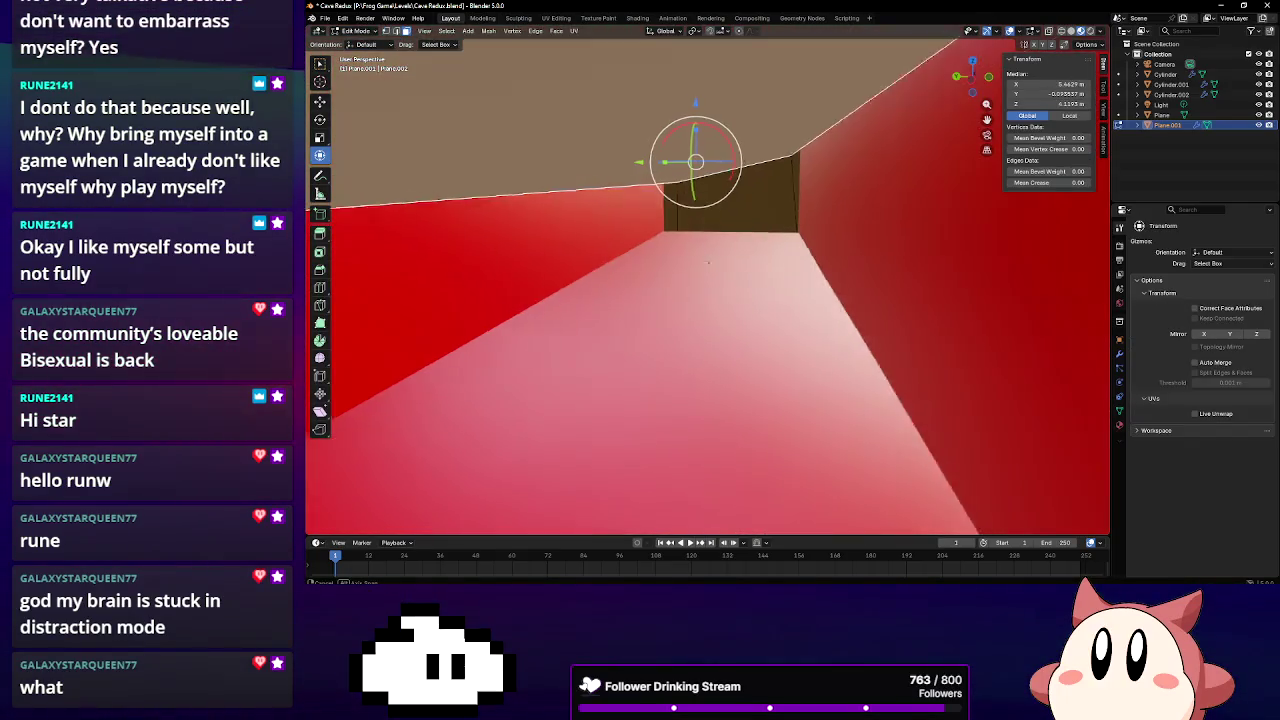
pyautogui.moveTo(707, 263); pyautogui.dragTo(702, 195, button='middle')
# Flatten the ceiling along Z and raise the pink floor 0.065 m
pyautogui.moveTo(700, 120)
pyautogui.mouseDown()
pyautogui.moveTo(701, 152)
pyautogui.moveTo(700, 140)
pyautogui.moveTo(715, 153)
pyautogui.mouseUp()
pyautogui.moveTo(715, 153); pyautogui.dragTo(735, 207, button='middle')
pyautogui.moveTo(705, 176); pyautogui.dragTo(705, 152)
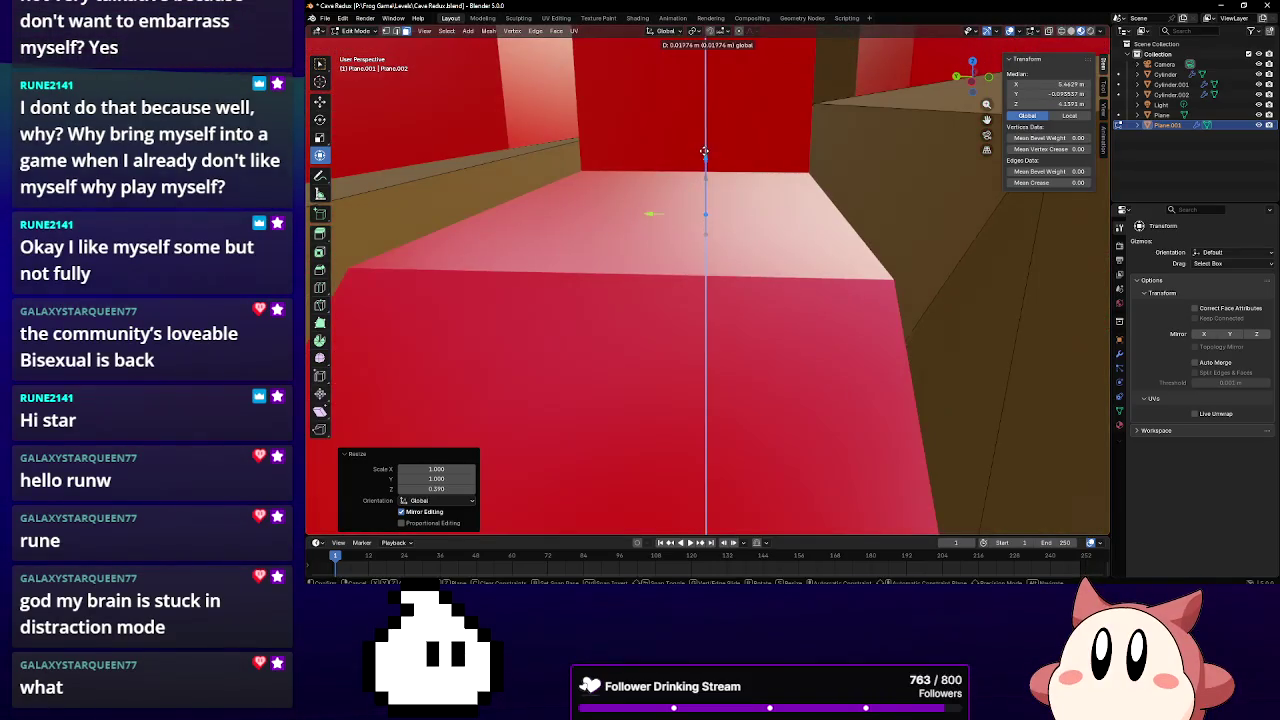
pyautogui.moveTo(710, 106); pyautogui.dragTo(710, 108)
pyautogui.moveTo(705, 145)
pyautogui.mouseDown(button='middle')
pyautogui.moveTo(716, 196)
pyautogui.moveTo(767, 237)
pyautogui.mouseUp(button='middle')
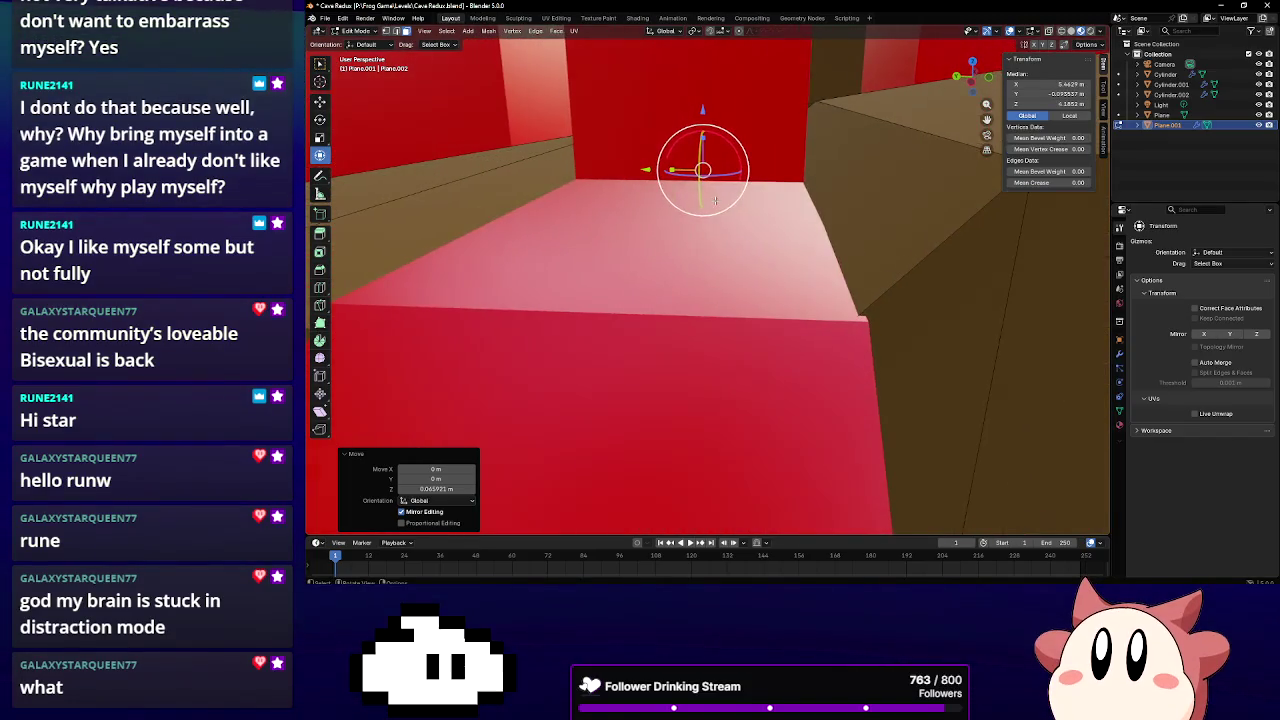
pyautogui.scroll(-2, 767, 237)
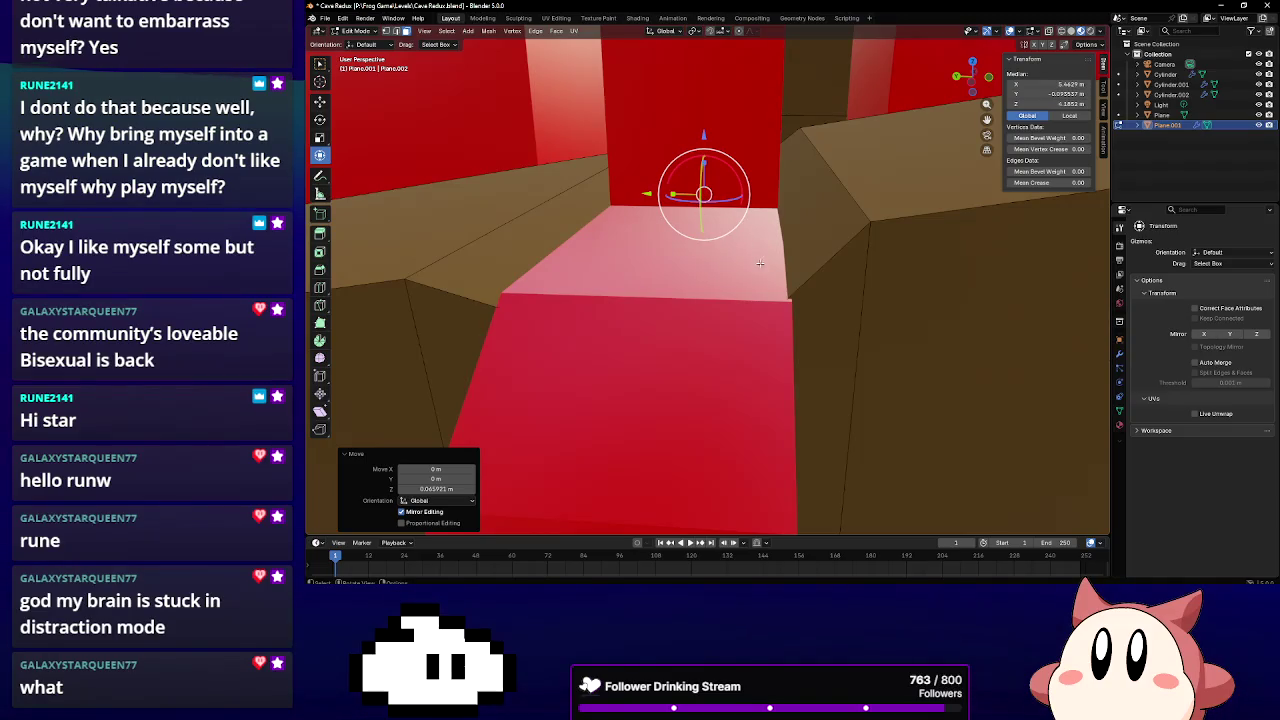
pyautogui.moveTo(656, 195); pyautogui.dragTo(675, 209, button='middle')
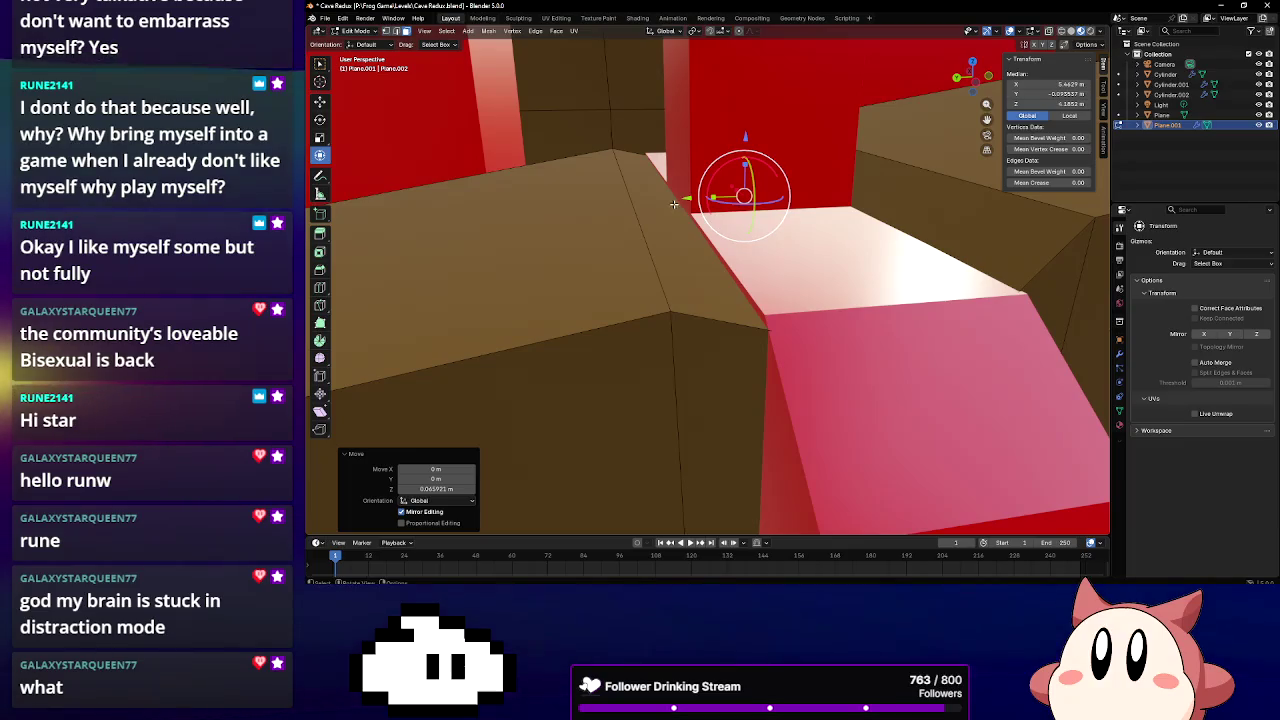
# In edge select, slide the selected ledge edges slightly along Y
pyautogui.click(398, 31)
pyautogui.moveTo(640, 220); pyautogui.dragTo(700, 240, button='middle')
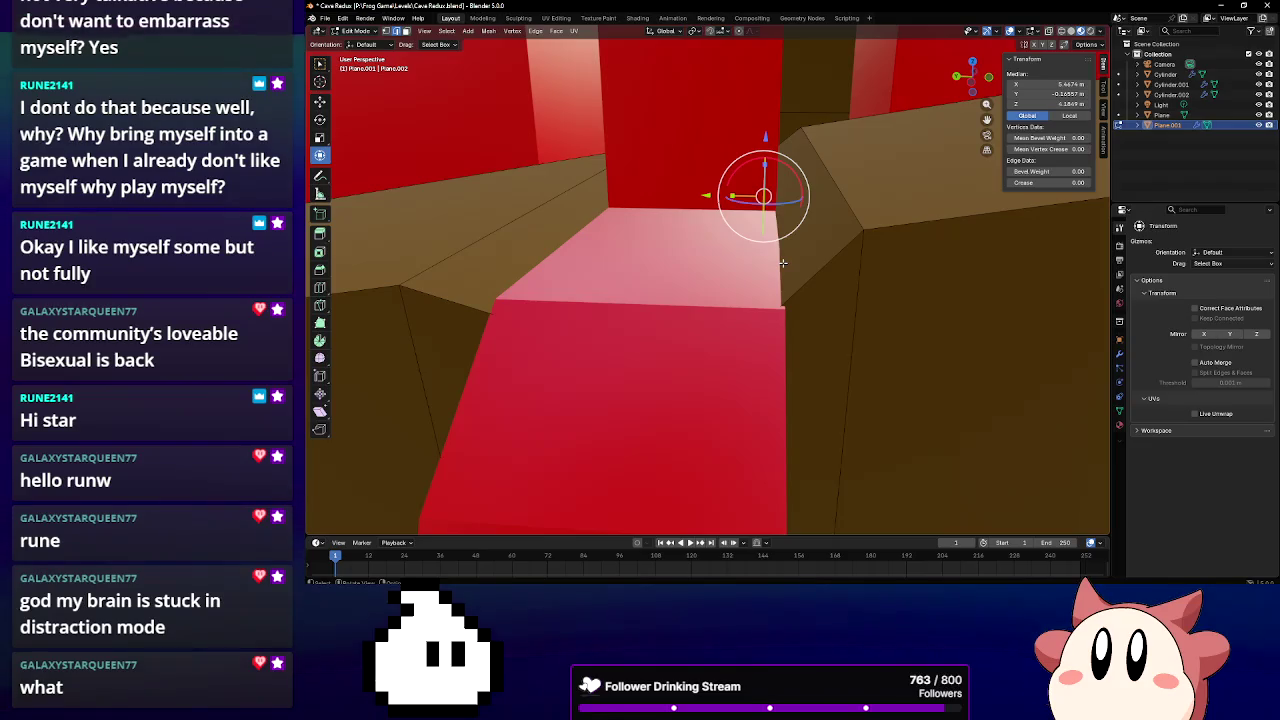
pyautogui.moveTo(713, 201); pyautogui.dragTo(718, 198)
pyautogui.moveTo(757, 188); pyautogui.dragTo(782, 237, button='middle')
pyautogui.moveTo(719, 216); pyautogui.dragTo(699, 217)
# Slide another ledge edge about -0.009 m along Y and return to Object Mode
pyautogui.click(786, 205)
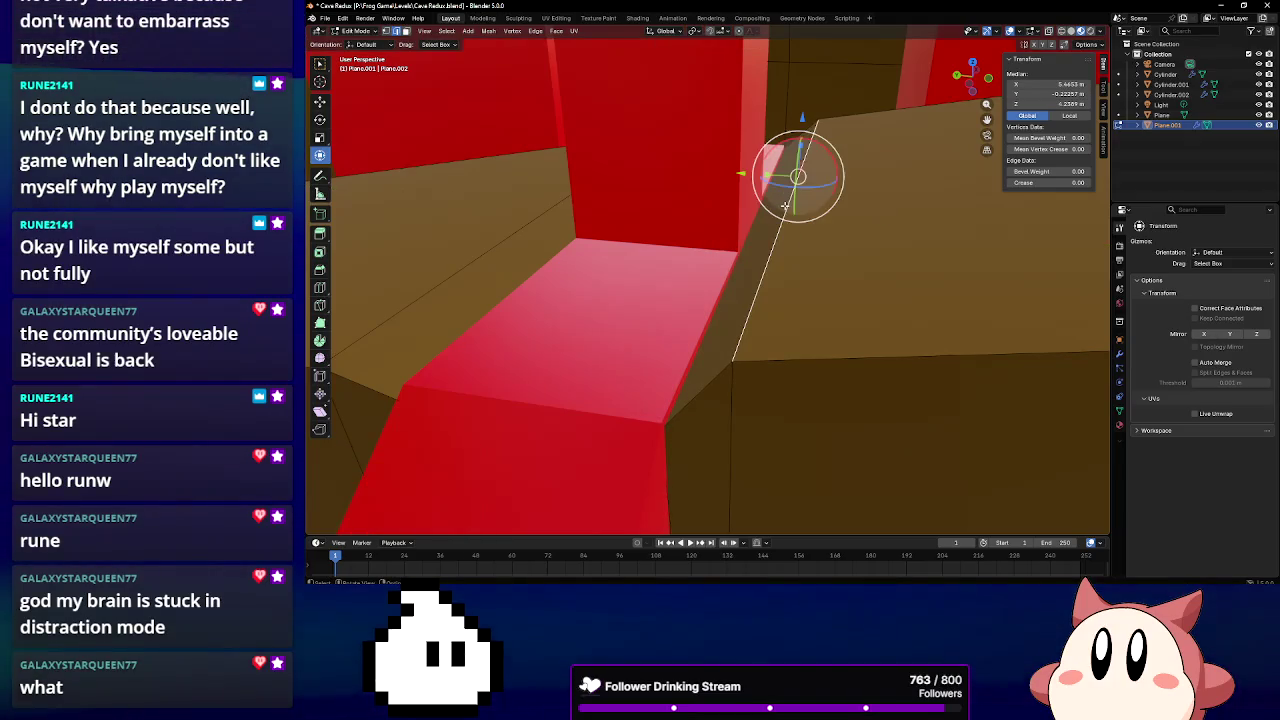
pyautogui.moveTo(745, 178); pyautogui.dragTo(766, 188)
pyautogui.moveTo(766, 188)
pyautogui.mouseDown(button='middle')
pyautogui.moveTo(777, 220)
pyautogui.moveTo(921, 81)
pyautogui.moveTo(852, 186)
pyautogui.moveTo(629, 223)
pyautogui.moveTo(651, 206)
pyautogui.moveTo(643, 178)
pyautogui.mouseUp(button='middle')
pyautogui.scroll(5, 777, 220)
pyautogui.scroll(-3, 777, 220)
pyautogui.scroll(2, 616, 223)
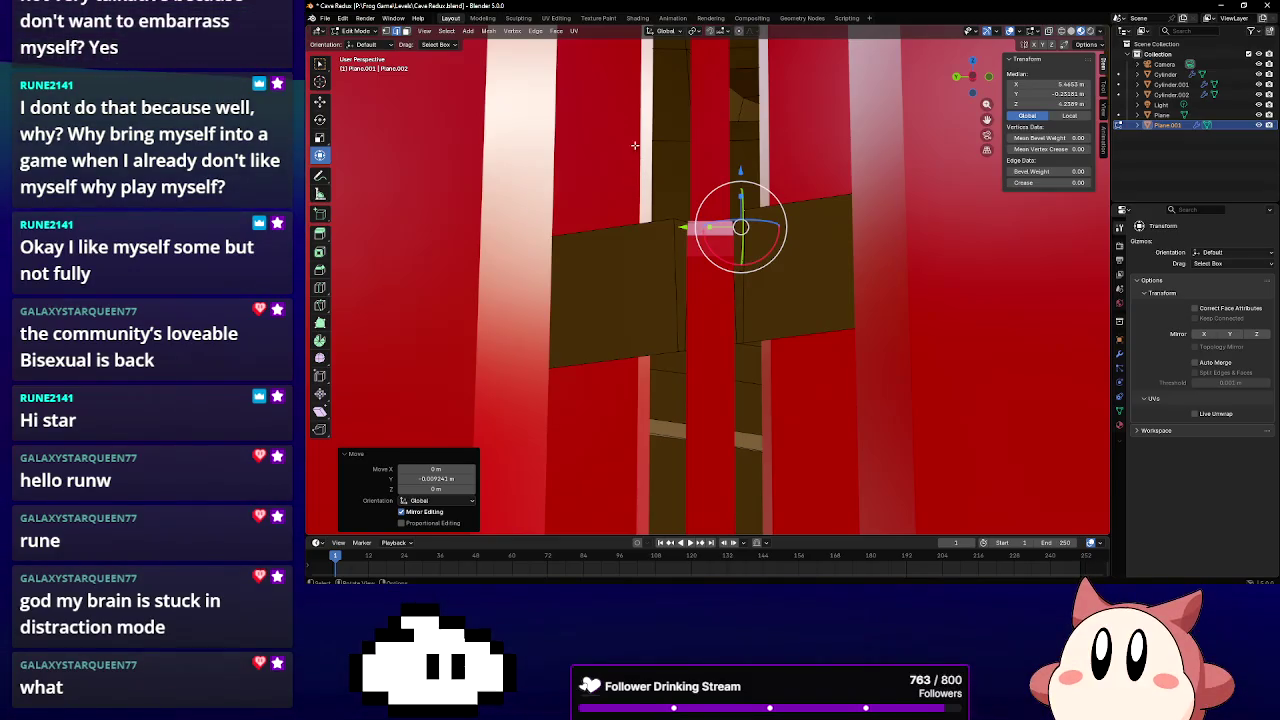
pyautogui.moveTo(801, 166); pyautogui.dragTo(801, 208, button='middle')
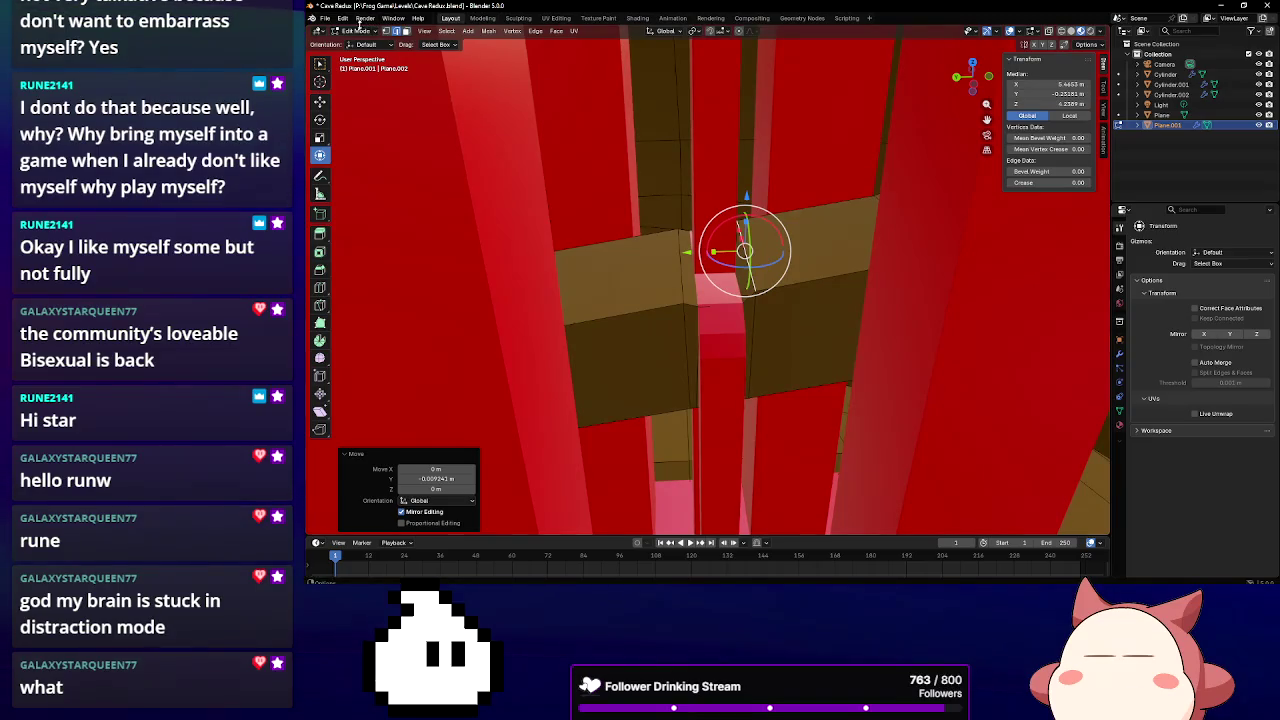
pyautogui.press('Tab')
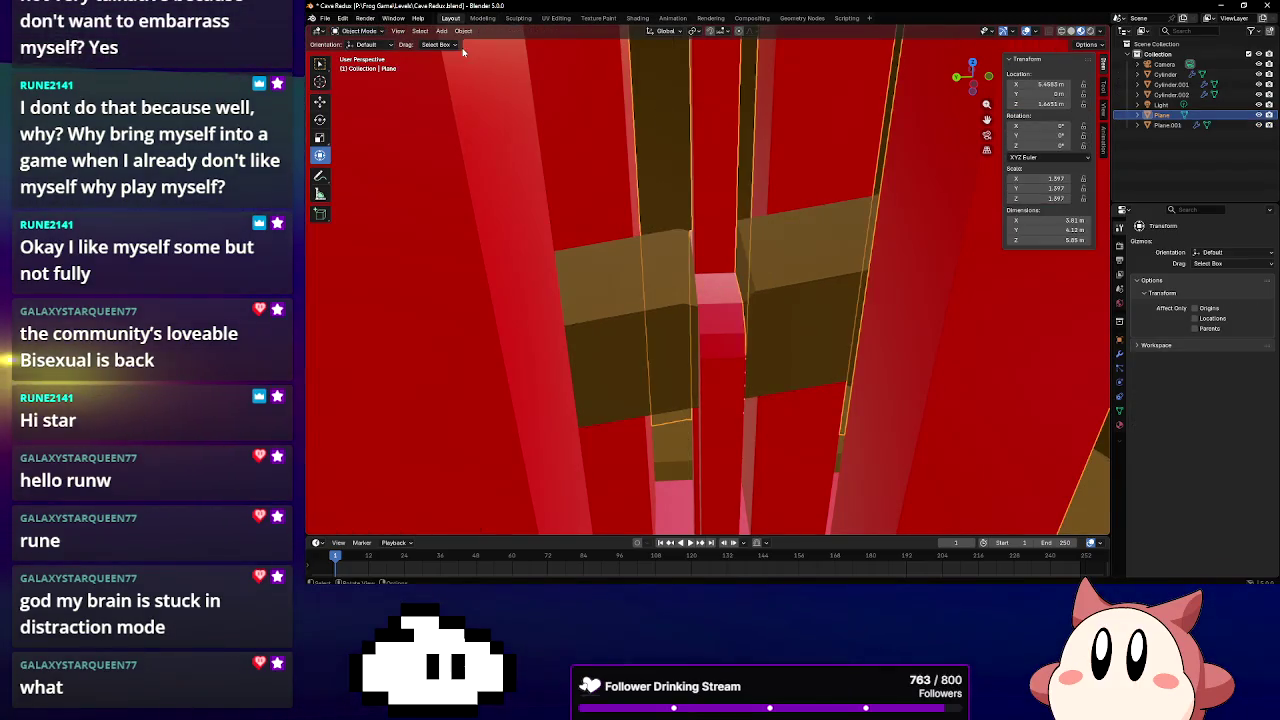
# Add a vertical loop cut on the red pillar, raise it 0.048 m on Z and scale X to 1.036
pyautogui.press('Tab')
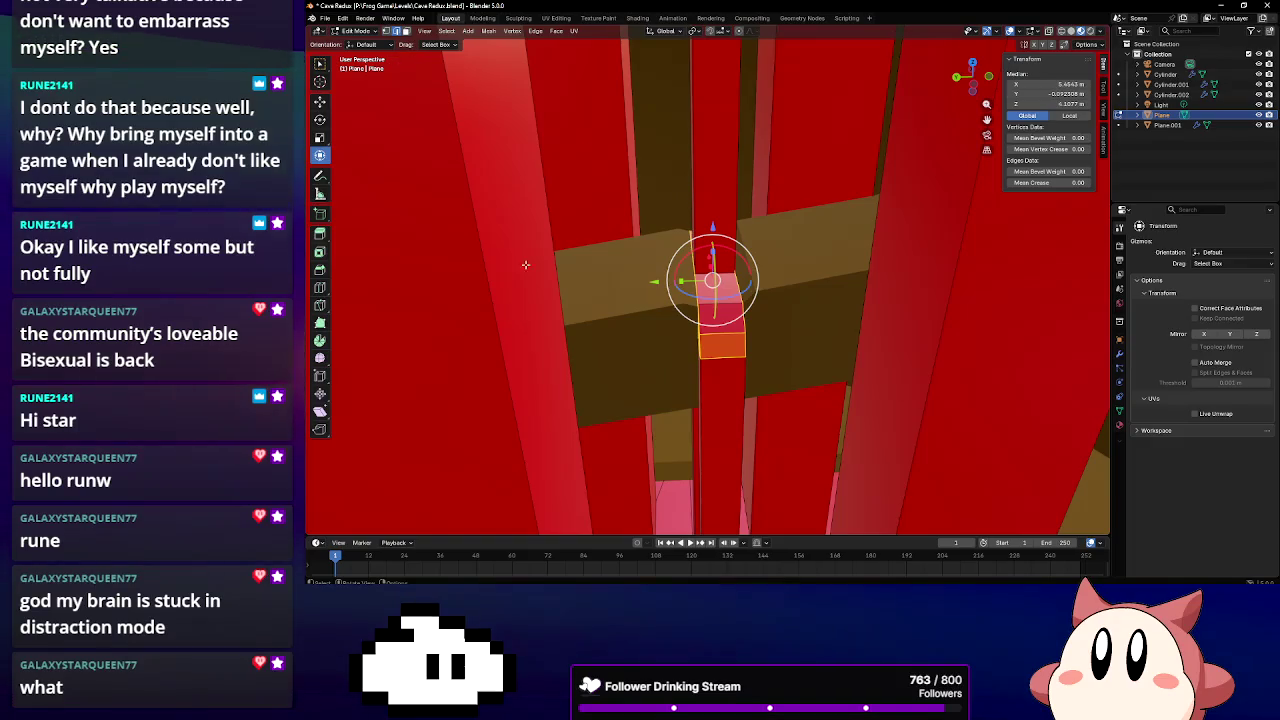
pyautogui.click(320, 288)
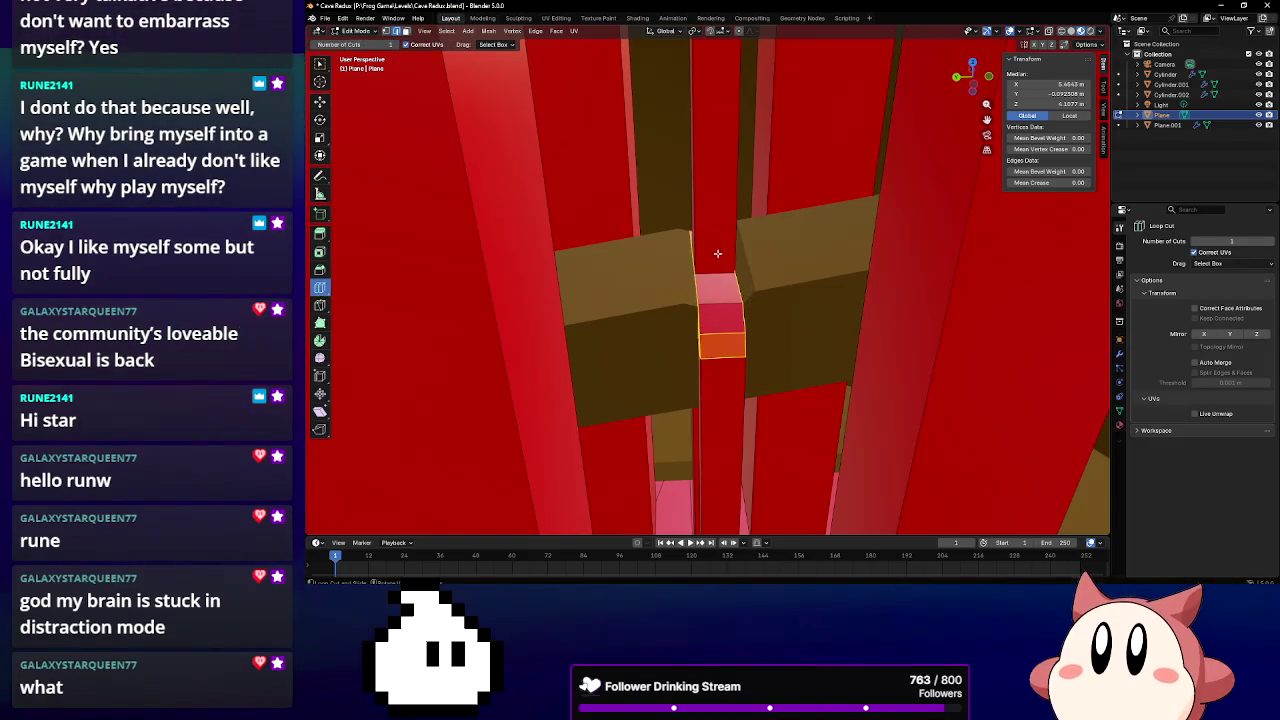
pyautogui.click(716, 255)
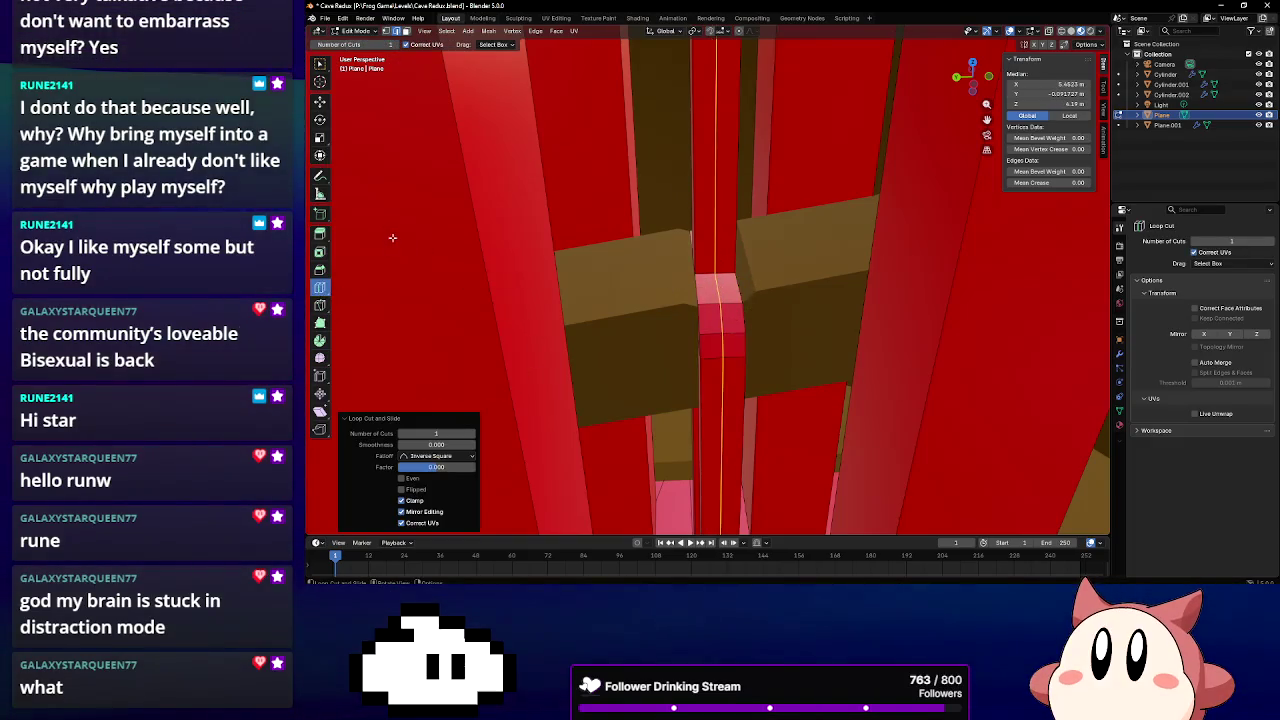
pyautogui.click(320, 156)
pyautogui.moveTo(713, 210); pyautogui.dragTo(714, 198)
pyautogui.moveTo(709, 257)
pyautogui.mouseDown(button='middle')
pyautogui.moveTo(772, 270)
pyautogui.moveTo(720, 262)
pyautogui.mouseUp(button='middle')
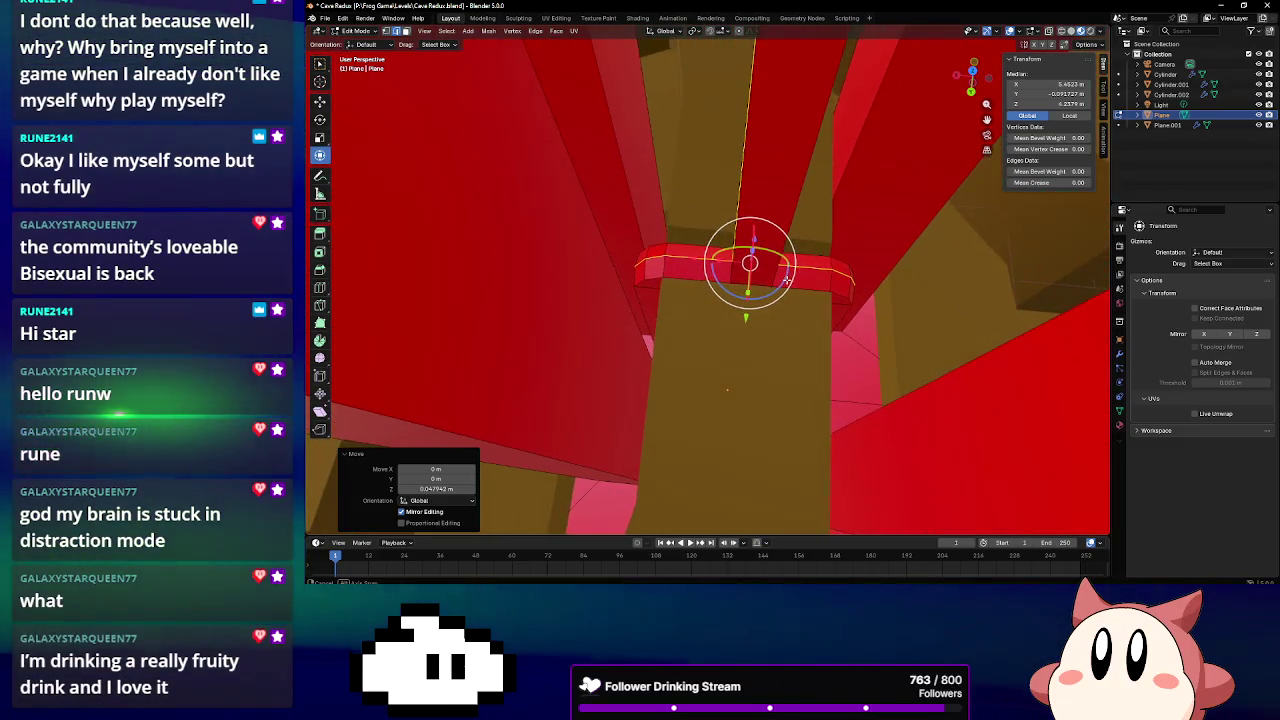
pyautogui.press('s')
pyautogui.press('x')
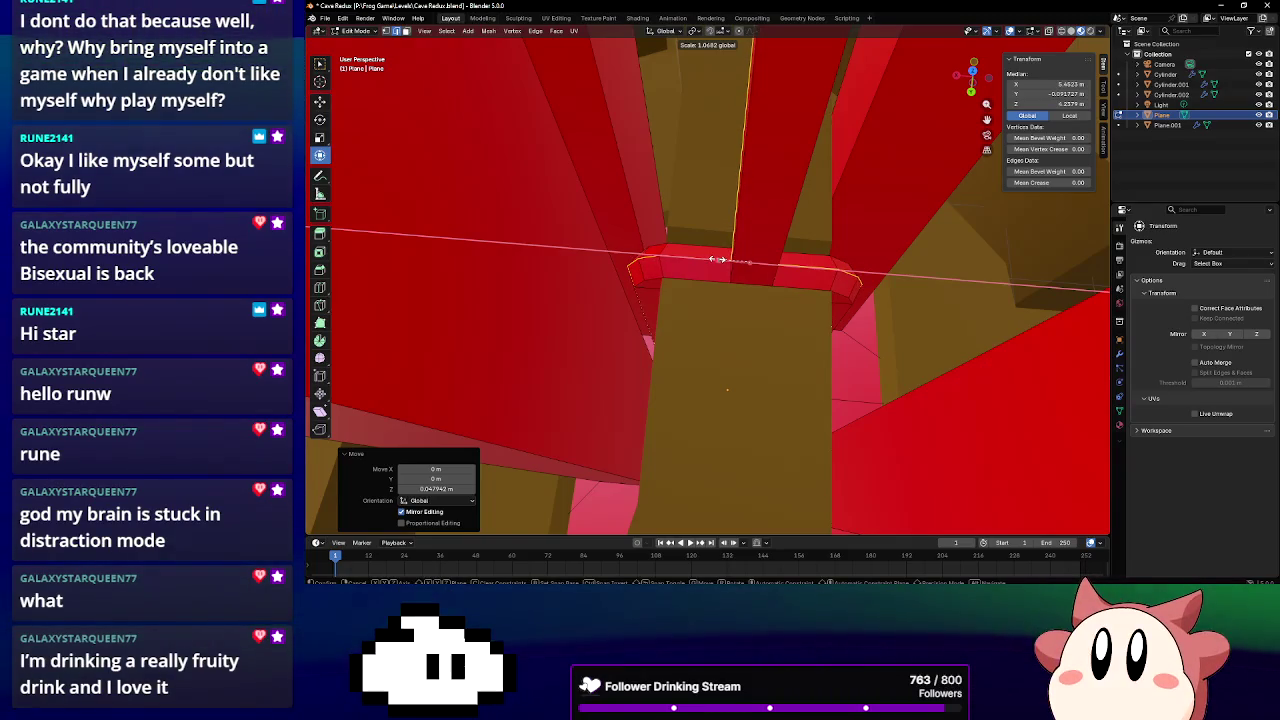
pyautogui.click(714, 261)
pyautogui.moveTo(714, 261)
pyautogui.mouseDown(button='middle')
pyautogui.moveTo(749, 286)
pyautogui.moveTo(746, 314)
pyautogui.moveTo(709, 245)
pyautogui.moveTo(711, 74)
pyautogui.moveTo(754, 343)
pyautogui.moveTo(783, 380)
pyautogui.moveTo(823, 380)
pyautogui.moveTo(741, 383)
pyautogui.moveTo(808, 349)
pyautogui.moveTo(727, 354)
pyautogui.mouseUp(button='middle')
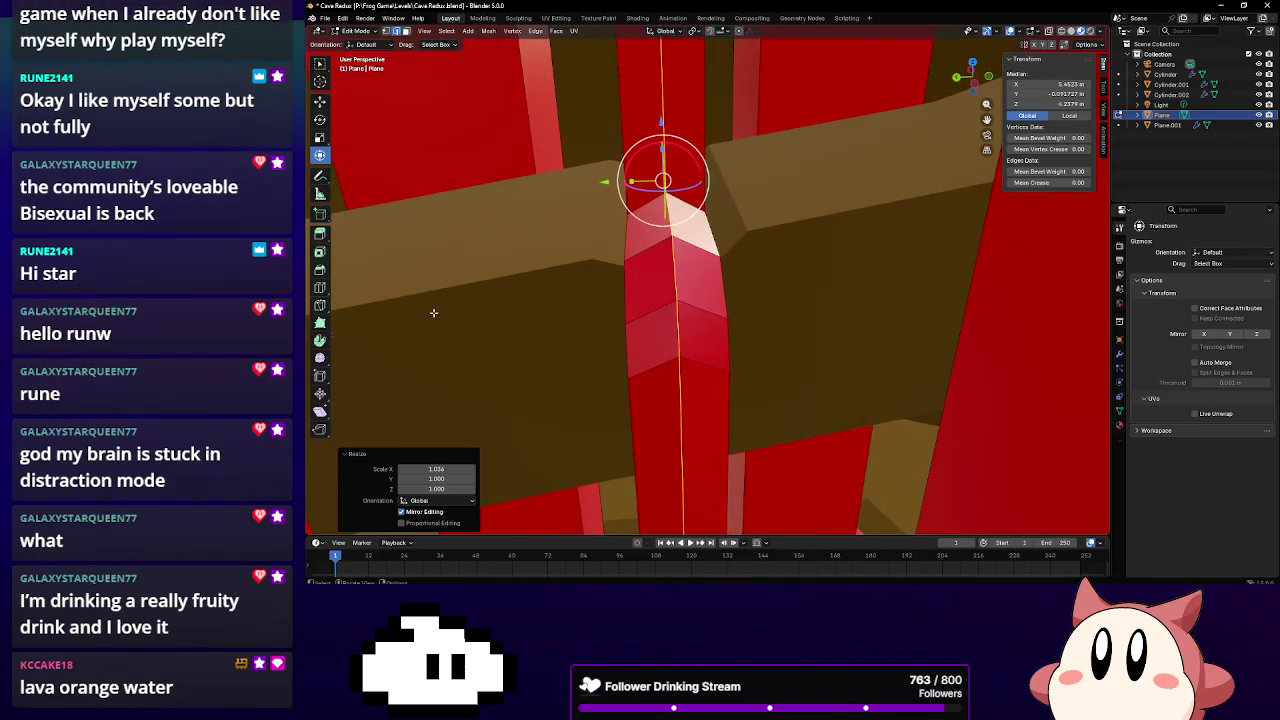
# Add a loop cut across the red beam and raise its vertices slightly along Z
pyautogui.click(321, 288)
pyautogui.click(637, 260)
pyautogui.click(321, 156)
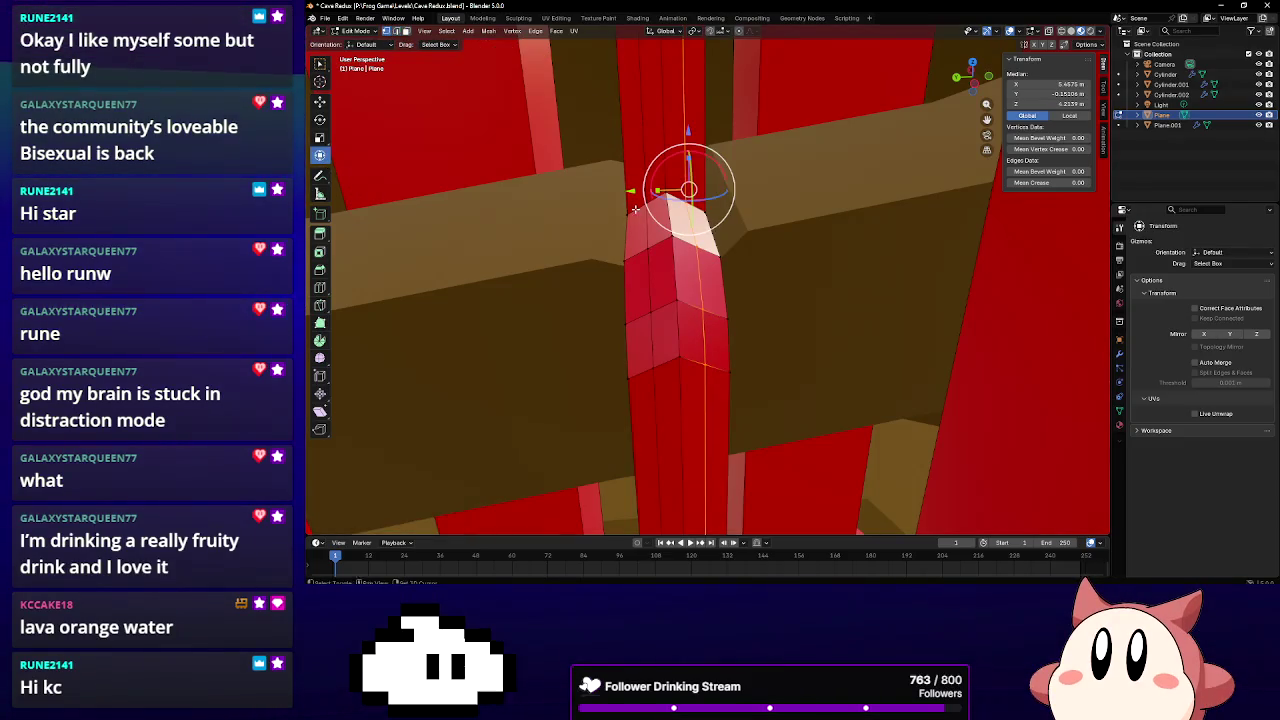
pyautogui.moveTo(664, 147); pyautogui.dragTo(664, 127)
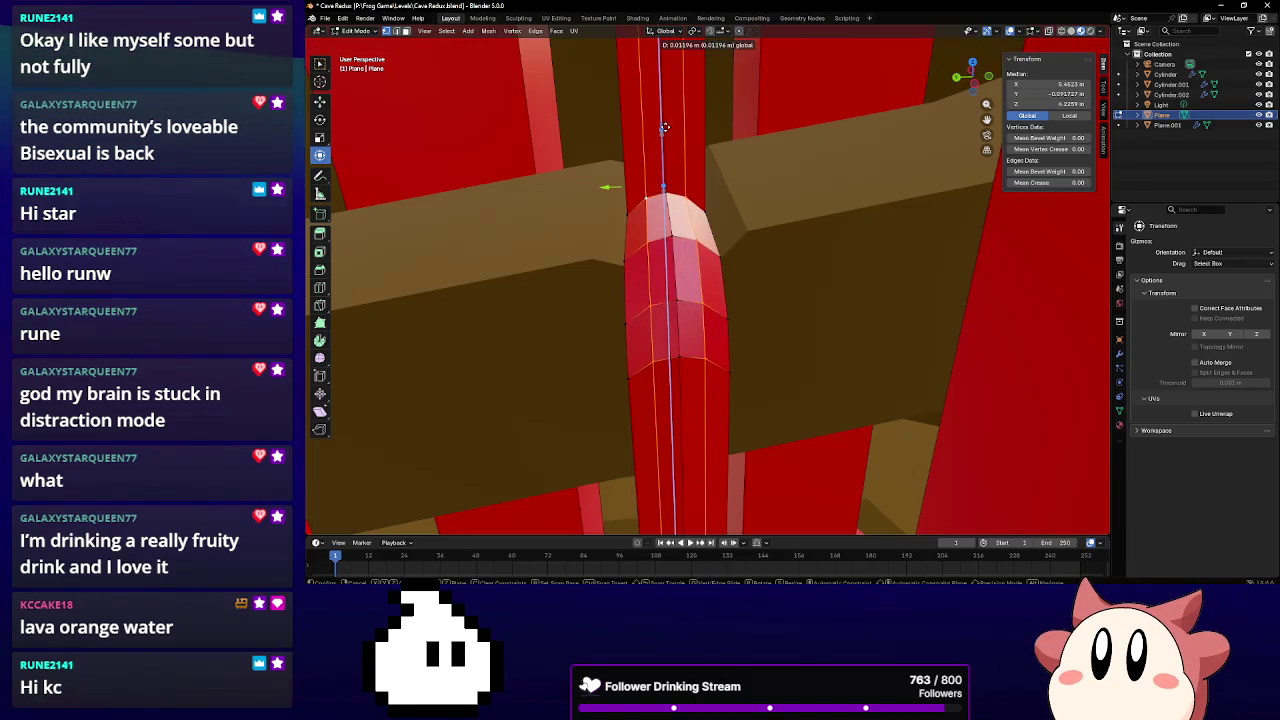
pyautogui.moveTo(645, 232); pyautogui.dragTo(731, 275, button='middle')
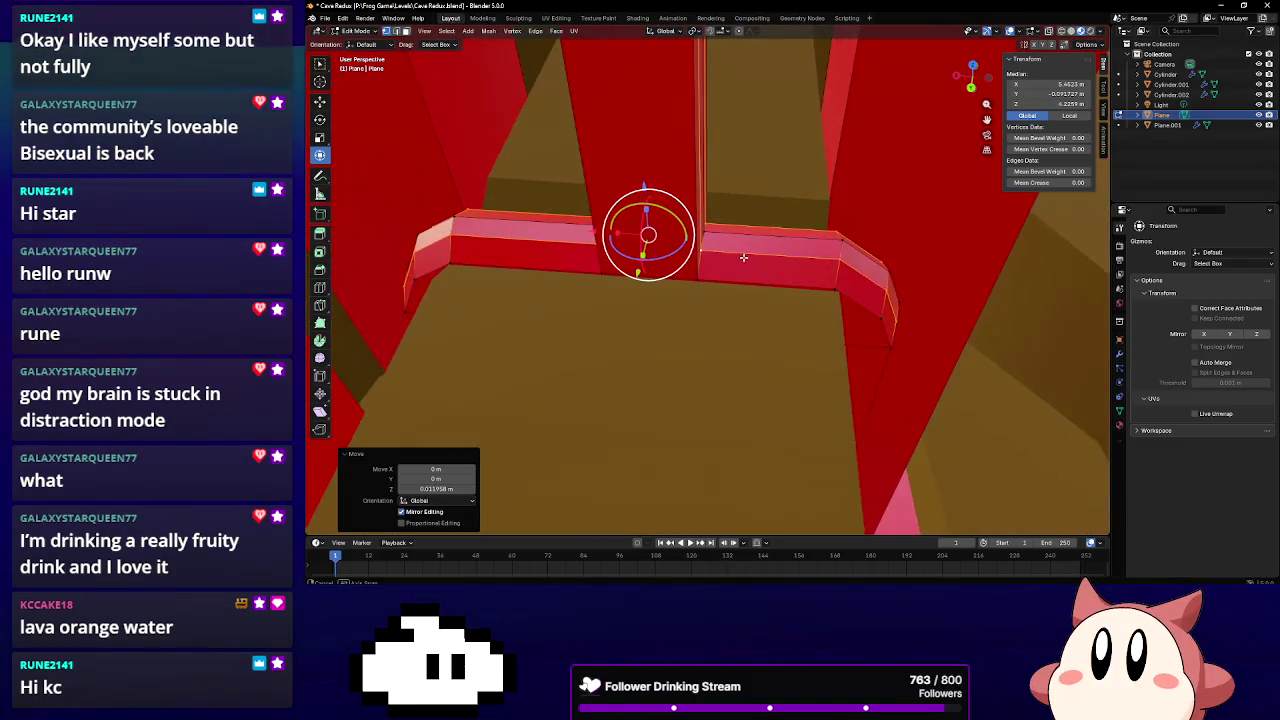
# Shift two vertical red rail edges about -0.017 m along X
pyautogui.click(700, 254)
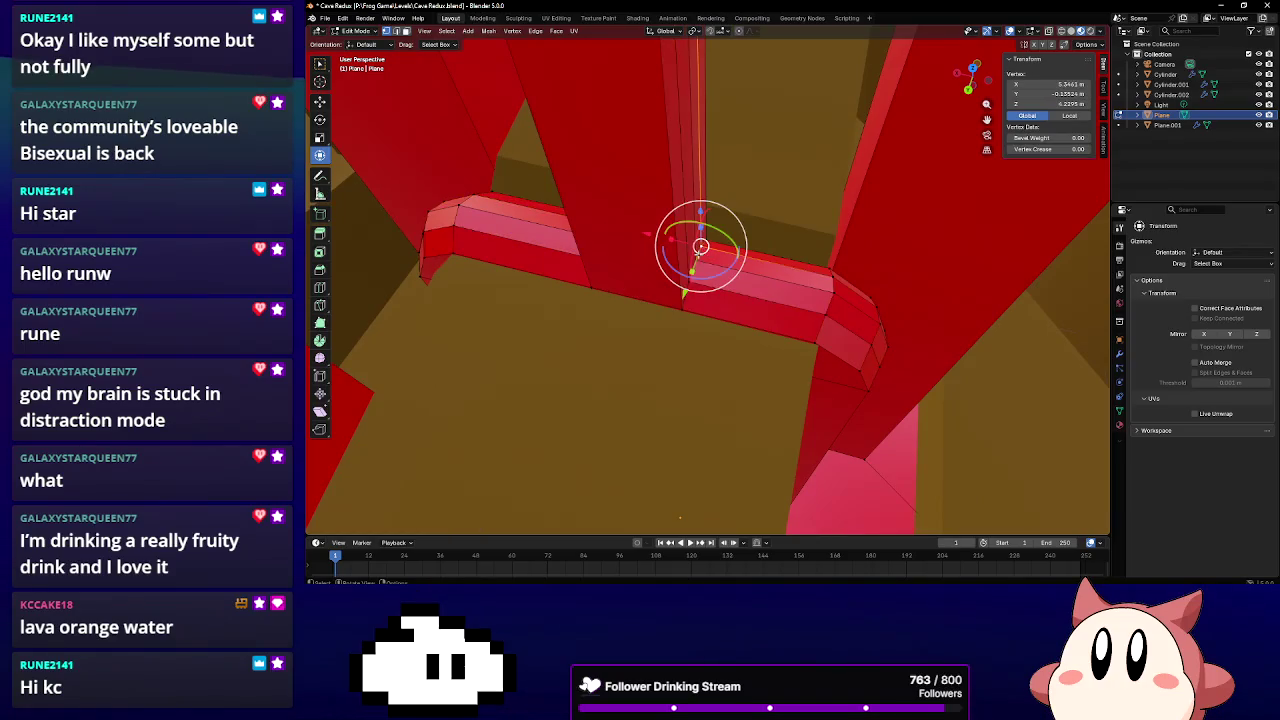
pyautogui.keyDown('shift'); pyautogui.click(666, 258); pyautogui.keyUp('shift')
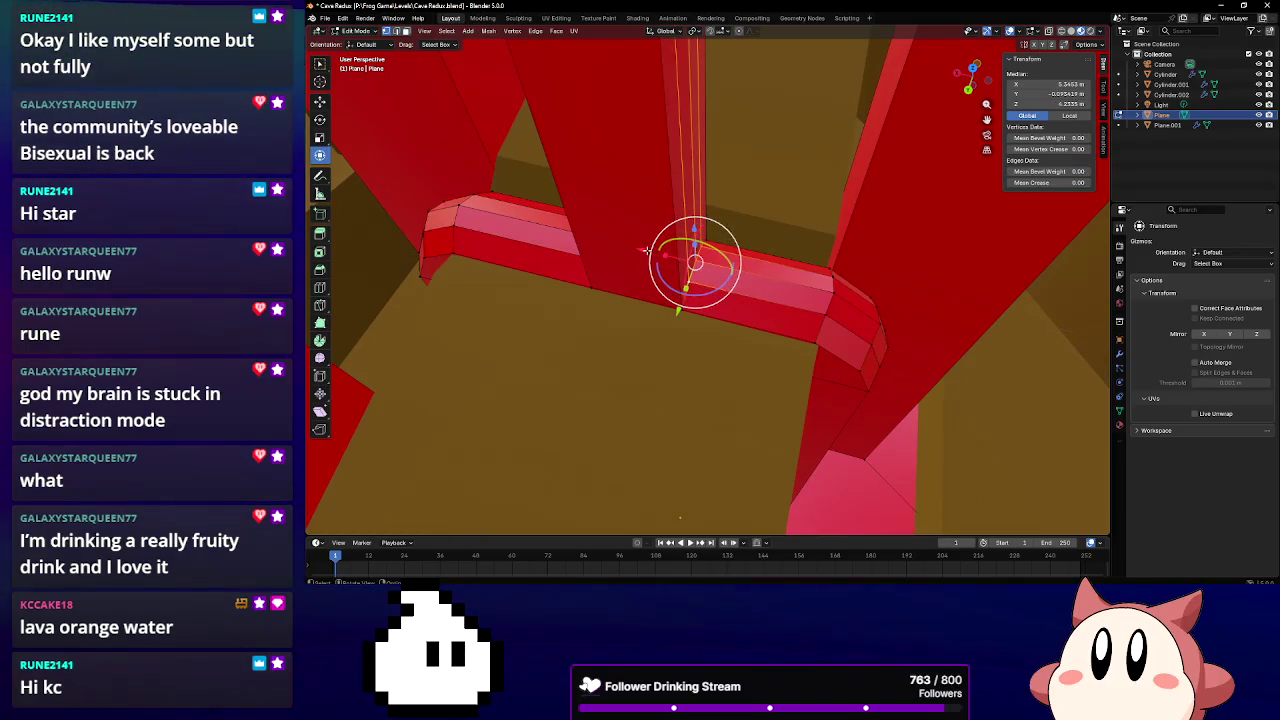
pyautogui.press('g')
pyautogui.press('x')
pyautogui.click(646, 252)
pyautogui.moveTo(646, 252); pyautogui.dragTo(669, 324, button='middle')
# Shift the vertical edge beside the pillar 0.026 m along X
pyautogui.click(669, 324)
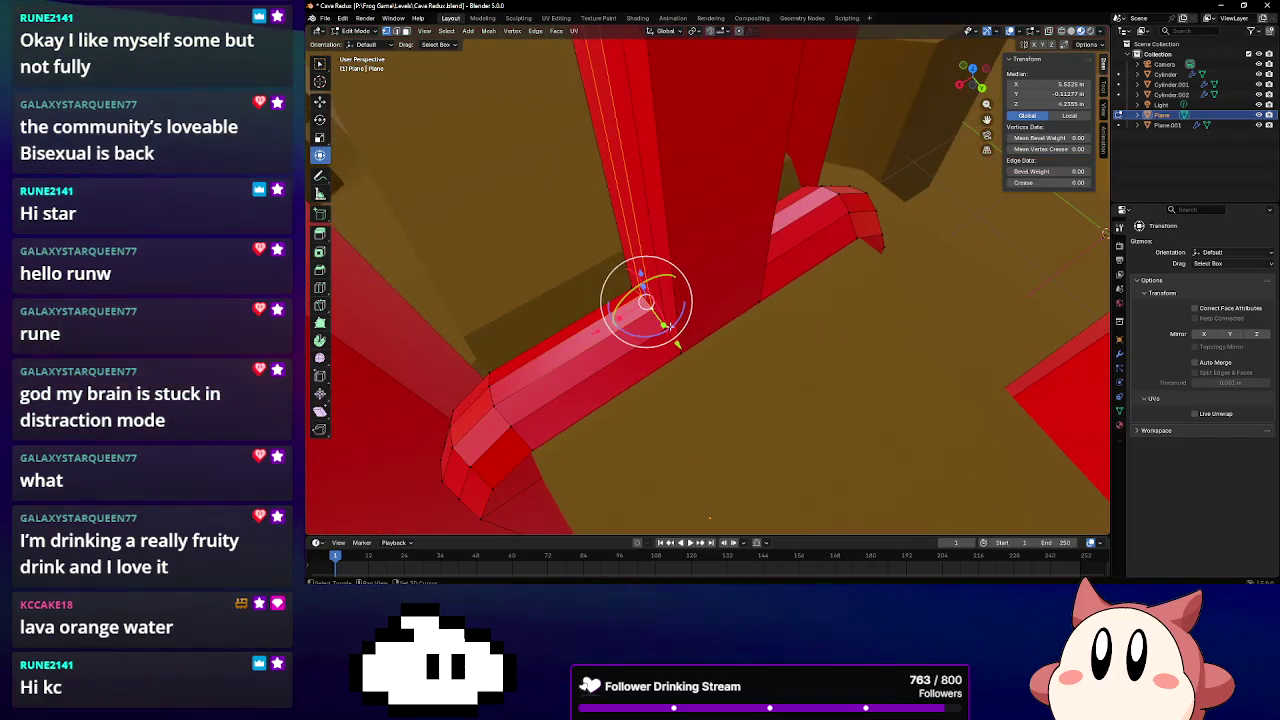
pyautogui.press('g')
pyautogui.press('x')
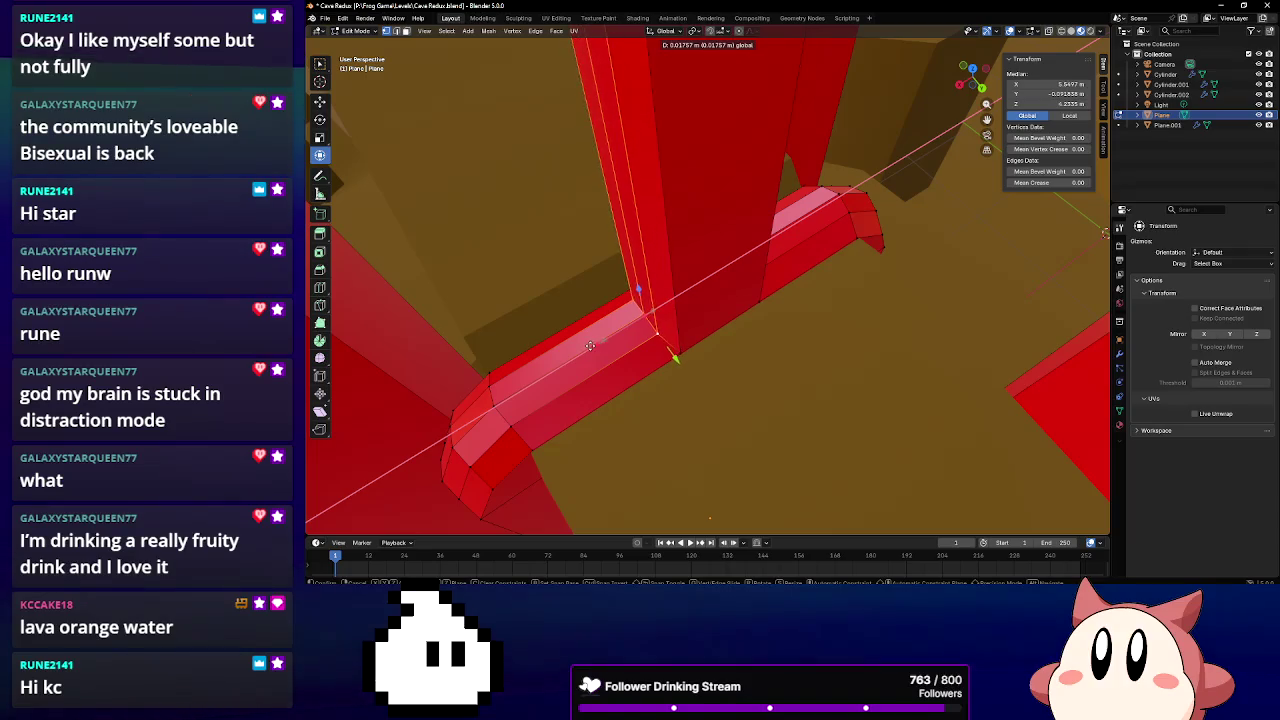
pyautogui.click(586, 348)
pyautogui.moveTo(586, 348); pyautogui.dragTo(545, 314, button='middle')
pyautogui.click(320, 287)
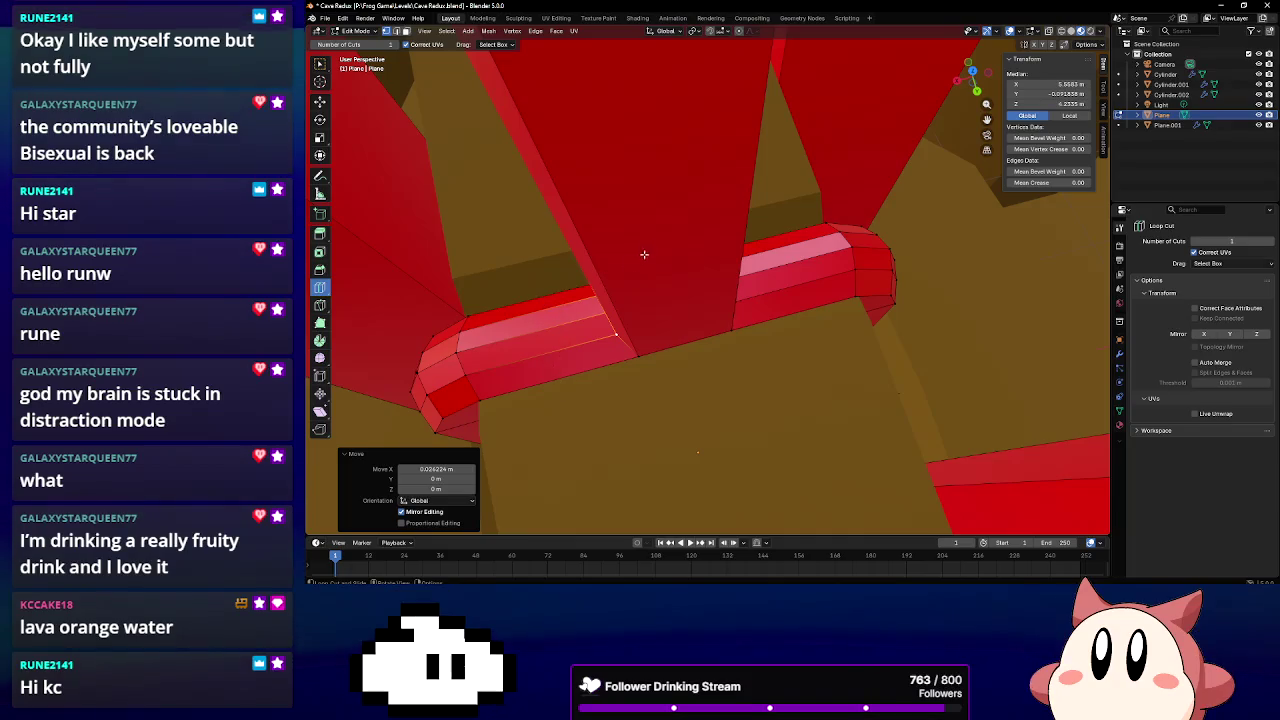
# Loop-cut the red rail and scale the new loop to 1.370 along Y so it bends outward
pyautogui.click(689, 370)
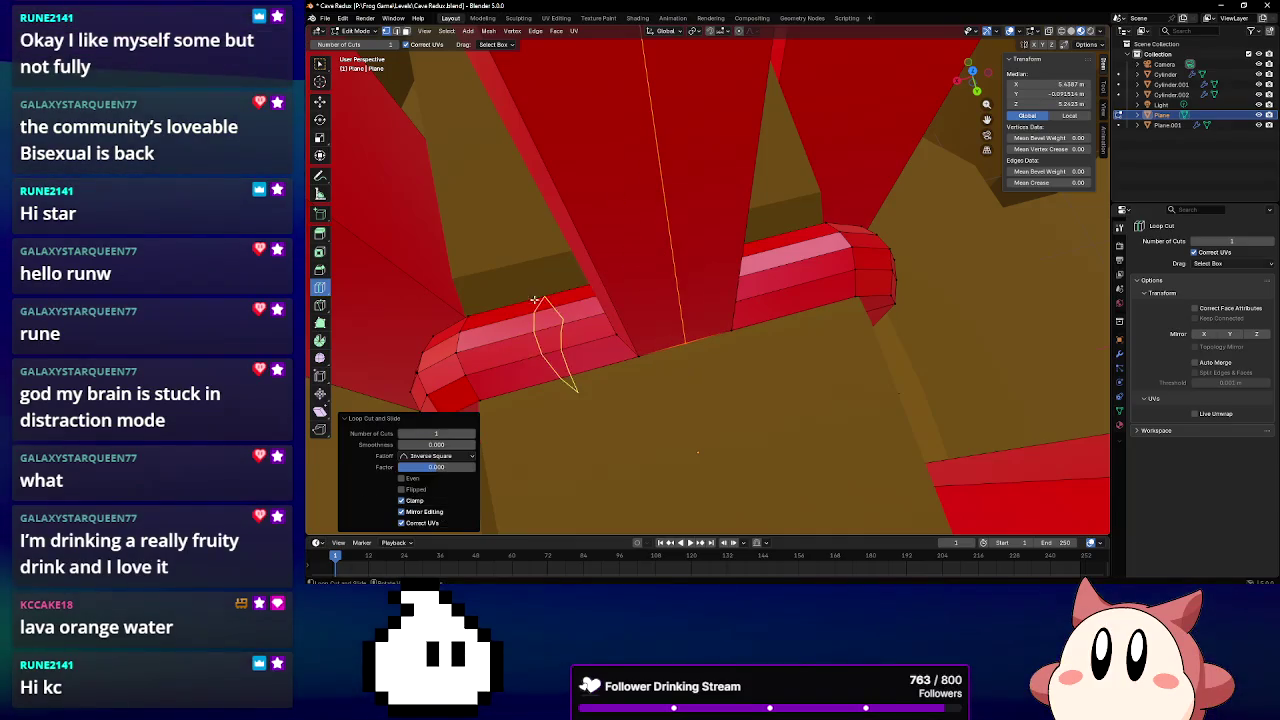
pyautogui.click(320, 154)
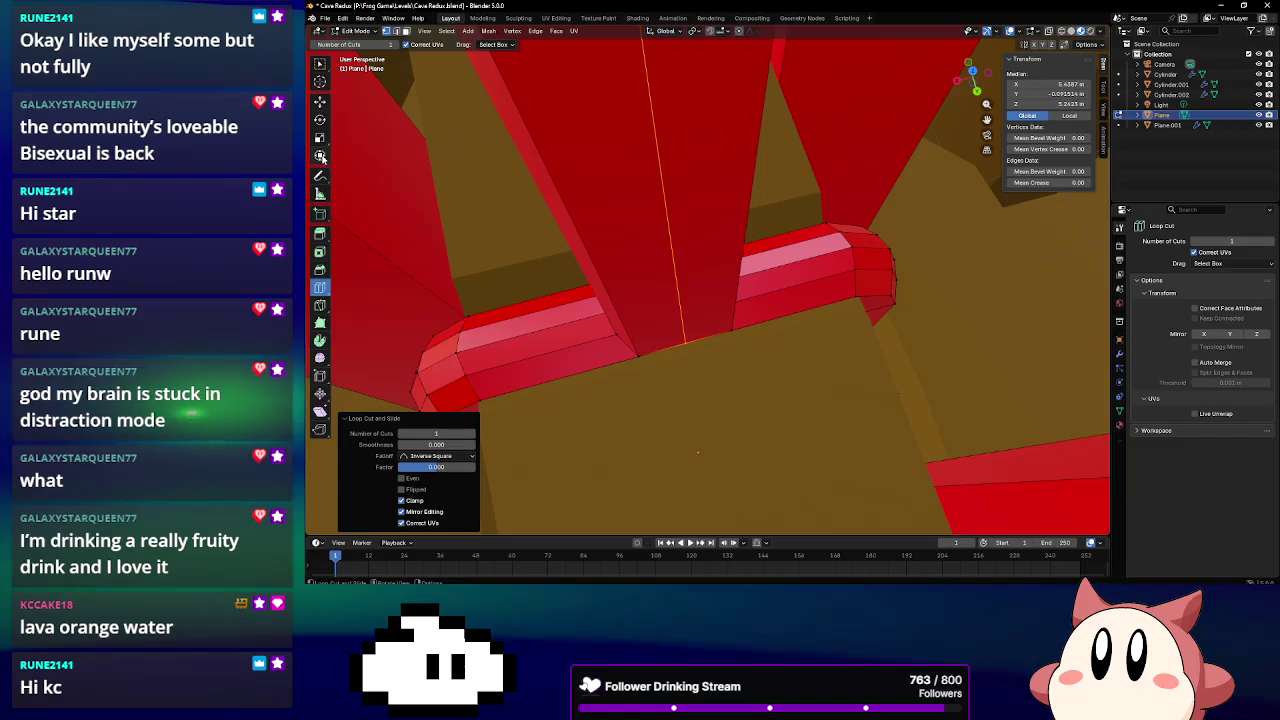
pyautogui.moveTo(673, 351)
pyautogui.mouseDown(button='middle')
pyautogui.moveTo(675, 313)
pyautogui.moveTo(660, 320)
pyautogui.moveTo(695, 336)
pyautogui.mouseUp(button='middle')
pyautogui.moveTo(665, 241); pyautogui.dragTo(809, 346, button='middle')
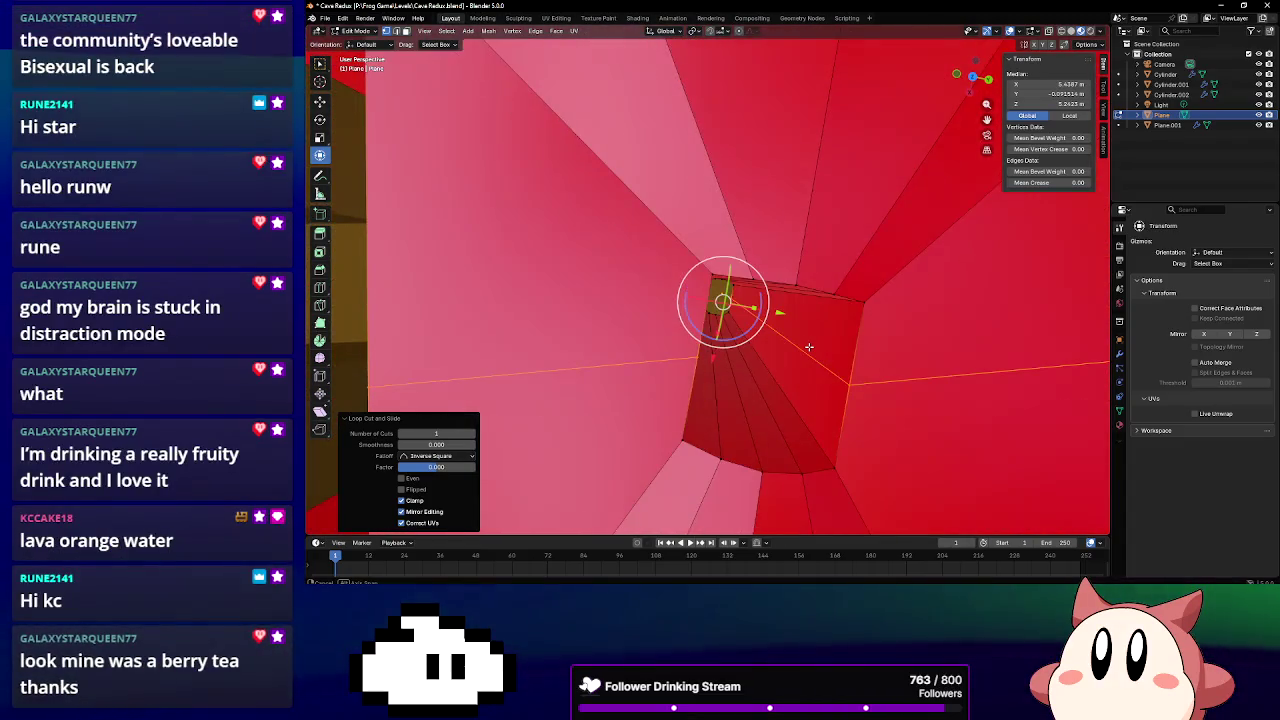
pyautogui.moveTo(755, 312); pyautogui.dragTo(766, 310)
pyautogui.moveTo(723, 297)
pyautogui.mouseDown(button='middle')
pyautogui.moveTo(737, 286)
pyautogui.moveTo(723, 294)
pyautogui.moveTo(728, 311)
pyautogui.moveTo(623, 306)
pyautogui.moveTo(606, 277)
pyautogui.moveTo(654, 329)
pyautogui.moveTo(641, 316)
pyautogui.mouseUp(button='middle')
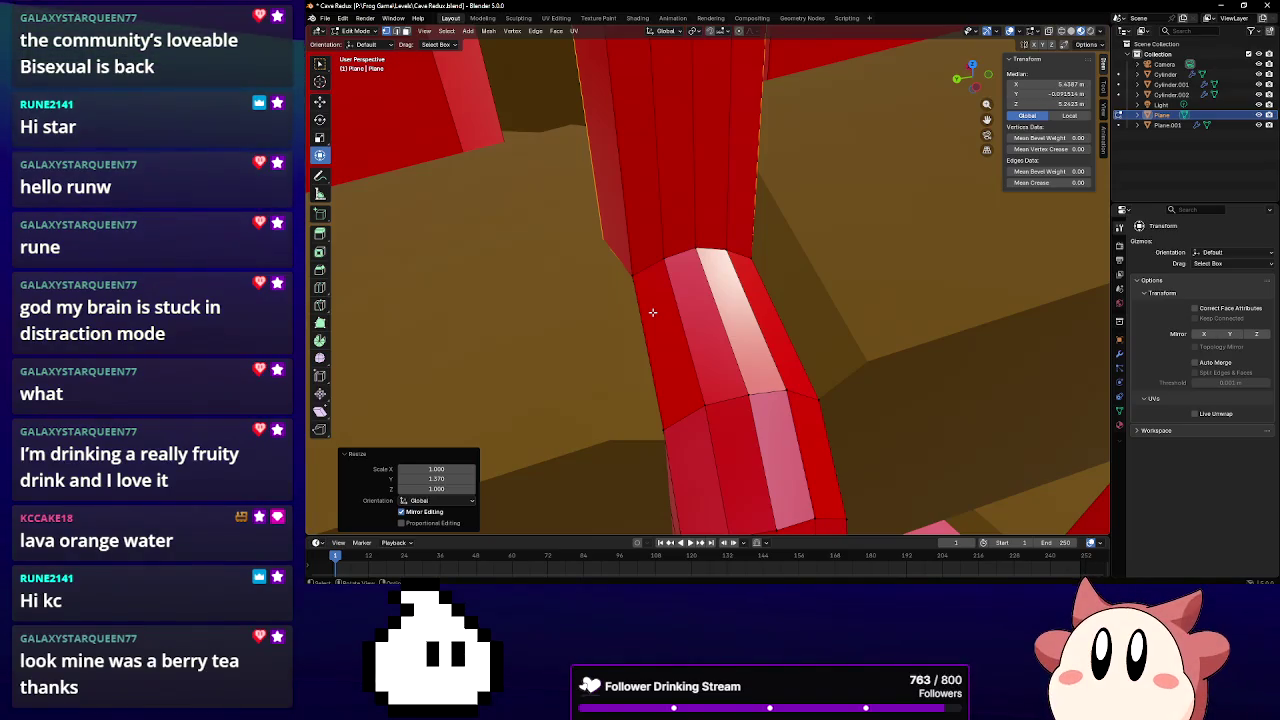
pyautogui.moveTo(652, 312)
pyautogui.mouseDown(button='middle')
pyautogui.moveTo(738, 328)
pyautogui.moveTo(638, 295)
pyautogui.moveTo(646, 264)
pyautogui.mouseUp(button='middle')
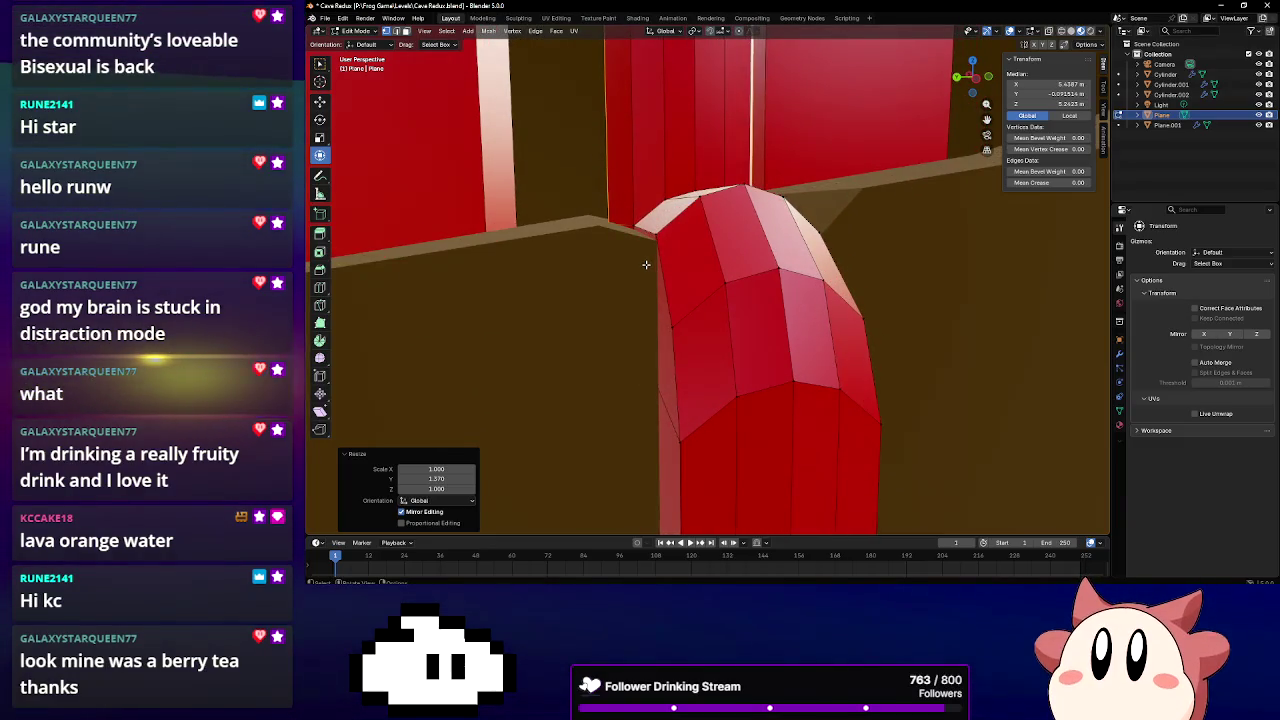
pyautogui.moveTo(646, 264); pyautogui.dragTo(363, 280, button='middle')
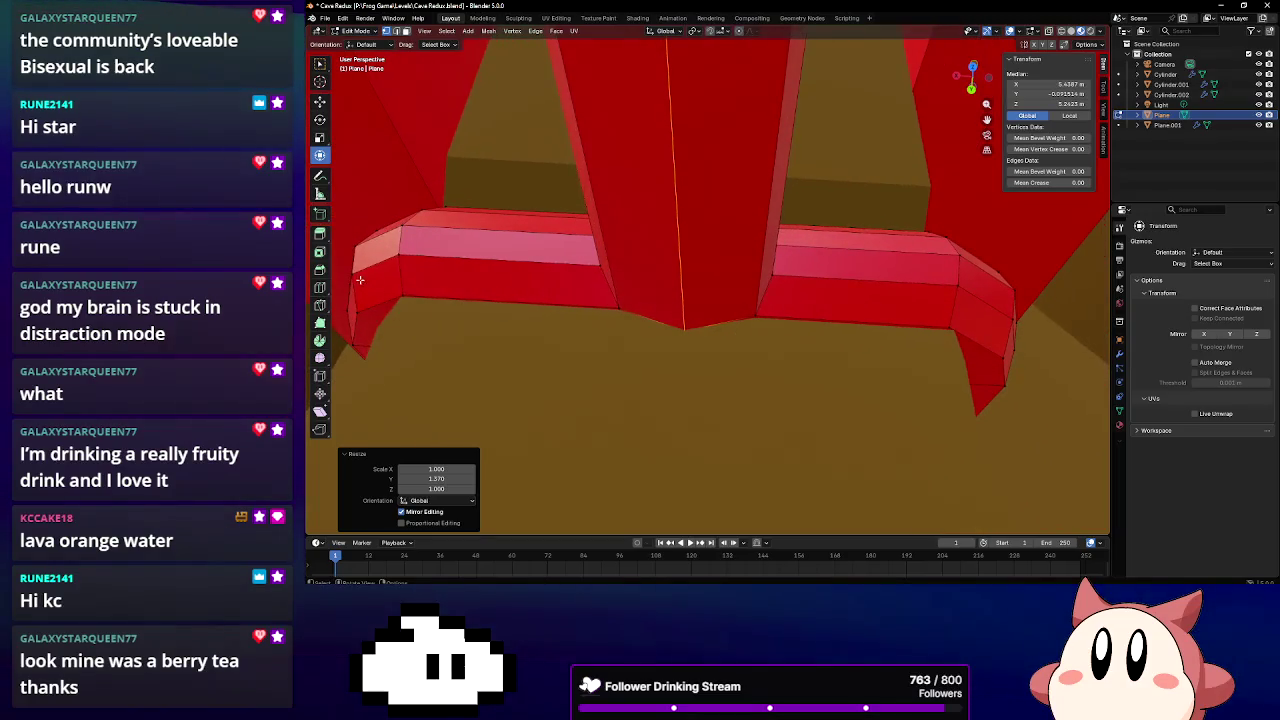
pyautogui.click(320, 290)
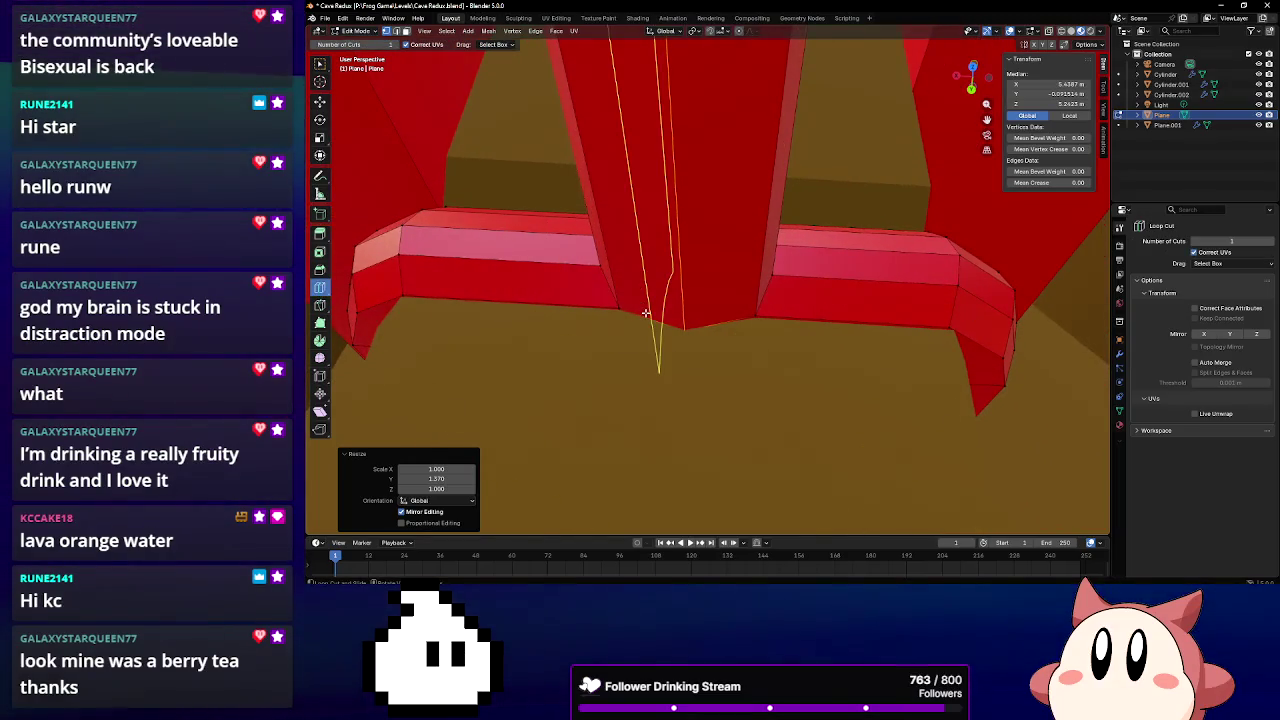
# Loop-cut down the red pillar, scale the new loop to 1.097 along Y, then deselect all
pyautogui.click(645, 313)
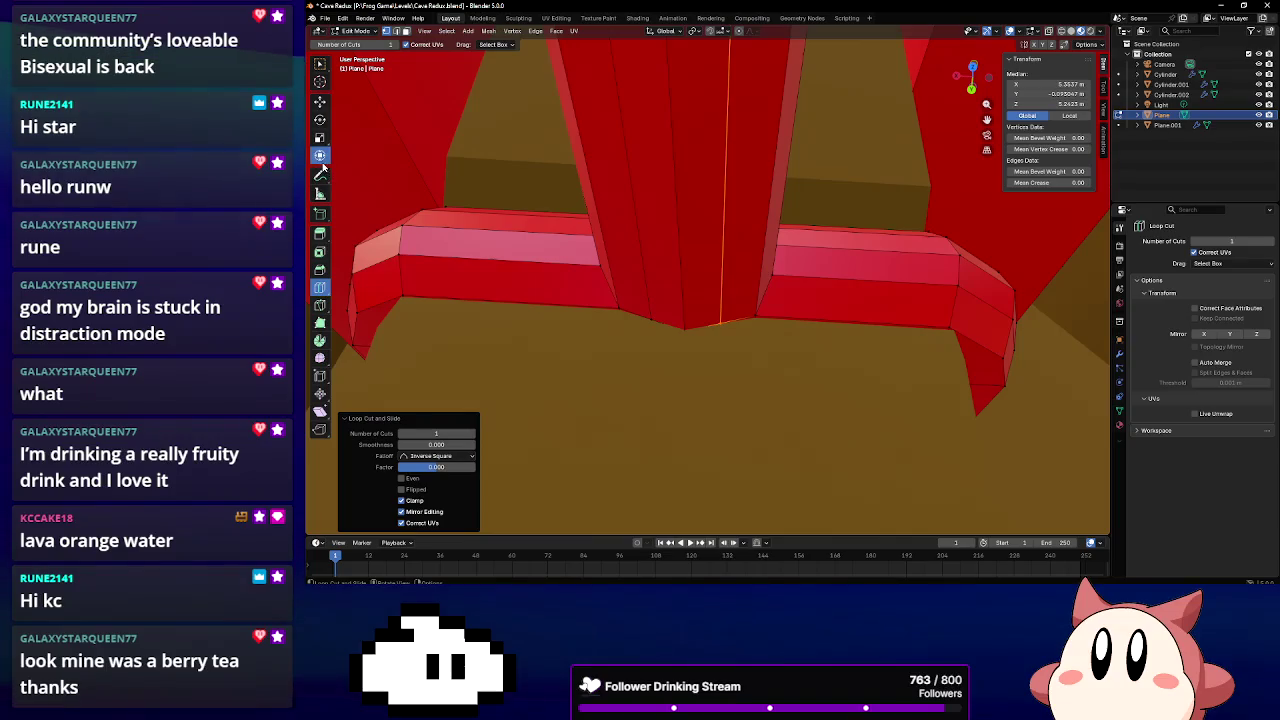
pyautogui.click(320, 157)
pyautogui.moveTo(634, 200)
pyautogui.mouseDown(button='middle')
pyautogui.moveTo(570, 222)
pyautogui.moveTo(629, 269)
pyautogui.mouseUp(button='middle')
pyautogui.press('s')
pyautogui.press('y')
pyautogui.click(629, 143)
pyautogui.moveTo(629, 143)
pyautogui.mouseDown(button='middle')
pyautogui.moveTo(615, 67)
pyautogui.moveTo(675, 75)
pyautogui.mouseUp(button='middle')
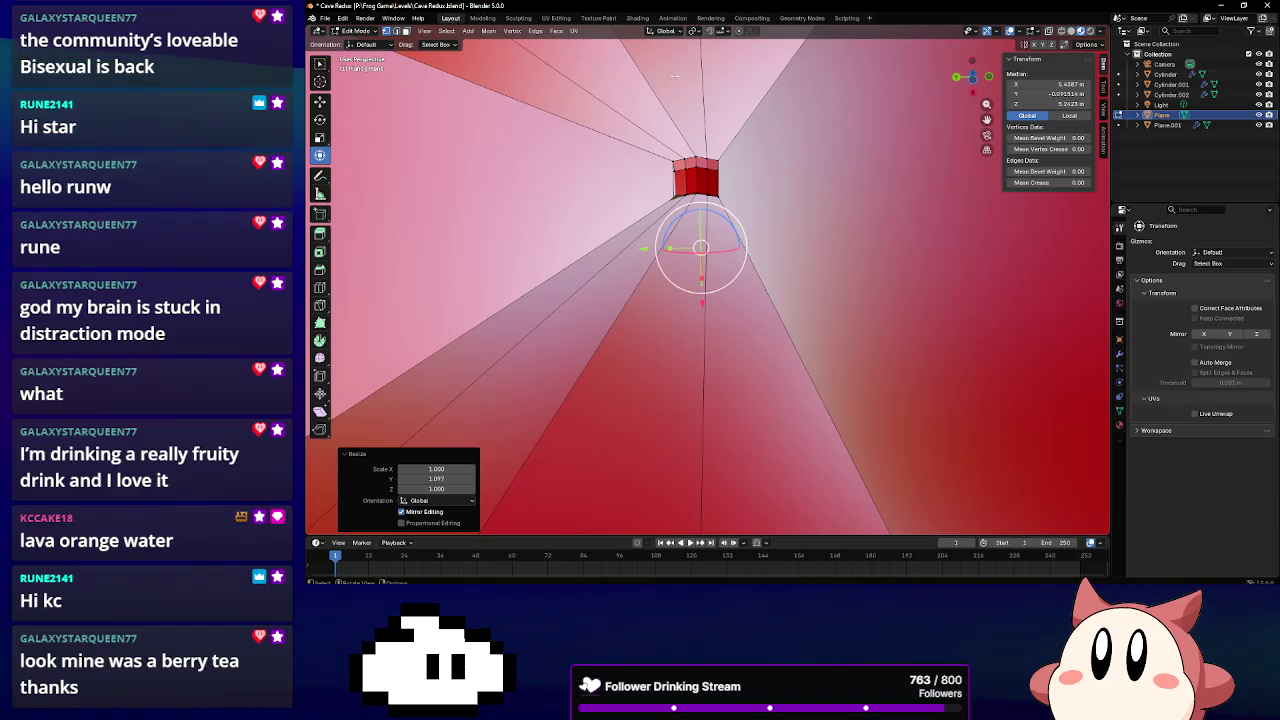
pyautogui.hotkey('alt', 'a')
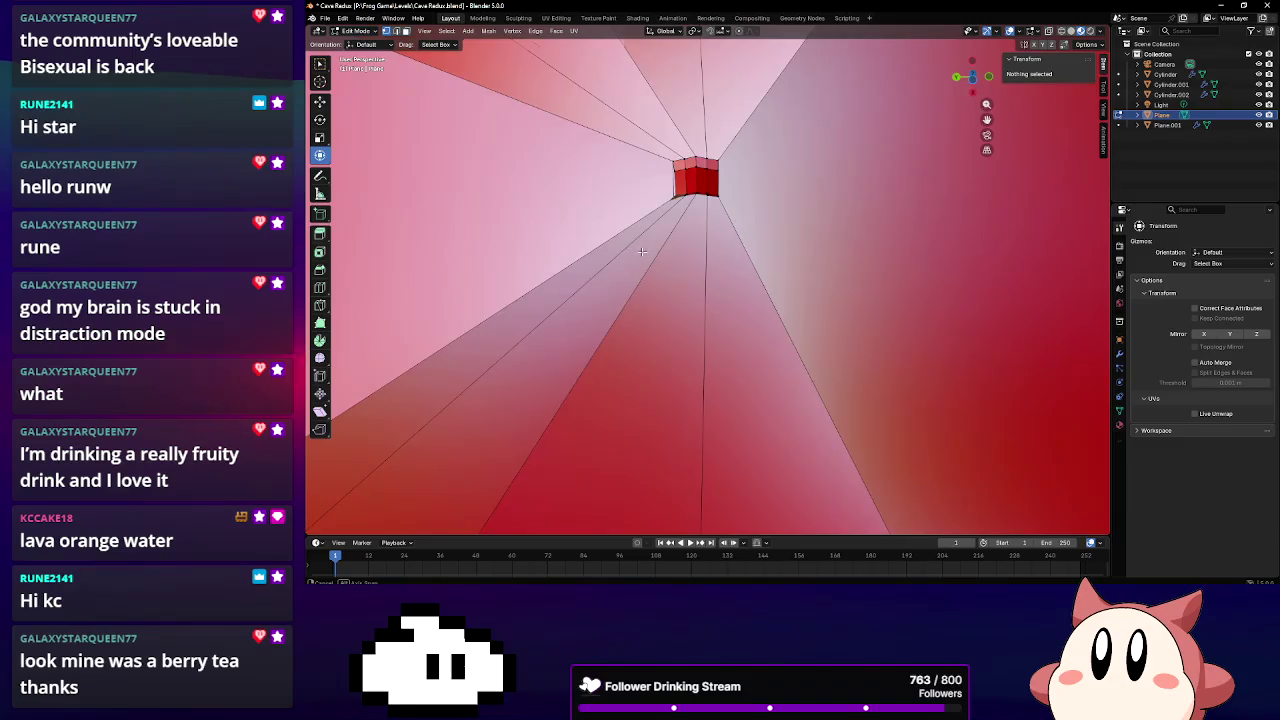
pyautogui.moveTo(642, 251); pyautogui.dragTo(791, 158, button='middle')
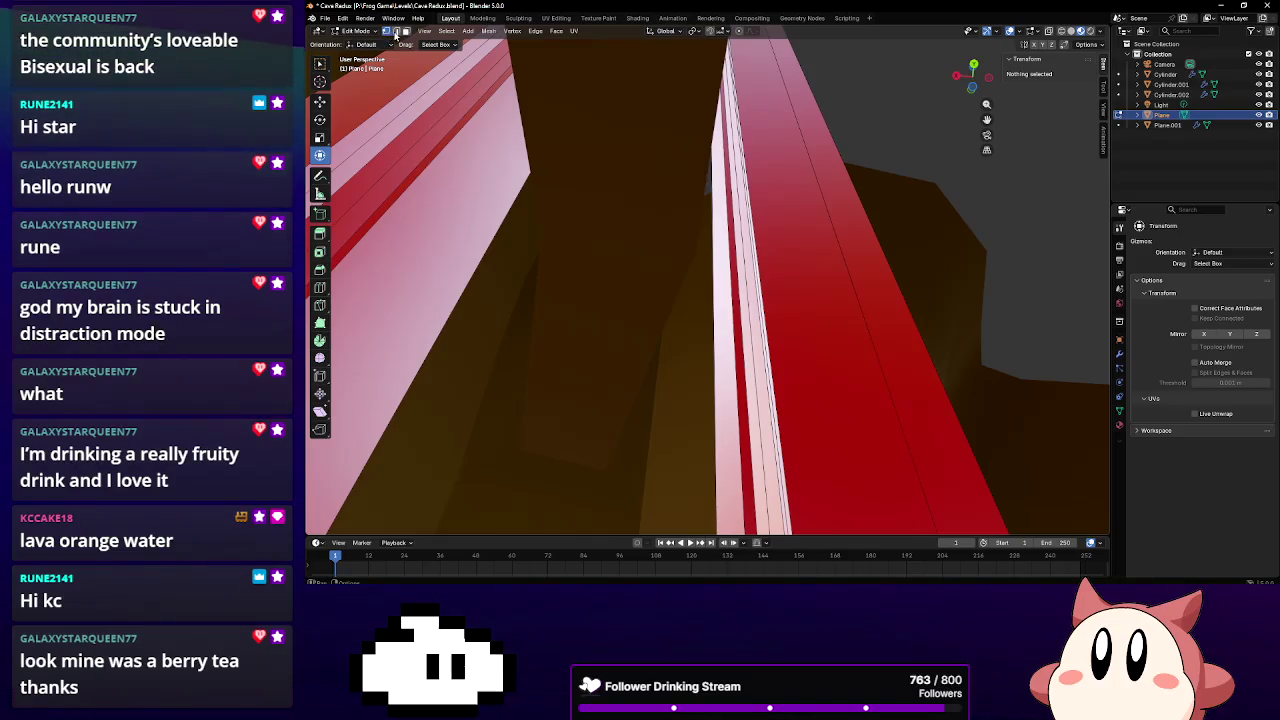
# Select a ledge edge and scale it along X to tighten it against a pillar
pyautogui.click(746, 172)
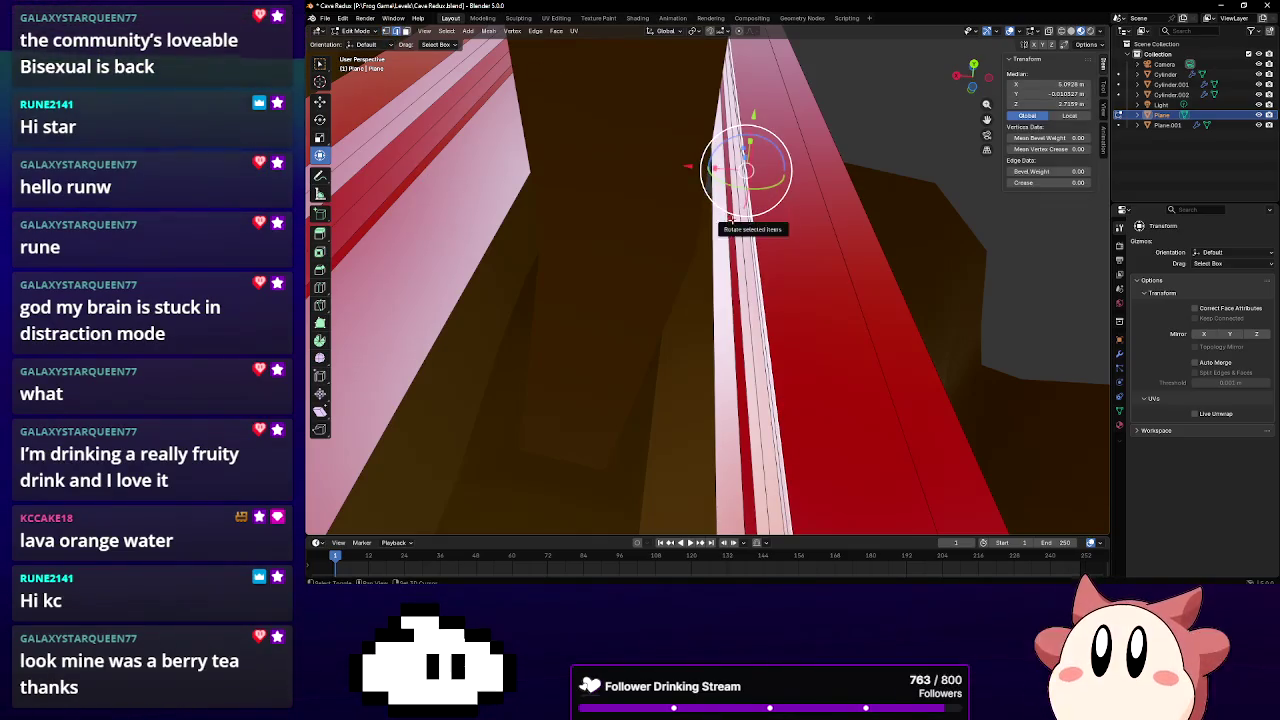
pyautogui.click(736, 200)
pyautogui.scroll(3, 734, 197)
pyautogui.moveTo(659, 185); pyautogui.dragTo(745, 221, button='middle')
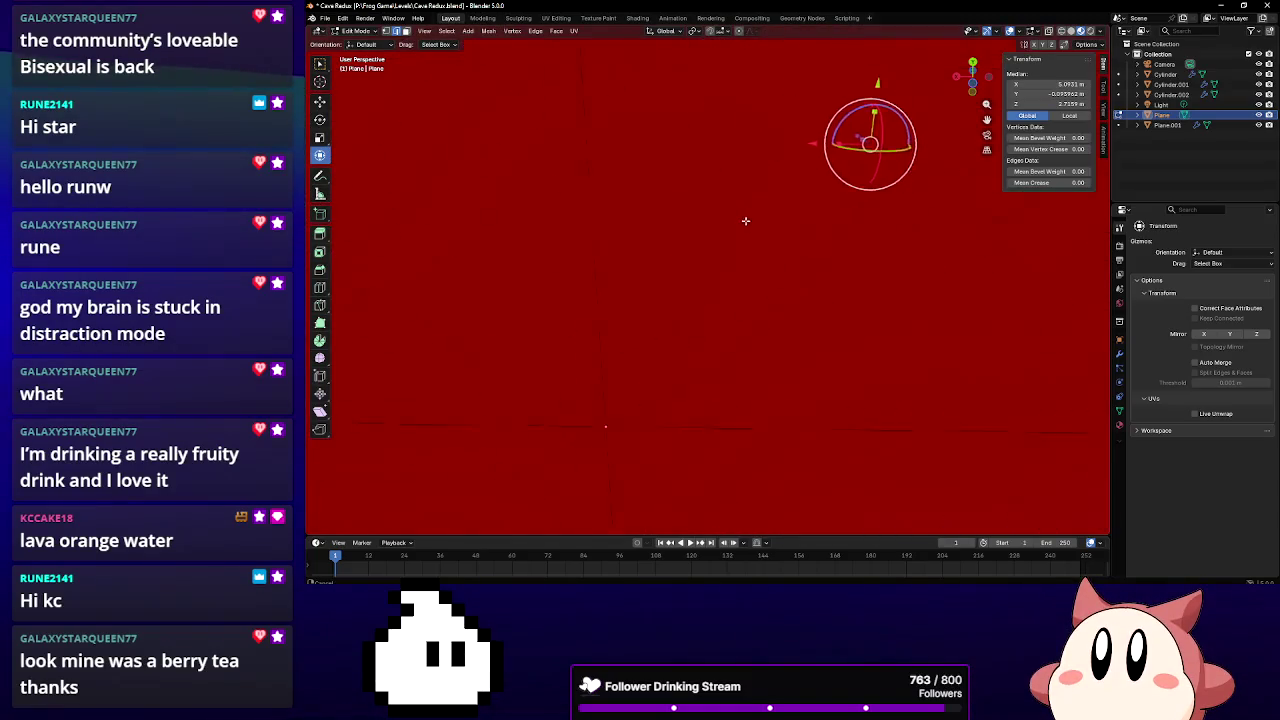
pyautogui.scroll(-3, 731, 233)
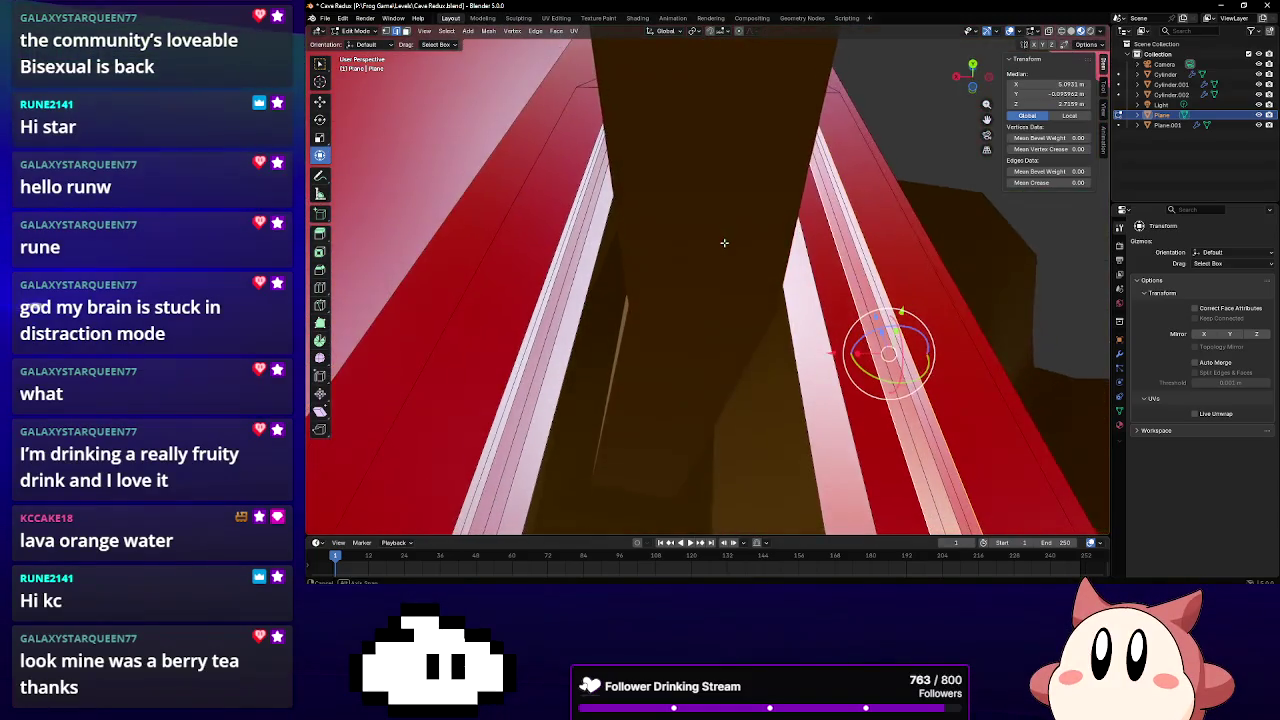
pyautogui.click(596, 244)
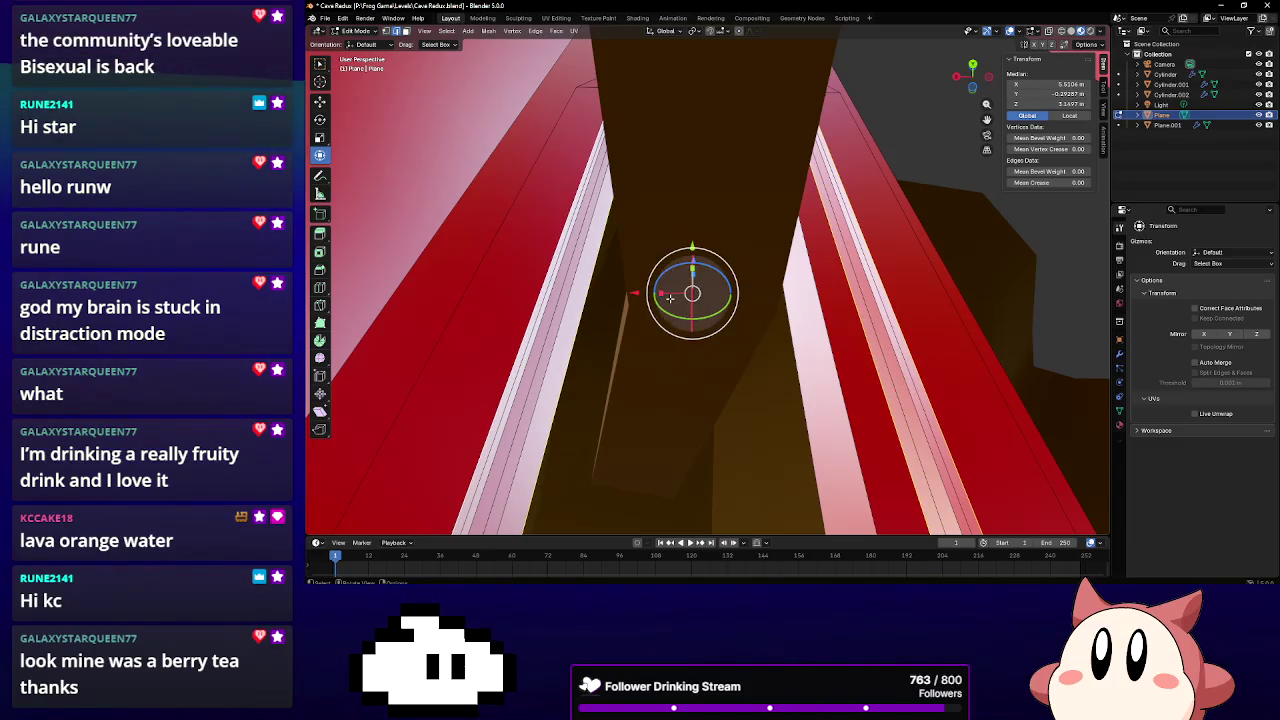
pyautogui.press('s')
pyautogui.press('x')
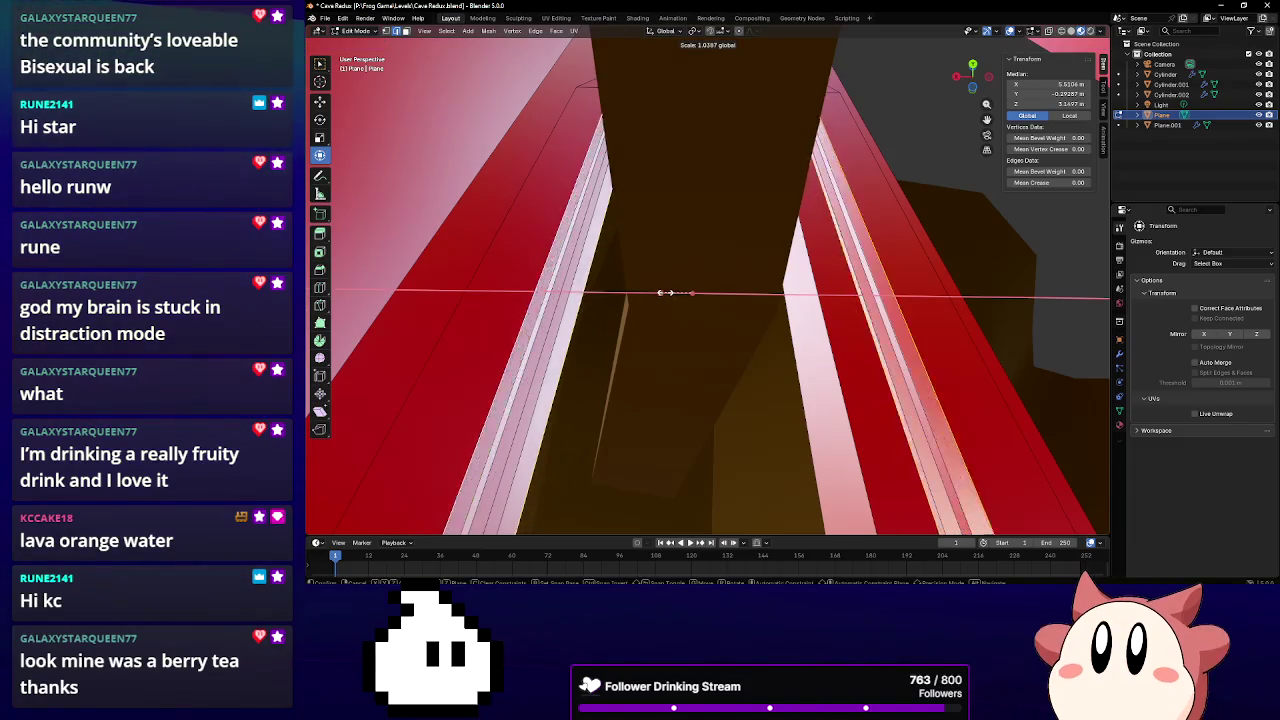
pyautogui.click(658, 265)
# Narrow a second ledge edge along X
pyautogui.moveTo(658, 265)
pyautogui.mouseDown(button='middle')
pyautogui.moveTo(691, 203)
pyautogui.moveTo(664, 167)
pyautogui.mouseUp(button='middle')
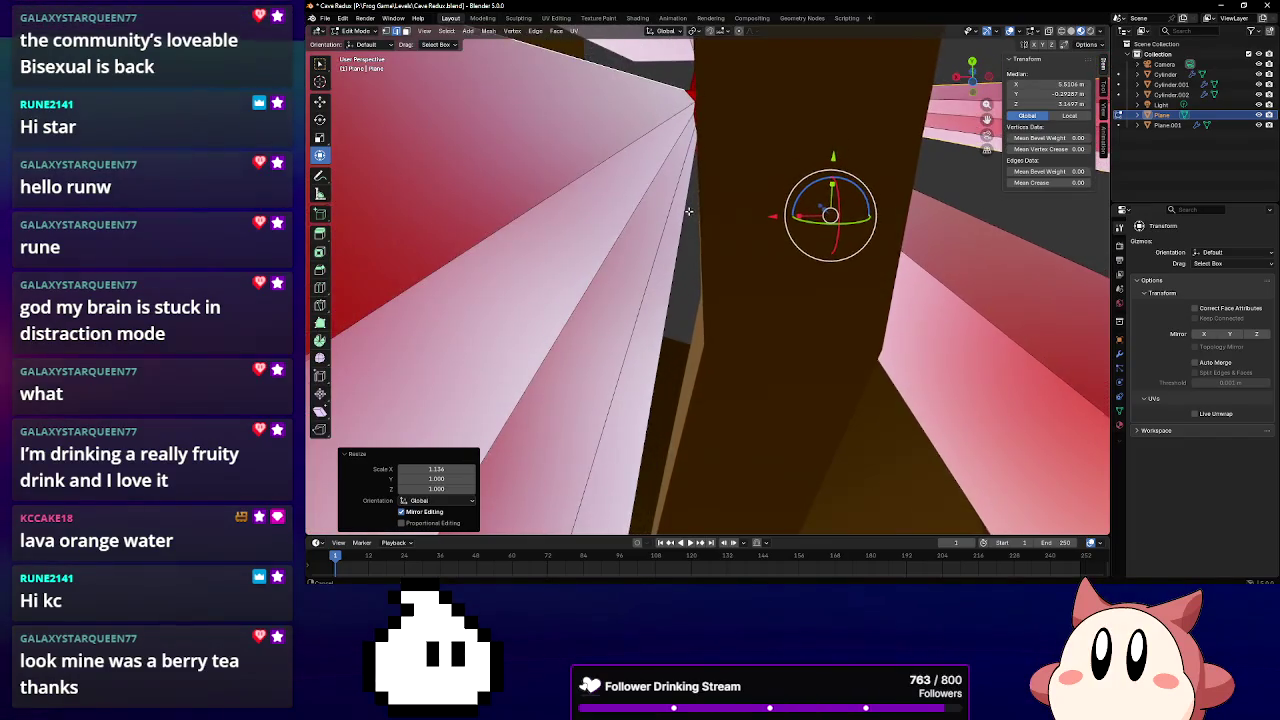
pyautogui.click(664, 167)
pyautogui.moveTo(859, 202); pyautogui.dragTo(851, 124, button='middle')
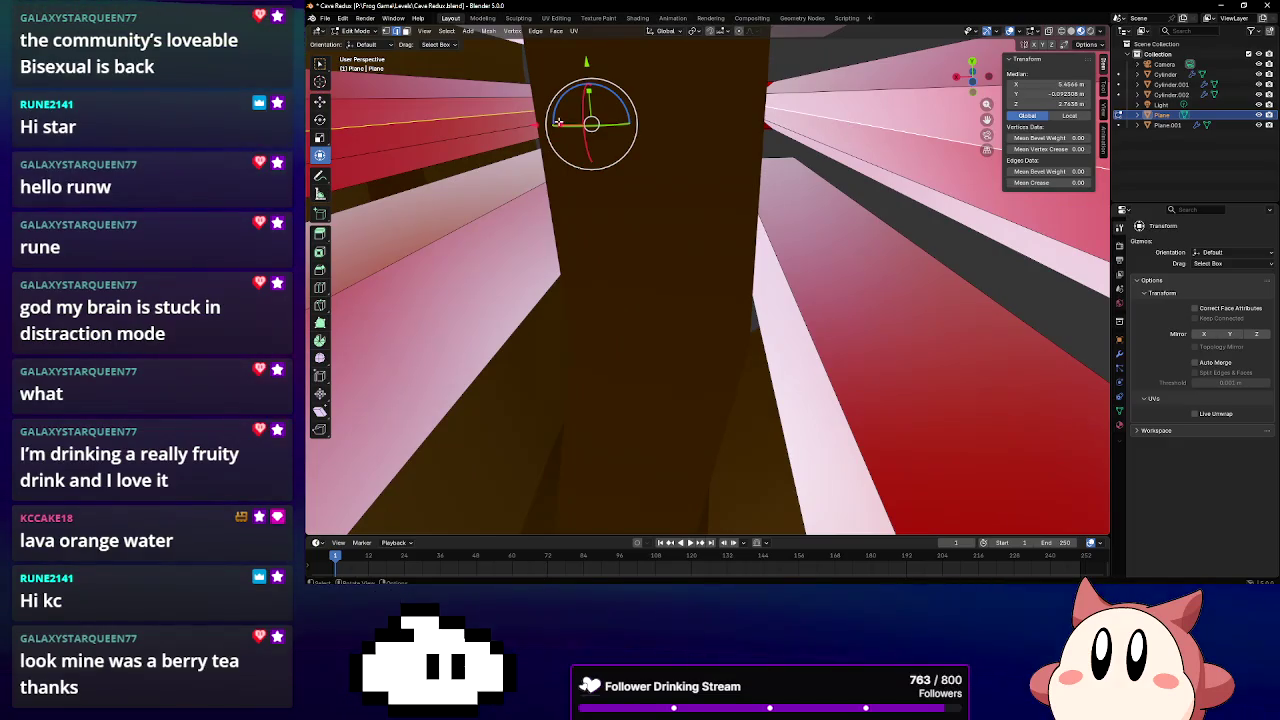
pyautogui.press('s')
pyautogui.press('x')
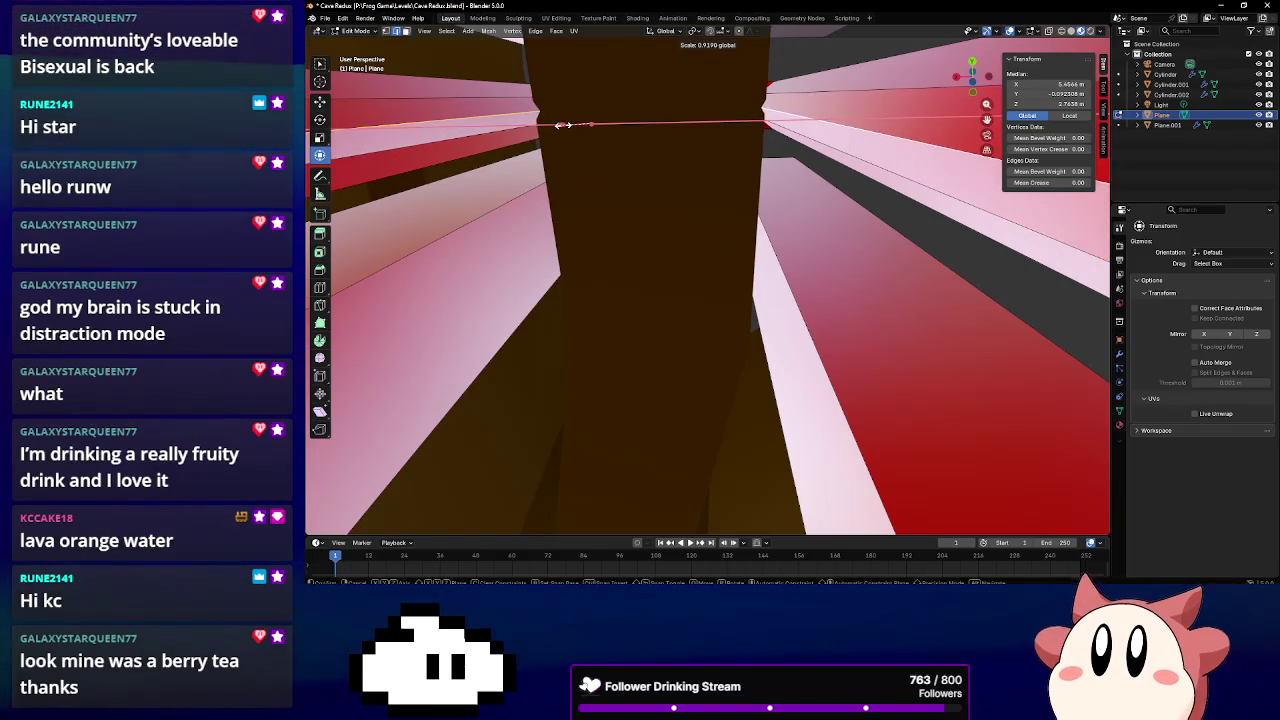
pyautogui.click(558, 125)
# Shift the long edge below the red block slightly along X
pyautogui.moveTo(558, 125)
pyautogui.mouseDown(button='middle')
pyautogui.moveTo(675, 188)
pyautogui.moveTo(749, 95)
pyautogui.mouseUp(button='middle')
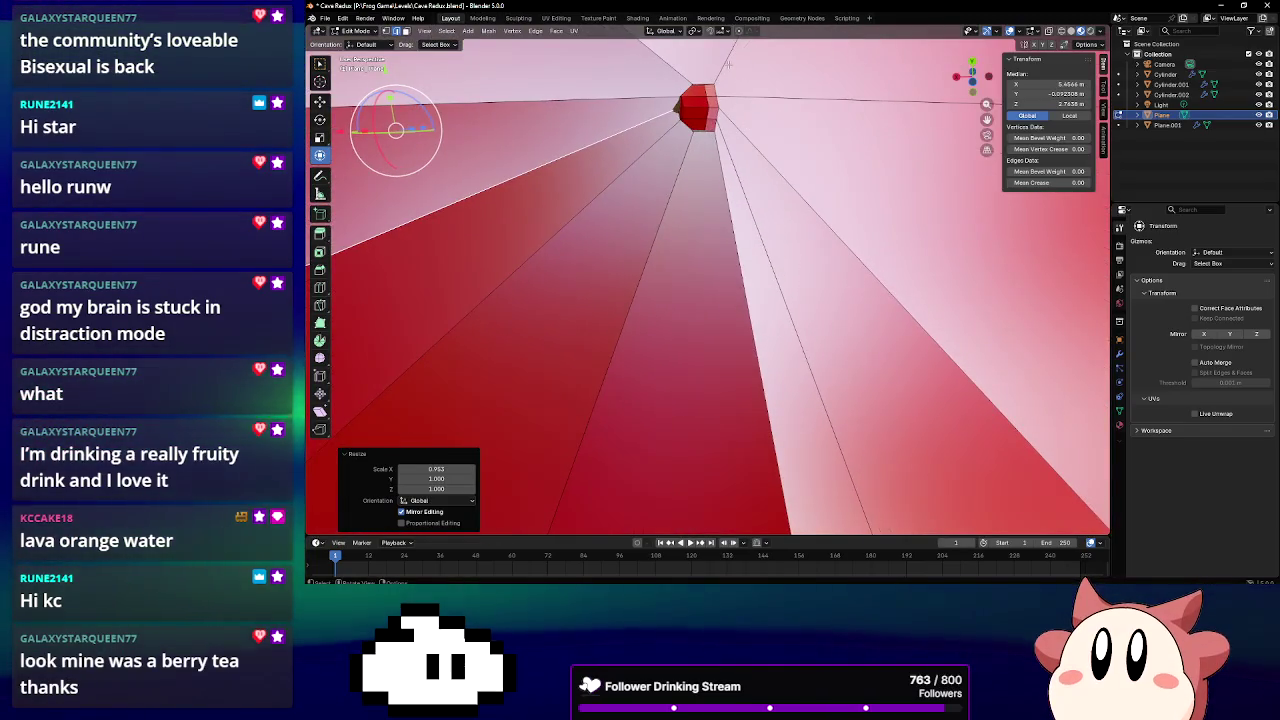
pyautogui.click(723, 198)
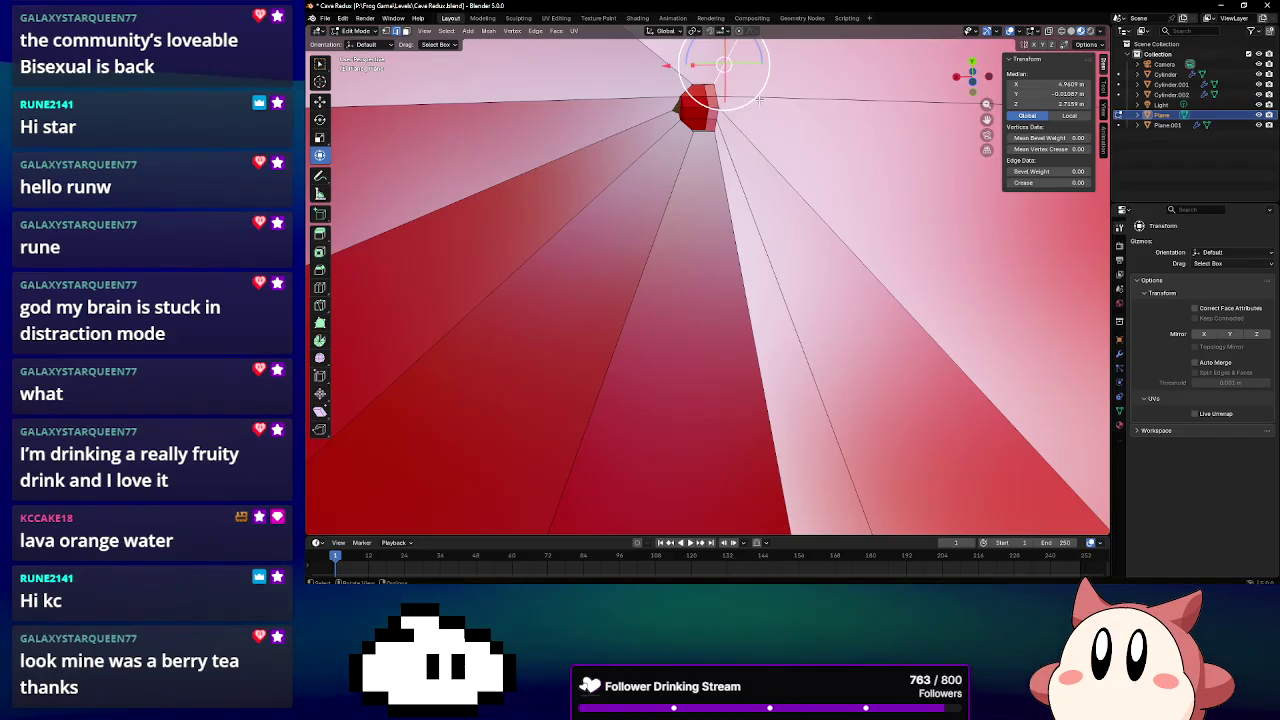
pyautogui.click(737, 174)
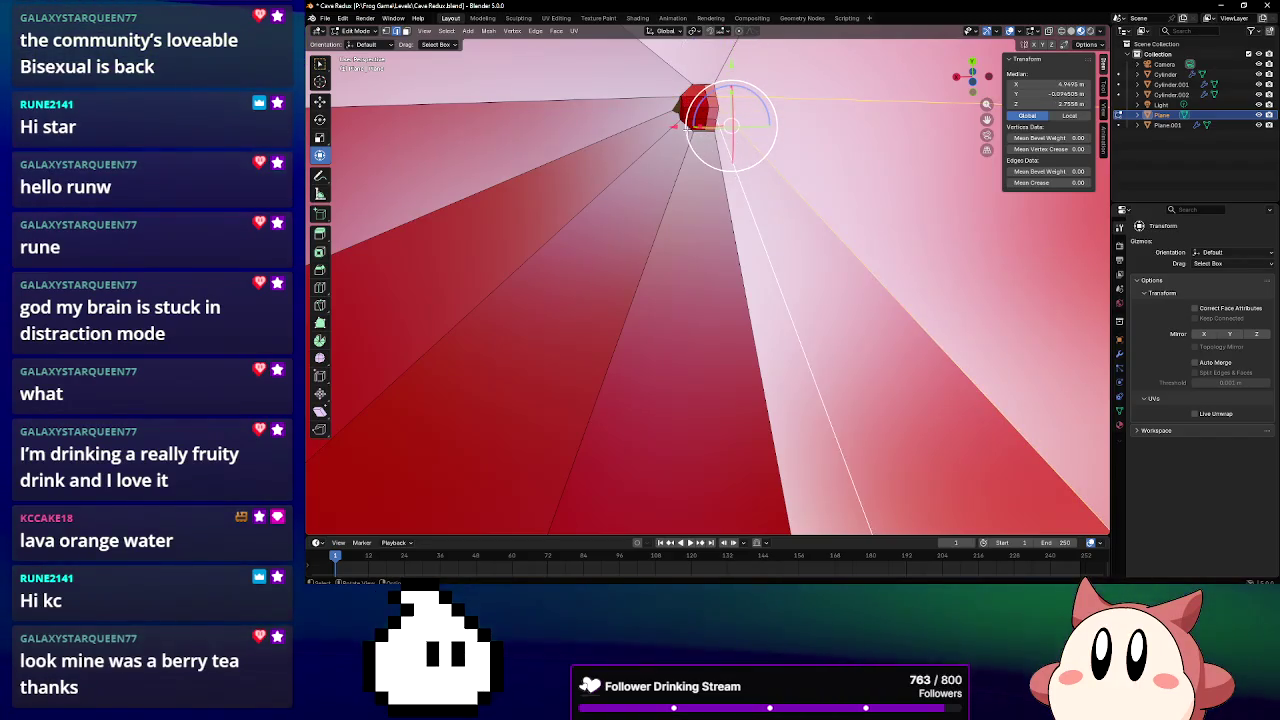
pyautogui.press('g')
pyautogui.press('x')
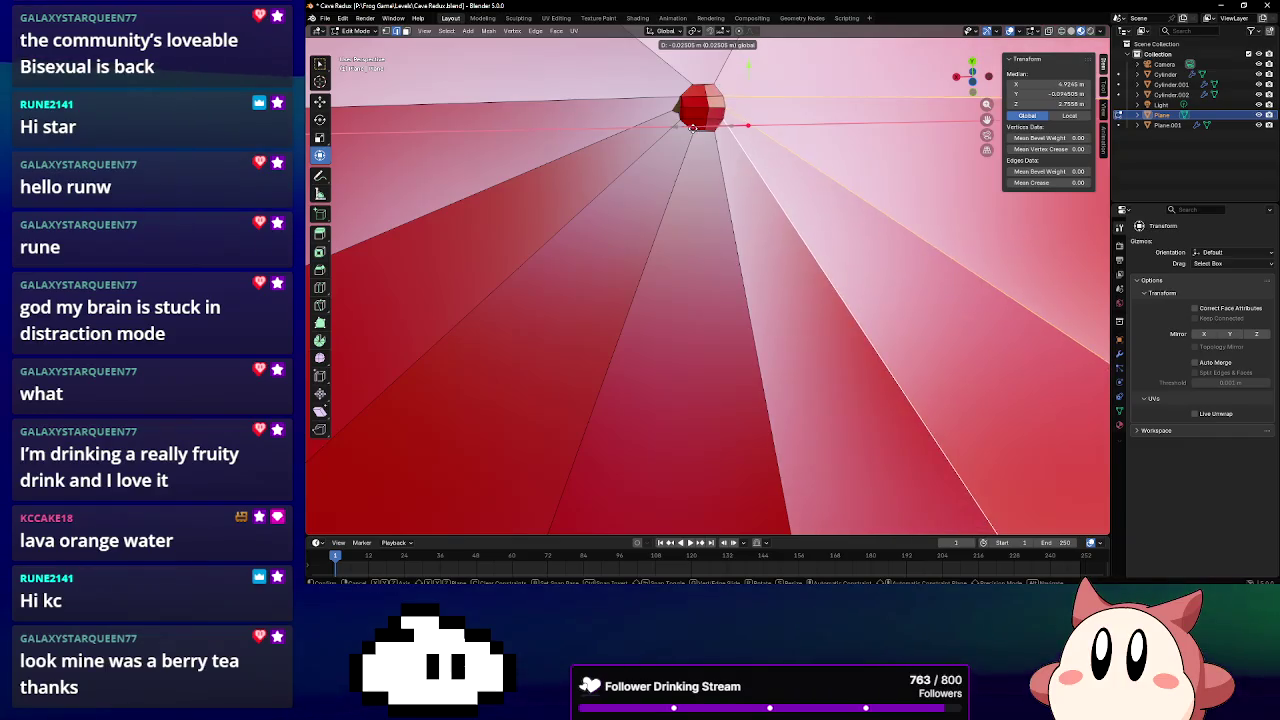
pyautogui.click(477, 150)
# Slide two more ledge edges along X, about 0.036 m, to close the gaps
pyautogui.moveTo(477, 150); pyautogui.dragTo(697, 128, button='middle')
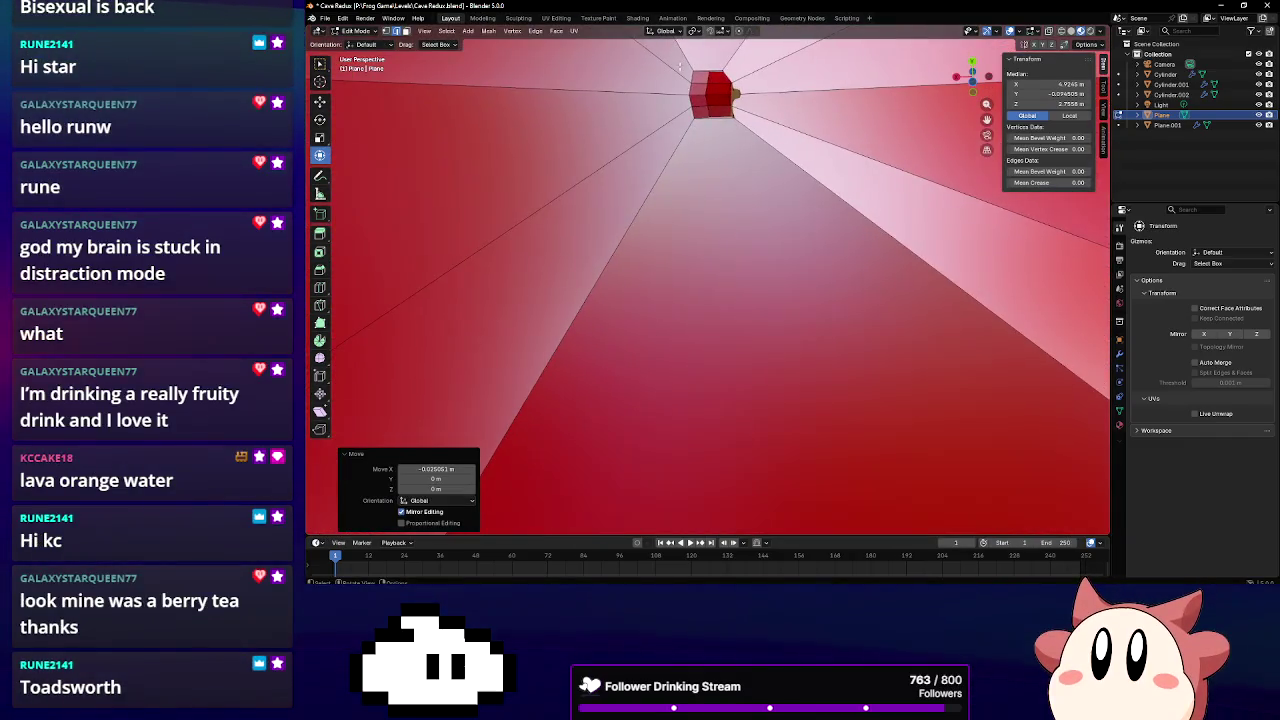
pyautogui.click(660, 90)
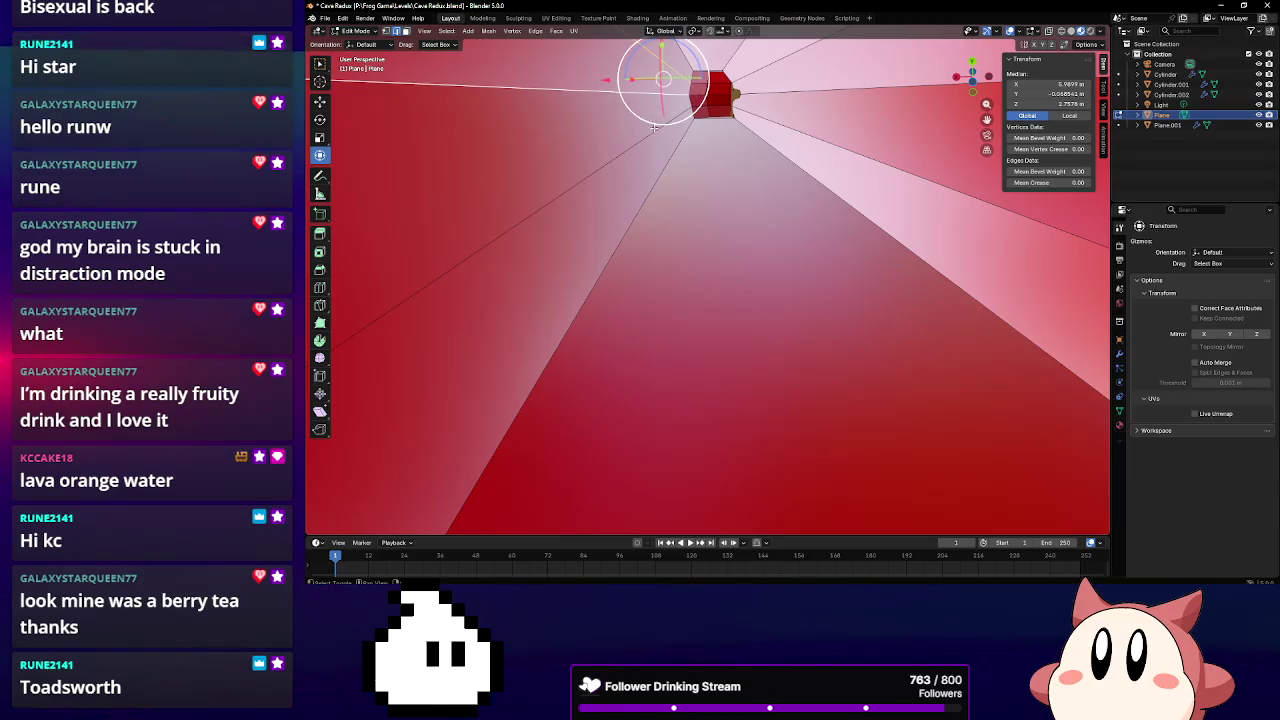
pyautogui.press('g')
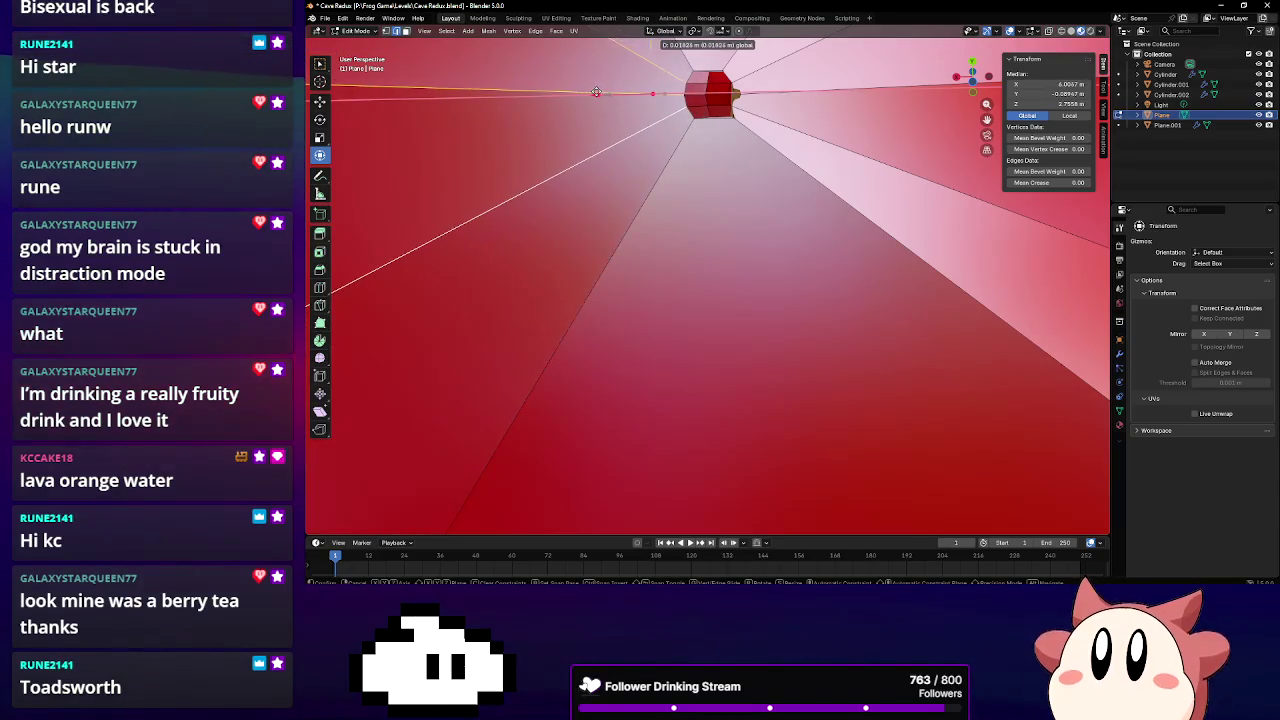
pyautogui.click(598, 92)
pyautogui.moveTo(600, 95)
pyautogui.mouseDown(button='middle')
pyautogui.moveTo(739, 139)
pyautogui.moveTo(719, 120)
pyautogui.moveTo(847, 150)
pyautogui.mouseUp(button='middle')
pyautogui.click(695, 119)
pyautogui.moveTo(656, 146); pyautogui.dragTo(636, 147)
pyautogui.moveTo(686, 143)
pyautogui.mouseDown(button='middle')
pyautogui.moveTo(493, 141)
pyautogui.moveTo(757, 130)
pyautogui.moveTo(694, 237)
pyautogui.moveTo(670, 201)
pyautogui.moveTo(452, 59)
pyautogui.mouseUp(button='middle')
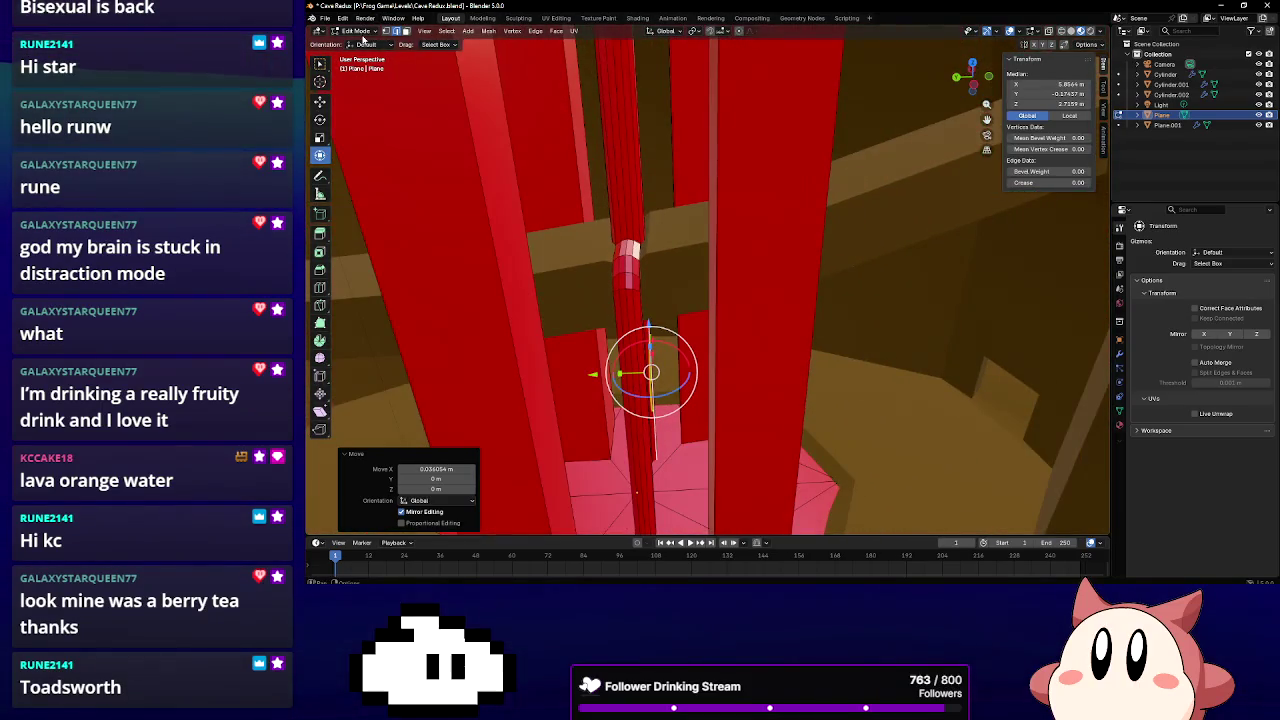
# In Object Mode, apply Shade Smooth to the red pillars, then bring up the SAMMI deck
pyautogui.click(363, 37)
pyautogui.click(363, 44)
pyautogui.rightClick(588, 140)
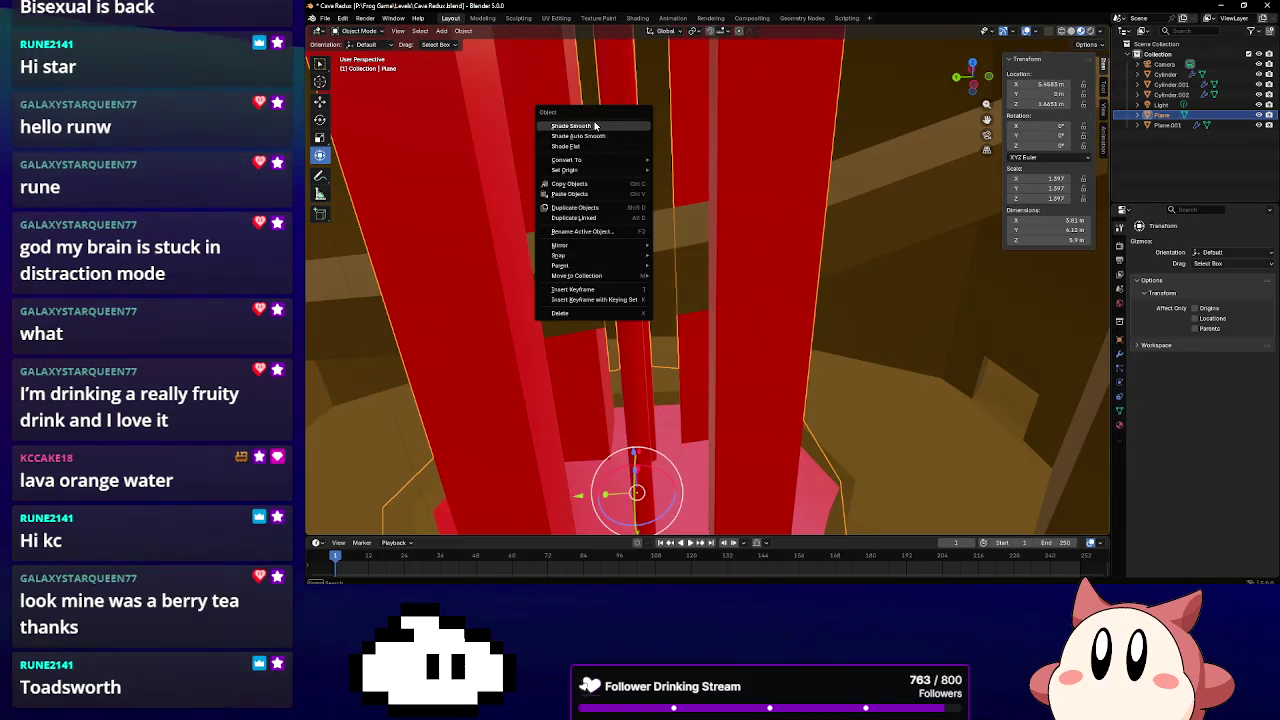
pyautogui.click(588, 146)
pyautogui.moveTo(588, 149); pyautogui.dragTo(592, 122, button='middle')
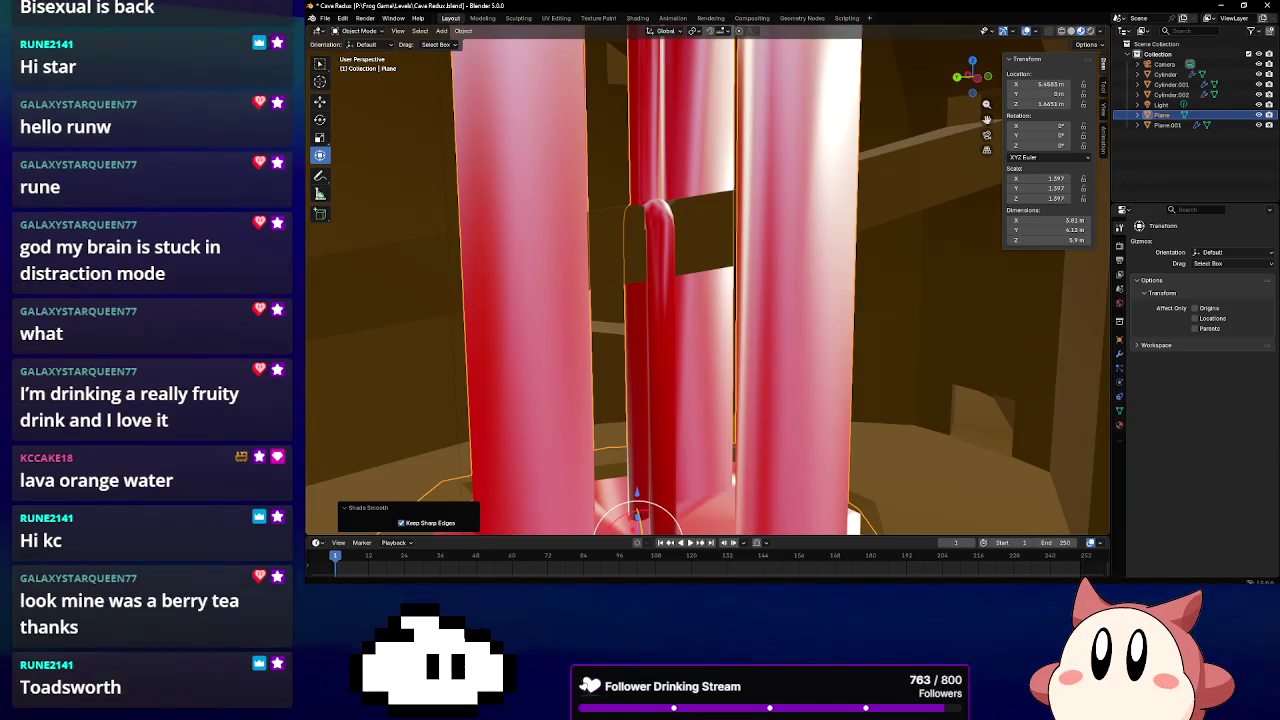
pyautogui.hotkey('alt', 'Tab')
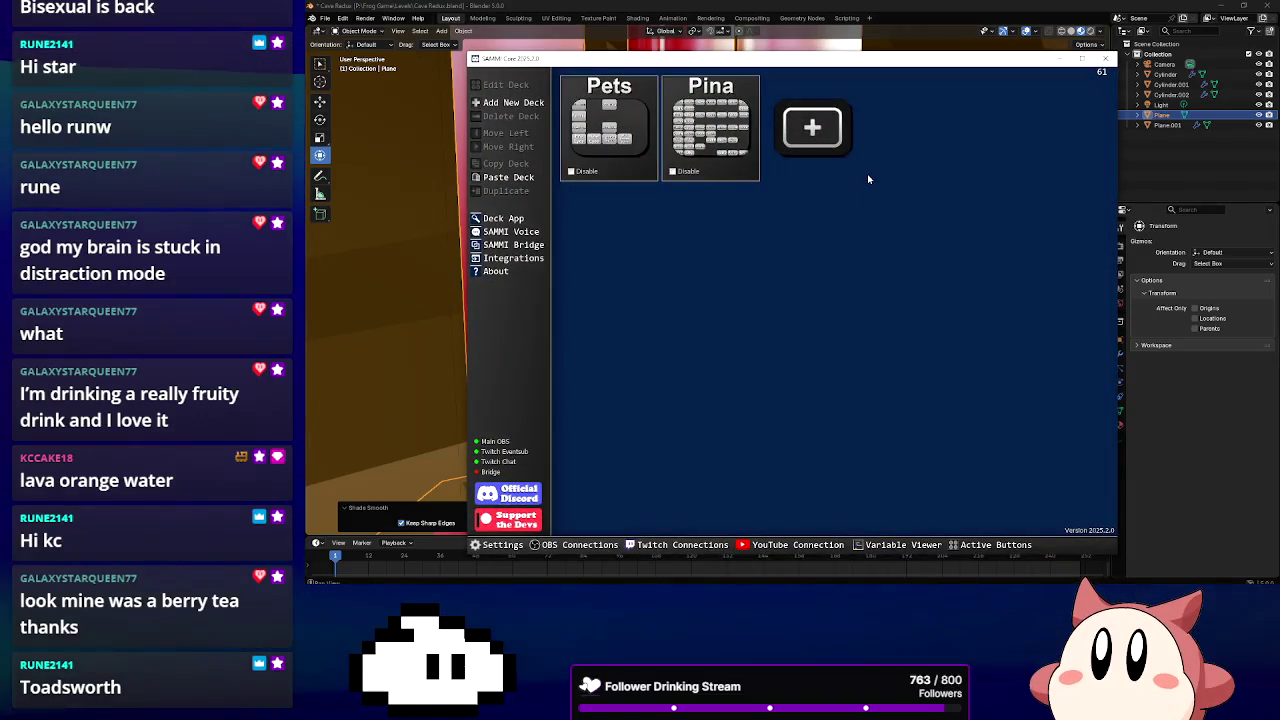
# Hide the SAMMI deck with Alt+Tab to return to the smooth-shaded Blender scene
pyautogui.hotkey('alt', 'Tab')
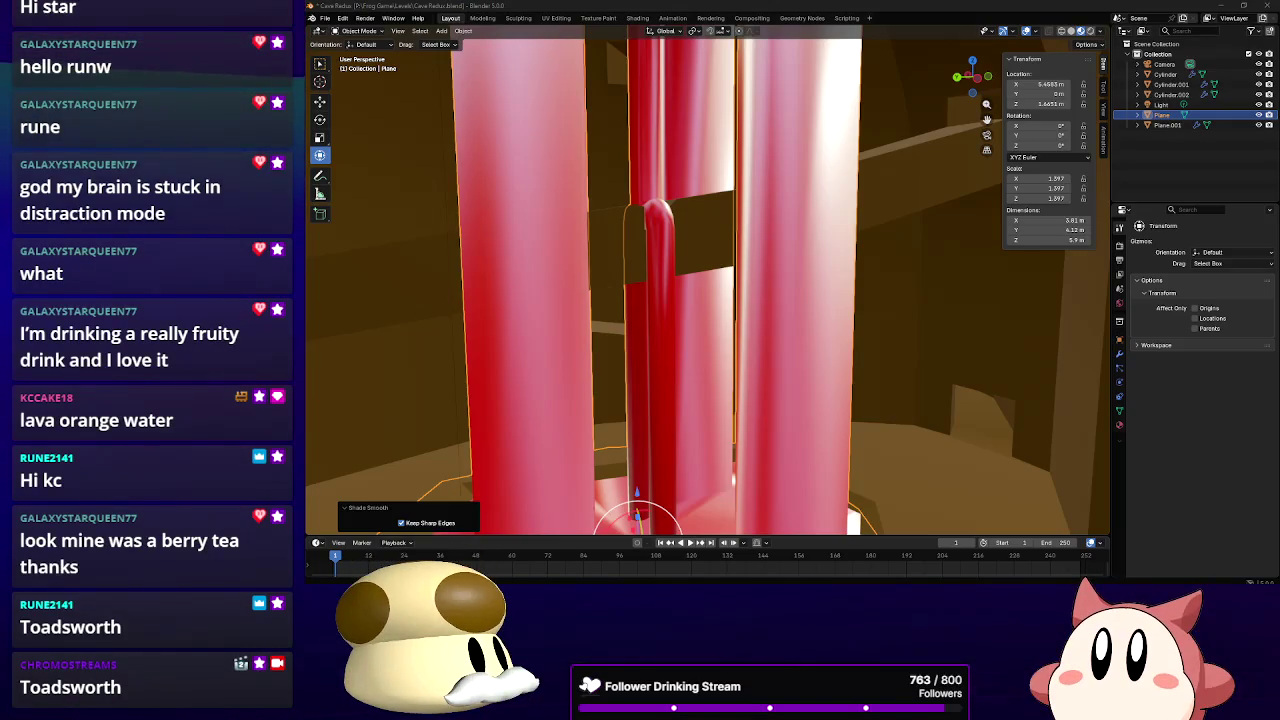
# Enter Edit Mode and select the entire red ledge mesh
pyautogui.moveTo(900, 272)
pyautogui.mouseDown(button='middle')
pyautogui.moveTo(884, 307)
pyautogui.moveTo(813, 321)
pyautogui.mouseUp(button='middle')
pyautogui.scroll(-5, 855, 316)
pyautogui.moveTo(763, 278)
pyautogui.mouseDown(button='middle')
pyautogui.moveTo(757, 229)
pyautogui.moveTo(775, 338)
pyautogui.moveTo(729, 264)
pyautogui.mouseUp(button='middle')
pyautogui.scroll(3, 775, 338)
pyautogui.scroll(3, 775, 338)
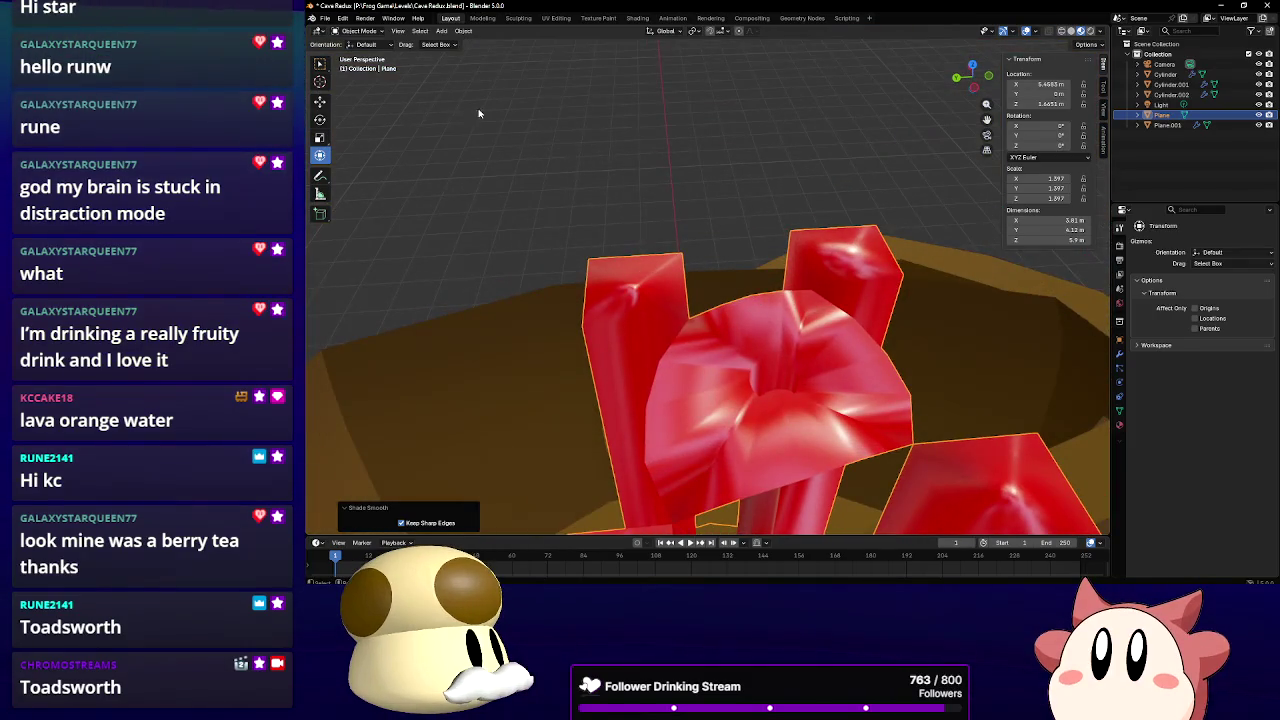
pyautogui.click(351, 32)
pyautogui.click(356, 57)
pyautogui.moveTo(660, 240); pyautogui.dragTo(671, 228, button='middle')
pyautogui.keyDown('alt'); pyautogui.click(671, 228); pyautogui.keyUp('alt')
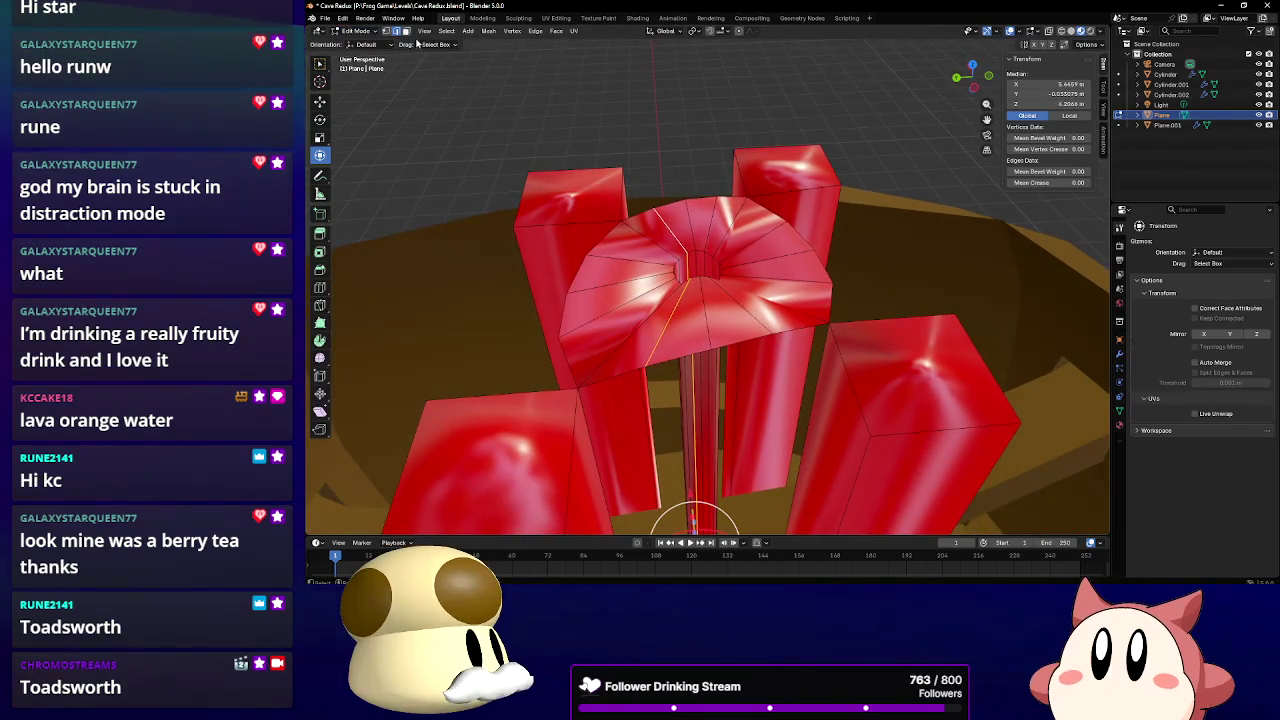
pyautogui.hotkey('alt', 'a')
pyautogui.press('a')
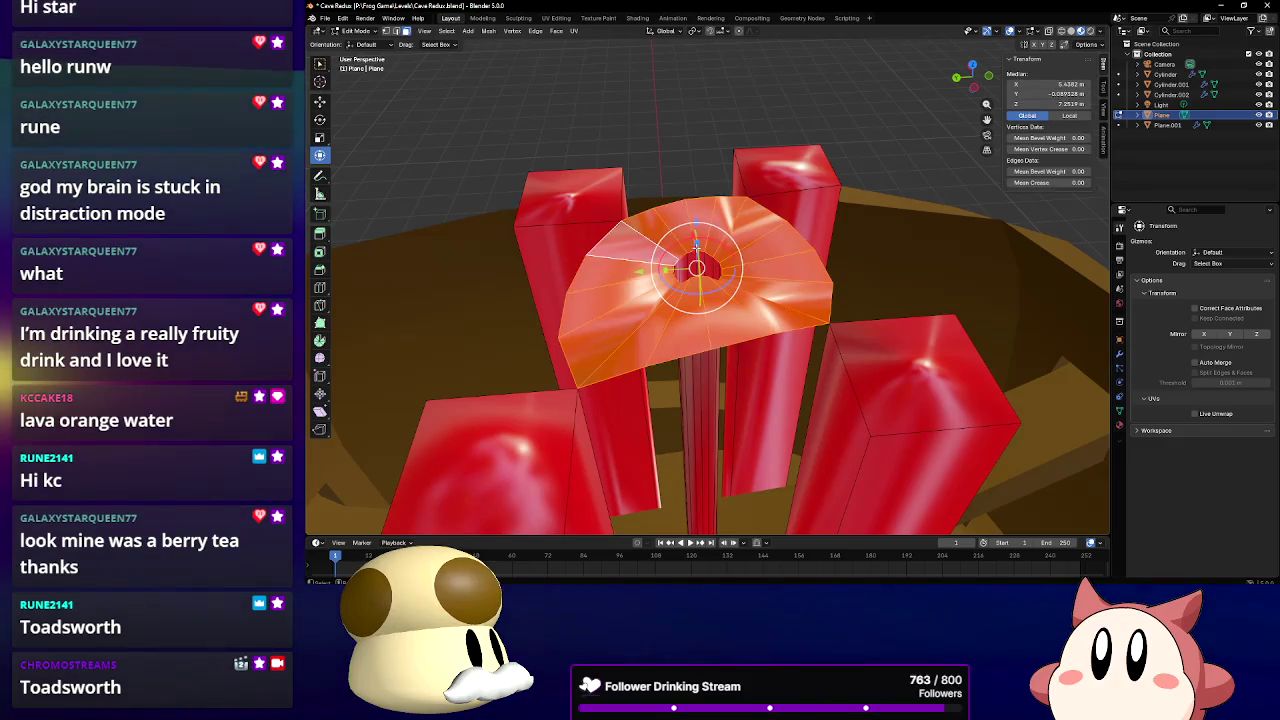
# Squash the ledge along Z twice to flatten it into a slab
pyautogui.moveTo(697, 246); pyautogui.dragTo(720, 197, button='middle')
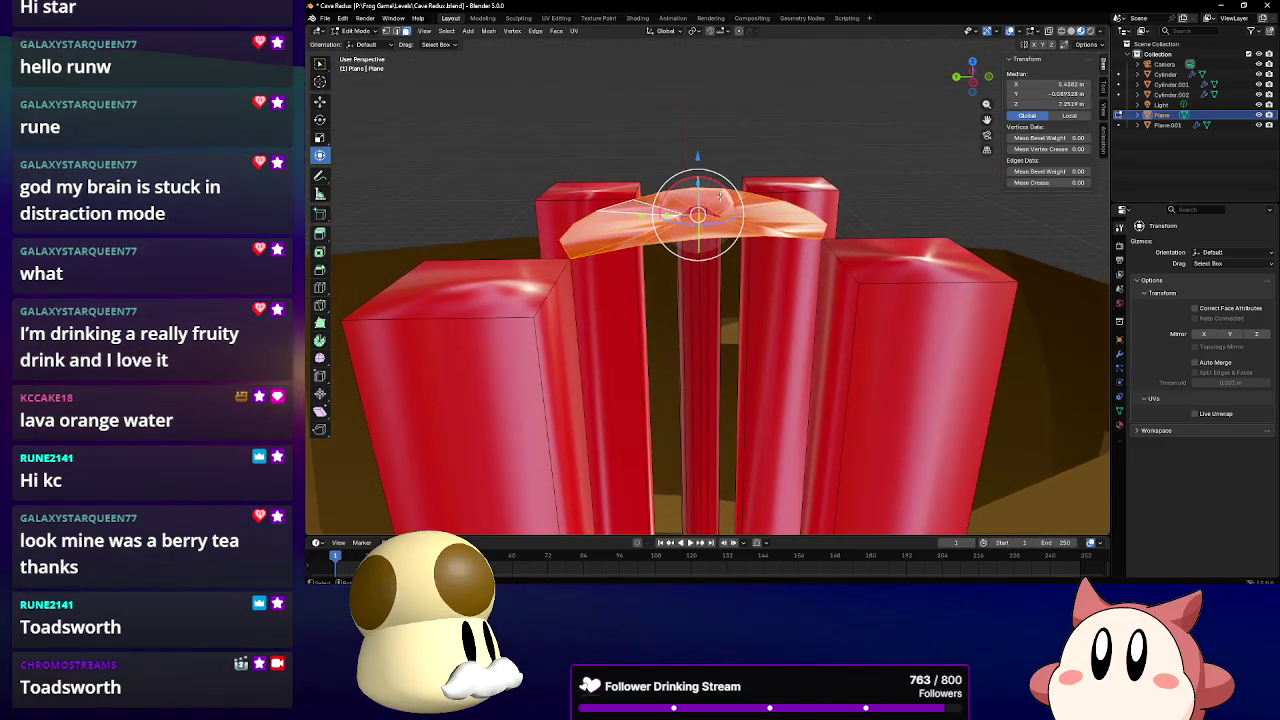
pyautogui.press('s')
pyautogui.press('z')
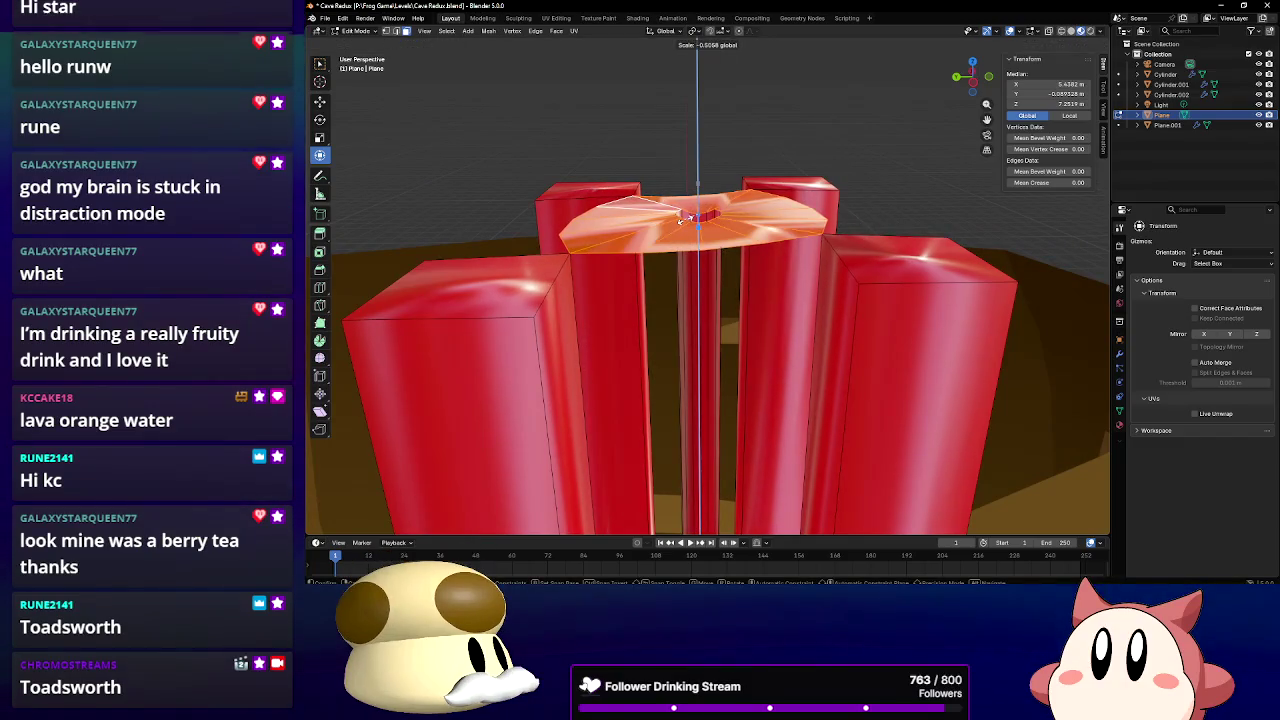
pyautogui.click(686, 218)
pyautogui.moveTo(686, 218)
pyautogui.mouseDown(button='middle')
pyautogui.moveTo(698, 149)
pyautogui.moveTo(560, 162)
pyautogui.mouseUp(button='middle')
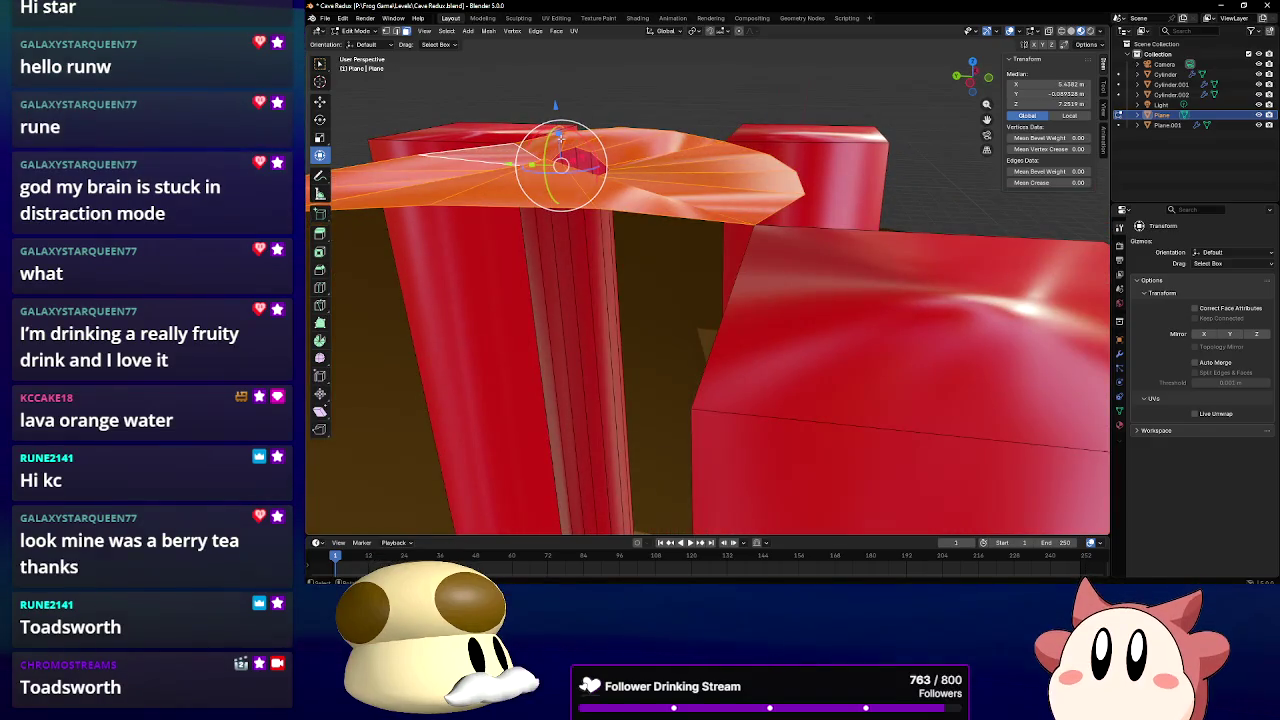
pyautogui.press('s')
pyautogui.press('z')
pyautogui.click(560, 163)
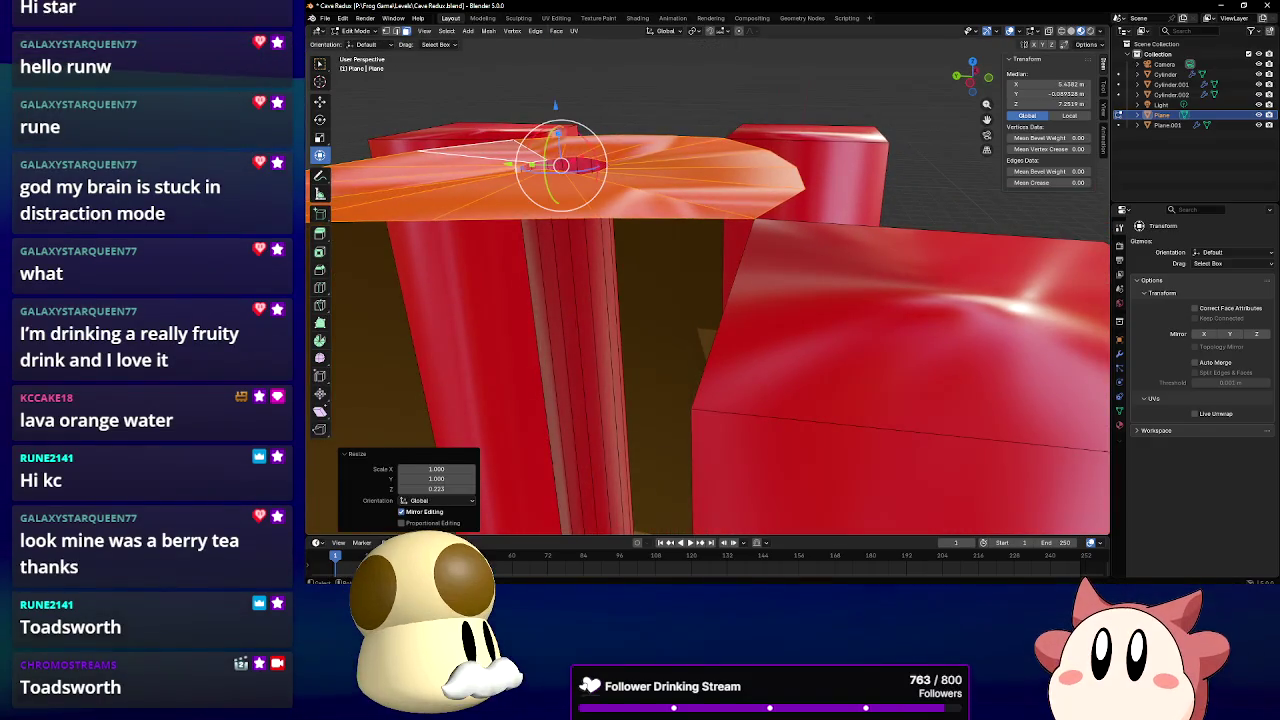
# Fine-tune the ledge thickness along Z to a final 0.335 scale
pyautogui.press('s')
pyautogui.press('z')
pyautogui.click(560, 163)
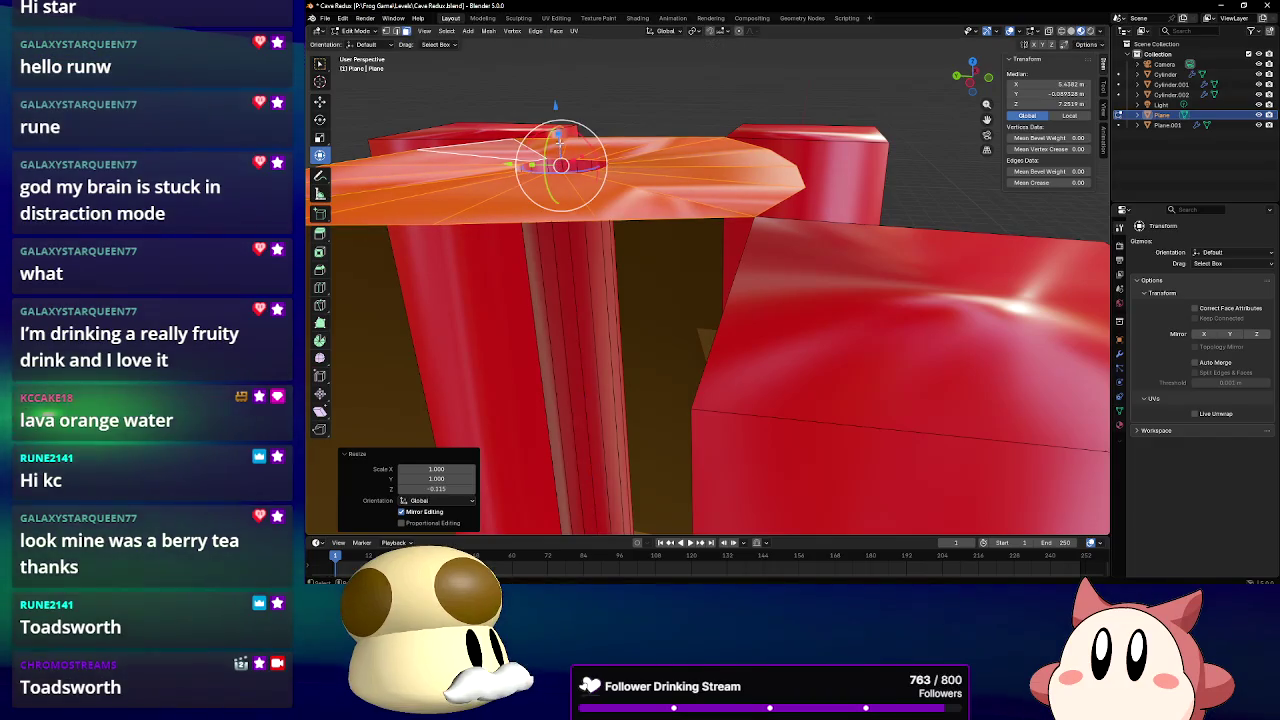
pyautogui.press('s')
pyautogui.press('z')
pyautogui.click(559, 158)
pyautogui.press('s')
pyautogui.press('z')
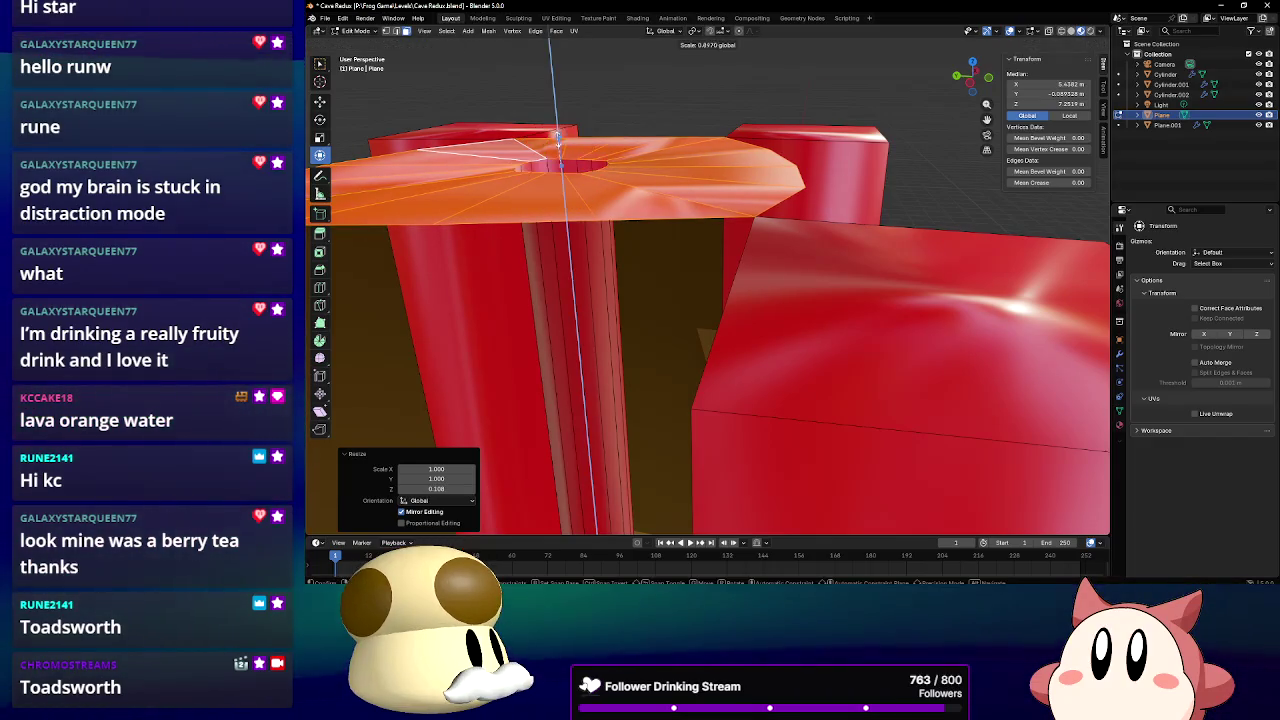
pyautogui.click(558, 155)
pyautogui.moveTo(558, 158)
pyautogui.mouseDown(button='middle')
pyautogui.moveTo(850, 254)
pyautogui.moveTo(851, 272)
pyautogui.mouseUp(button='middle')
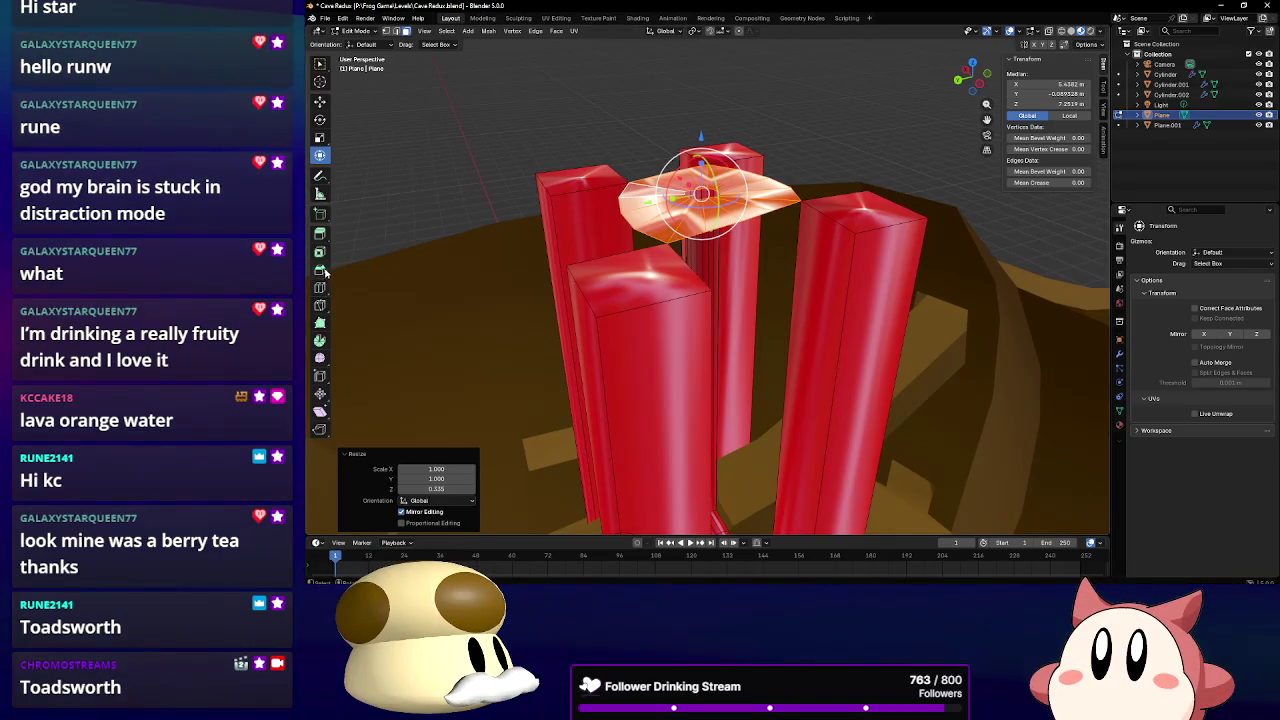
pyautogui.click(320, 288)
# Add loop cuts to the front-left and right pillars
pyautogui.click(659, 285)
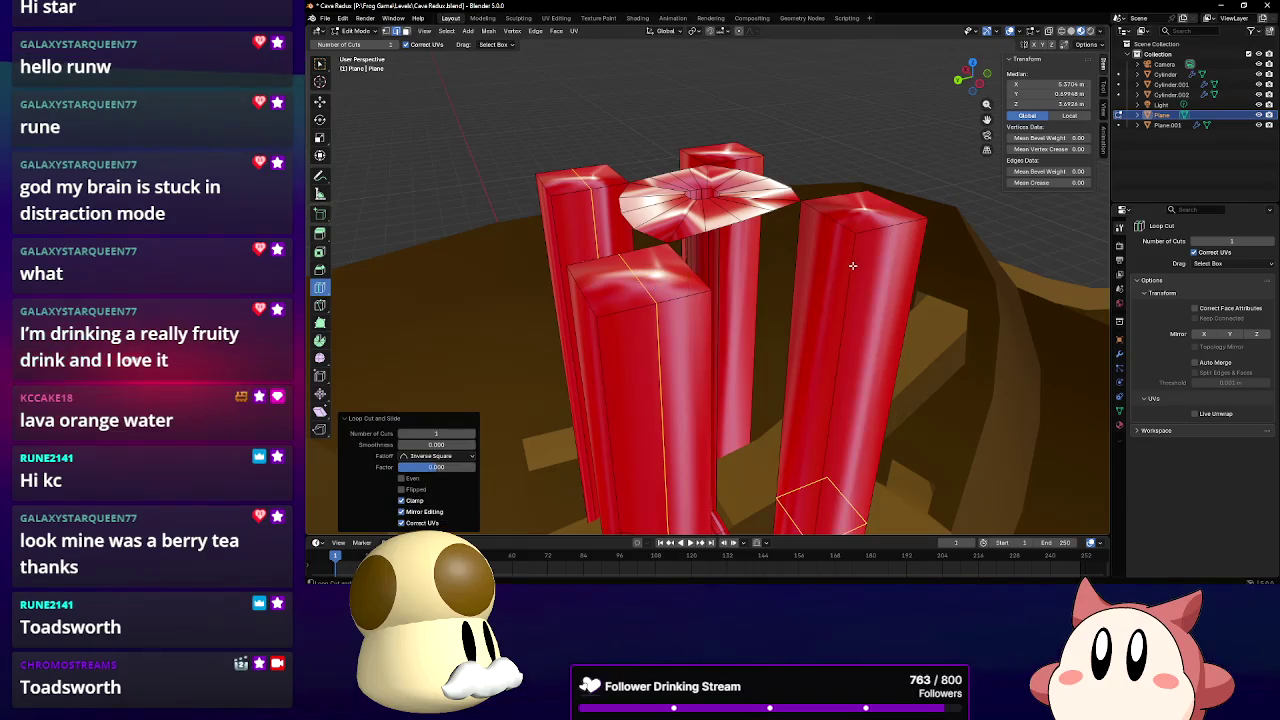
pyautogui.click(849, 234)
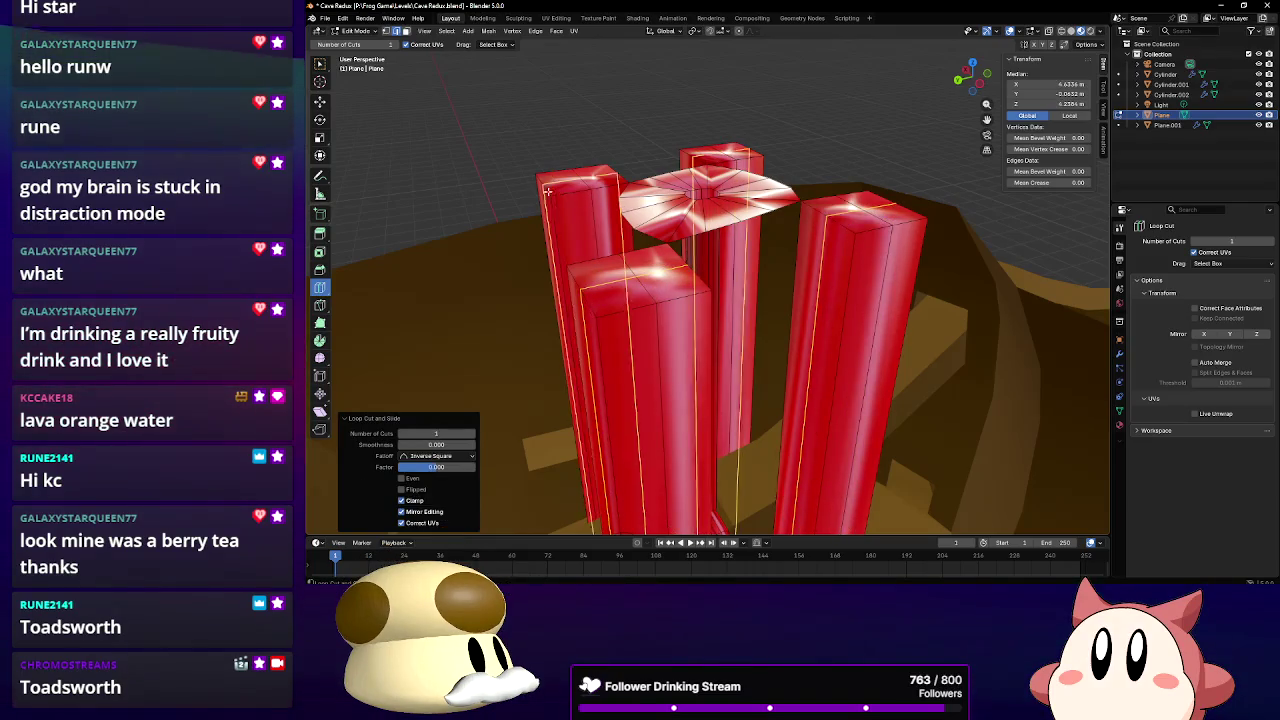
pyautogui.click(320, 155)
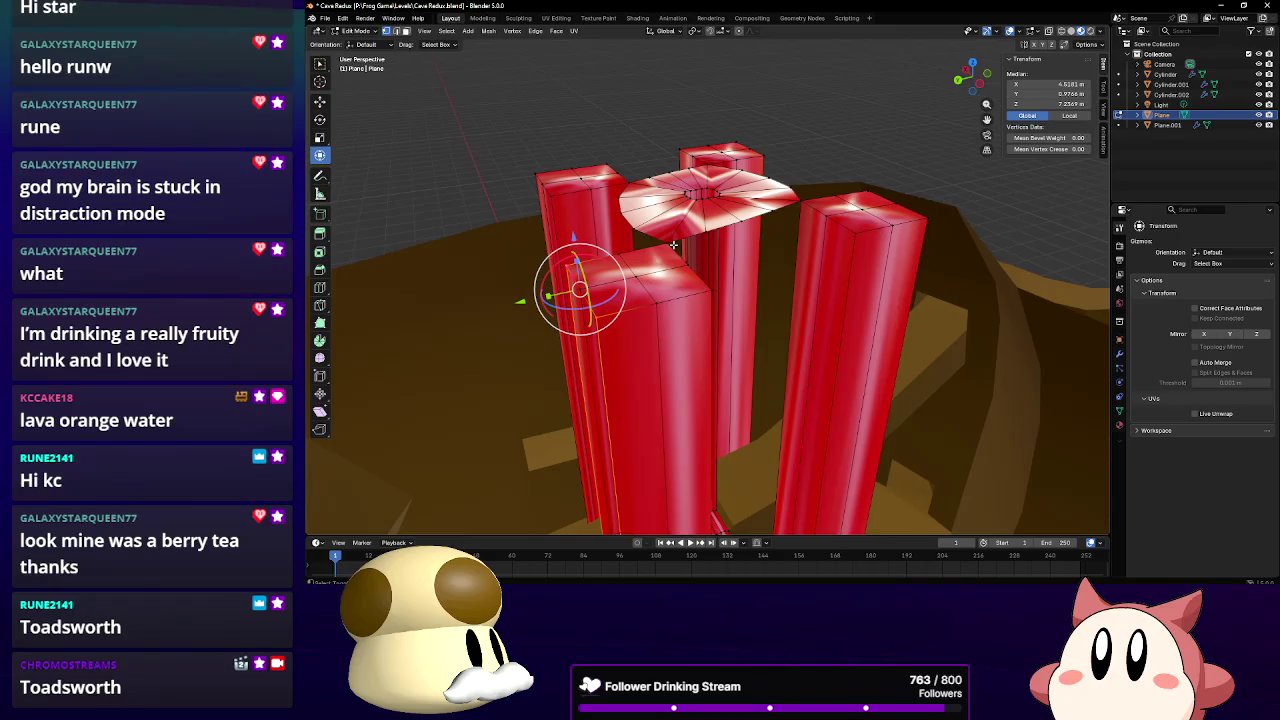
# Enable Mirror Y and shrink the front-left and middle pillar-top rings, the latter to 0.739
pyautogui.click(697, 268)
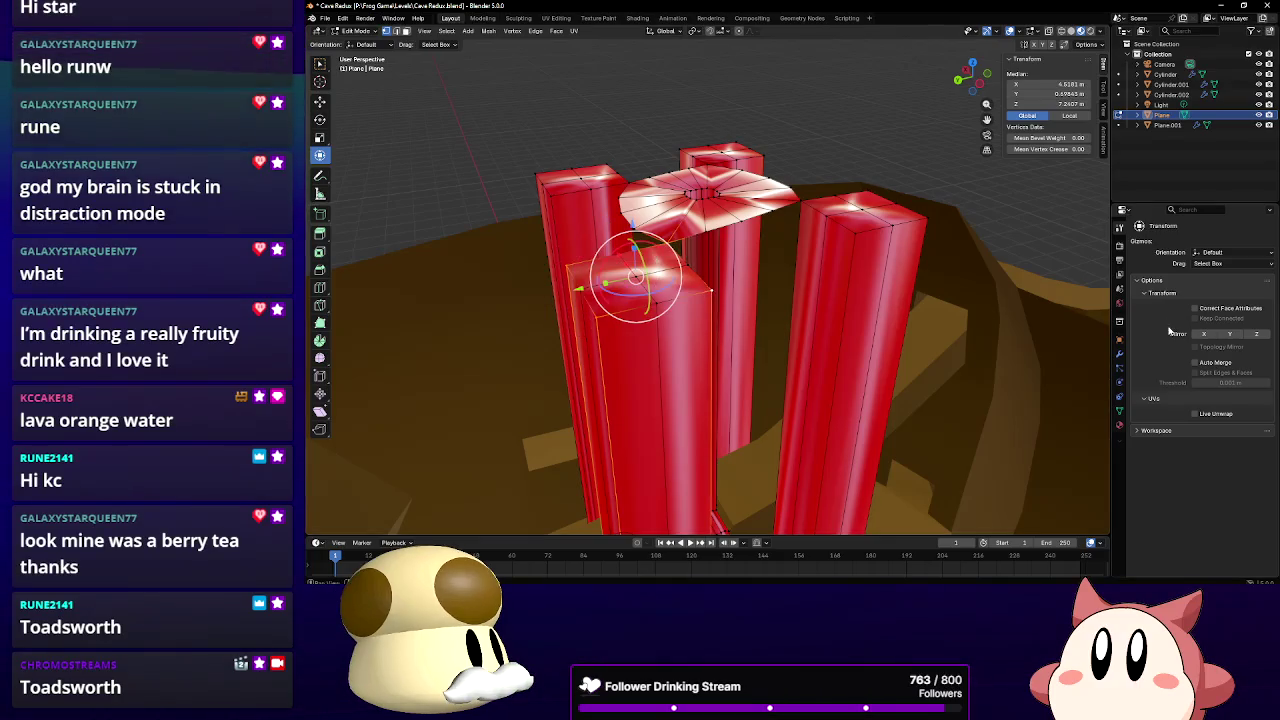
pyautogui.click(1228, 334)
pyautogui.press('s')
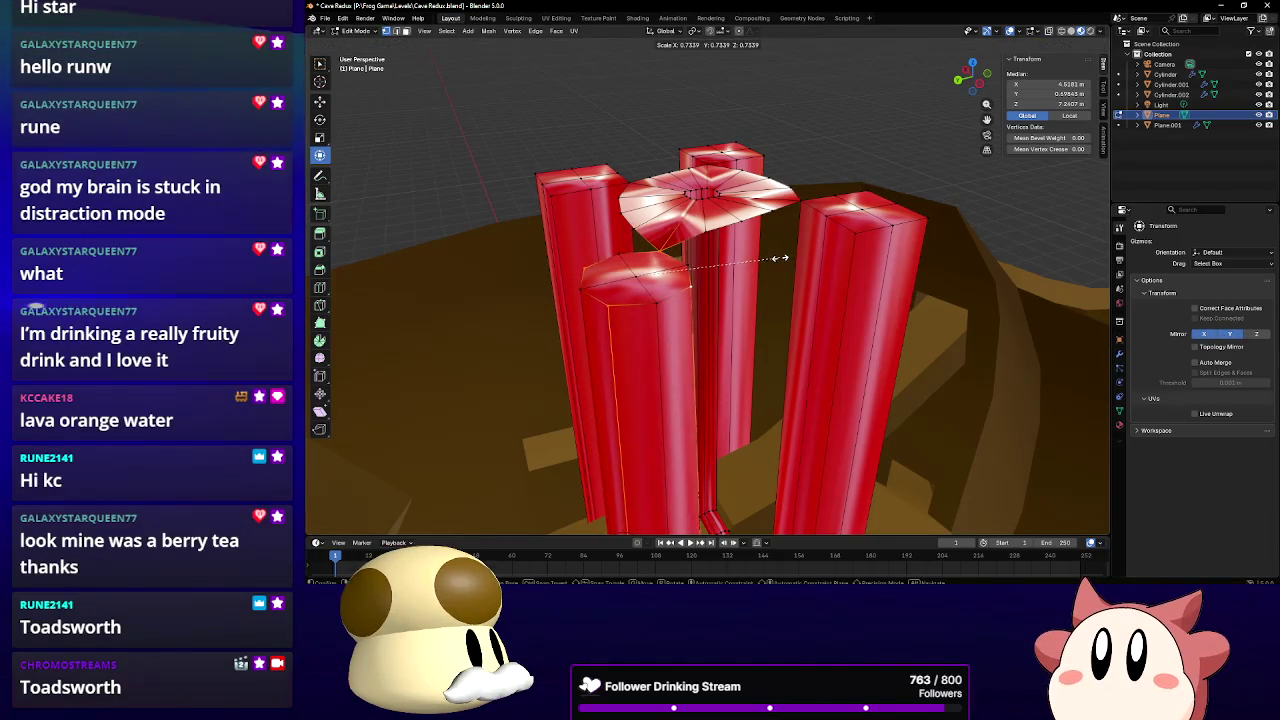
pyautogui.click(781, 258)
pyautogui.moveTo(781, 258); pyautogui.dragTo(731, 328, button='middle')
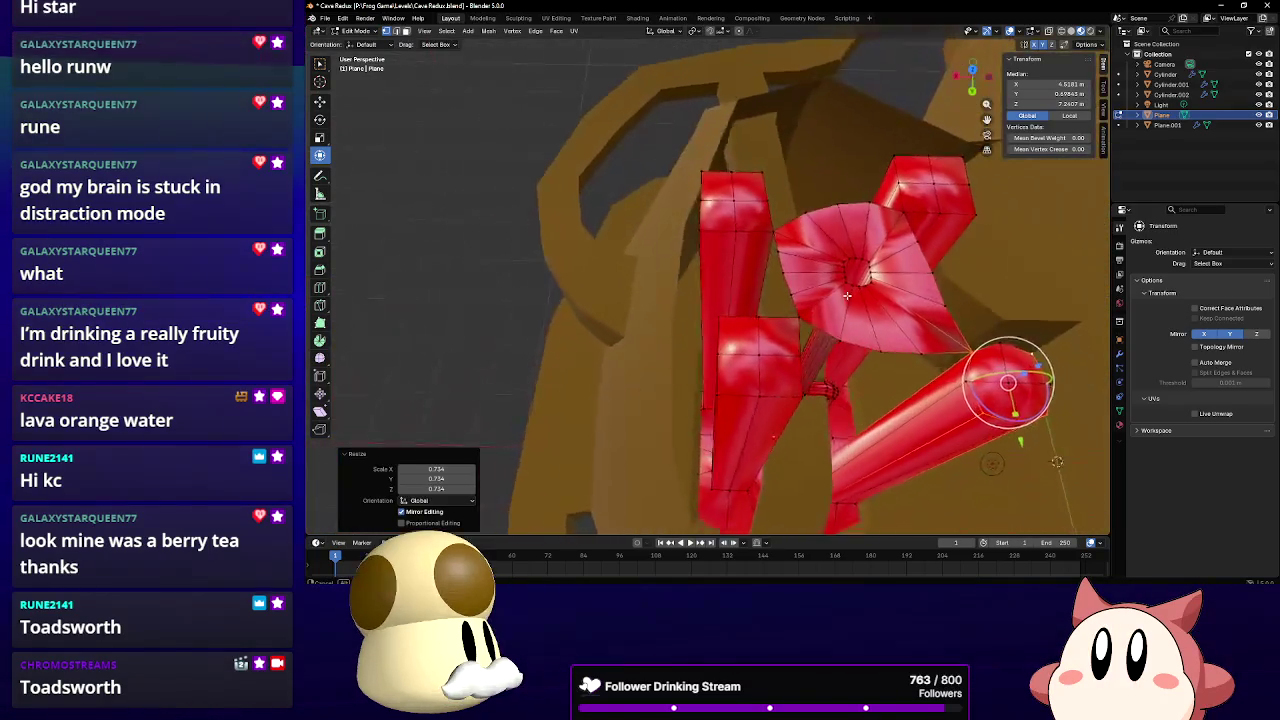
pyautogui.click(731, 328)
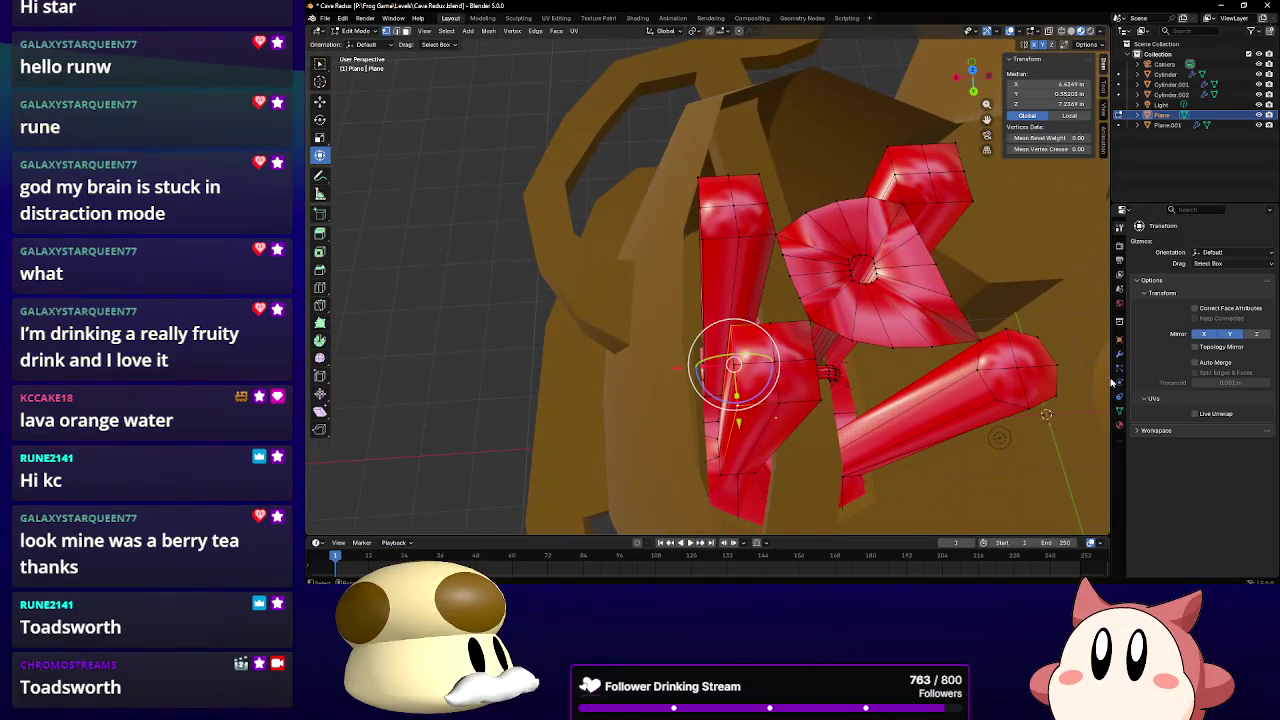
pyautogui.keyDown('shift'); pyautogui.click(815, 323); pyautogui.keyUp('shift')
pyautogui.press('s')
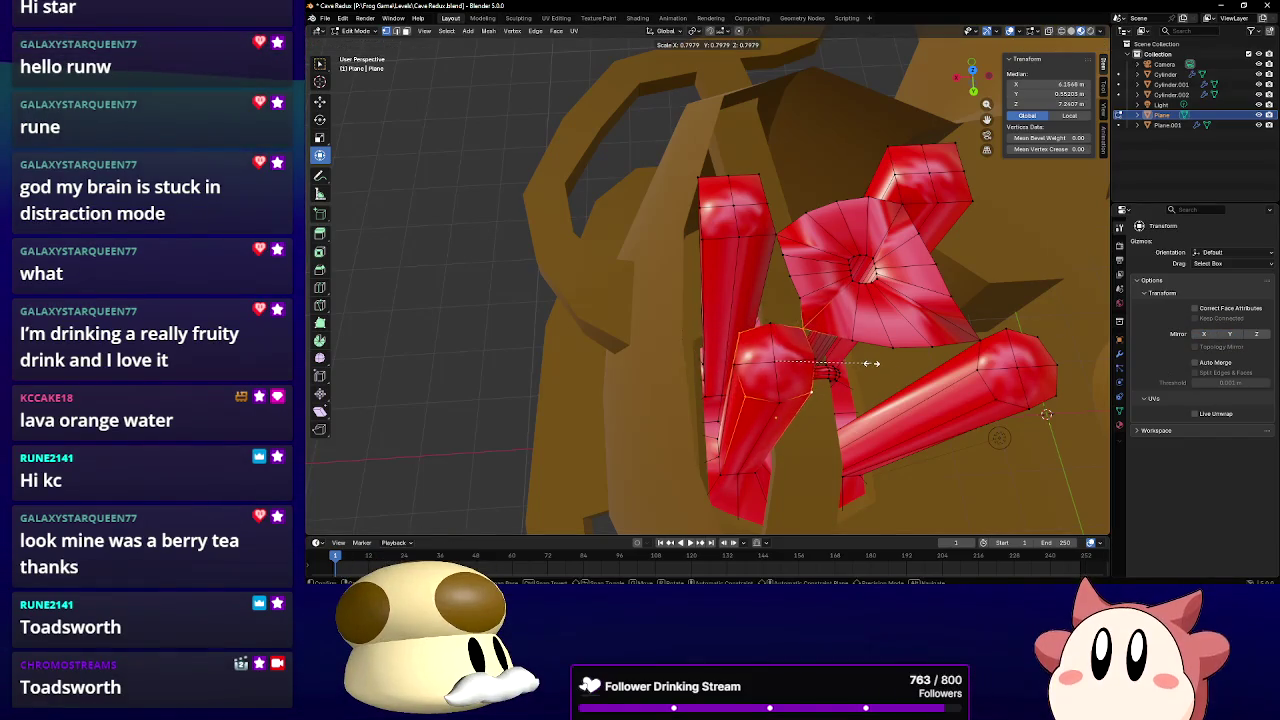
pyautogui.click(865, 363)
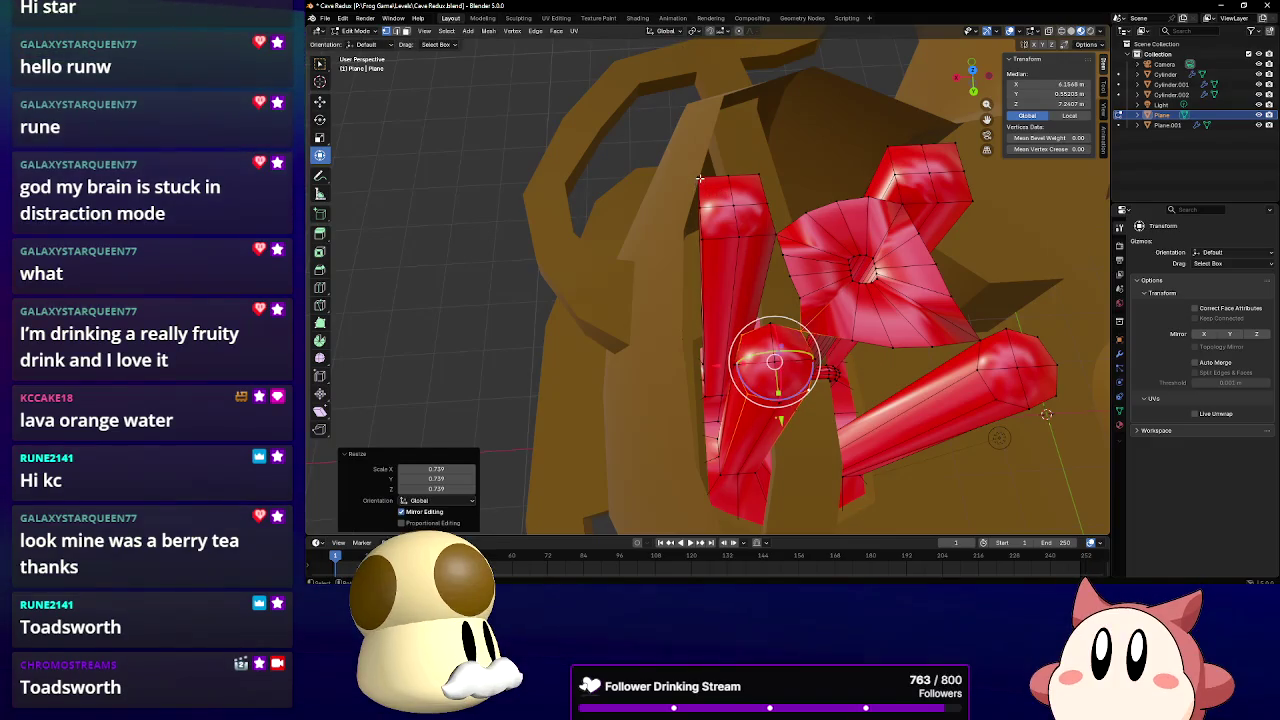
# Shrink the left and right pillar-top rings, the right one to 0.761
pyautogui.click(700, 179)
pyautogui.keyDown('shift'); pyautogui.click(757, 166); pyautogui.keyUp('shift')
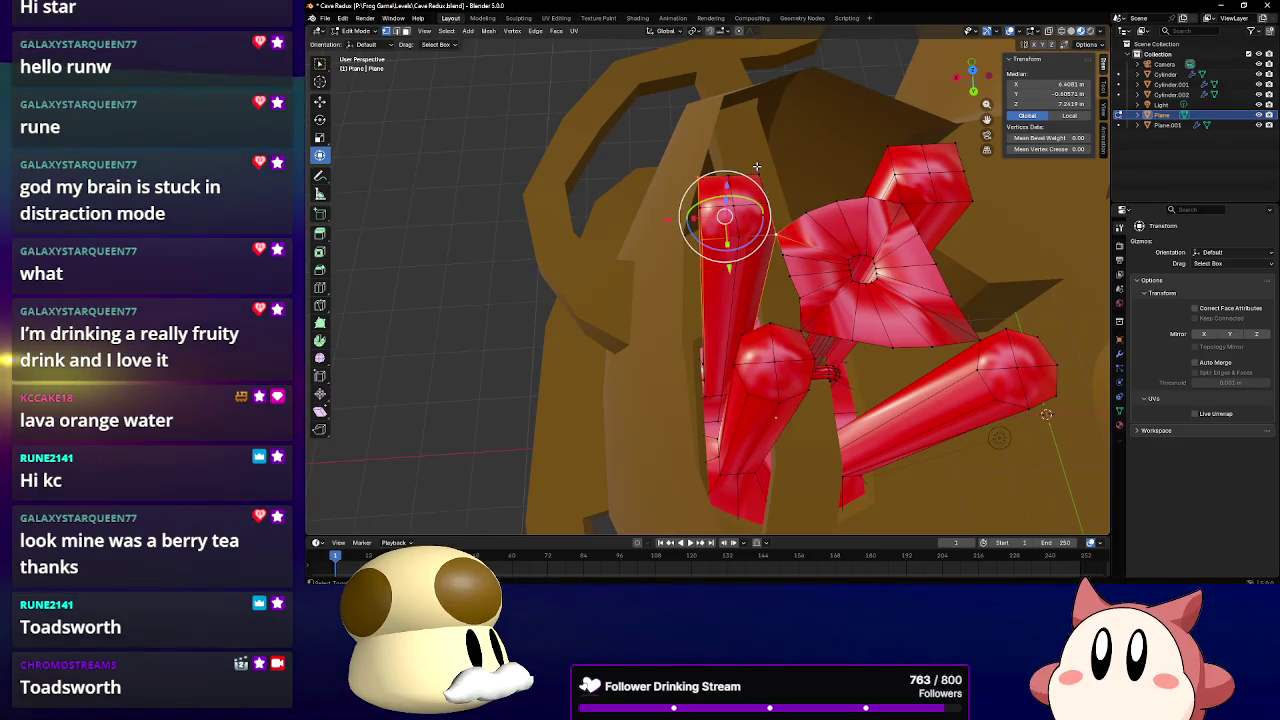
pyautogui.press('s')
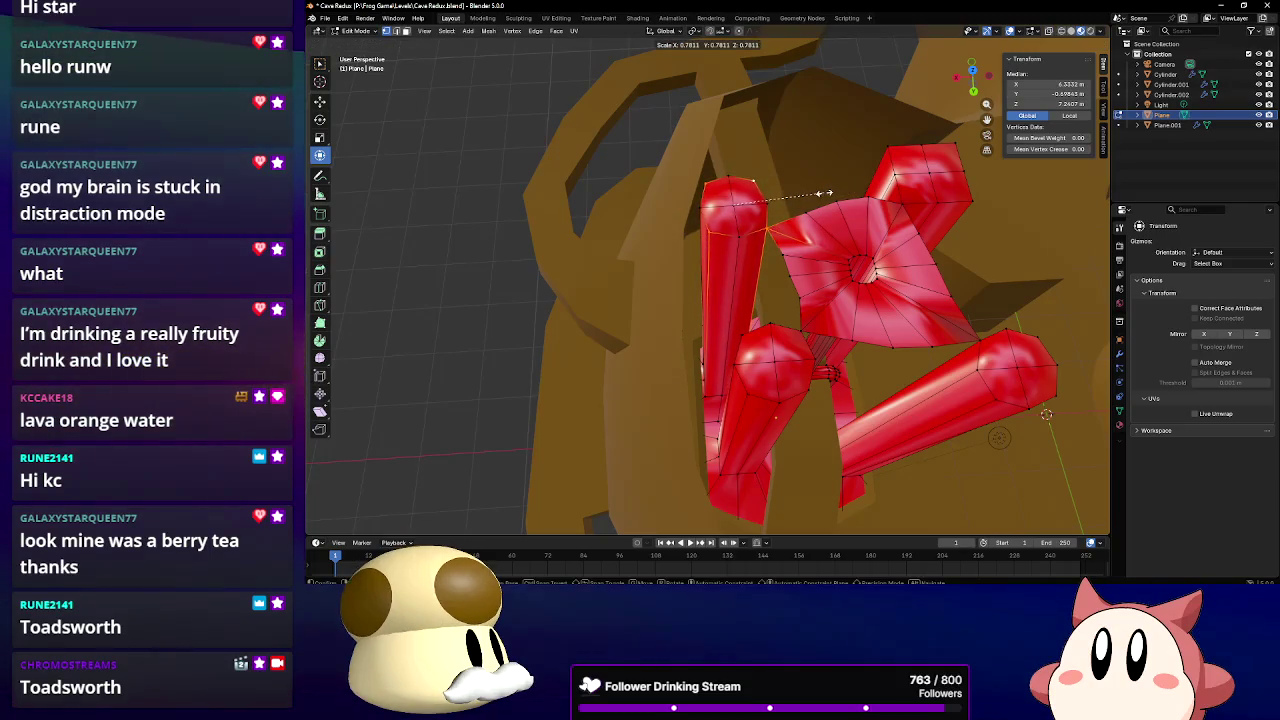
pyautogui.click(826, 193)
pyautogui.click(893, 172)
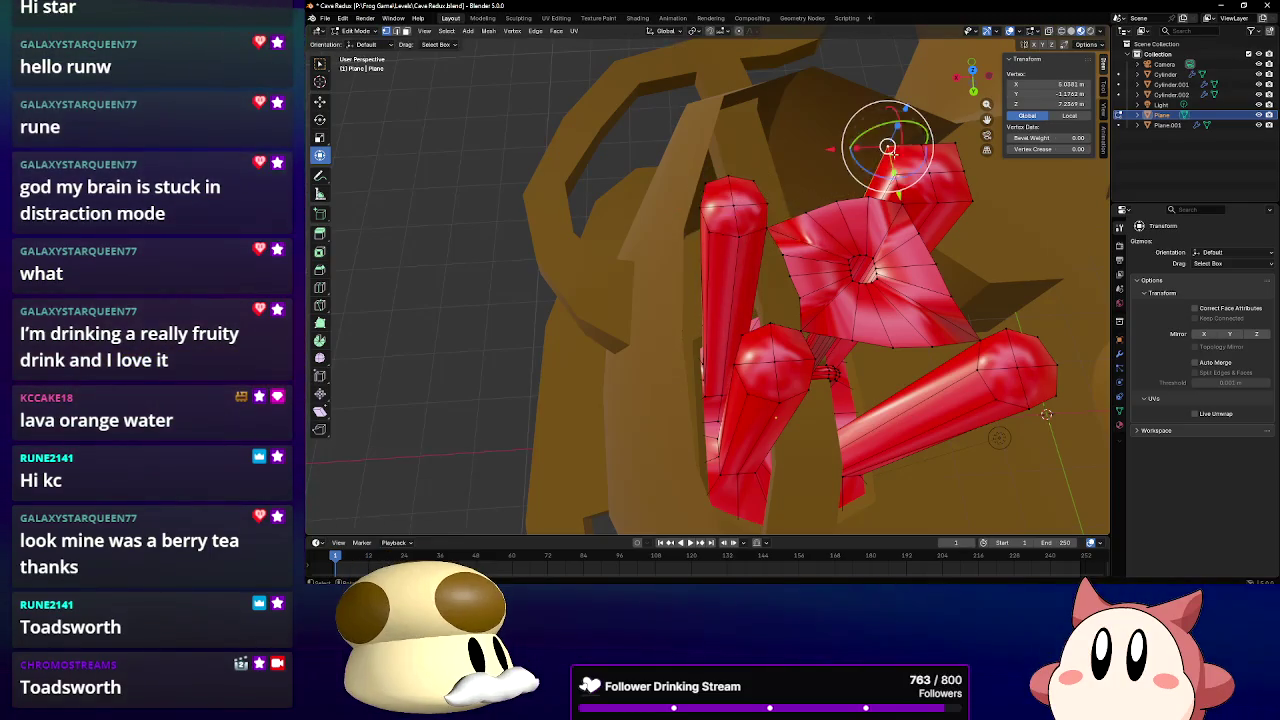
pyautogui.keyDown('shift'); pyautogui.click(955, 148); pyautogui.keyUp('shift')
pyautogui.press('s')
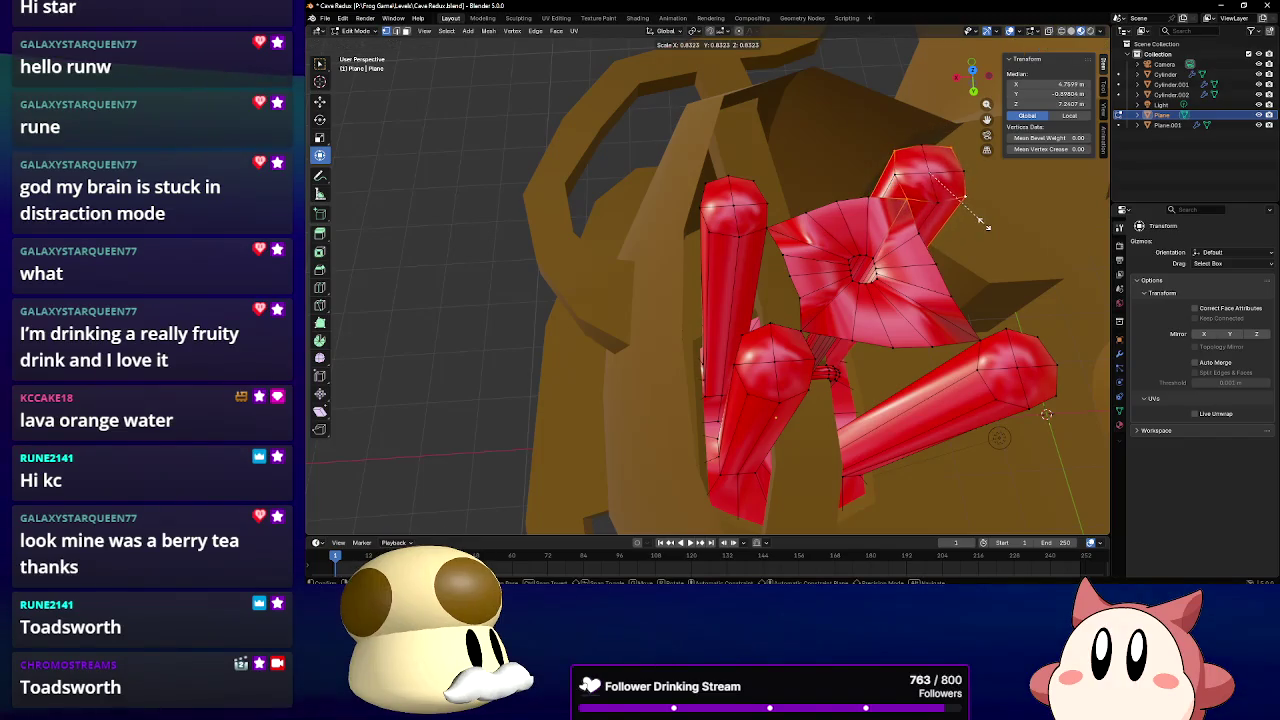
pyautogui.click(975, 218)
pyautogui.moveTo(975, 218); pyautogui.dragTo(880, 234, button='middle')
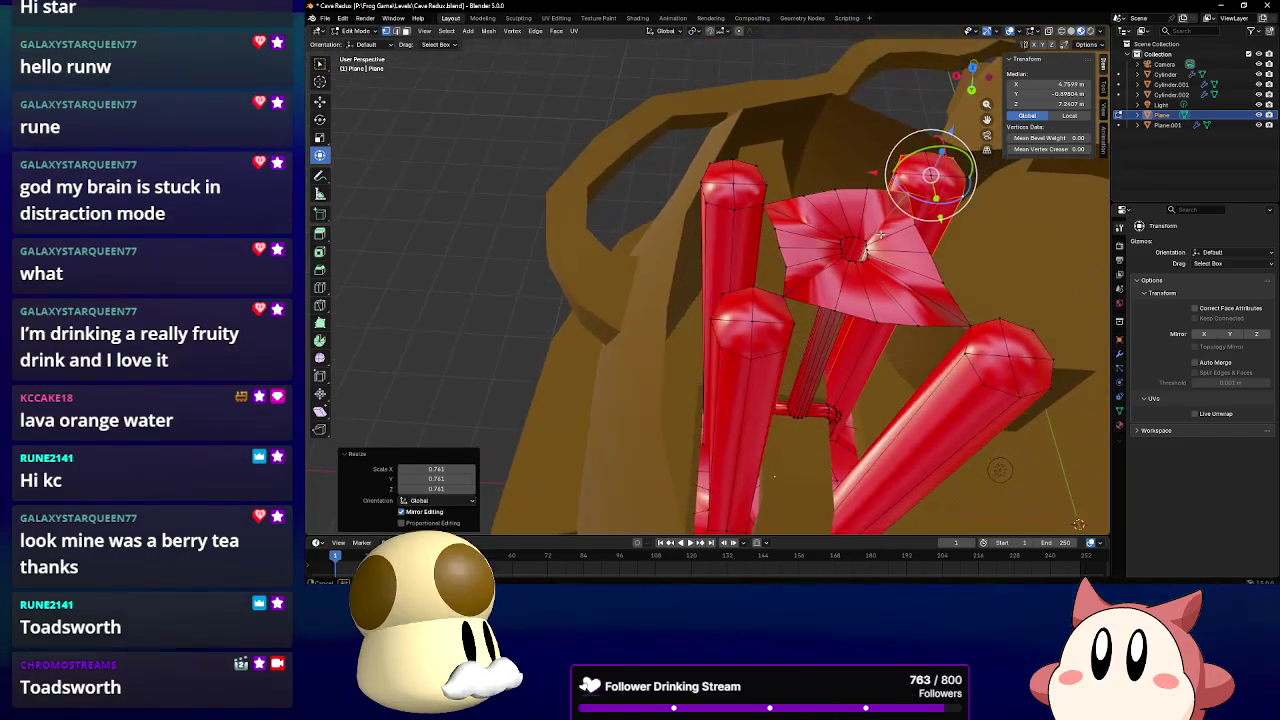
pyautogui.moveTo(840, 343)
pyautogui.mouseDown(button='middle')
pyautogui.moveTo(758, 200)
pyautogui.moveTo(828, 320)
pyautogui.moveTo(720, 286)
pyautogui.moveTo(788, 322)
pyautogui.moveTo(762, 358)
pyautogui.moveTo(774, 348)
pyautogui.moveTo(744, 246)
pyautogui.moveTo(888, 229)
pyautogui.moveTo(616, 194)
pyautogui.mouseUp(button='middle')
pyautogui.scroll(3, 790, 260)
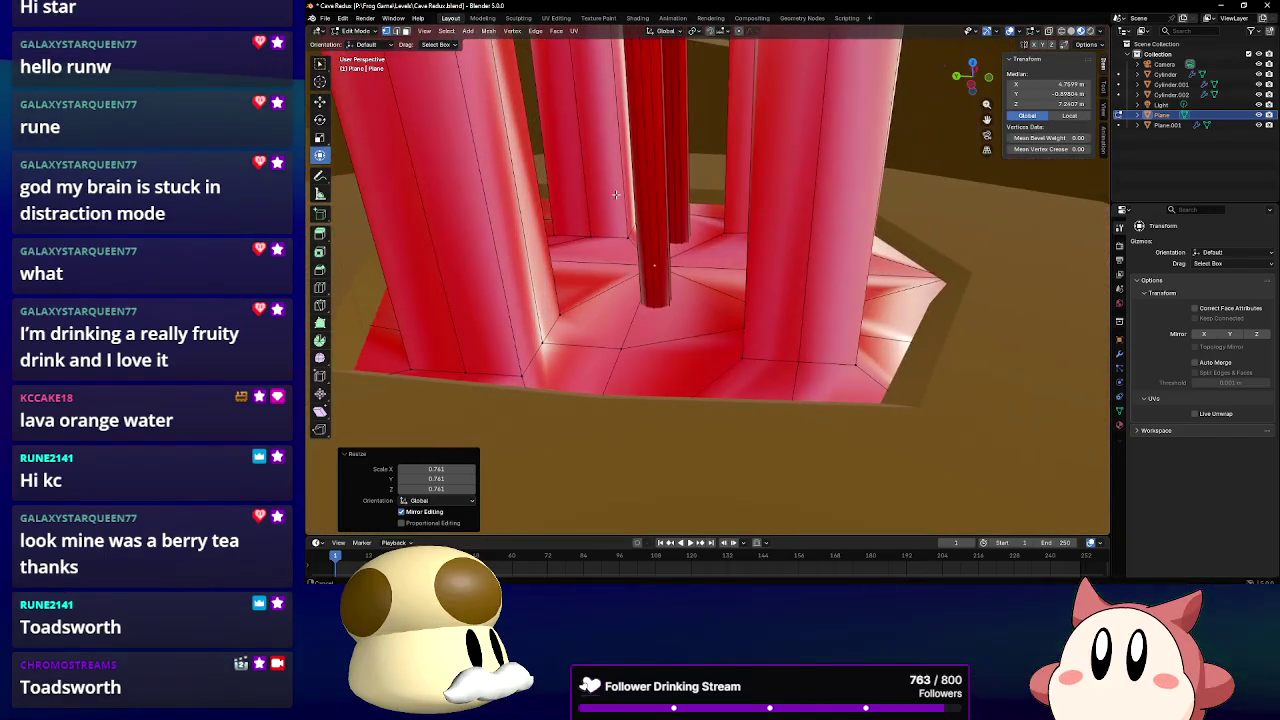
# Shrink two pillar-base rings to 0.731 and 0.732
pyautogui.click(779, 348)
pyautogui.moveTo(779, 348)
pyautogui.mouseDown(button='middle')
pyautogui.moveTo(688, 352)
pyautogui.moveTo(828, 300)
pyautogui.mouseUp(button='middle')
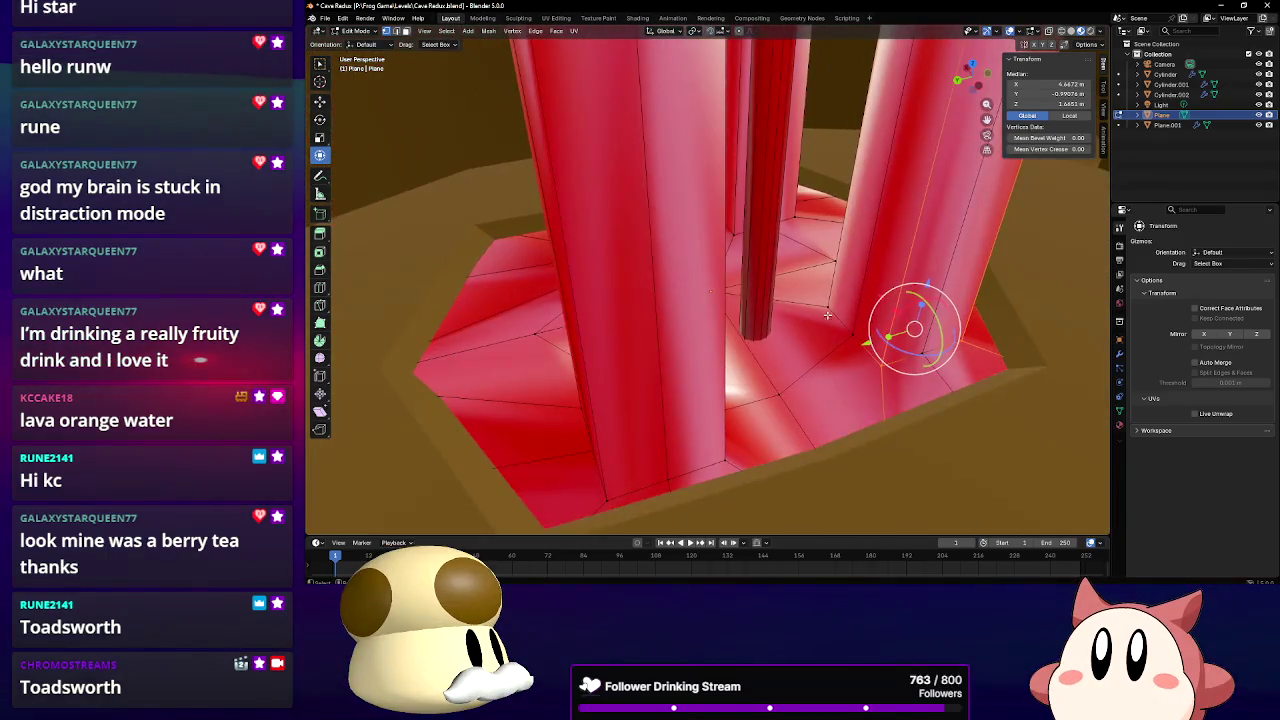
pyautogui.press('s')
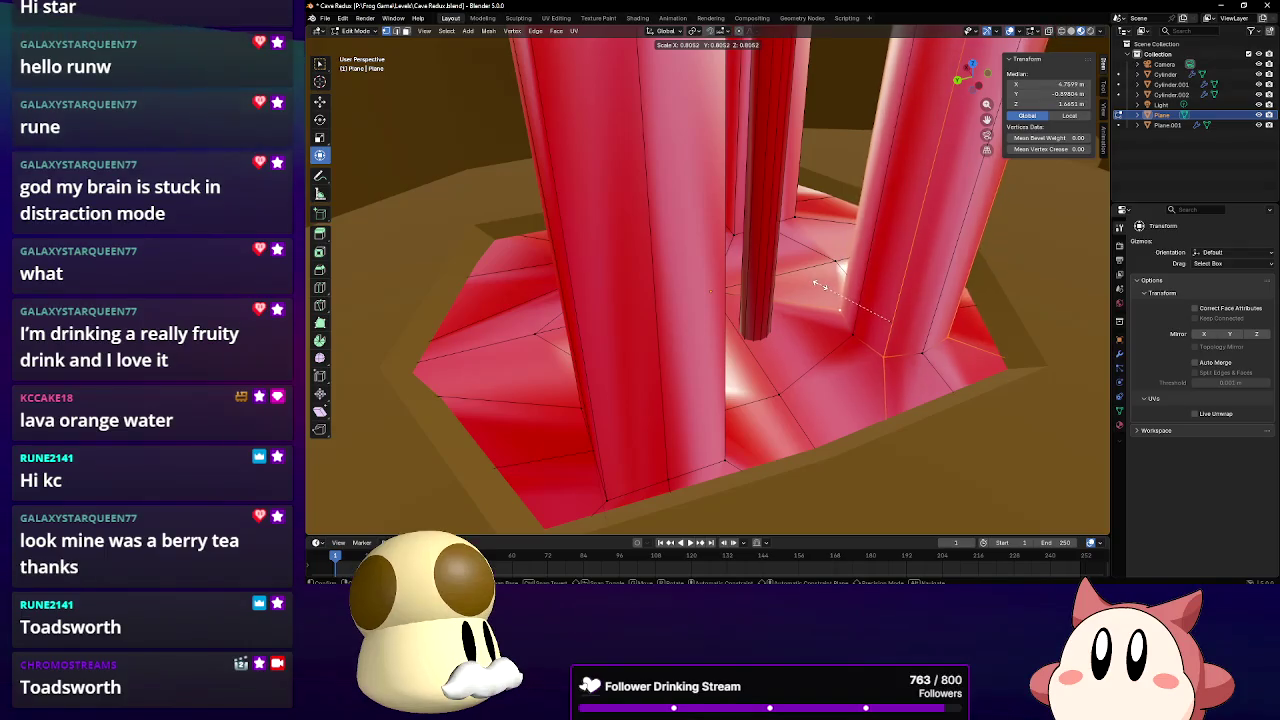
pyautogui.click(826, 291)
pyautogui.moveTo(826, 291); pyautogui.dragTo(619, 363, button='middle')
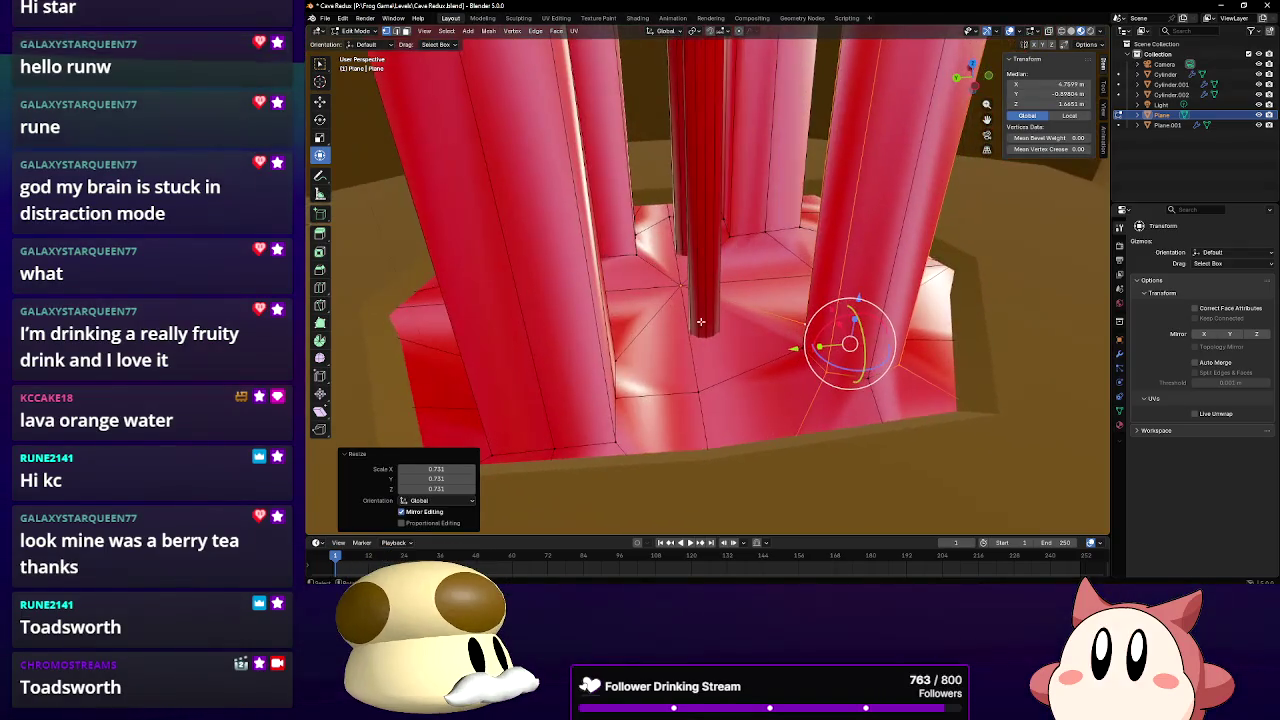
pyautogui.click(619, 363)
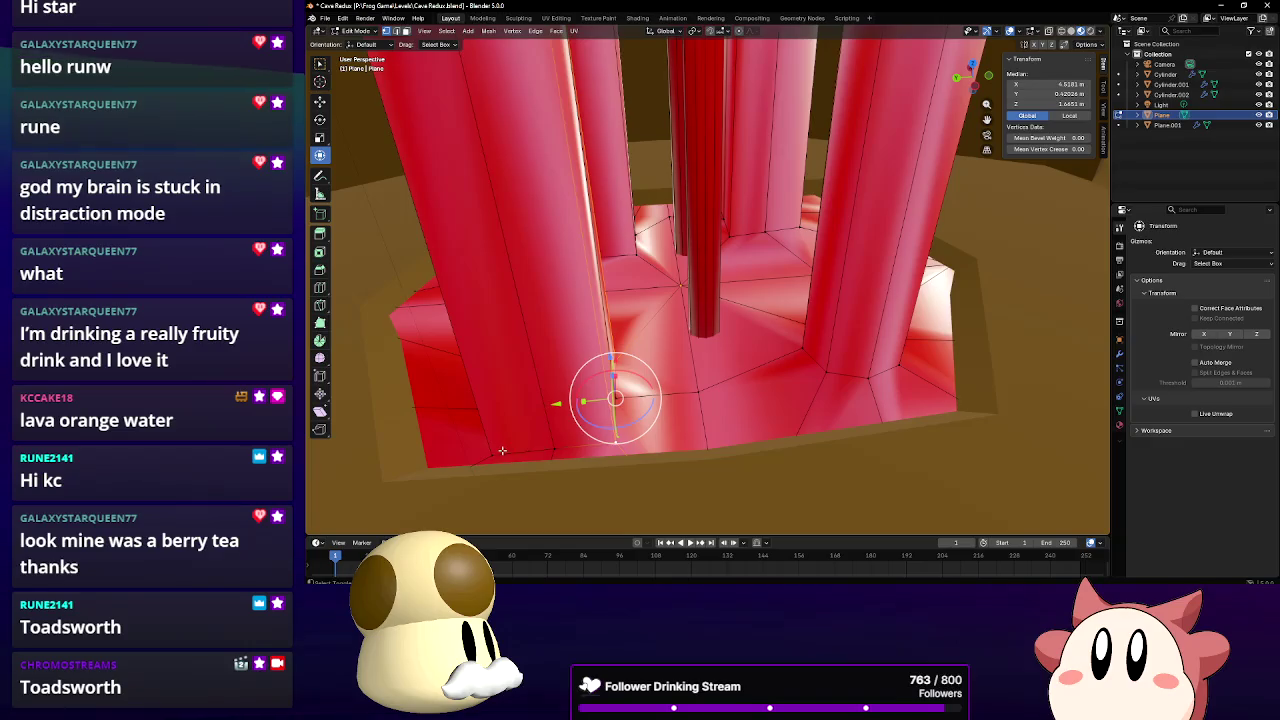
pyautogui.click(560, 447)
pyautogui.moveTo(560, 447); pyautogui.dragTo(599, 410, button='middle')
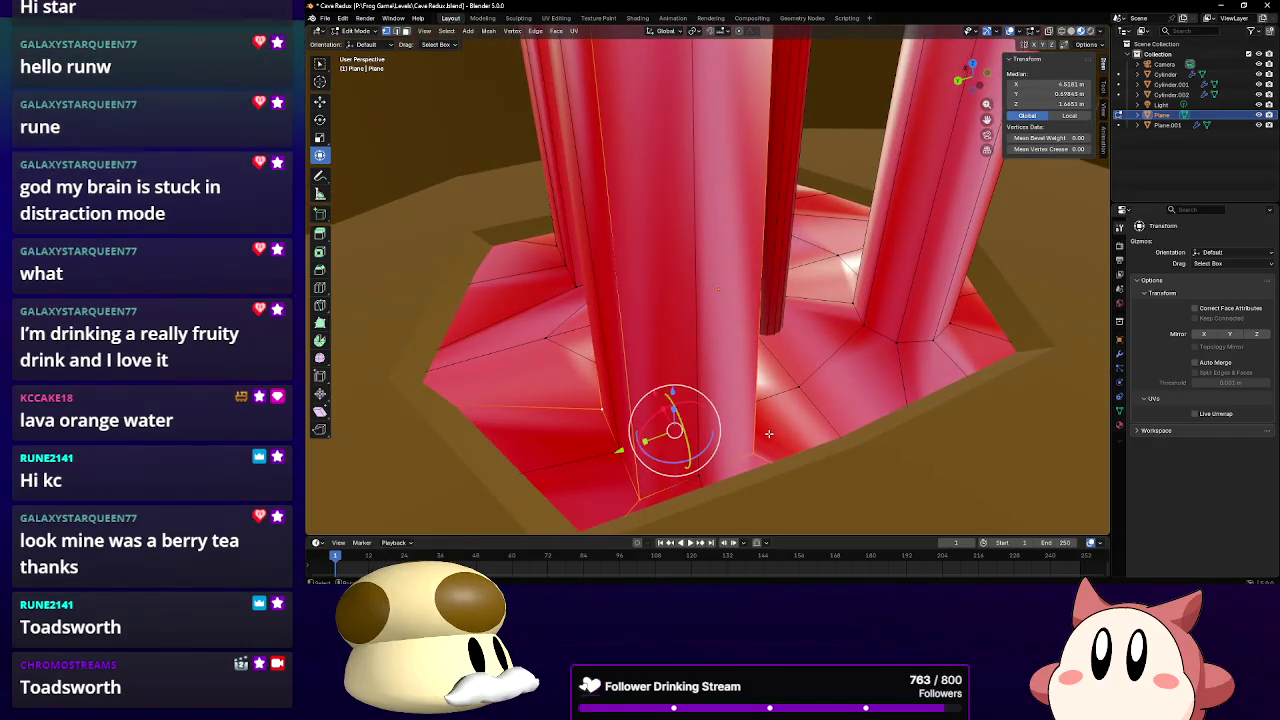
pyautogui.press('s')
pyautogui.click(810, 476)
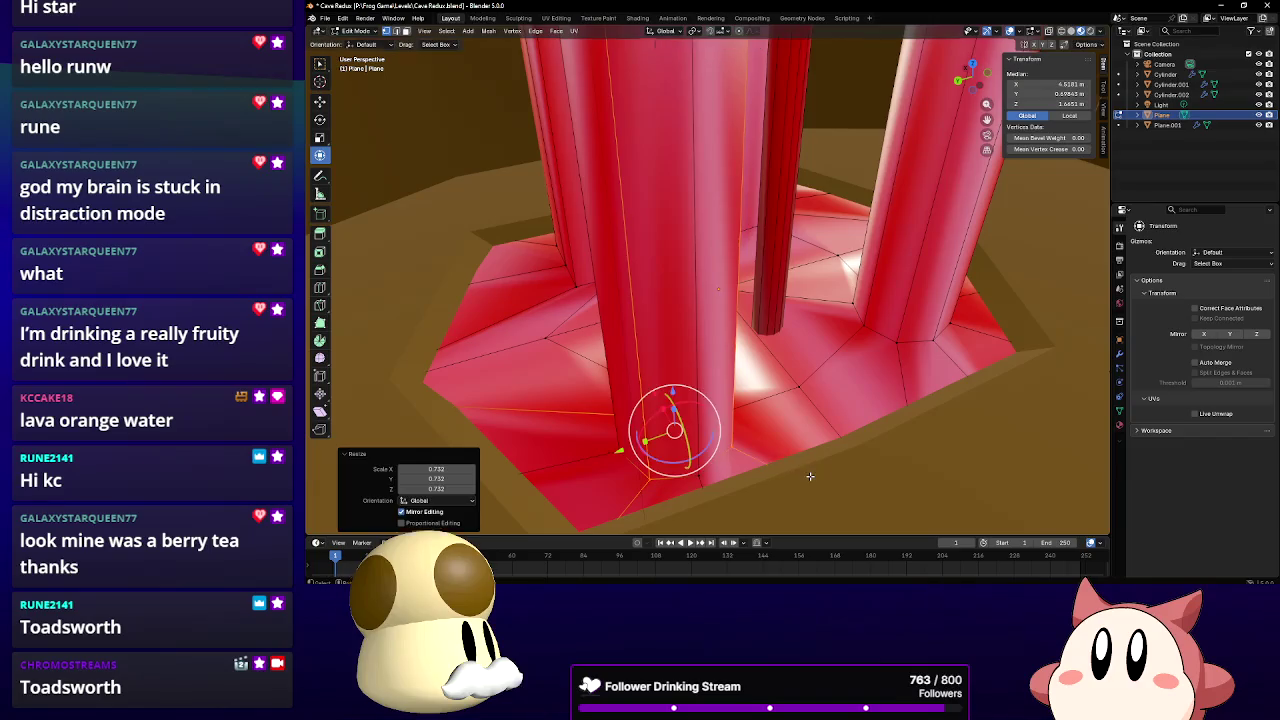
# Shrink two more pillar-base rings, the last to 0.700
pyautogui.click(575, 287)
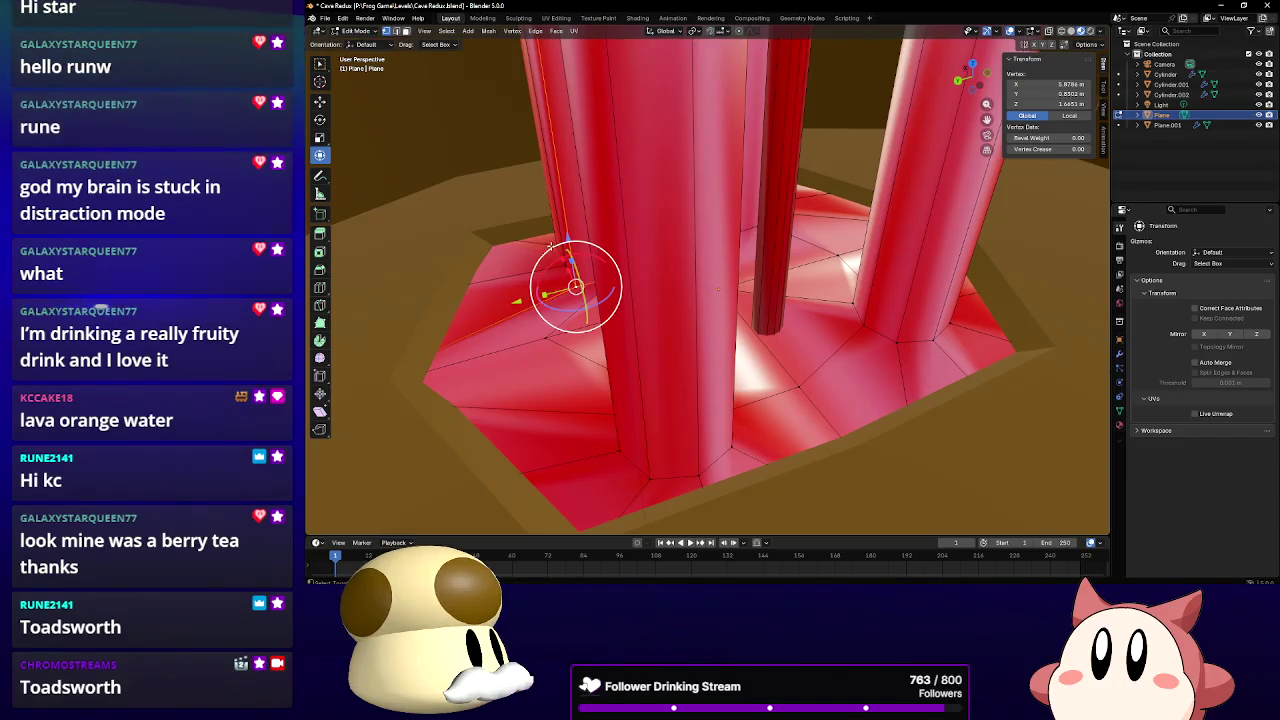
pyautogui.moveTo(710, 285); pyautogui.dragTo(640, 212, button='middle')
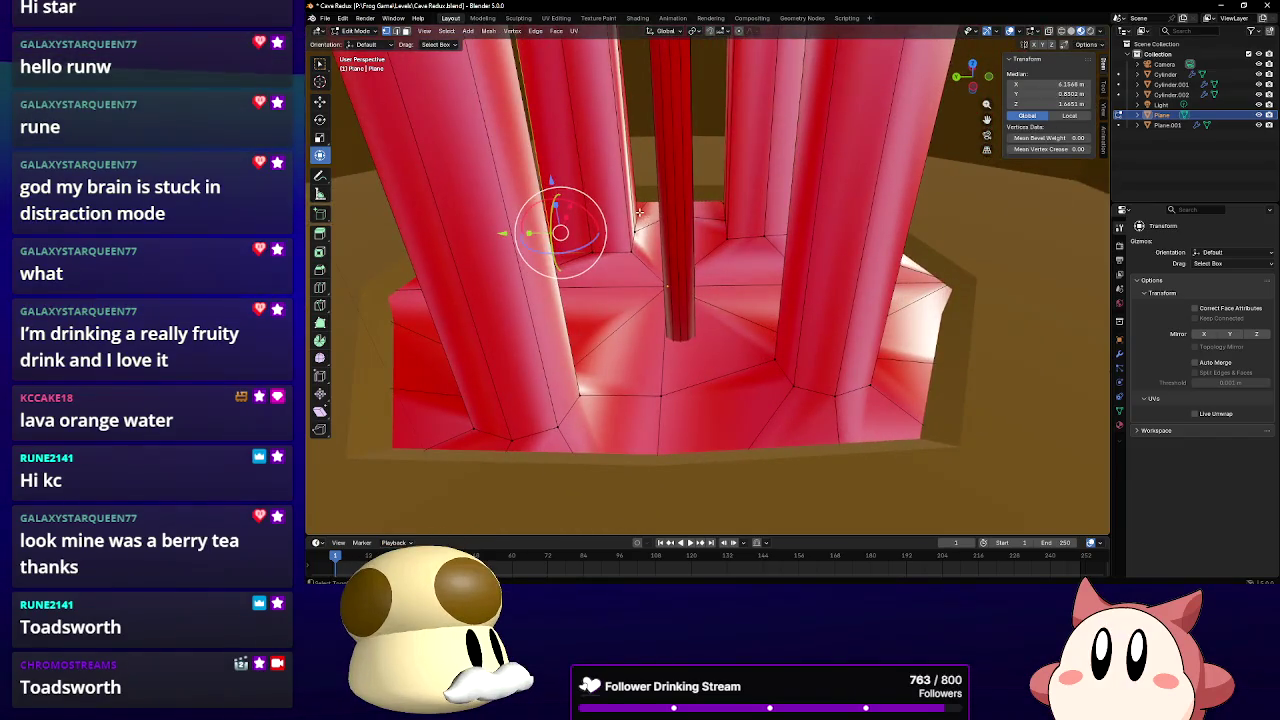
pyautogui.press('s')
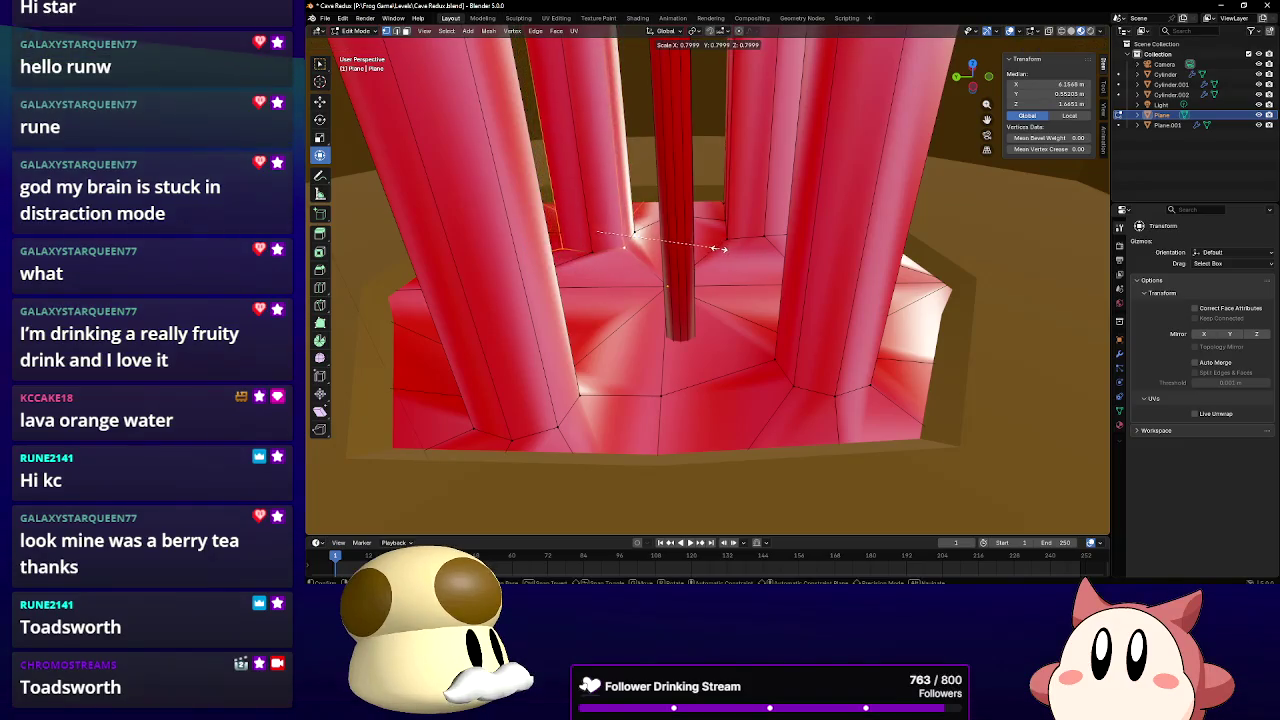
pyautogui.click(711, 246)
pyautogui.keyDown('shift'); pyautogui.rightClick(720, 237); pyautogui.keyUp('shift')
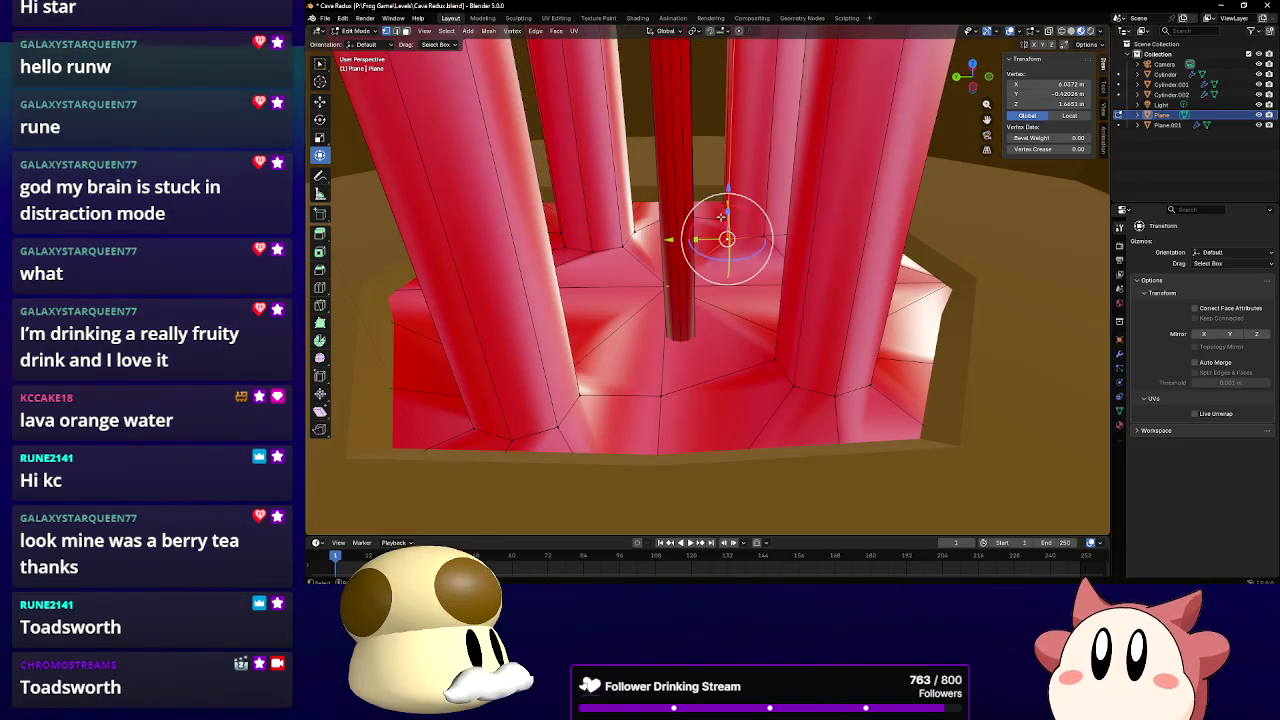
pyautogui.moveTo(778, 250); pyautogui.dragTo(763, 285, button='middle')
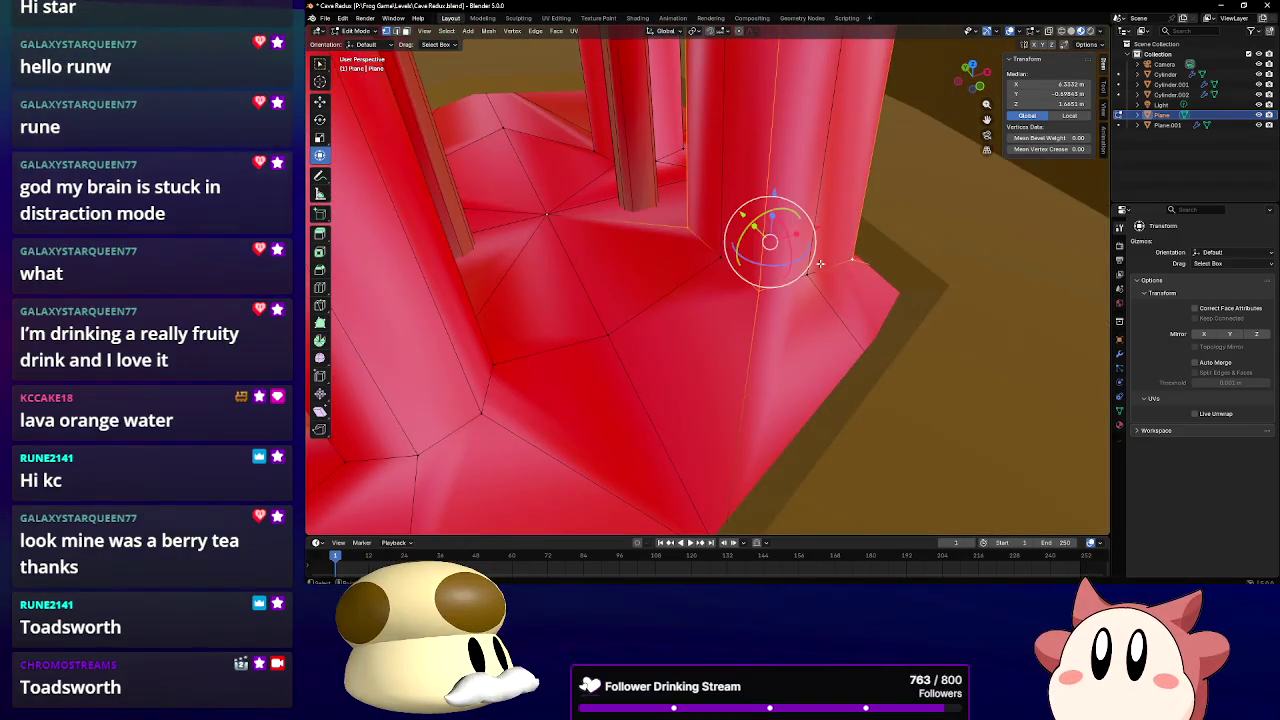
pyautogui.moveTo(848, 258); pyautogui.dragTo(776, 268, button='middle')
pyautogui.press('s')
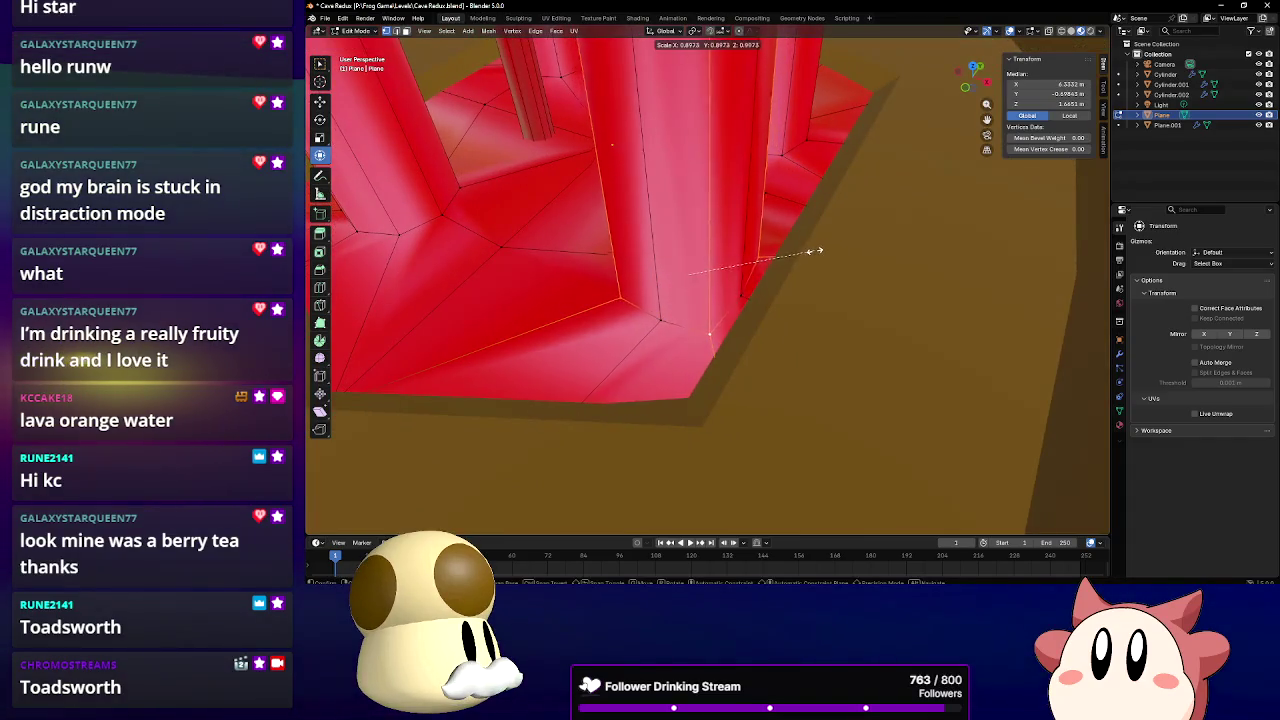
pyautogui.click(789, 240)
pyautogui.moveTo(789, 240); pyautogui.dragTo(787, 228, button='middle')
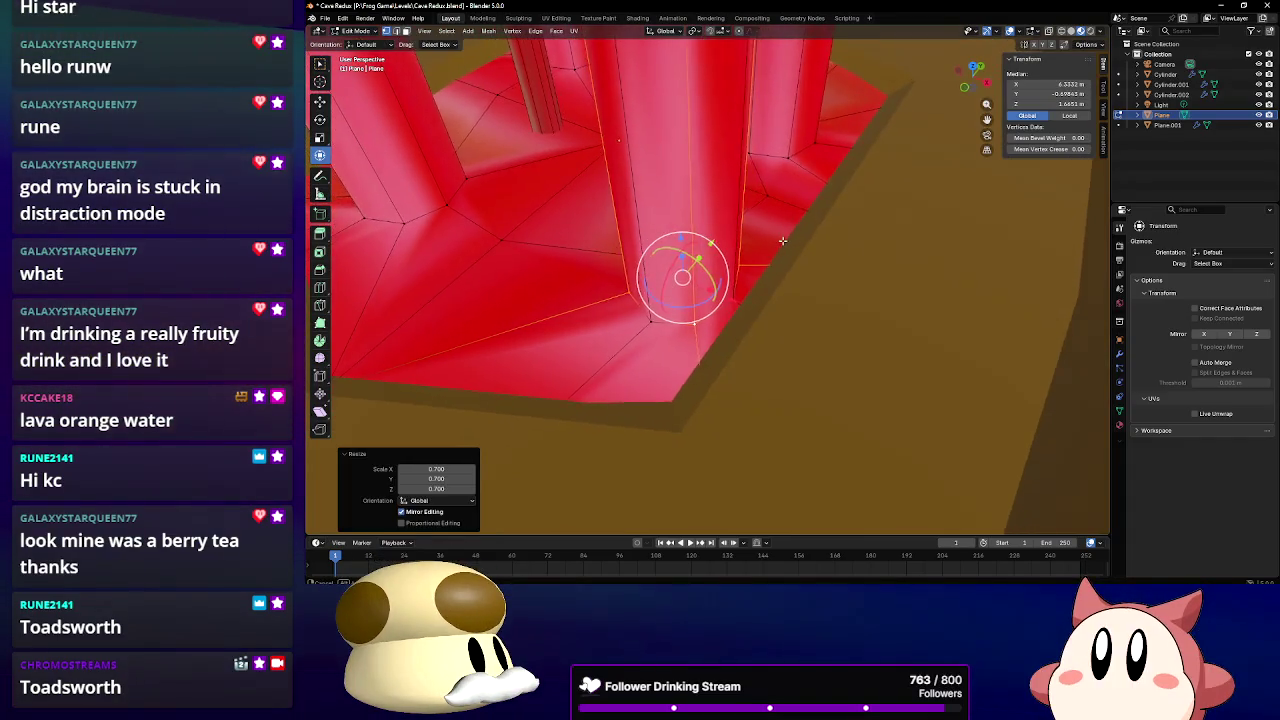
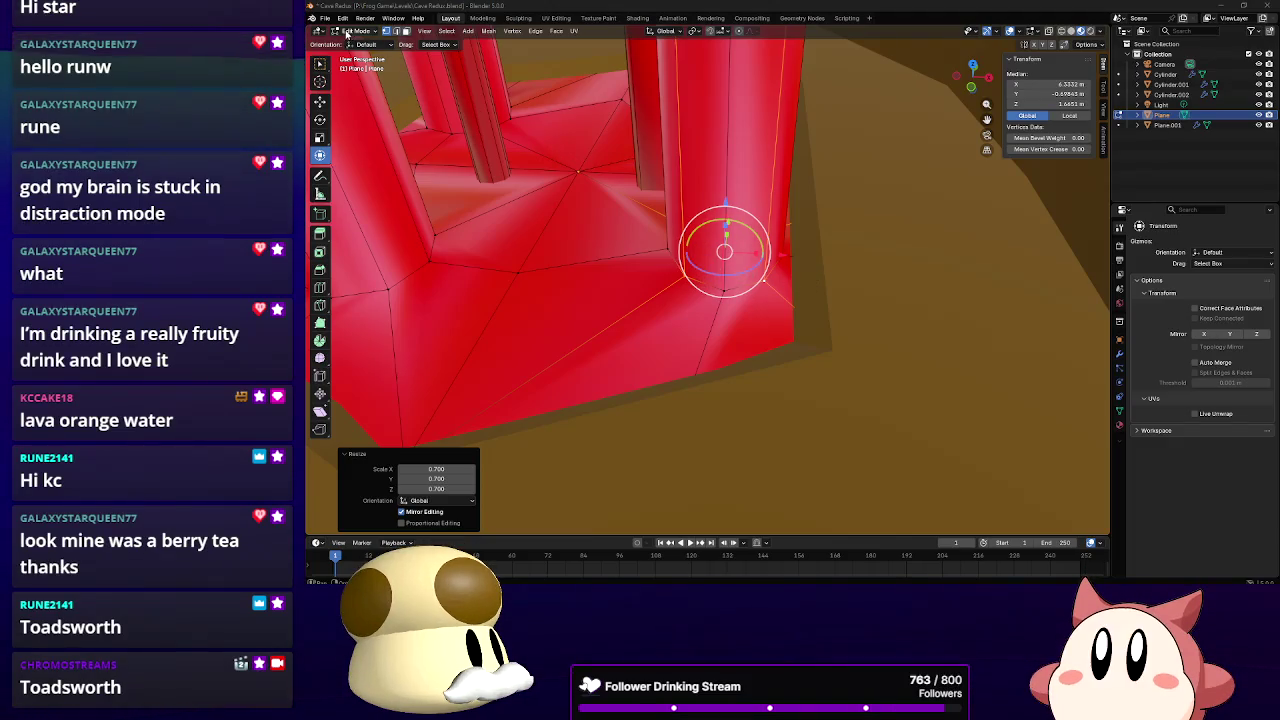
# Leave Edit Mode on the lava mesh and orbit to look down on the cave floor
pyautogui.press('Tab')
pyautogui.moveTo(640, 174)
pyautogui.mouseDown(button='middle')
pyautogui.moveTo(706, 261)
pyautogui.moveTo(759, 287)
pyautogui.moveTo(772, 268)
pyautogui.mouseUp(button='middle')
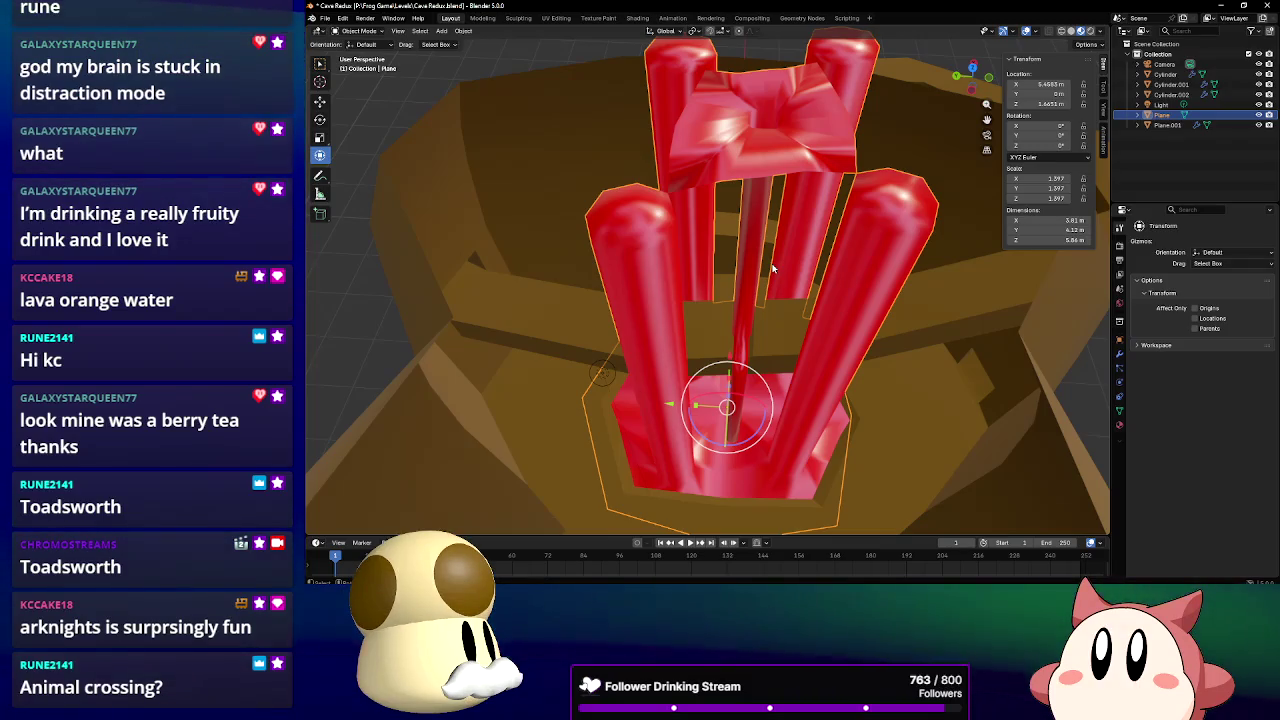
# Orbit around the cave to view the red pillars and the cave's side
pyautogui.moveTo(772, 268)
pyautogui.mouseDown(button='middle')
pyautogui.moveTo(869, 125)
pyautogui.moveTo(697, 300)
pyautogui.moveTo(634, 274)
pyautogui.mouseUp(button='middle')
pyautogui.scroll(-5, 869, 125)
pyautogui.moveTo(537, 277)
pyautogui.mouseDown(button='middle')
pyautogui.moveTo(636, 262)
pyautogui.moveTo(594, 333)
pyautogui.mouseUp(button='middle')
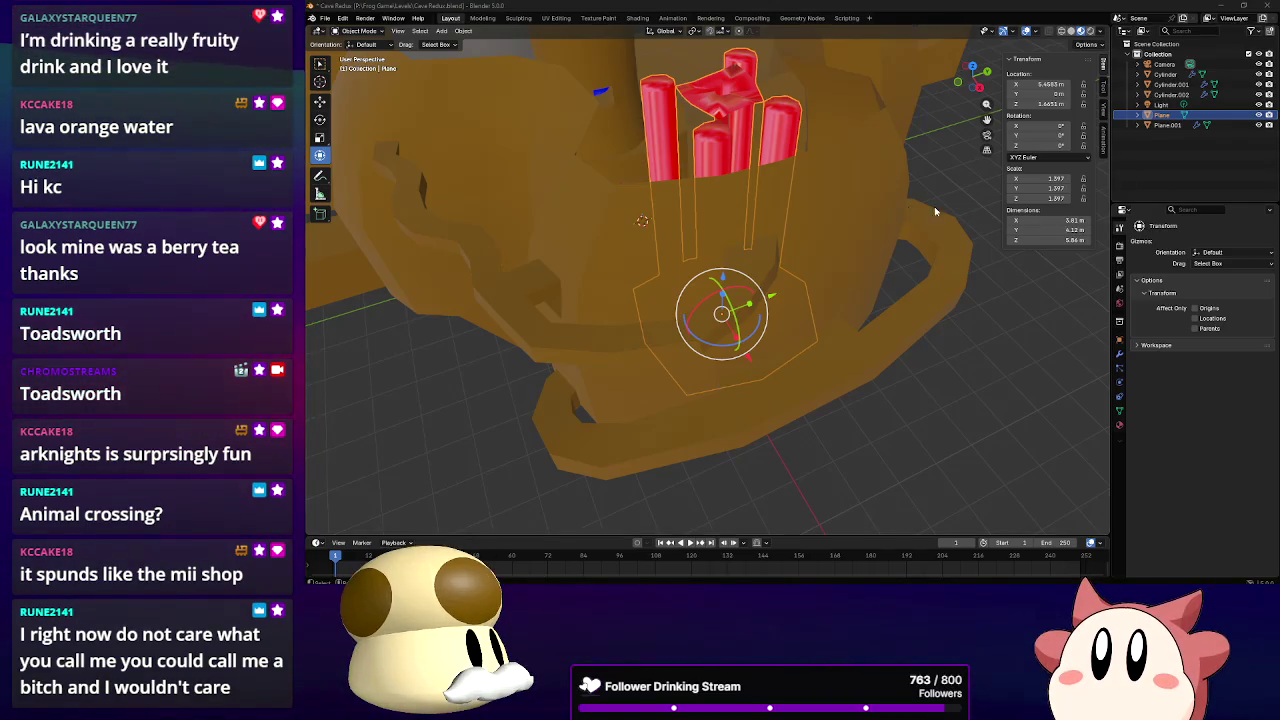
pyautogui.moveTo(778, 197)
pyautogui.mouseDown(button='middle')
pyautogui.moveTo(682, 163)
pyautogui.moveTo(602, 285)
pyautogui.moveTo(554, 267)
pyautogui.mouseUp(button='middle')
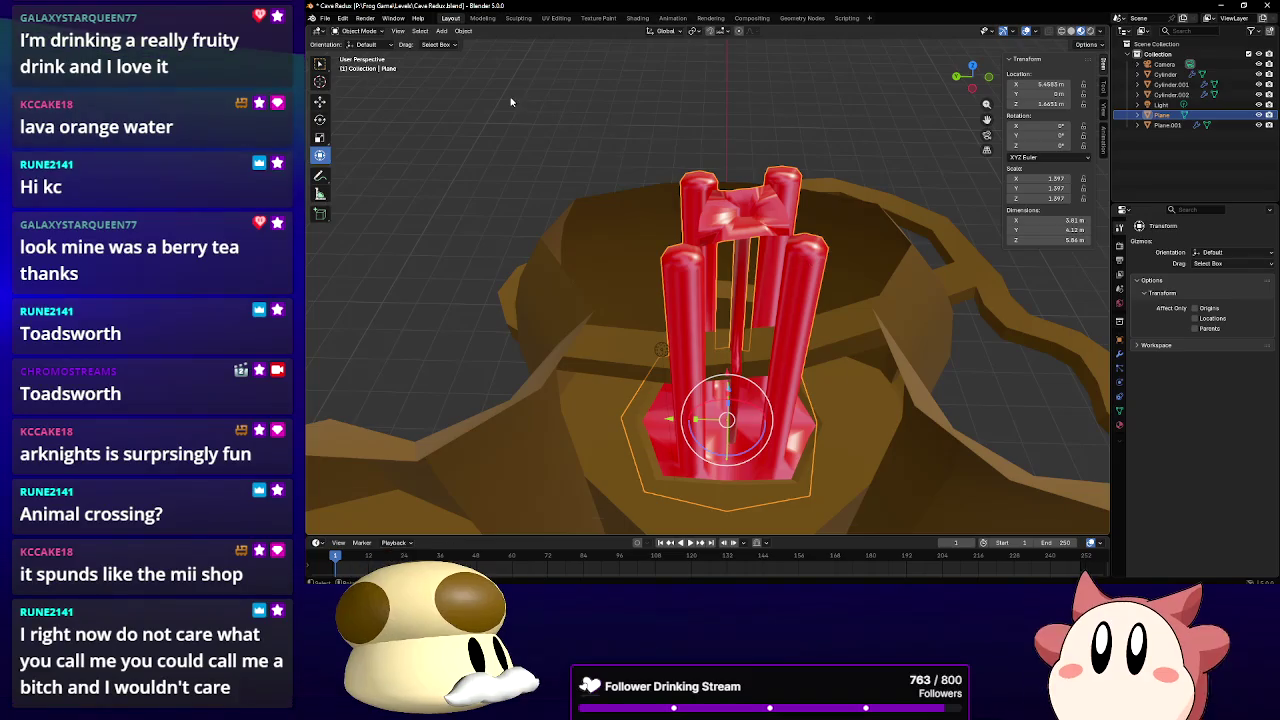
# Put the lava mesh into Edit Mode and view the pillars from a lower angle
pyautogui.click(358, 30)
pyautogui.click(362, 50)
pyautogui.moveTo(700, 320); pyautogui.dragTo(704, 255, button='middle')
pyautogui.scroll(5, 704, 255)
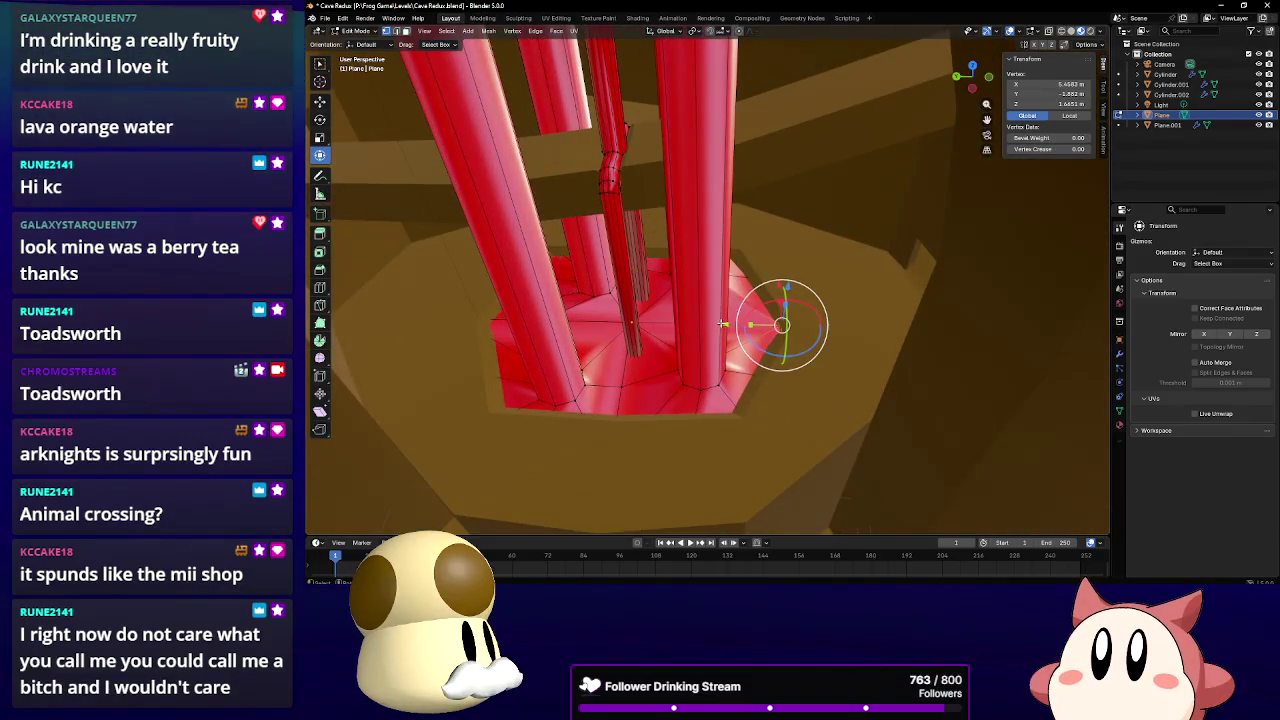
# Move the selected lava vertices along the Y axis
pyautogui.press('g')
pyautogui.press('y')
pyautogui.click(814, 286)
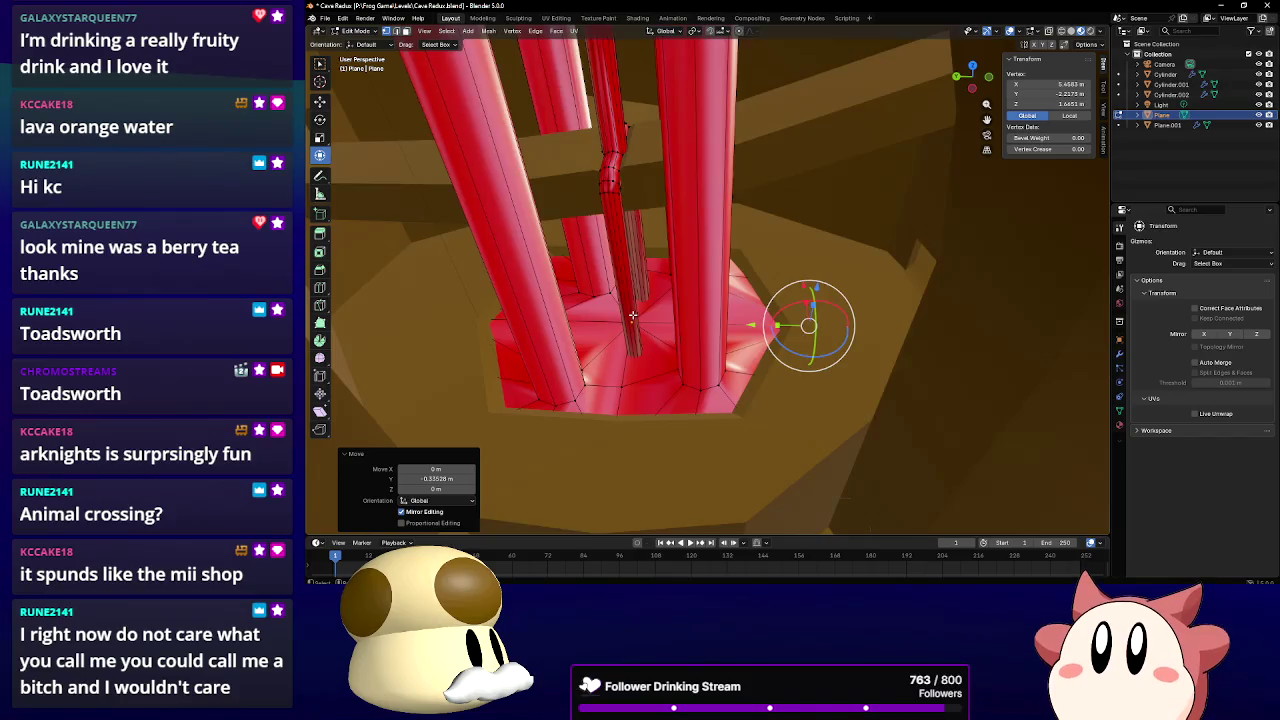
pyautogui.moveTo(632, 315); pyautogui.dragTo(388, 310, button='middle')
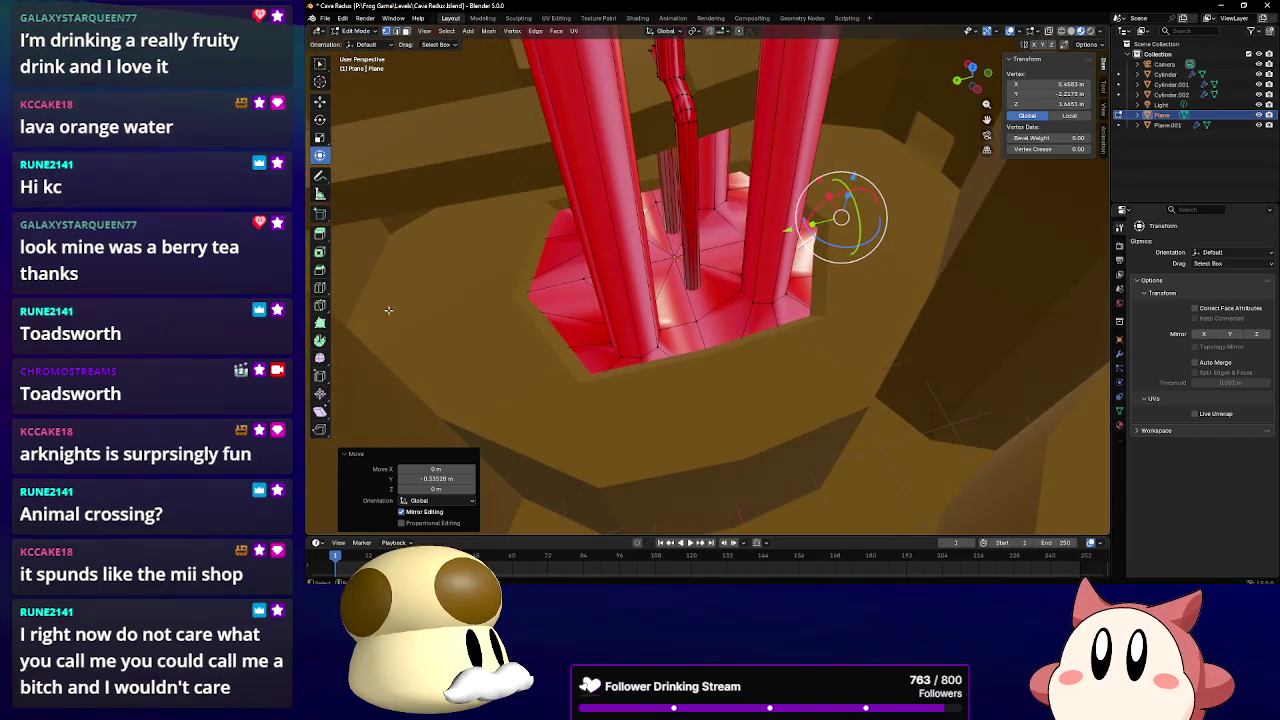
# Add edge loops around the right and left lava pillars and slide the new loop
pyautogui.click(320, 287)
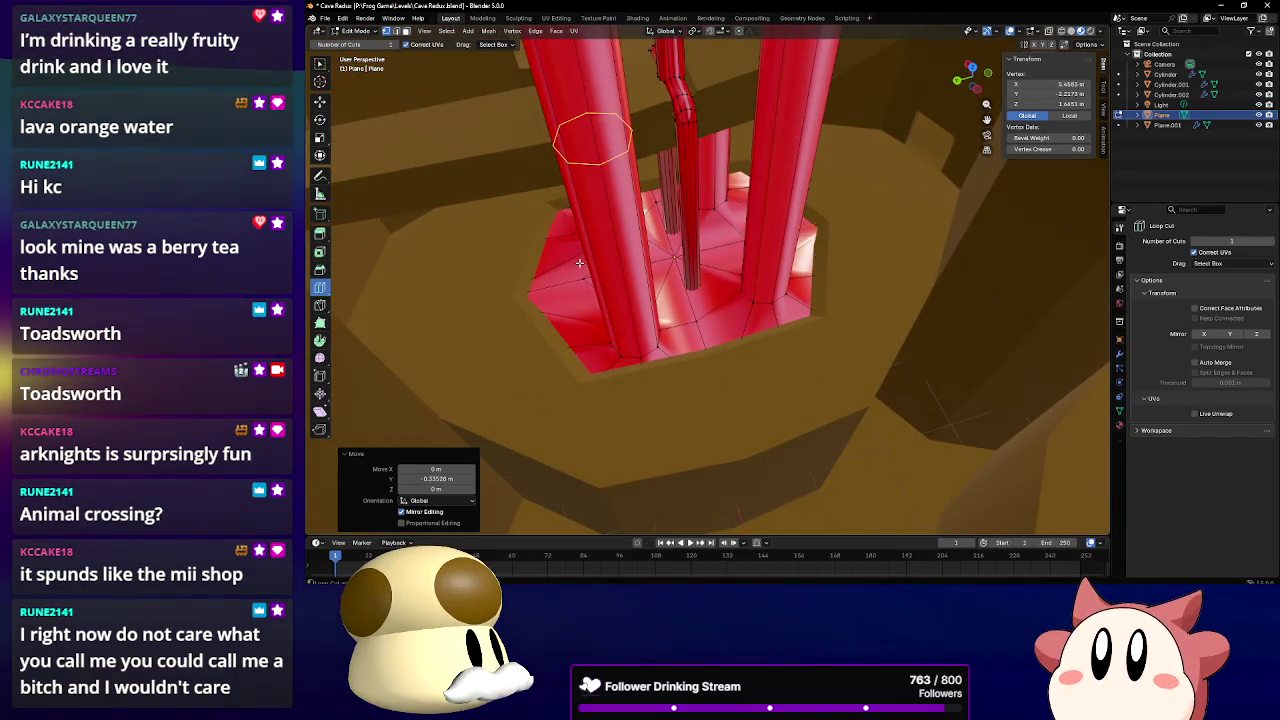
pyautogui.click(732, 146)
pyautogui.moveTo(732, 146)
pyautogui.mouseDown(button='middle')
pyautogui.moveTo(769, 209)
pyautogui.moveTo(836, 207)
pyautogui.mouseUp(button='middle')
pyautogui.click(647, 214)
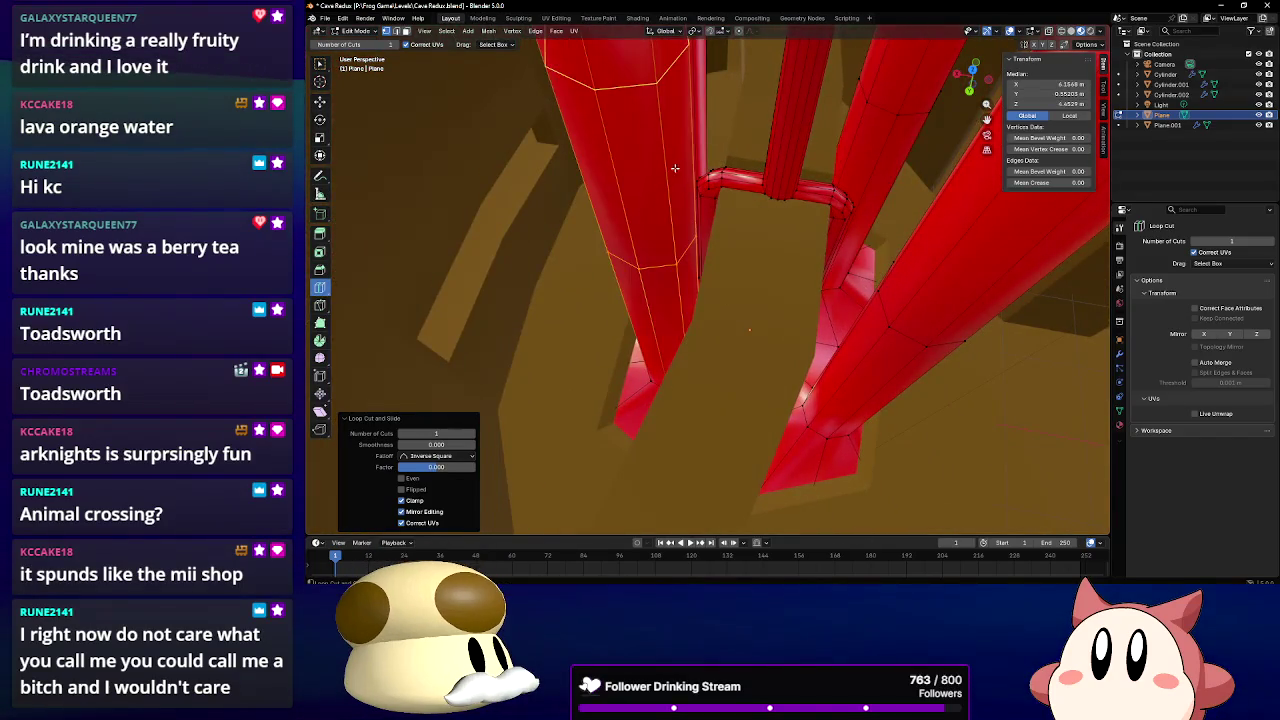
pyautogui.press('g')
pyautogui.press('g')
# Select the right pillar's edge loop and move it down about 1.224 m
pyautogui.hotkey('shift', 'space')
pyautogui.press('t')
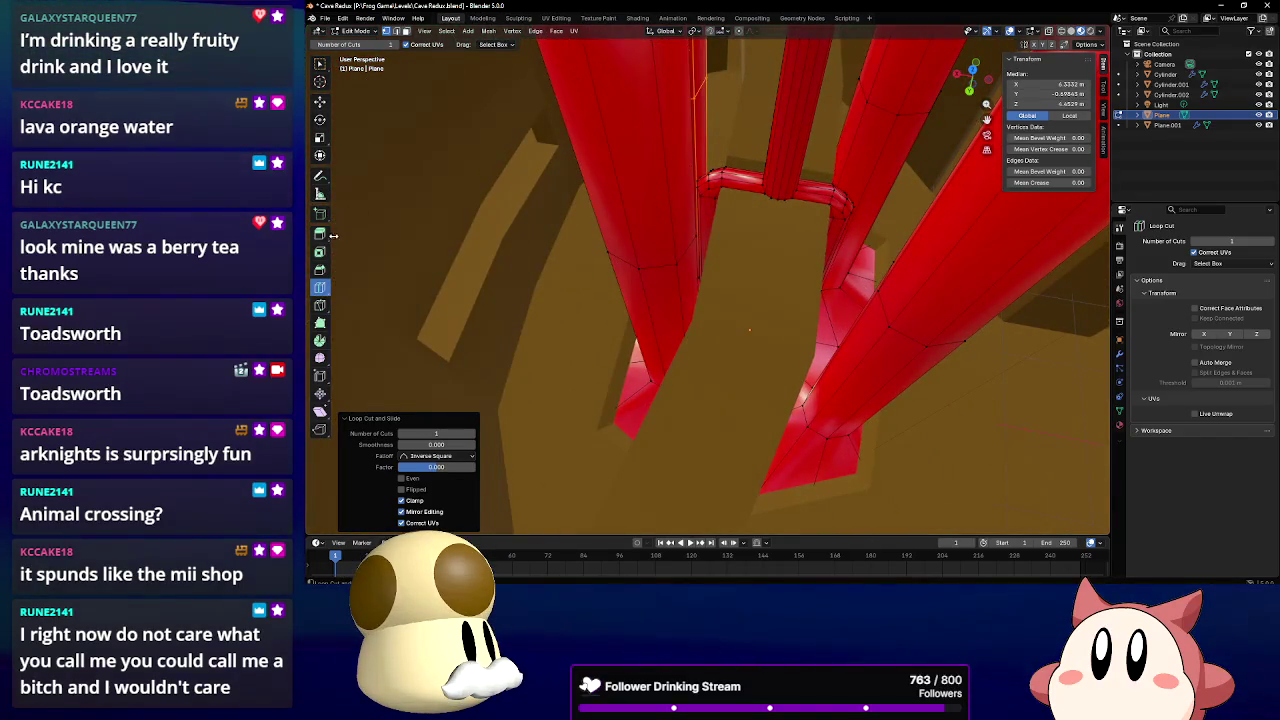
pyautogui.moveTo(729, 241)
pyautogui.mouseDown(button='middle')
pyautogui.moveTo(677, 249)
pyautogui.moveTo(888, 335)
pyautogui.moveTo(860, 296)
pyautogui.moveTo(829, 309)
pyautogui.moveTo(882, 212)
pyautogui.mouseUp(button='middle')
pyautogui.keyDown('alt'); pyautogui.click(888, 335); pyautogui.keyUp('alt')
pyautogui.moveTo(800, 102); pyautogui.dragTo(775, 468)
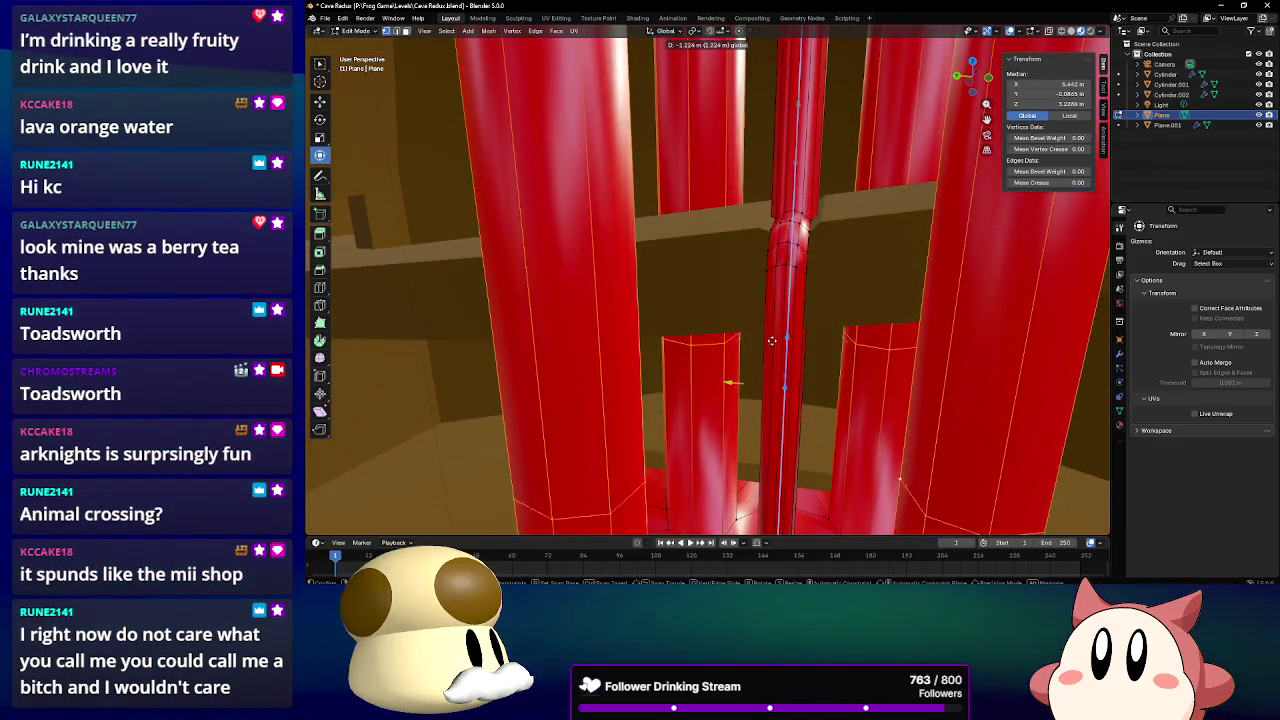
# Lower the selected pillar loop along Z
pyautogui.moveTo(775, 468); pyautogui.dragTo(805, 195, button='middle')
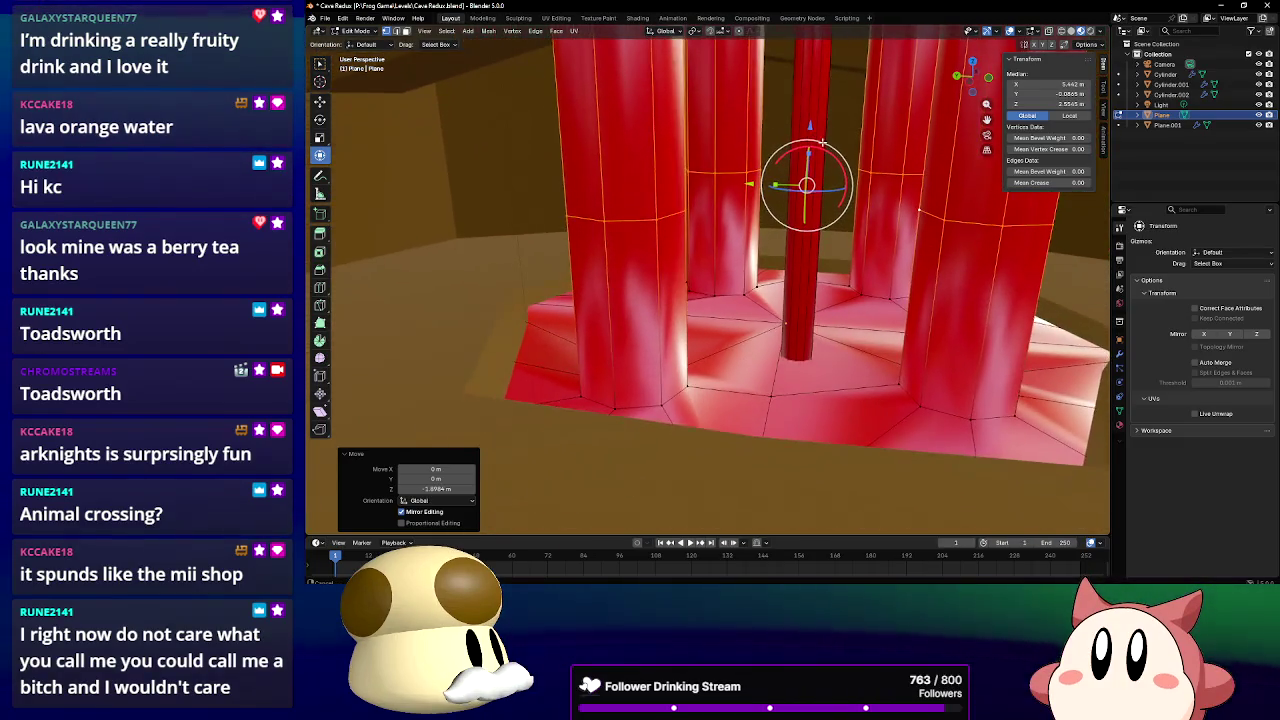
pyautogui.press('g')
pyautogui.press('z')
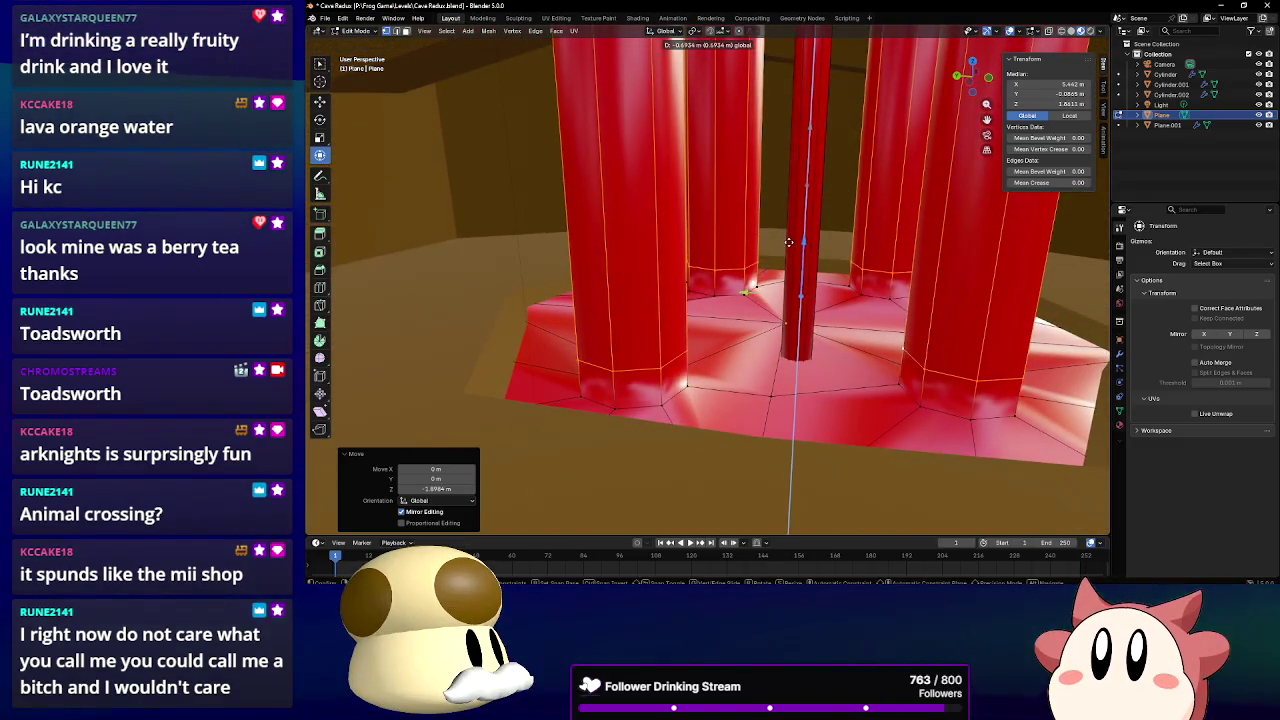
pyautogui.moveTo(788, 242); pyautogui.dragTo(788, 255)
# Scale up the lower-right and left pillar base loops, the left to 1.191
pyautogui.keyDown('alt'); pyautogui.click(861, 381); pyautogui.keyUp('alt')
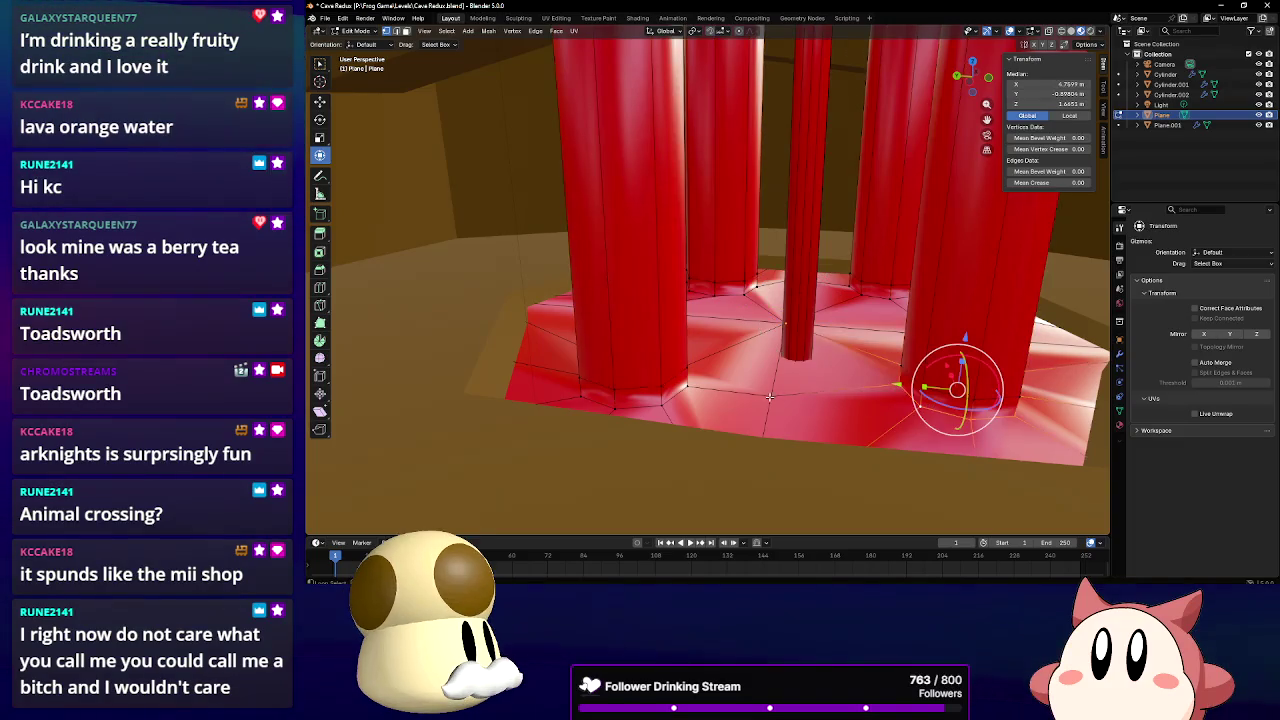
pyautogui.press('s')
pyautogui.click(866, 386)
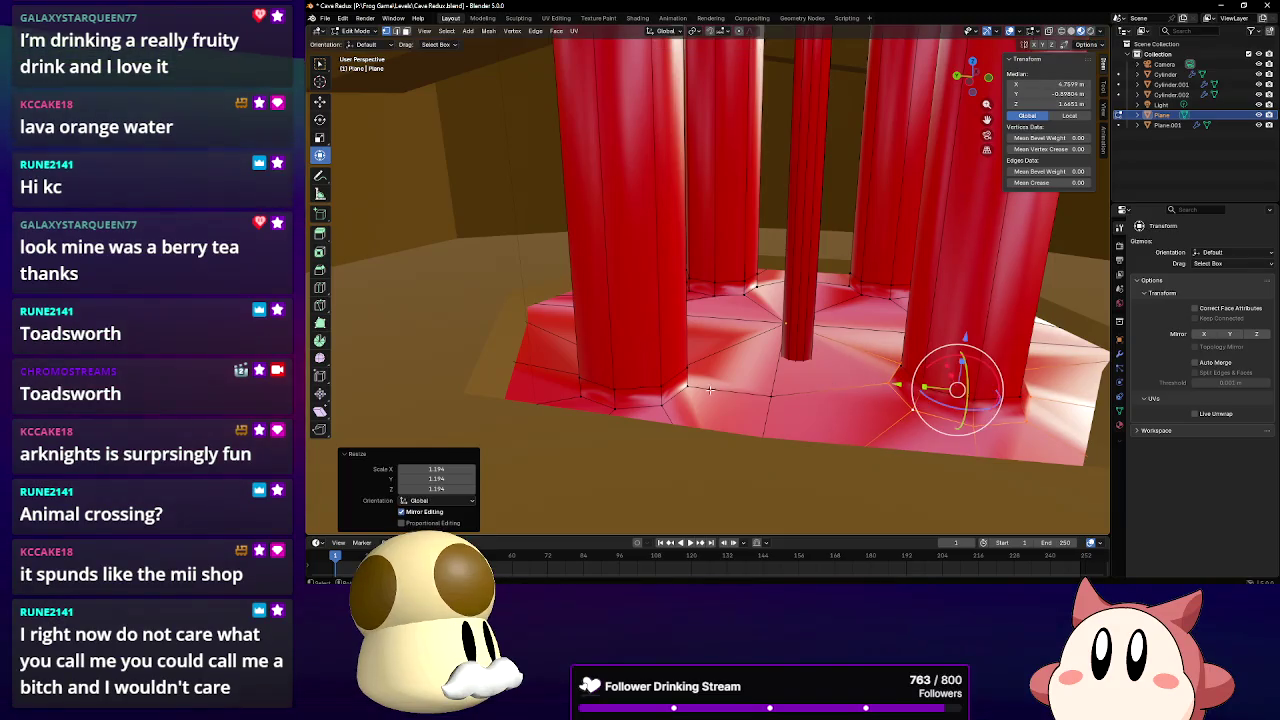
pyautogui.keyDown('alt'); pyautogui.click(685, 390); pyautogui.keyUp('alt')
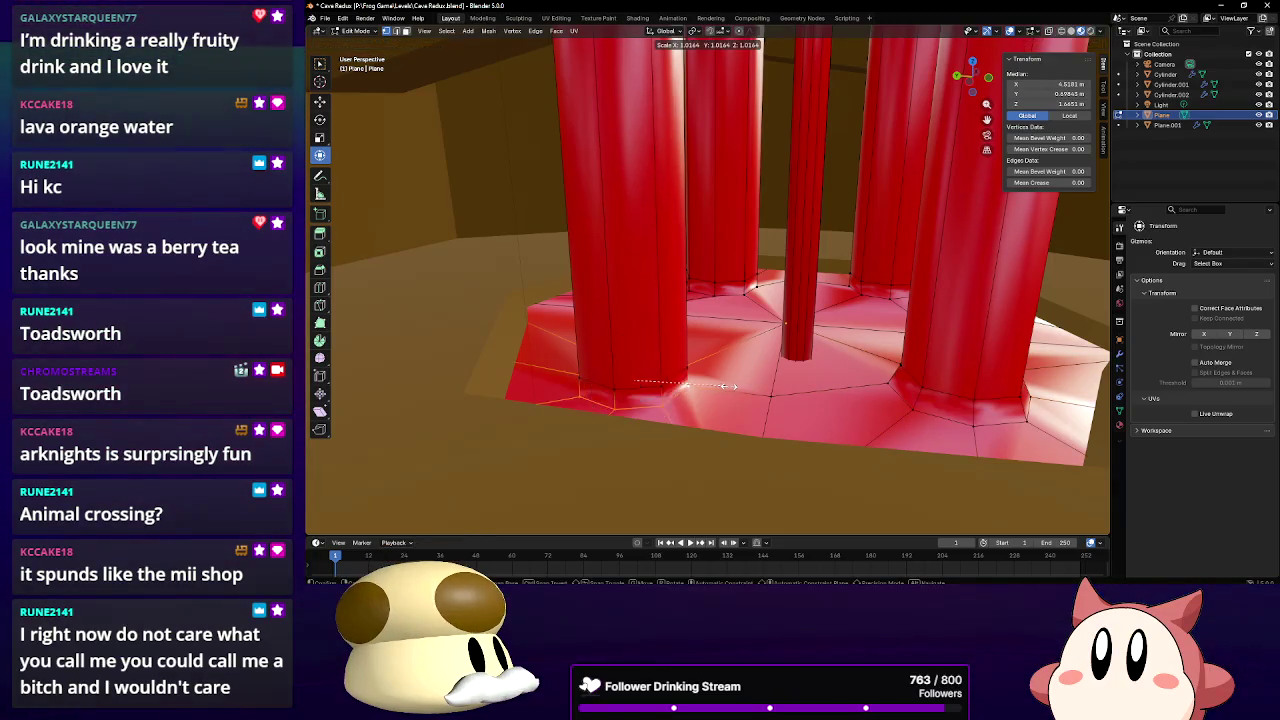
pyautogui.click(723, 298)
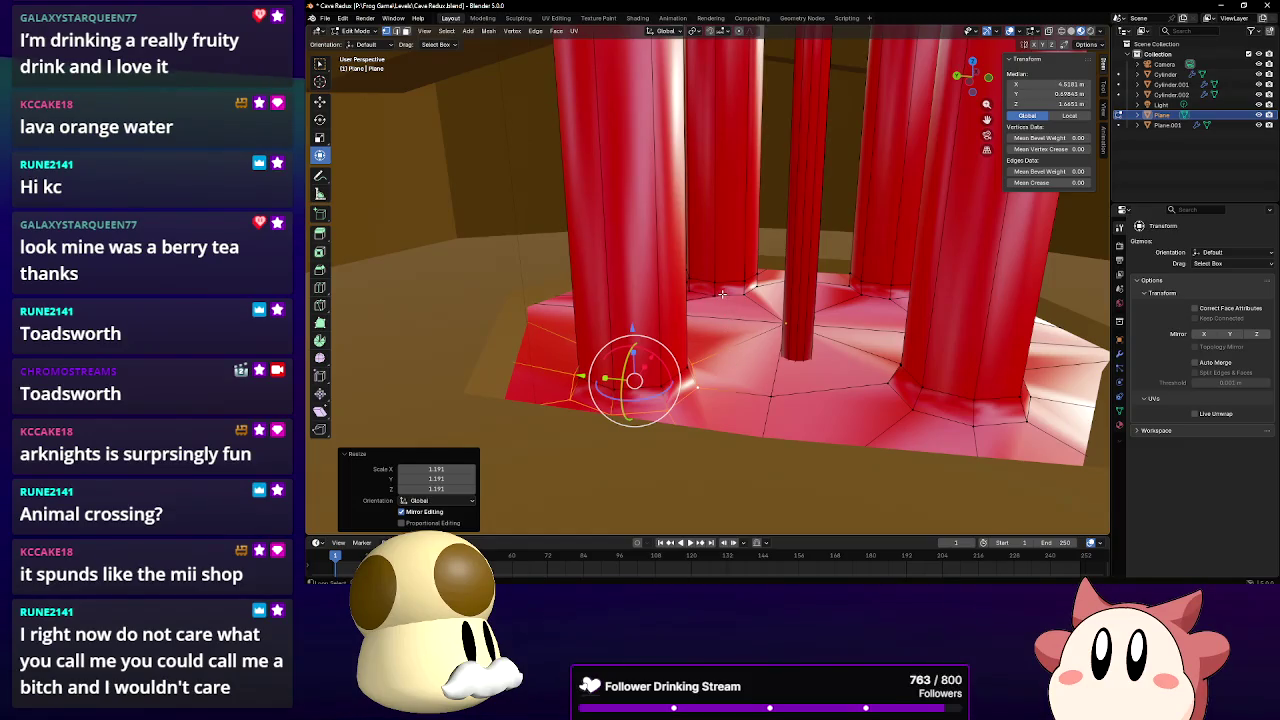
# Widen the back and right pillar base loops to 1.197 and 1.241
pyautogui.keyDown('alt'); pyautogui.click(723, 293); pyautogui.keyUp('alt')
pyautogui.press('s')
pyautogui.click(810, 337)
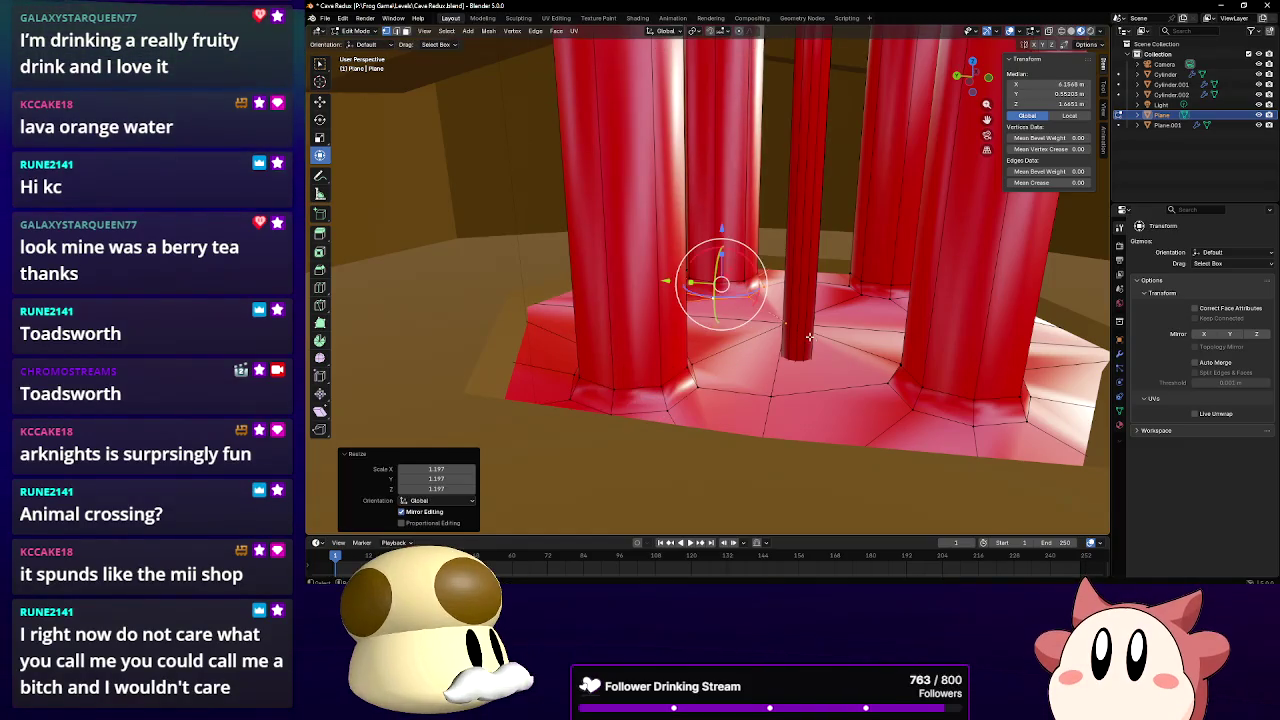
pyautogui.keyDown('alt'); pyautogui.click(880, 298); pyautogui.keyUp('alt')
pyautogui.press('s')
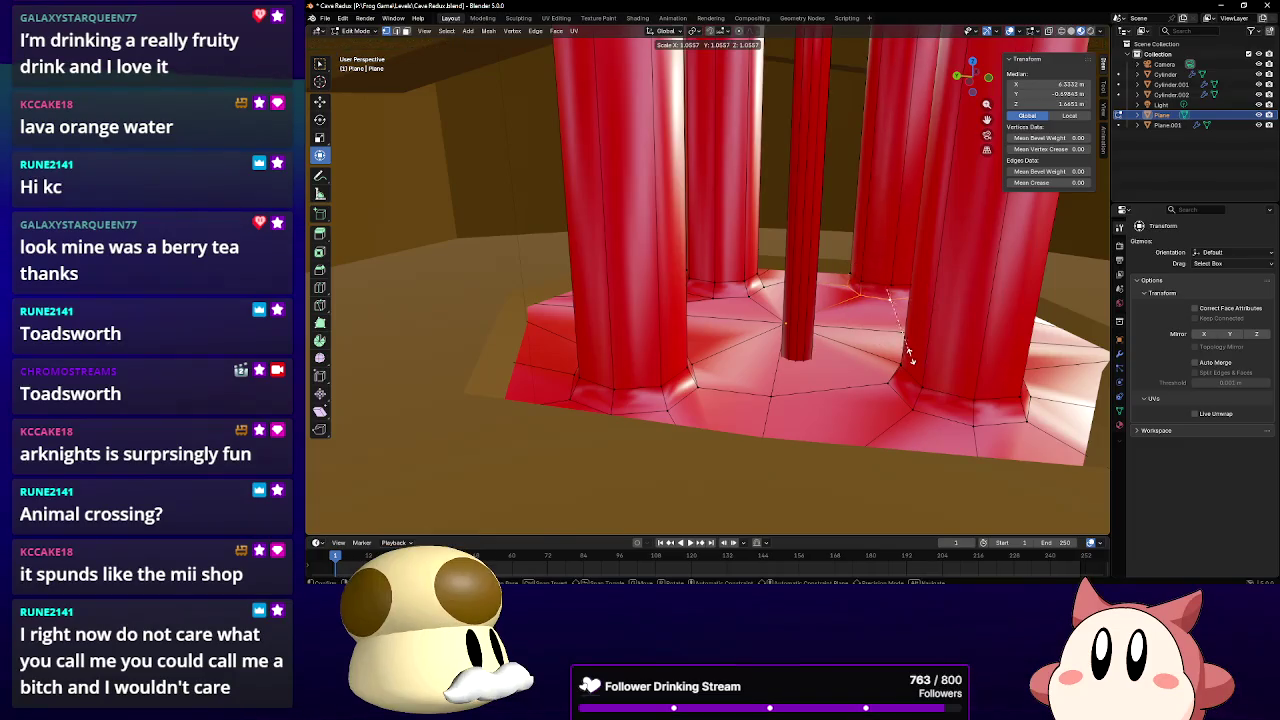
pyautogui.click(903, 360)
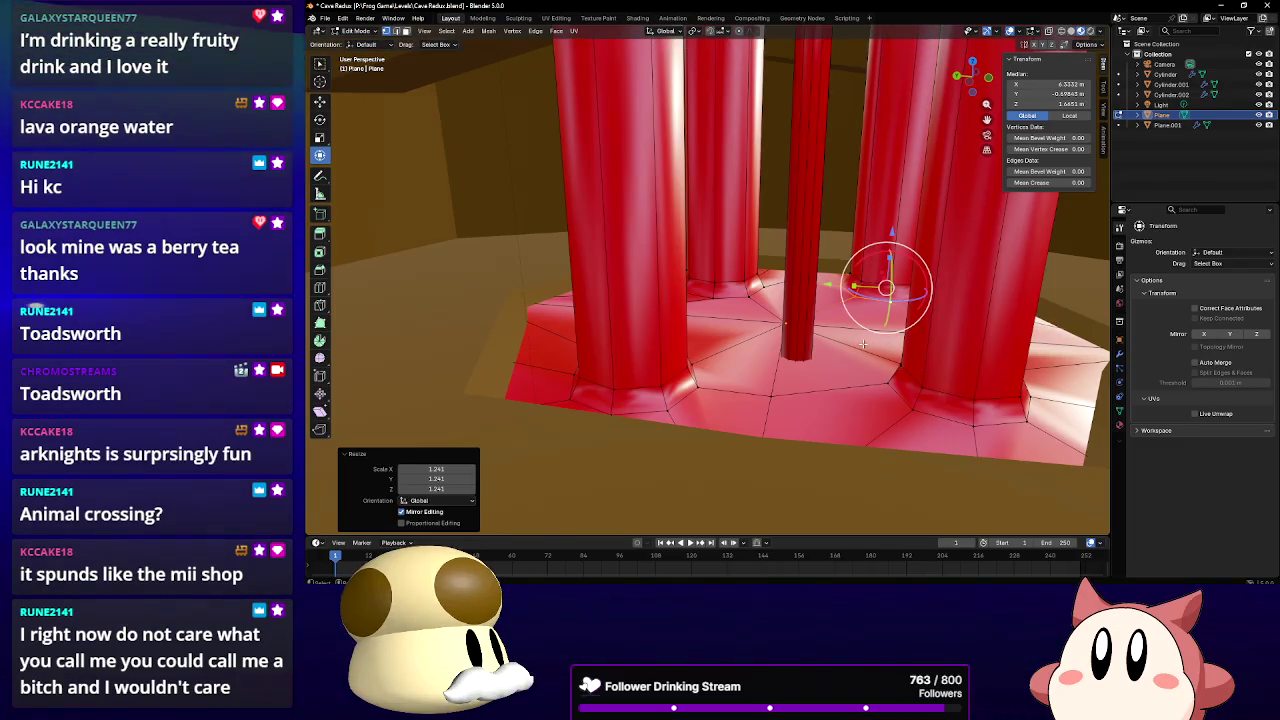
pyautogui.moveTo(863, 344)
pyautogui.mouseDown(button='middle')
pyautogui.moveTo(838, 371)
pyautogui.moveTo(791, 360)
pyautogui.moveTo(766, 300)
pyautogui.moveTo(694, 277)
pyautogui.moveTo(658, 242)
pyautogui.moveTo(753, 302)
pyautogui.moveTo(731, 302)
pyautogui.mouseUp(button='middle')
pyautogui.click(578, 106)
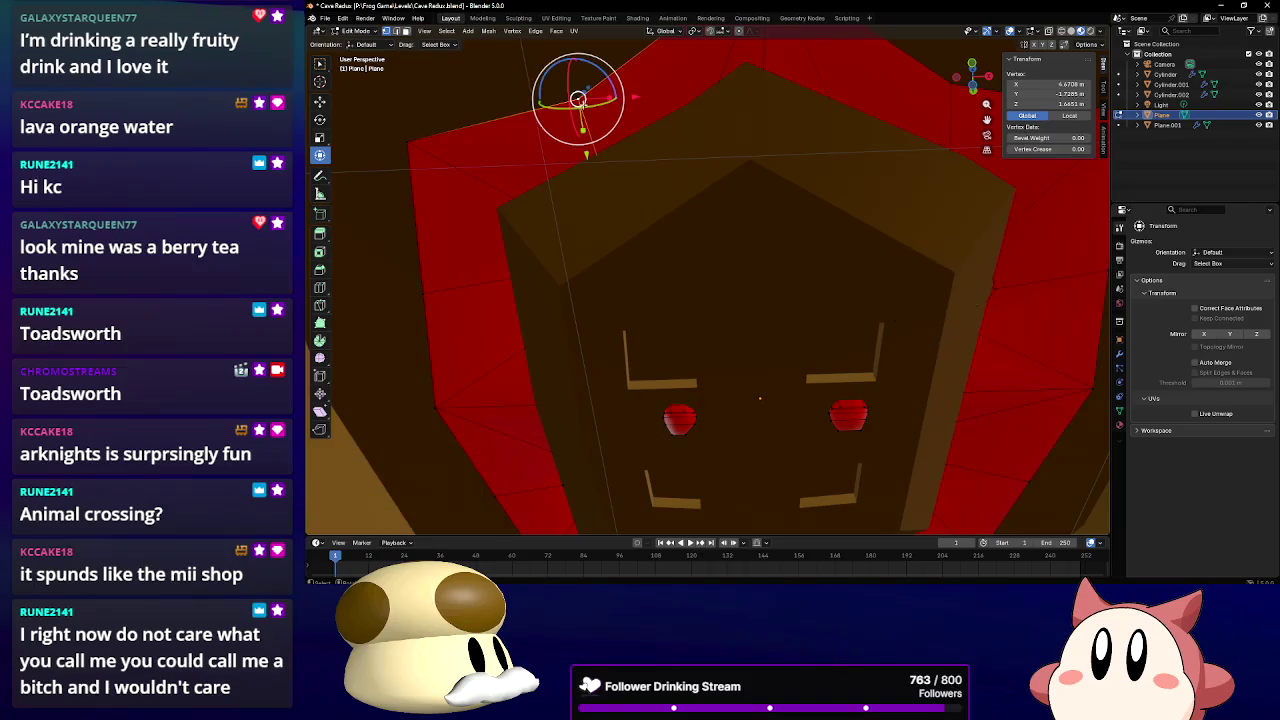
# Move two rim corner vertices of the lava along the Z axis
pyautogui.moveTo(578, 106); pyautogui.dragTo(901, 183, button='middle')
pyautogui.keyDown('shift'); pyautogui.click(879, 181); pyautogui.keyUp('shift')
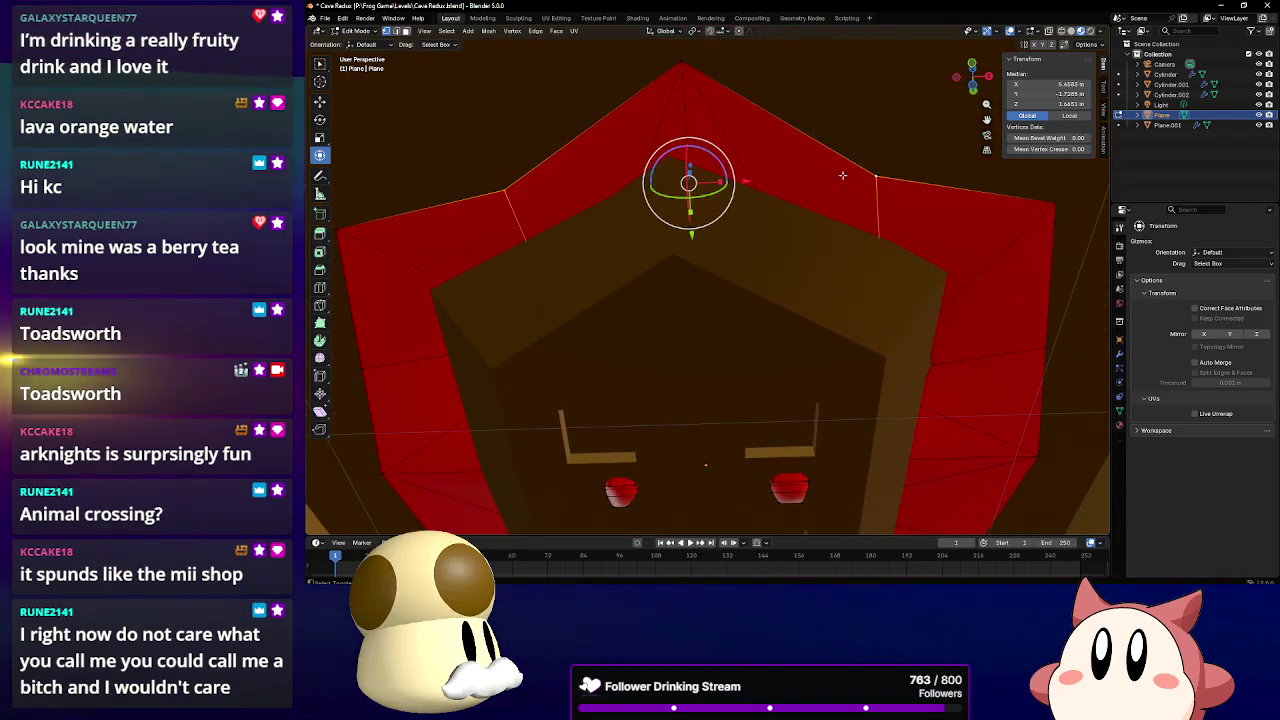
pyautogui.press('g')
pyautogui.press('z')
pyautogui.click(688, 180)
pyautogui.moveTo(688, 180)
pyautogui.mouseDown(button='middle')
pyautogui.moveTo(801, 227)
pyautogui.moveTo(680, 149)
pyautogui.moveTo(666, 202)
pyautogui.moveTo(614, 166)
pyautogui.mouseUp(button='middle')
# Shift a top and a lower rim vertex 0.11578 m along Y
pyautogui.click(601, 173)
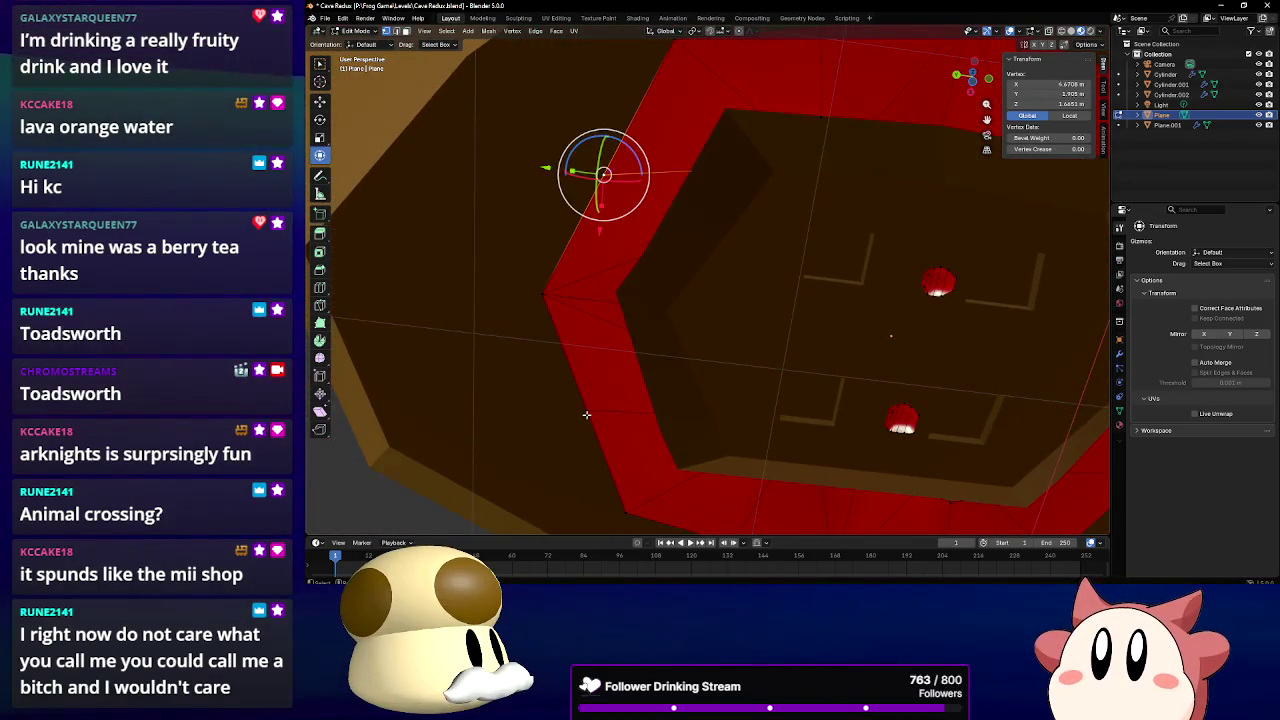
pyautogui.keyDown('shift'); pyautogui.click(587, 410); pyautogui.keyUp('shift')
pyautogui.moveTo(538, 293); pyautogui.dragTo(518, 288)
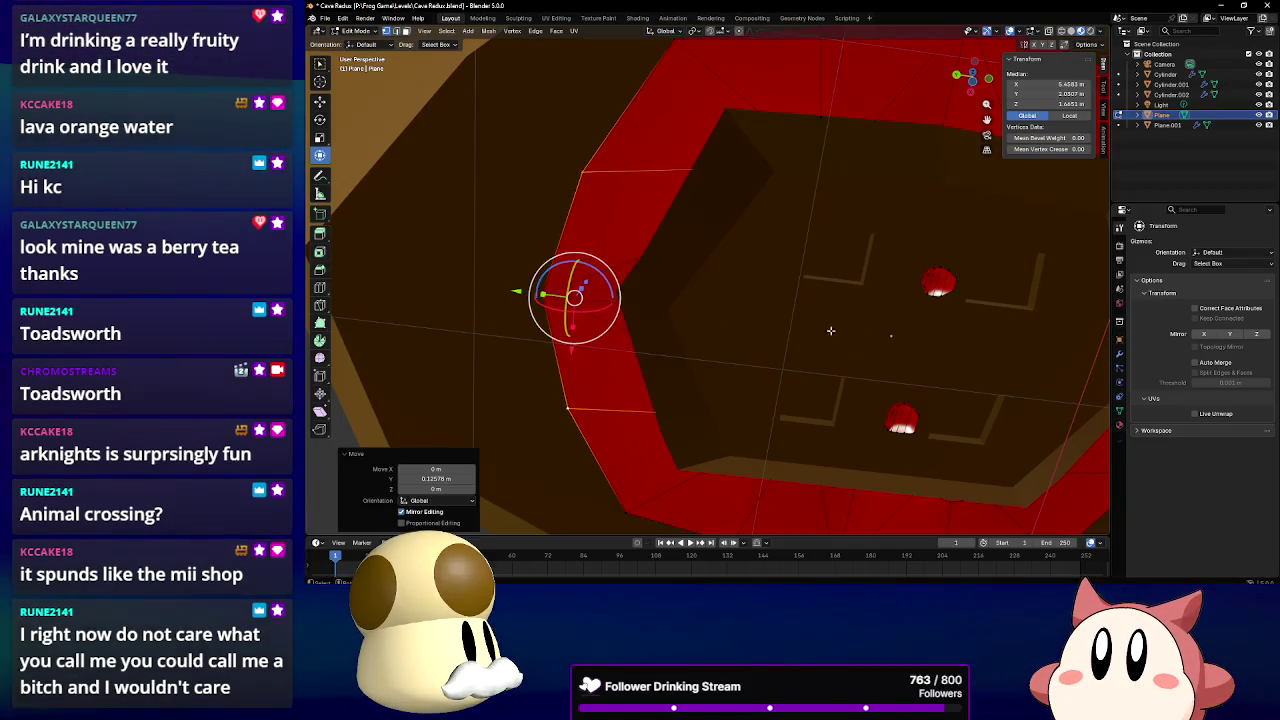
pyautogui.moveTo(941, 360)
pyautogui.mouseDown(button='middle')
pyautogui.moveTo(908, 346)
pyautogui.moveTo(878, 434)
pyautogui.mouseUp(button='middle')
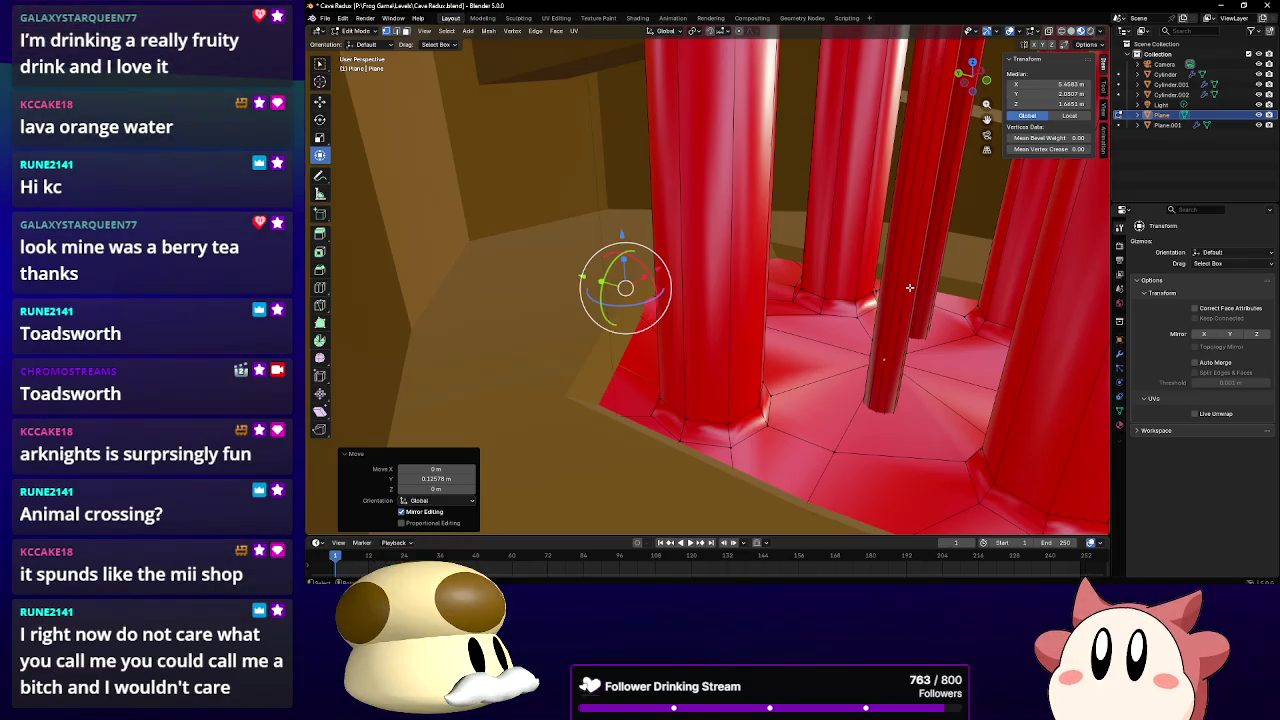
# Orbit and zoom around the reshaped lava pillars, then return to Object Mode
pyautogui.moveTo(909, 288); pyautogui.dragTo(824, 341, button='middle')
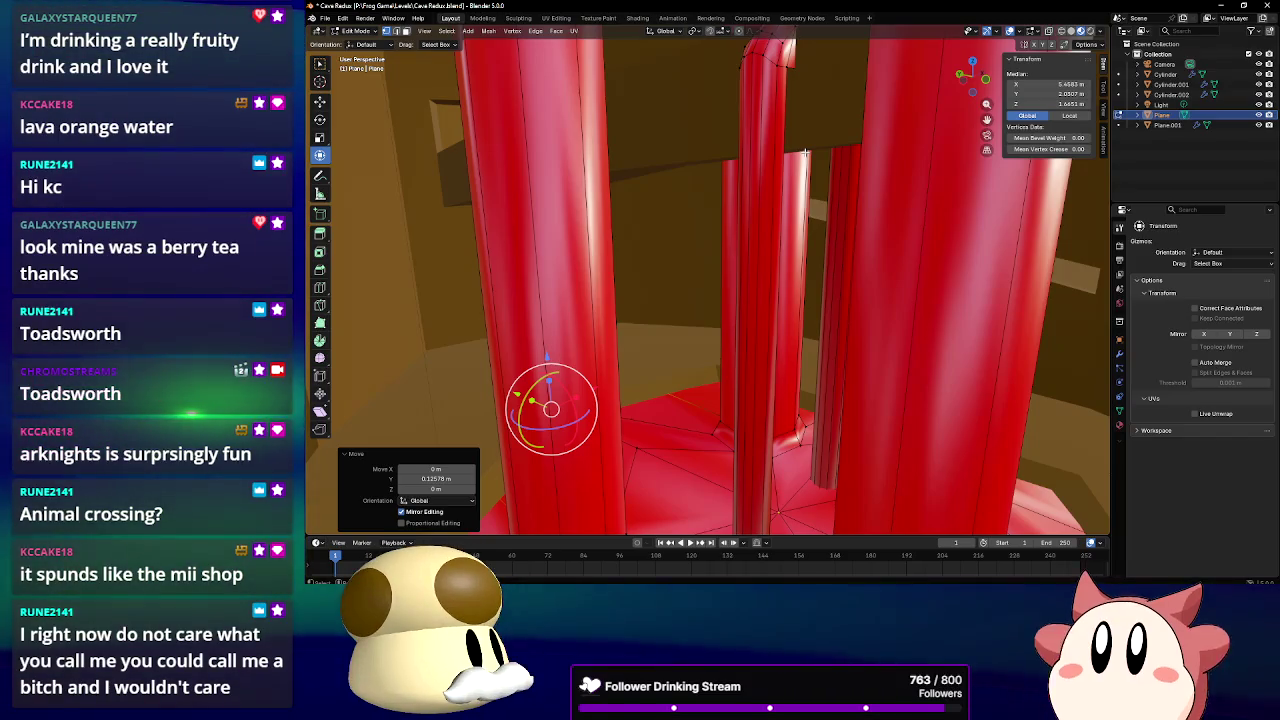
pyautogui.moveTo(805, 152)
pyautogui.mouseDown(button='middle')
pyautogui.moveTo(667, 228)
pyautogui.moveTo(693, 299)
pyautogui.moveTo(585, 228)
pyautogui.moveTo(692, 205)
pyautogui.moveTo(559, 225)
pyautogui.moveTo(588, 213)
pyautogui.mouseUp(button='middle')
pyautogui.scroll(-5, 701, 298)
pyautogui.scroll(3, 585, 228)
pyautogui.scroll(3, 585, 228)
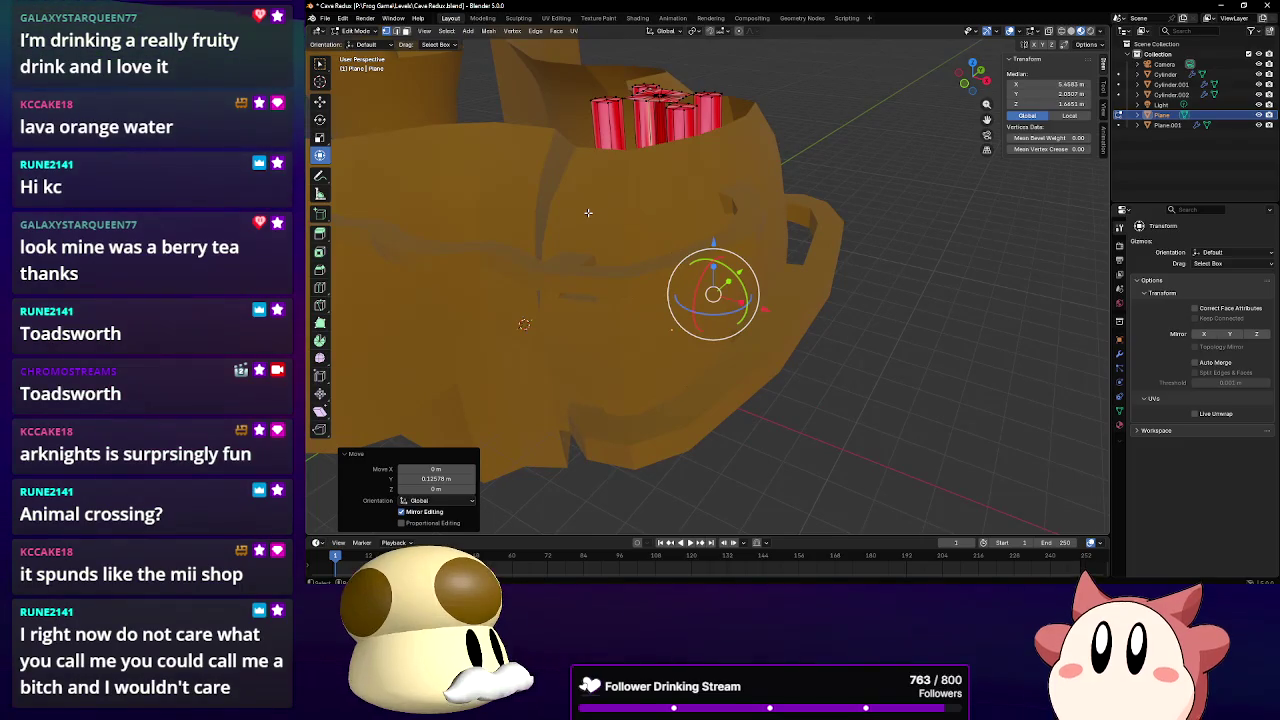
pyautogui.click(360, 44)
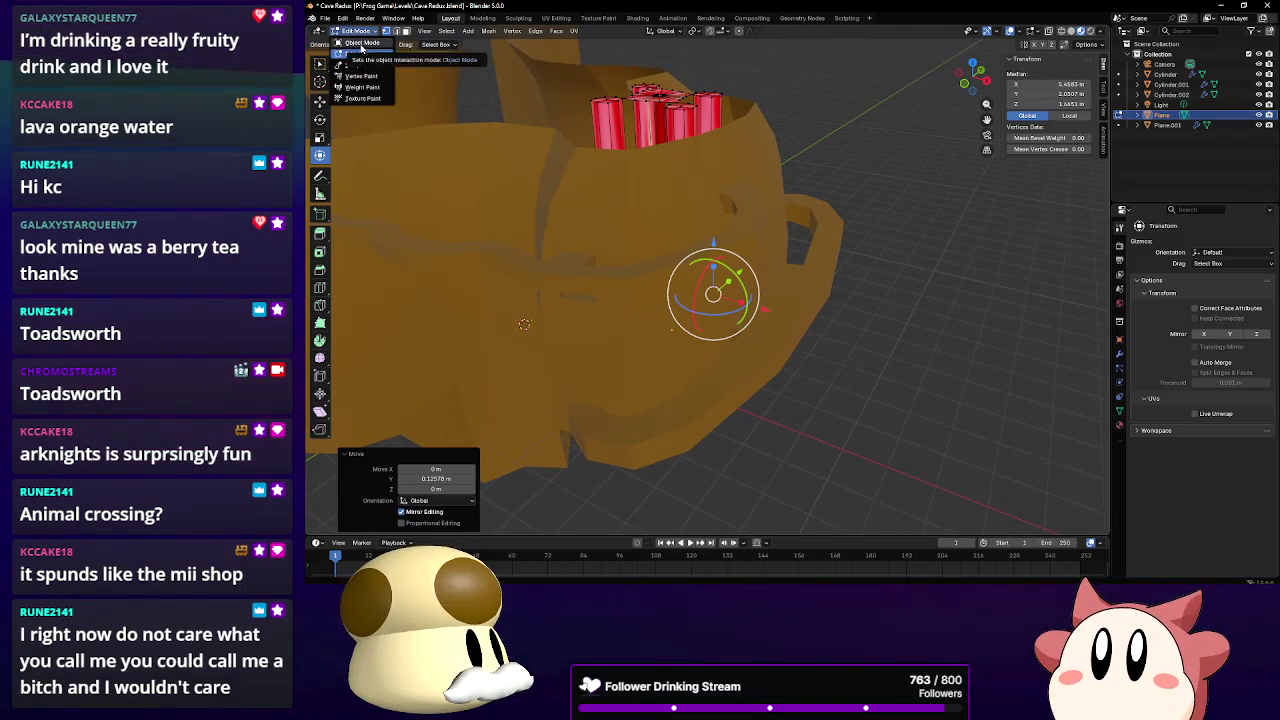
# Finish renaming the lava object to 'Lava'
pyautogui.moveTo(485, 163)
pyautogui.mouseDown(button='middle')
pyautogui.moveTo(568, 176)
pyautogui.moveTo(818, 100)
pyautogui.mouseUp(button='middle')
pyautogui.moveTo(752, 170)
pyautogui.mouseDown(button='middle')
pyautogui.moveTo(792, 150)
pyautogui.moveTo(760, 188)
pyautogui.mouseUp(button='middle')
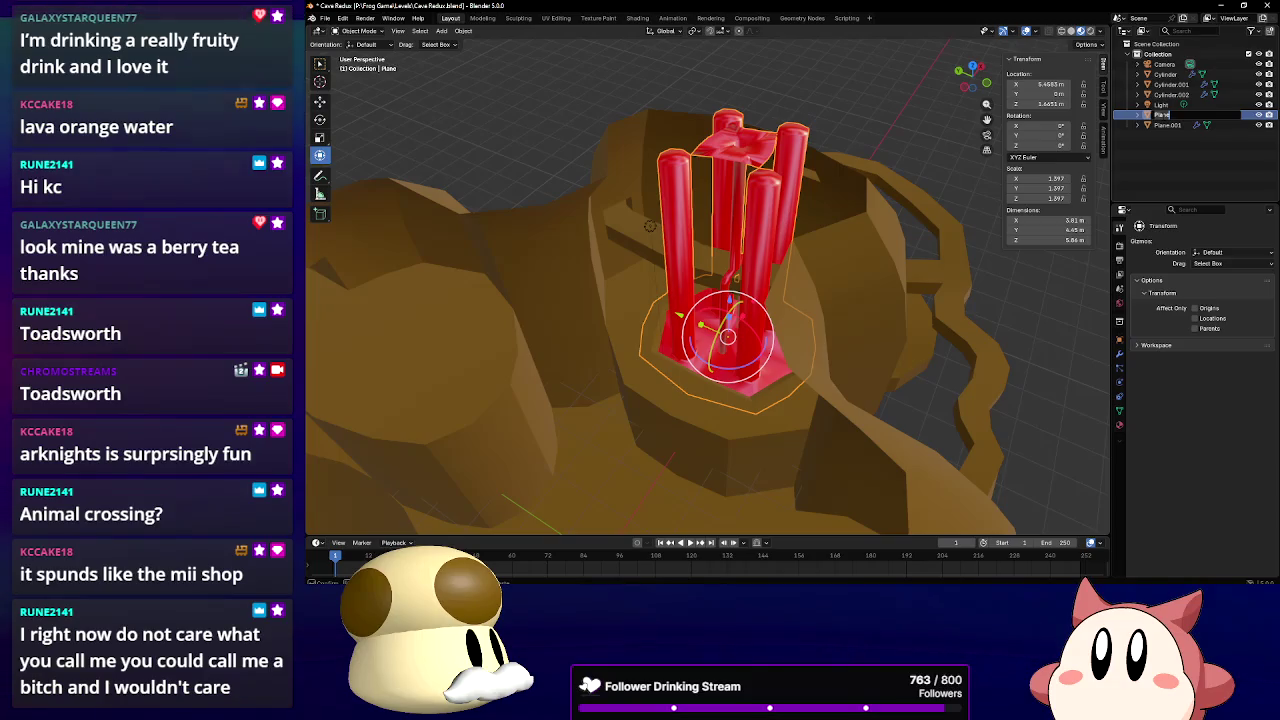
pyautogui.click(1201, 115)
pyautogui.write('Lava')
pyautogui.press('Return')
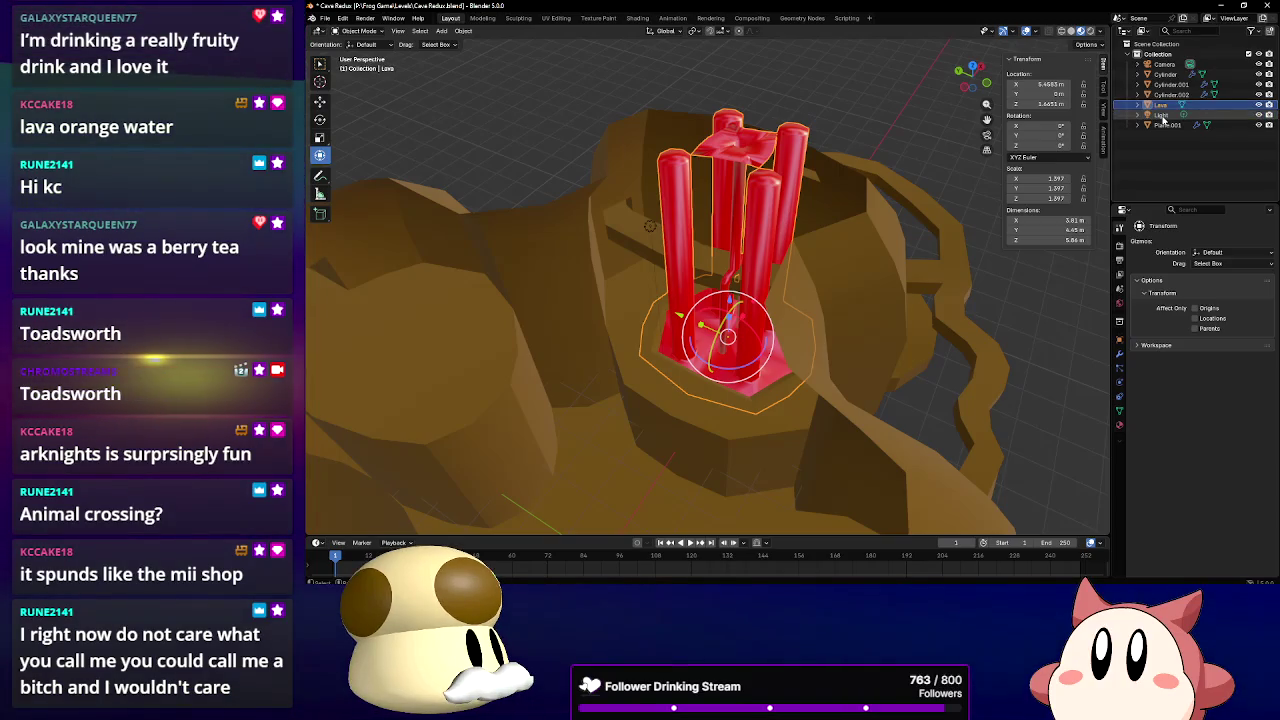
# Rename Cylinder.001 to 'Pillar Cave' in the Outliner
pyautogui.click(1170, 85)
pyautogui.moveTo(700, 300); pyautogui.dragTo(800, 330, button='middle')
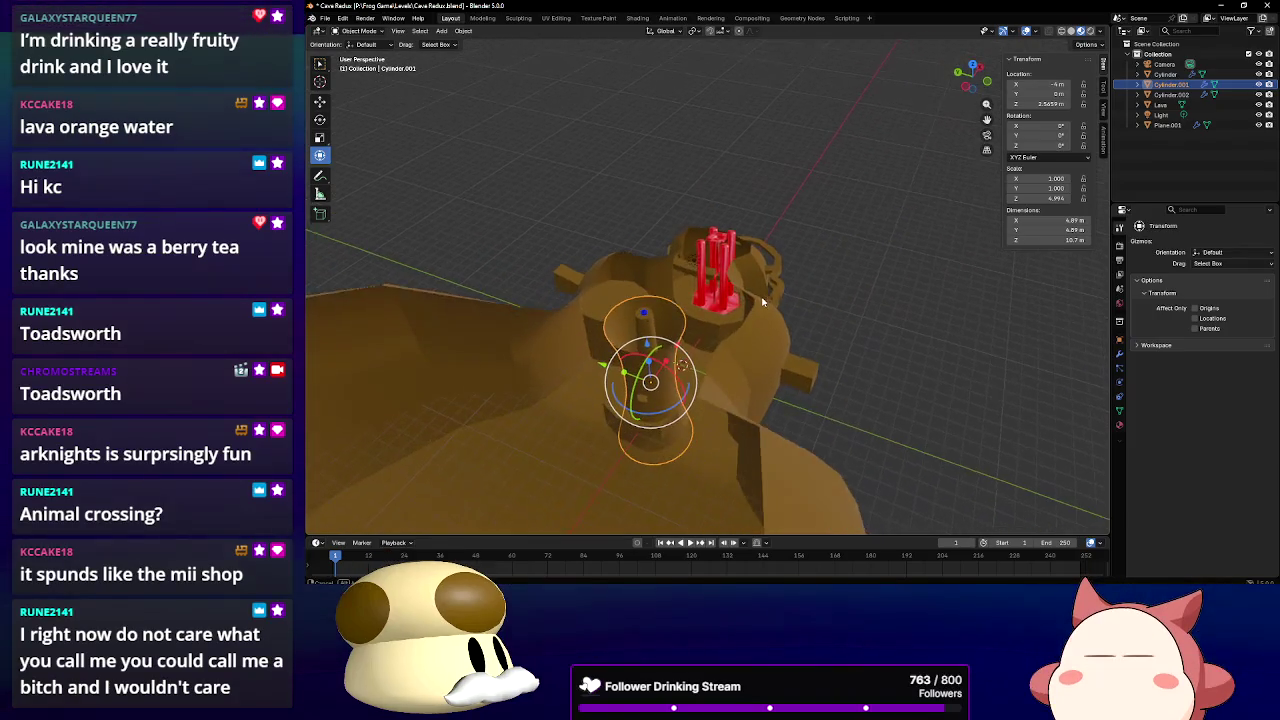
pyautogui.doubleClick(1167, 85)
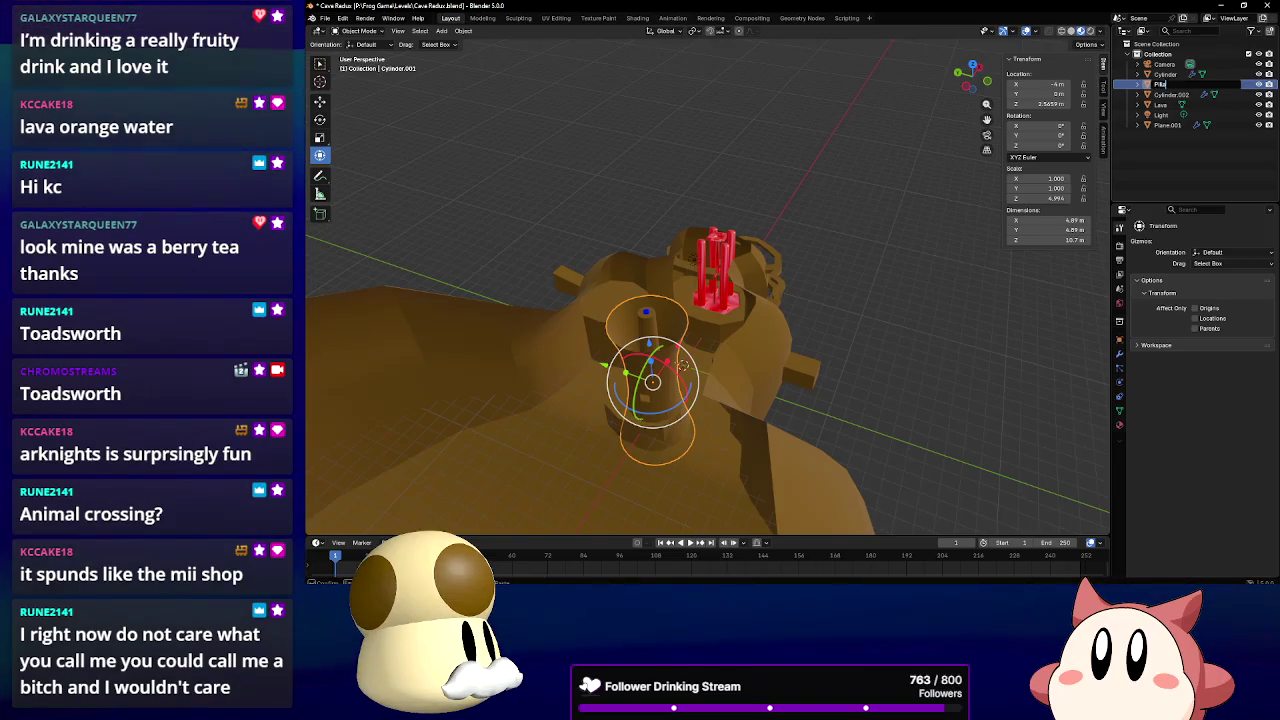
pyautogui.write('illar Cave')
pyautogui.press('Return')
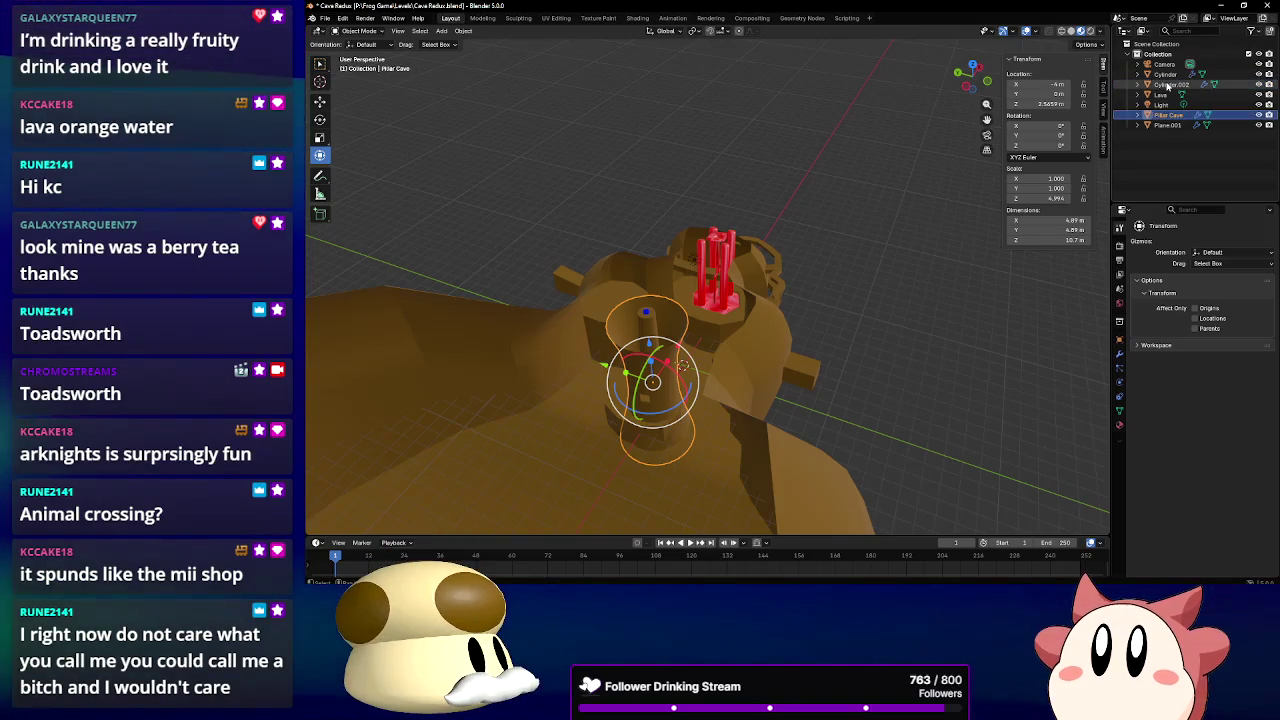
# Rename Plane.001 to 'Cave'
pyautogui.click(1162, 125)
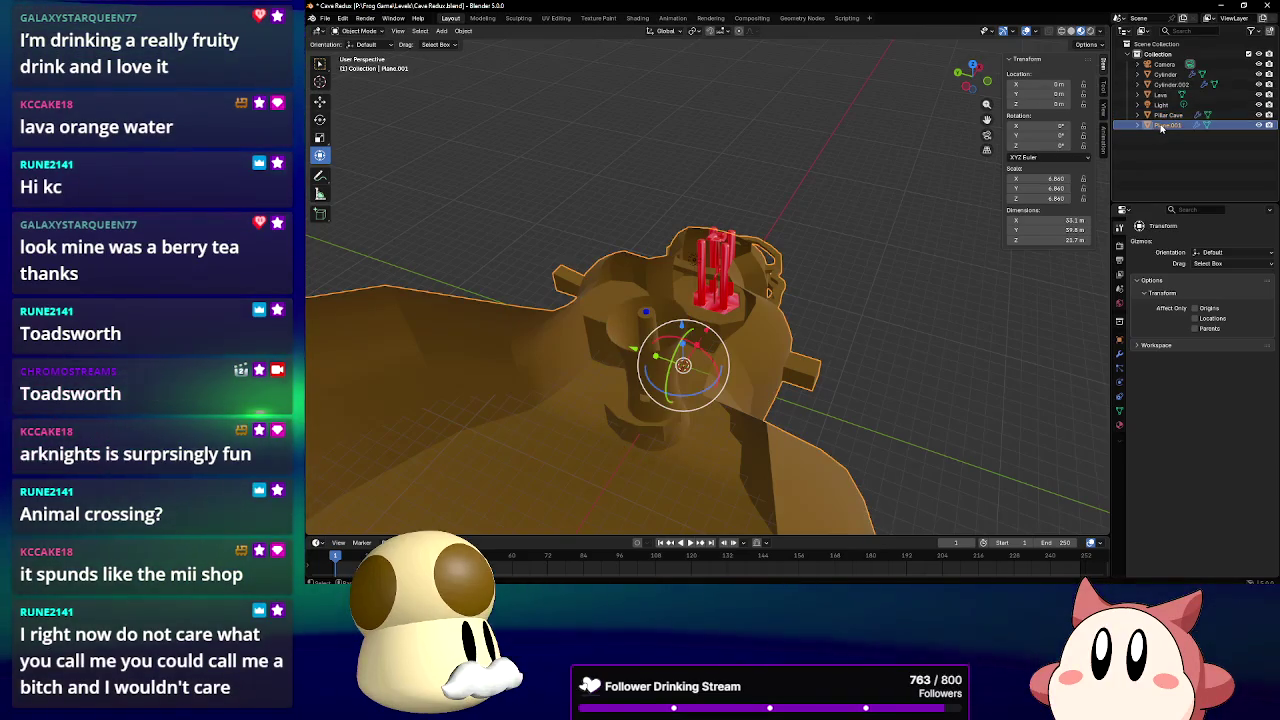
pyautogui.write('Cave')
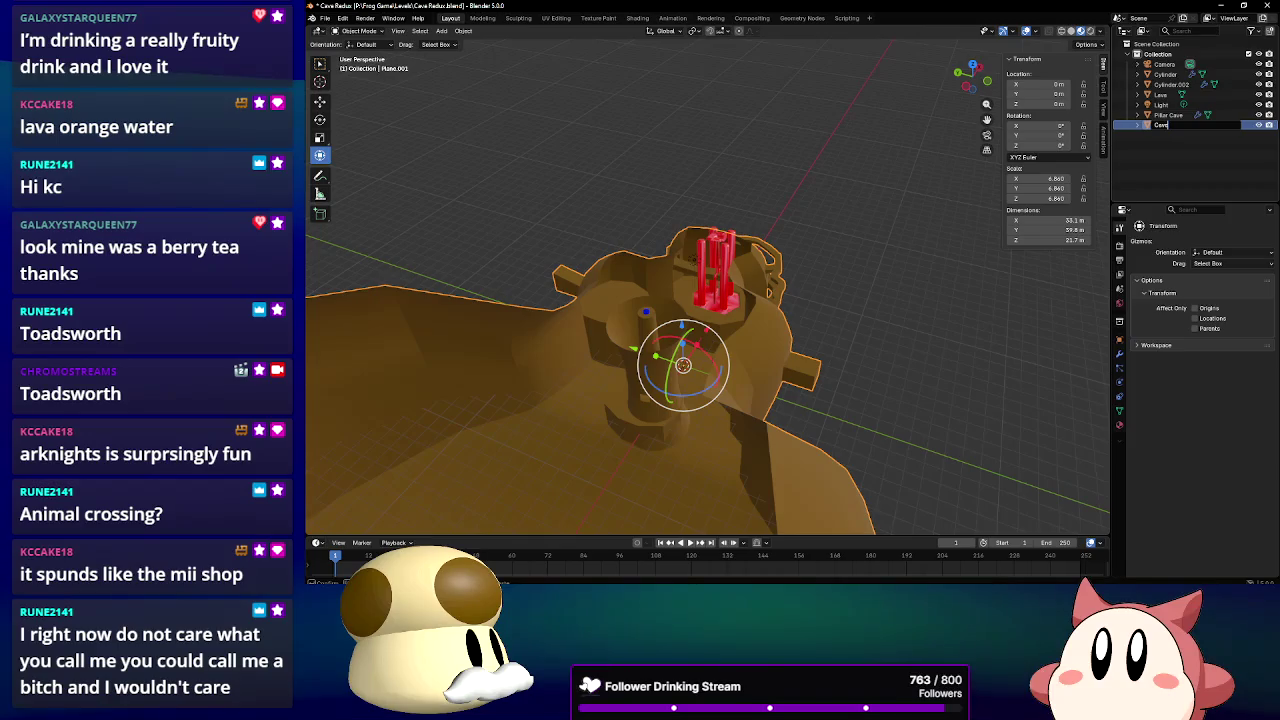
pyautogui.press('Return')
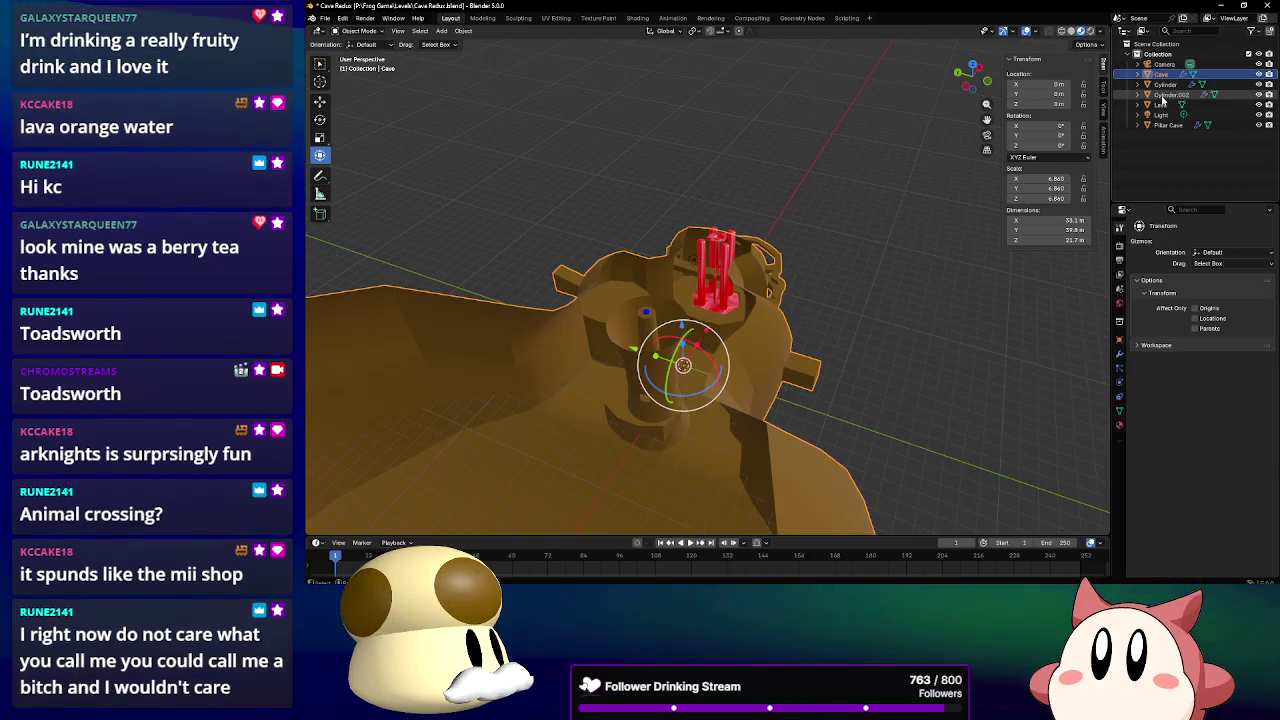
# Rename the small cylinder Cylinder.002 to 'Water'
pyautogui.click(1165, 84)
pyautogui.moveTo(863, 266); pyautogui.dragTo(647, 302, button='middle')
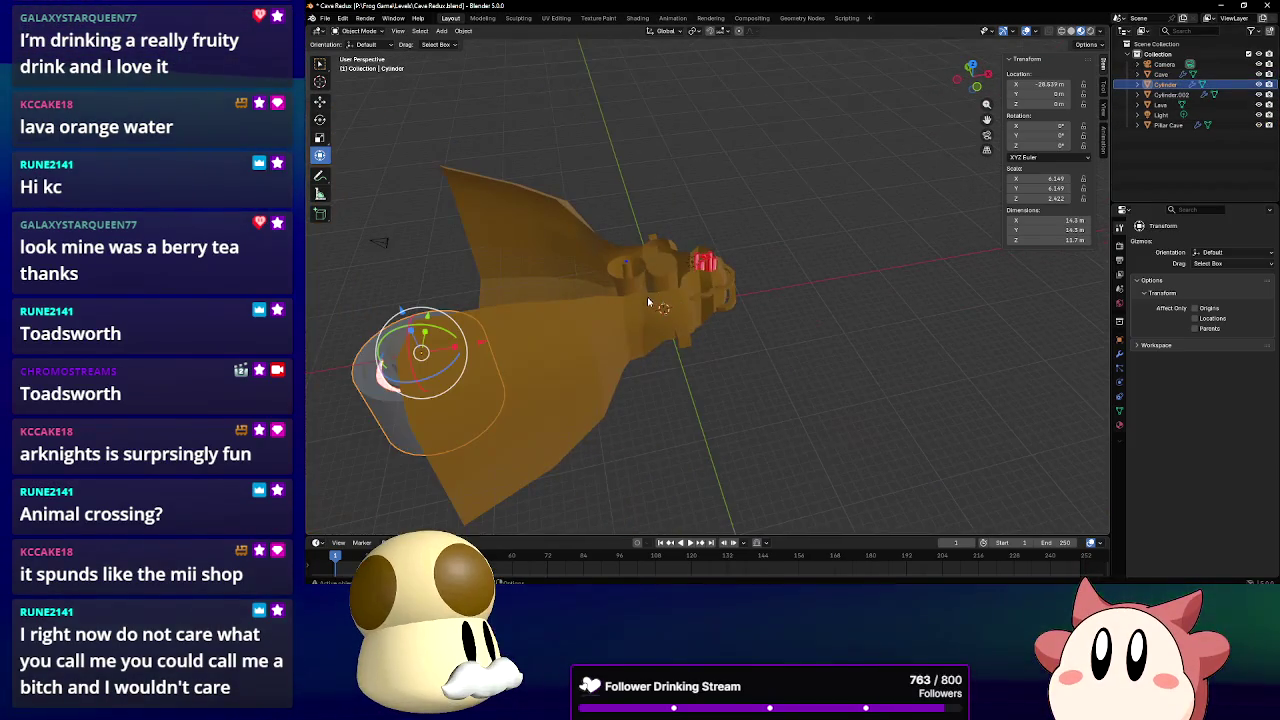
pyautogui.click(1165, 94)
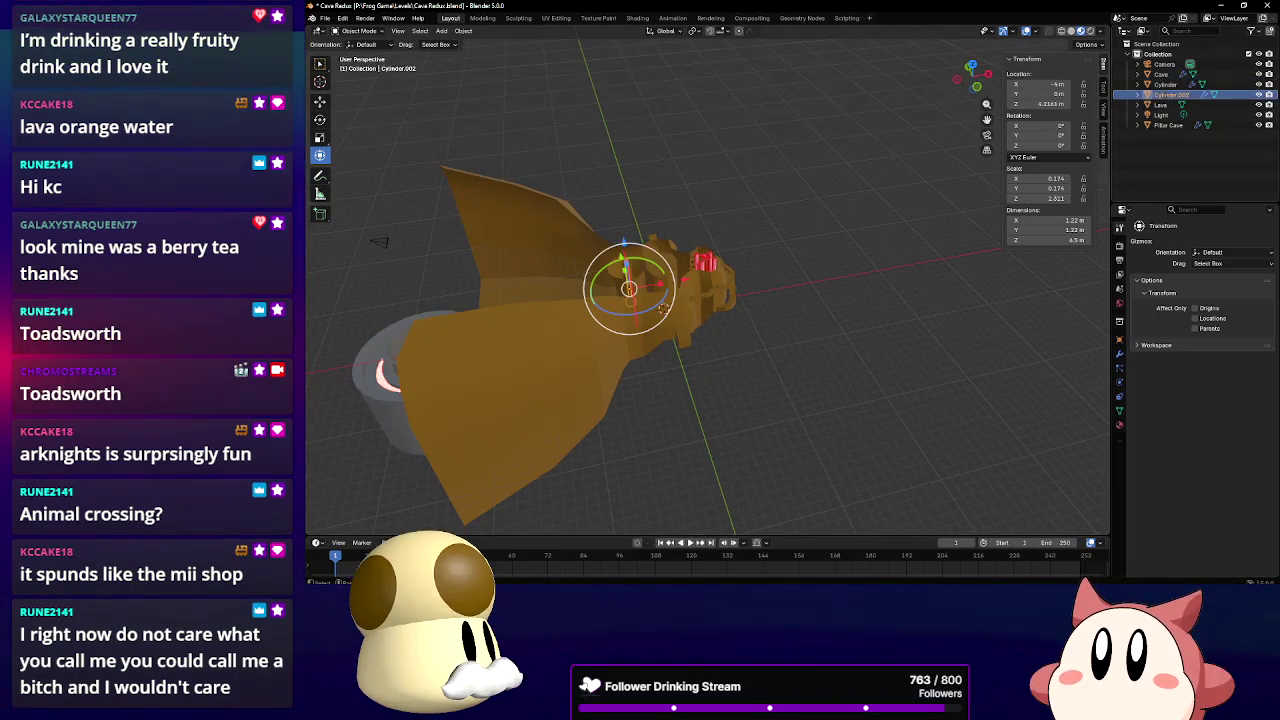
pyautogui.write('Water')
pyautogui.press('Return')
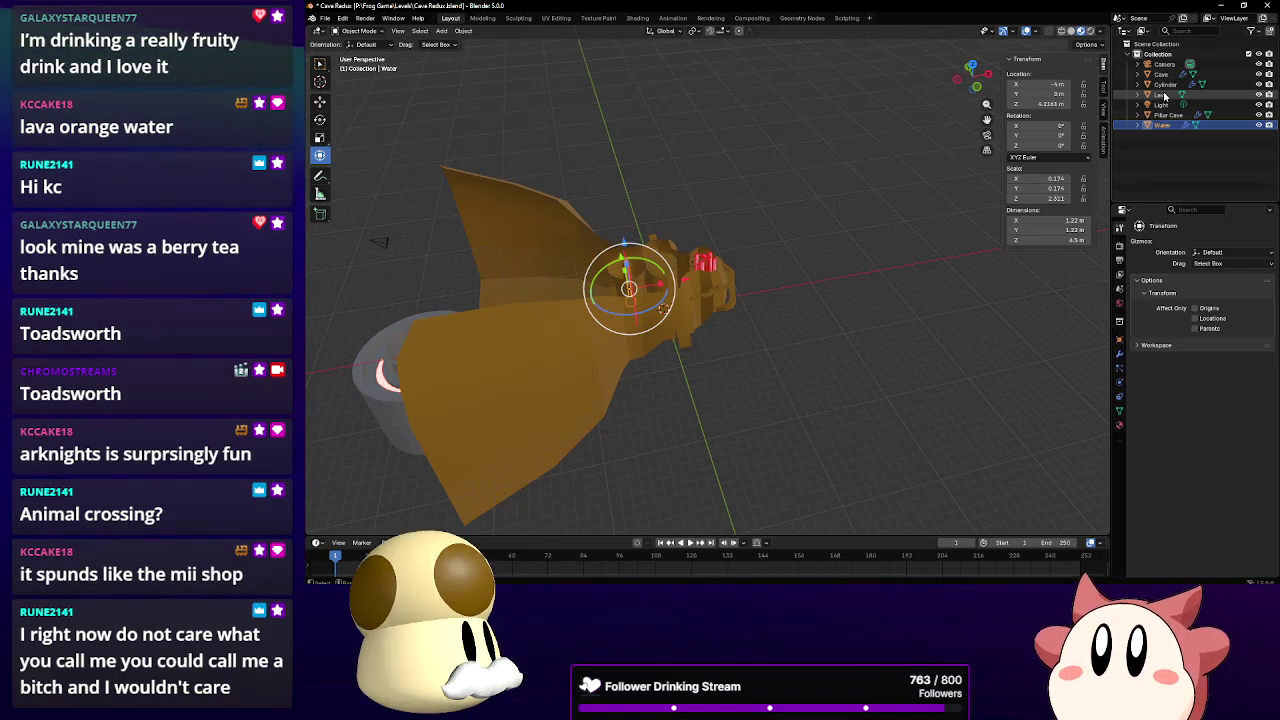
pyautogui.scroll(2, 642, 310)
pyautogui.scroll(2, 642, 310)
pyautogui.scroll(2, 642, 310)
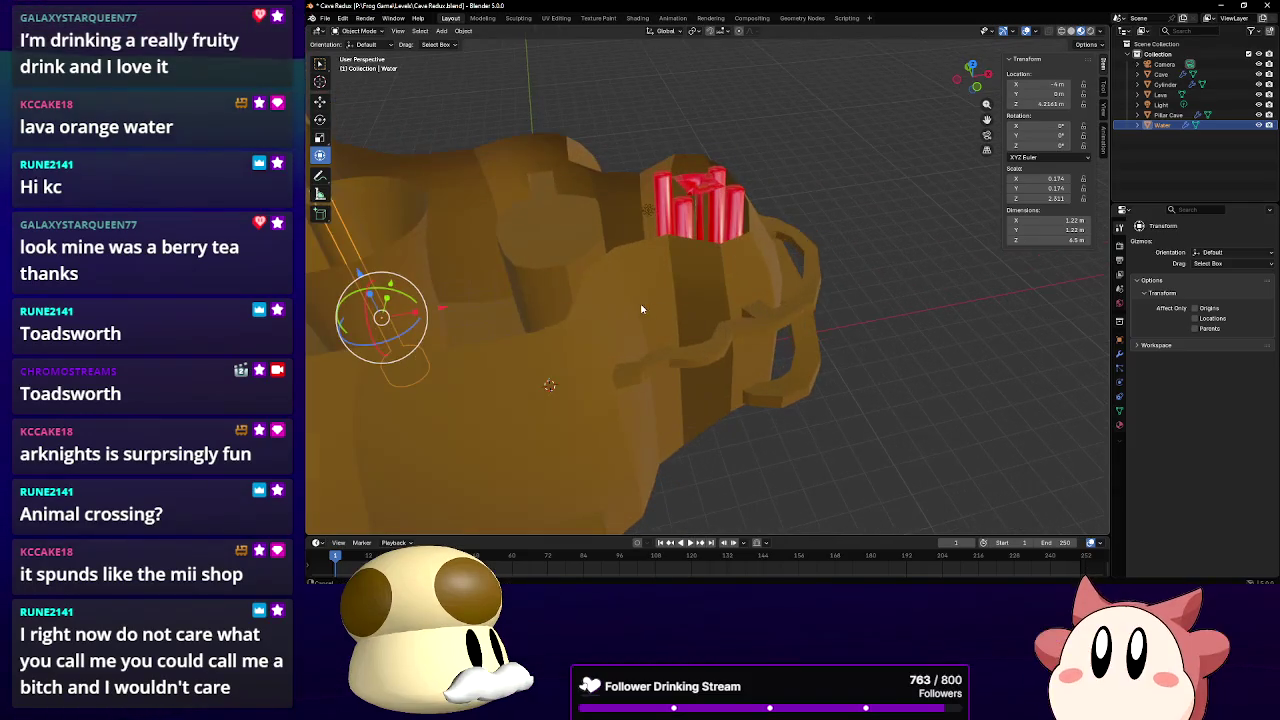
pyautogui.moveTo(642, 310); pyautogui.dragTo(755, 329, button='middle')
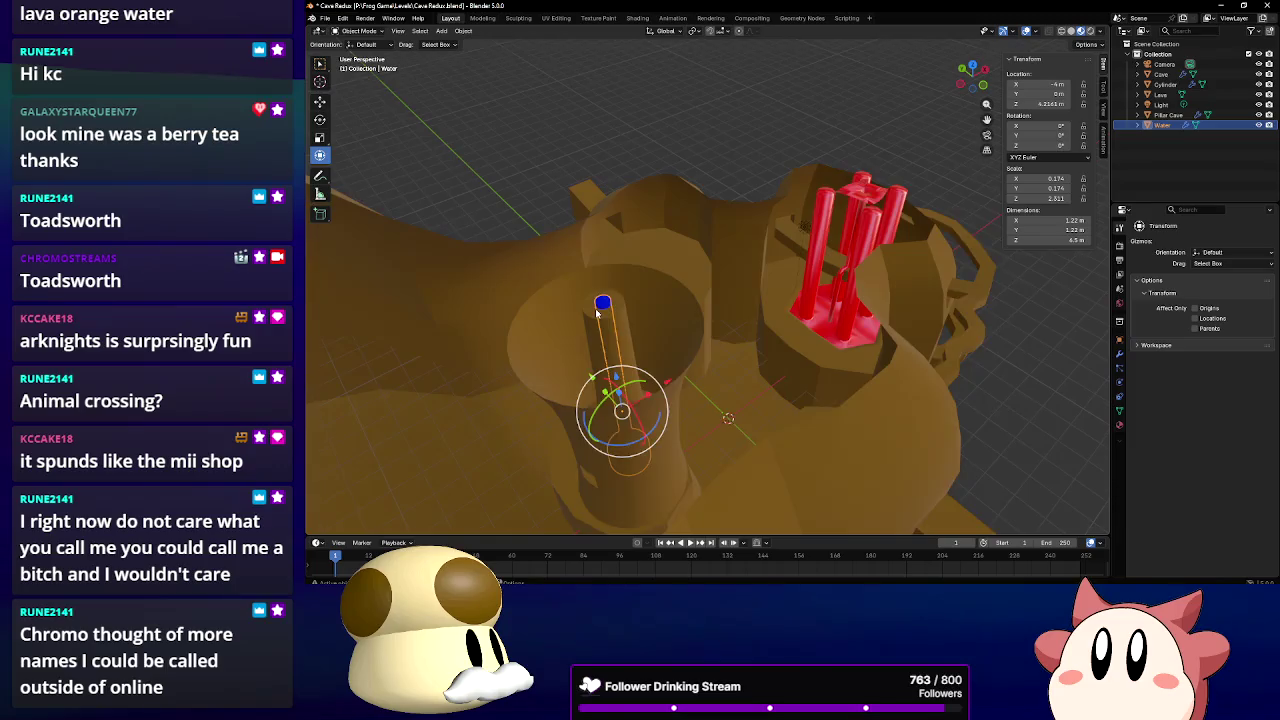
pyautogui.moveTo(598, 313); pyautogui.dragTo(624, 312, button='middle')
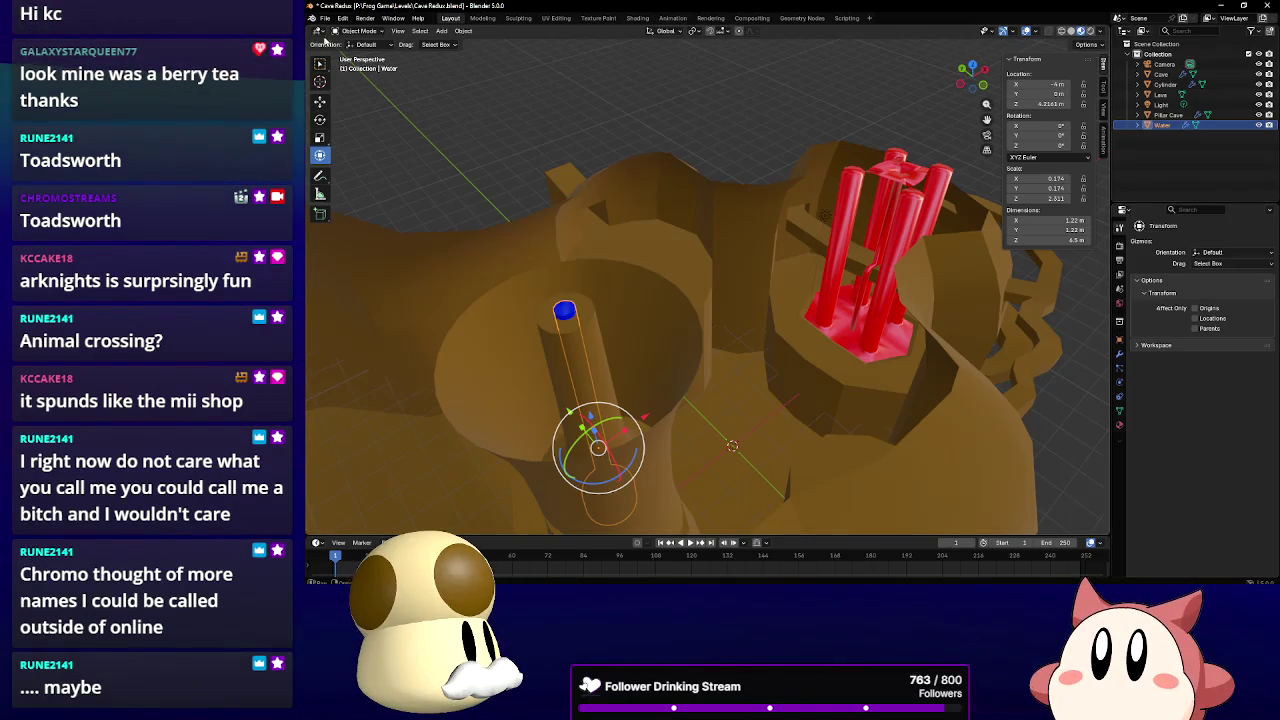
pyautogui.click(325, 18)
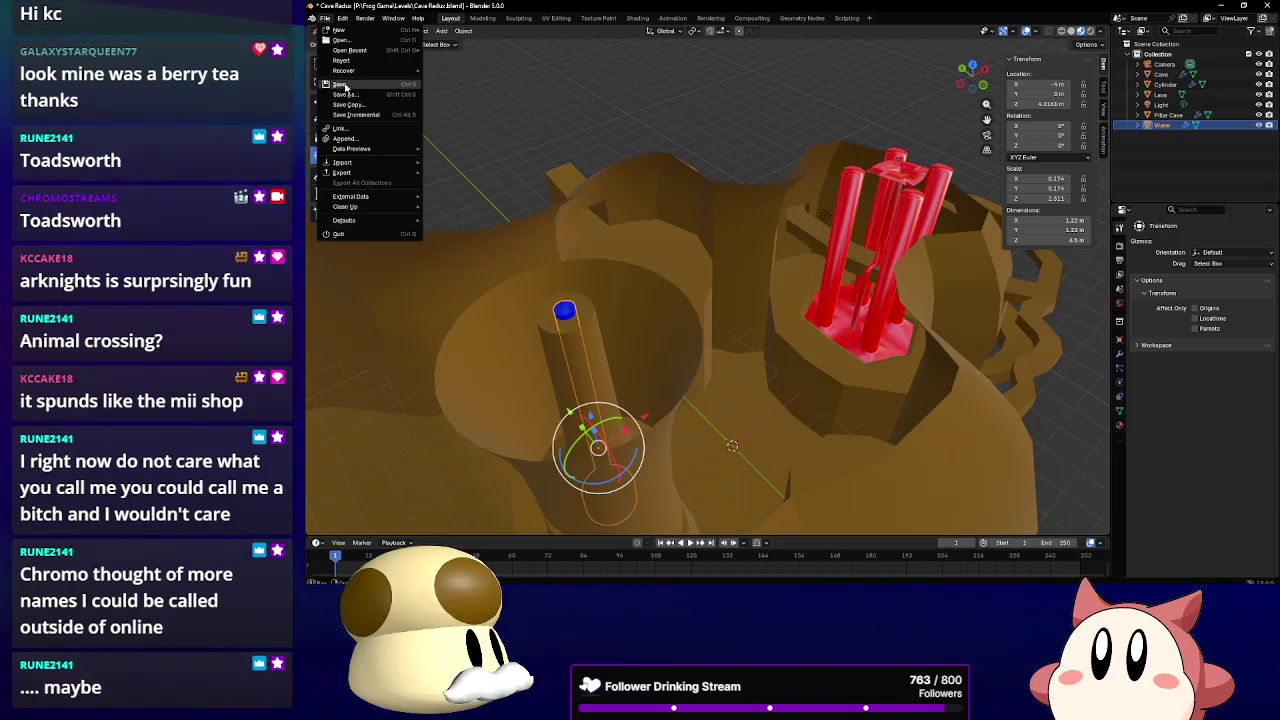
# Save the Cave Redux file from the File menu
pyautogui.click(355, 84)
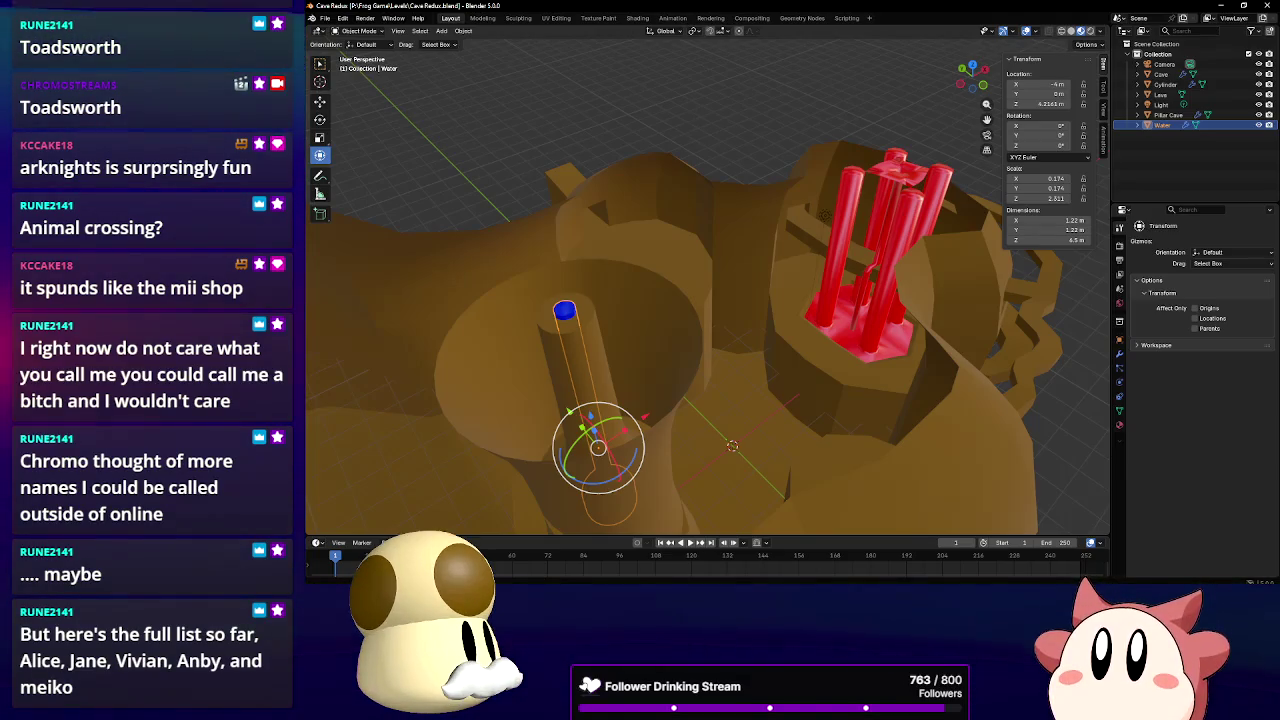
# Select the Cave object and zoom in toward the red pillars
pyautogui.click(917, 279)
pyautogui.moveTo(917, 279)
pyautogui.mouseDown(button='middle')
pyautogui.moveTo(815, 313)
pyautogui.moveTo(737, 286)
pyautogui.moveTo(767, 252)
pyautogui.moveTo(802, 270)
pyautogui.mouseUp(button='middle')
pyautogui.scroll(3, 815, 313)
pyautogui.scroll(3, 755, 328)
pyautogui.scroll(3, 760, 310)
pyautogui.scroll(2, 763, 296)
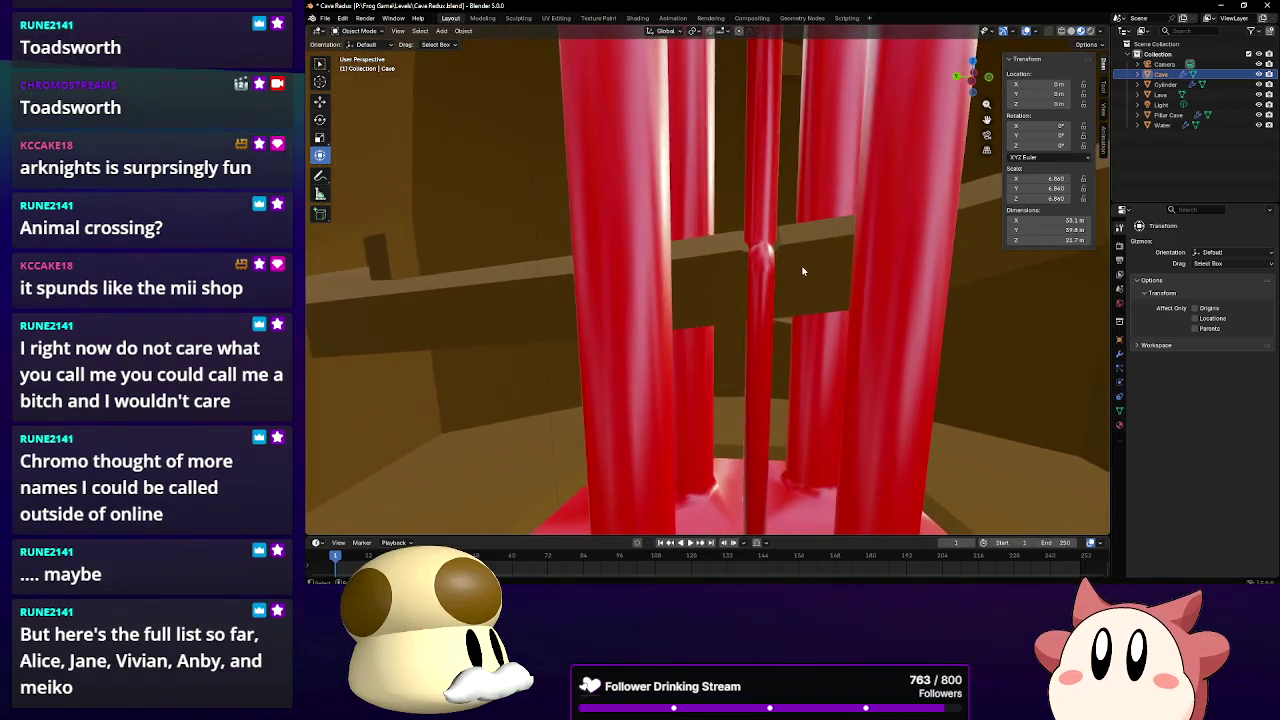
pyautogui.scroll(2, 802, 270)
# Inspect the Cave's ledge in Edit Mode, then return to Object Mode with Lava selected
pyautogui.click(358, 32)
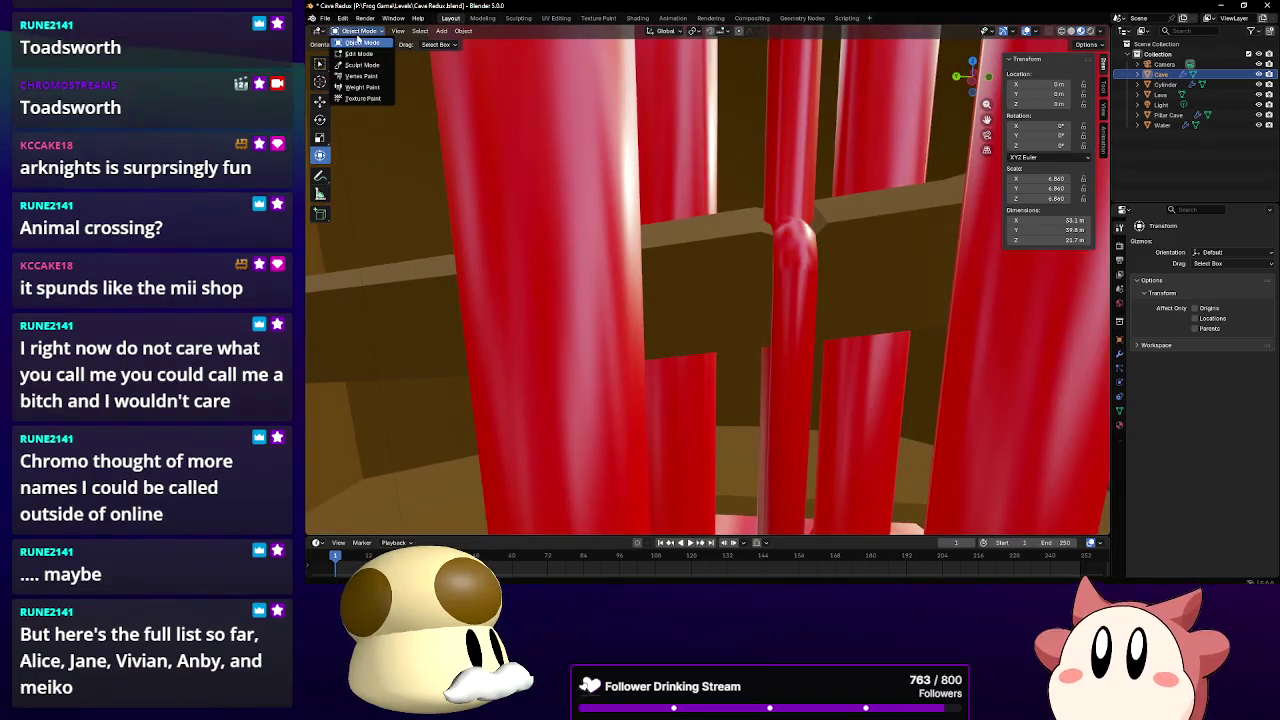
pyautogui.click(358, 53)
pyautogui.scroll(2, 760, 250)
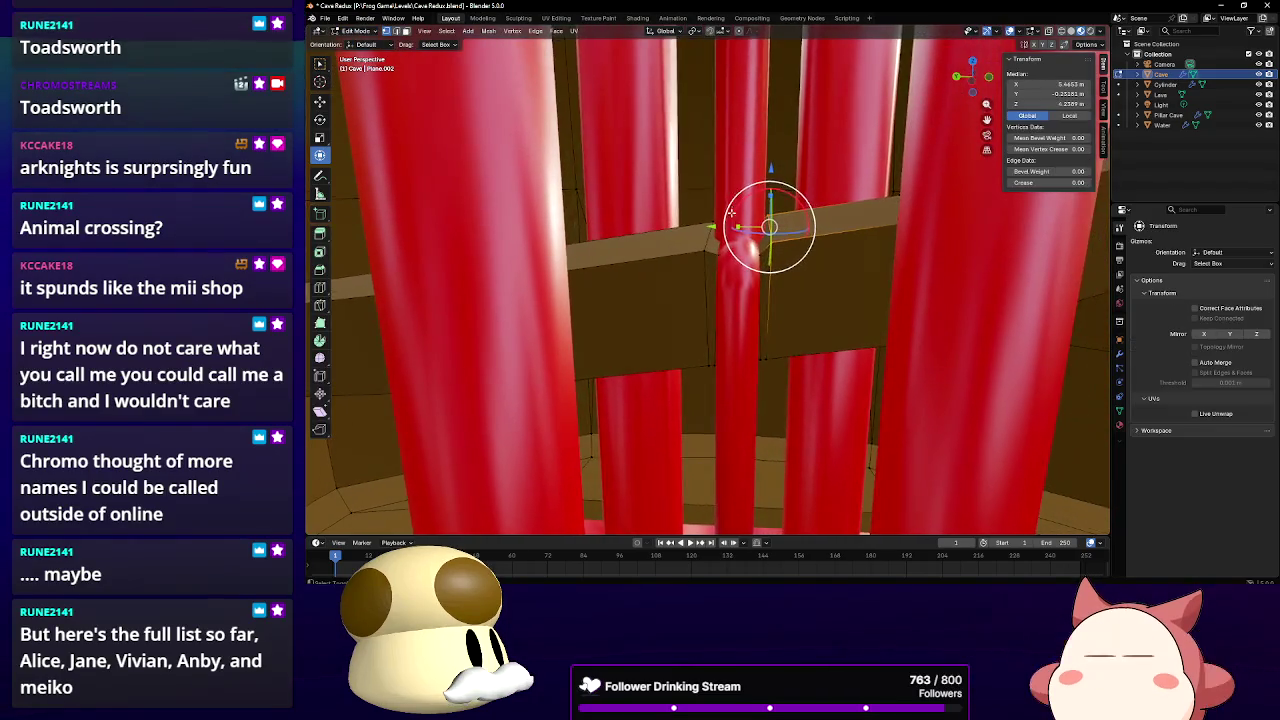
pyautogui.scroll(2, 732, 240)
pyautogui.moveTo(732, 240); pyautogui.dragTo(733, 240, button='middle')
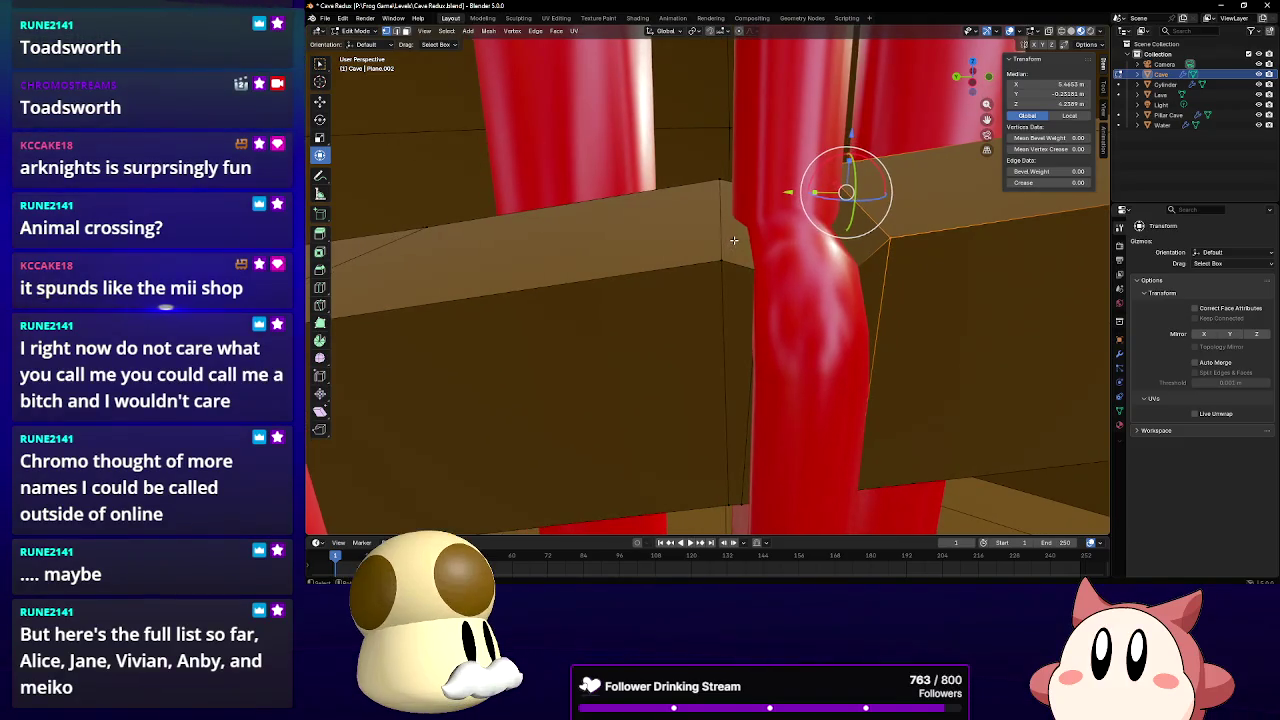
pyautogui.click(352, 34)
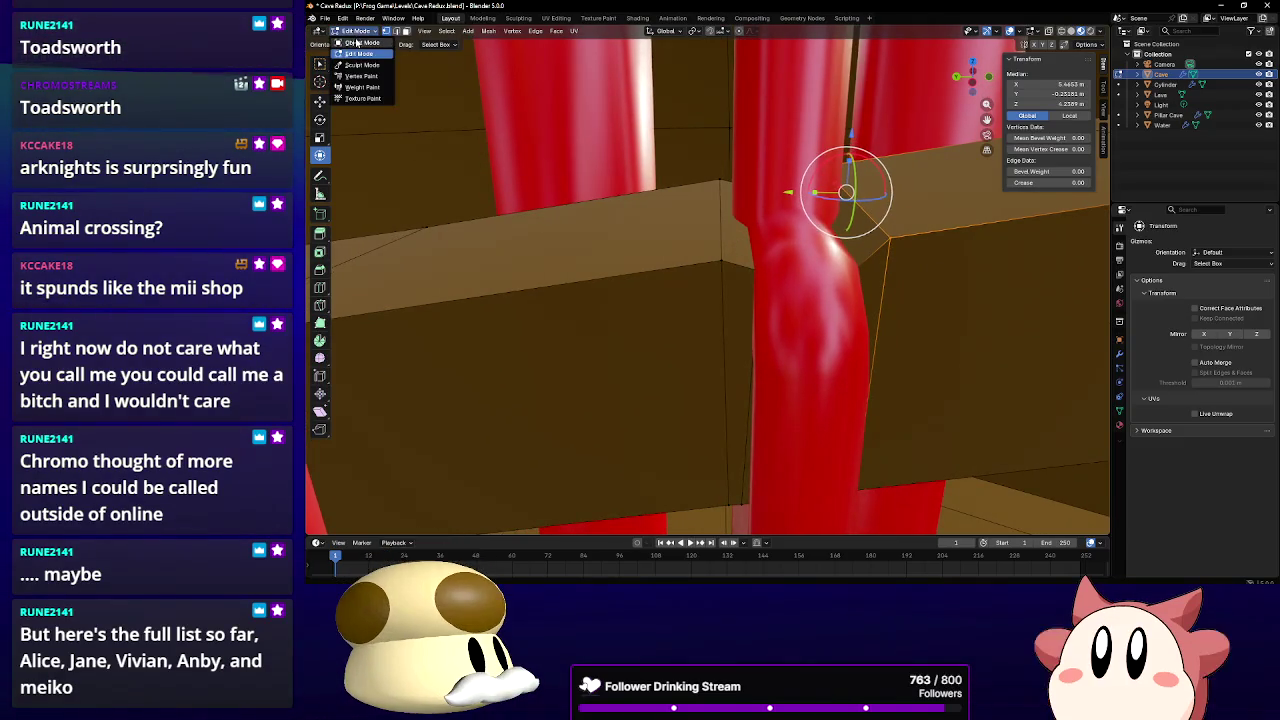
pyautogui.click(358, 50)
pyautogui.click(754, 141)
# Centre the view on the Lava column and enter Edit Mode on it
pyautogui.press('KP_Decimal')
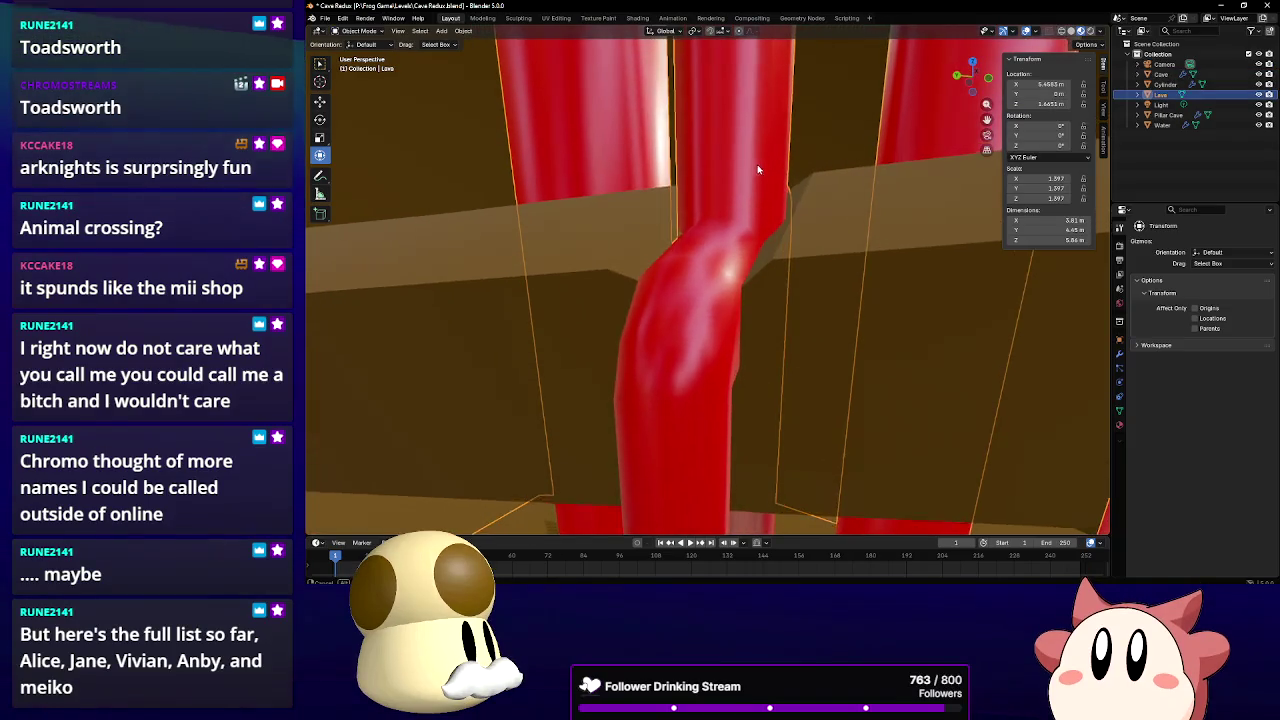
pyautogui.moveTo(757, 164); pyautogui.dragTo(745, 145, button='middle')
pyautogui.scroll(1, 709, 151)
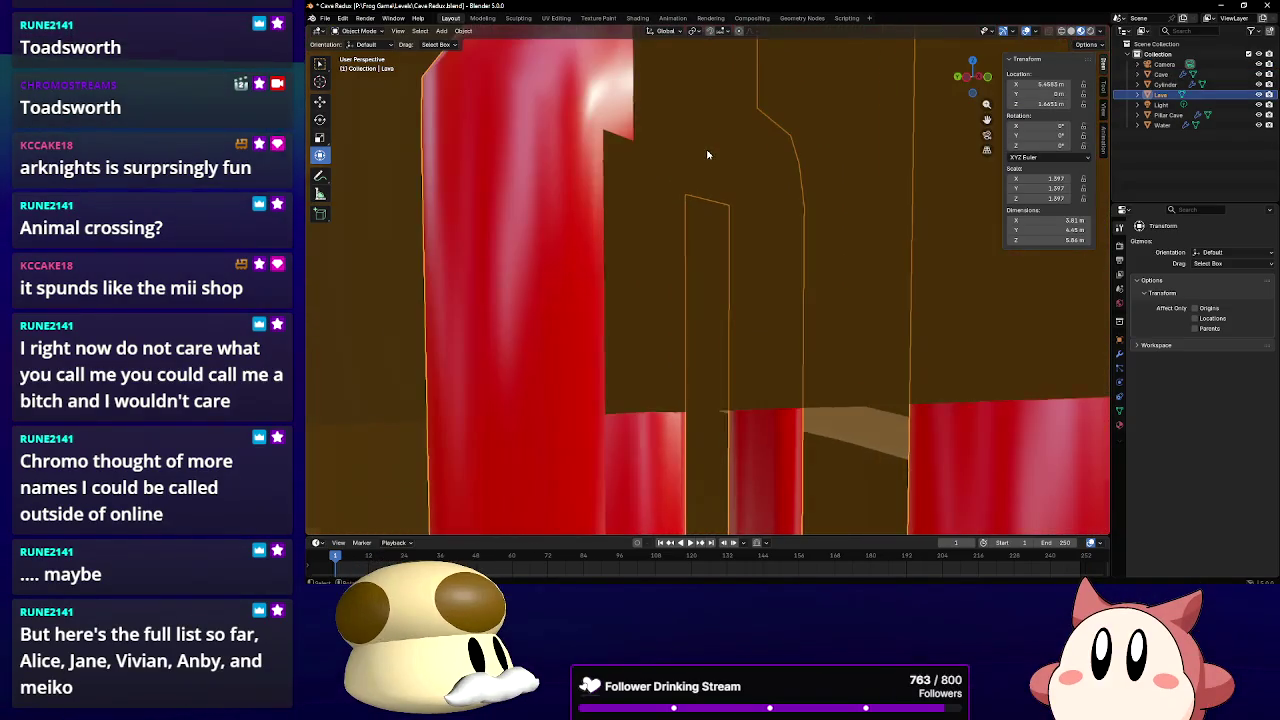
pyautogui.scroll(1, 677, 163)
pyautogui.scroll(1, 673, 185)
pyautogui.moveTo(673, 185); pyautogui.dragTo(713, 175, button='middle')
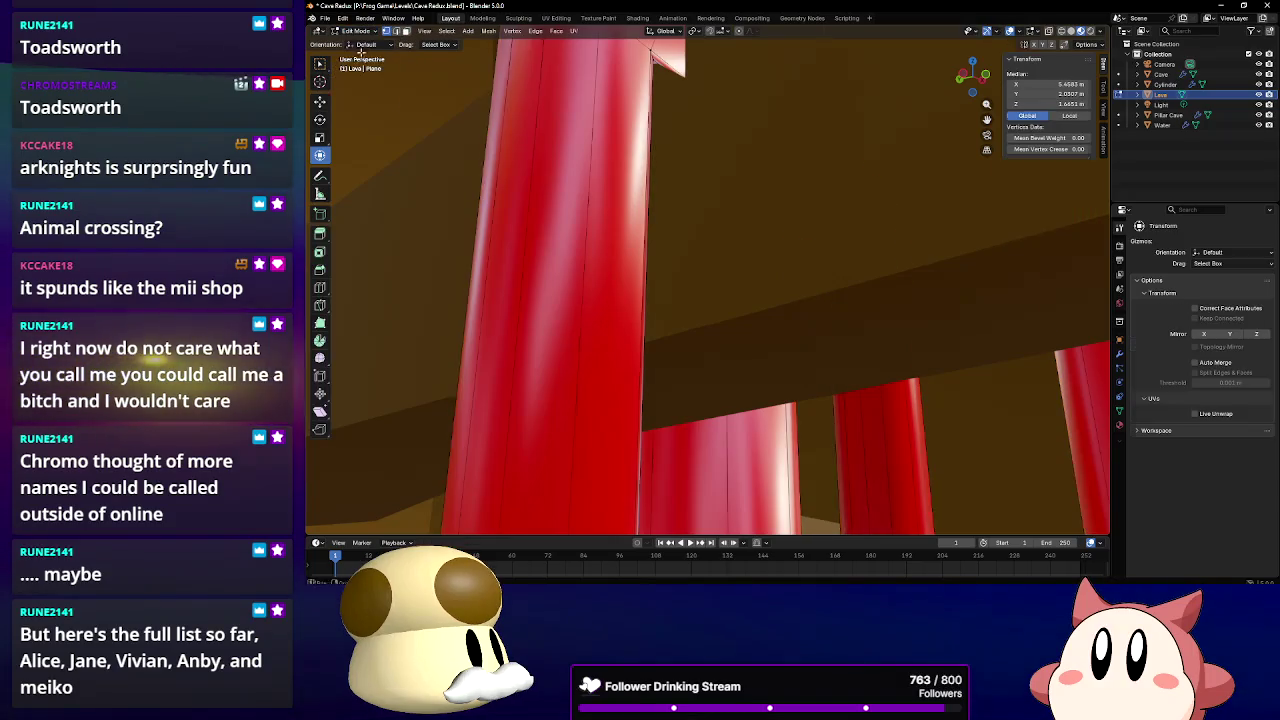
pyautogui.press('Tab')
# Select the edge loops of the pipe's top bar where it crosses the ledge
pyautogui.moveTo(634, 125); pyautogui.dragTo(597, 163, button='middle')
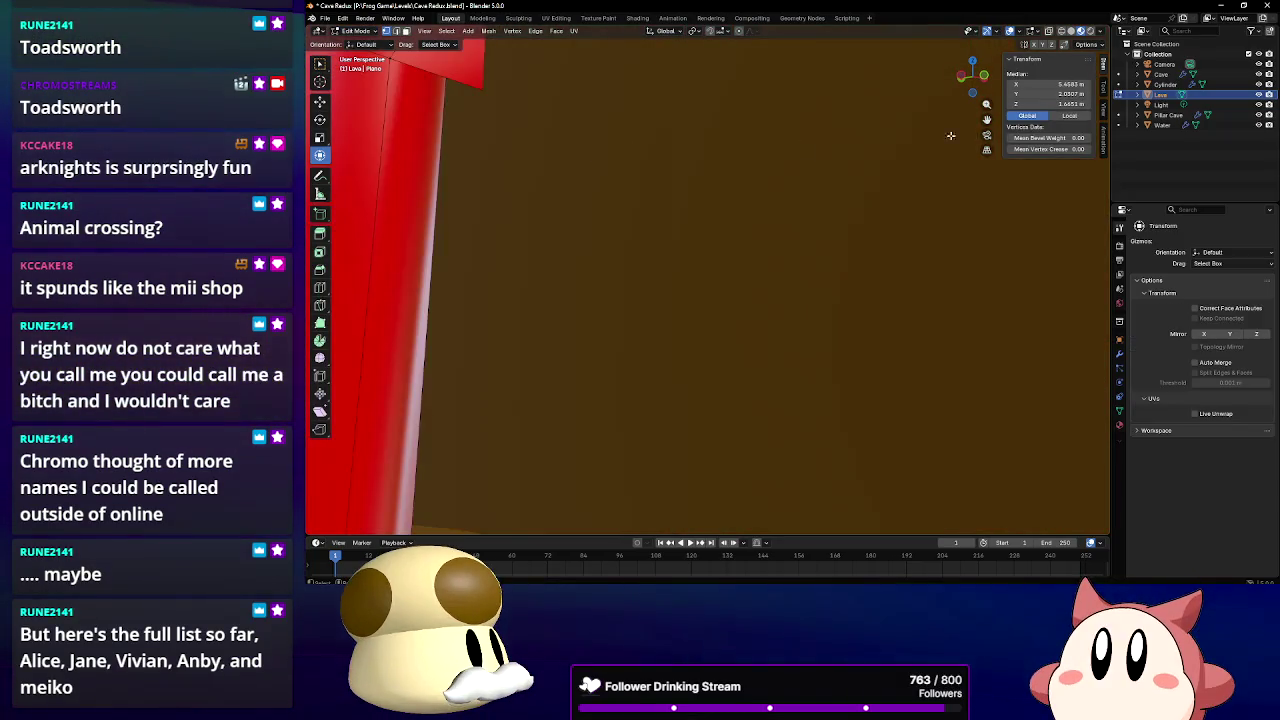
pyautogui.moveTo(640, 260)
pyautogui.mouseDown(button='middle')
pyautogui.moveTo(683, 233)
pyautogui.moveTo(615, 176)
pyautogui.mouseUp(button='middle')
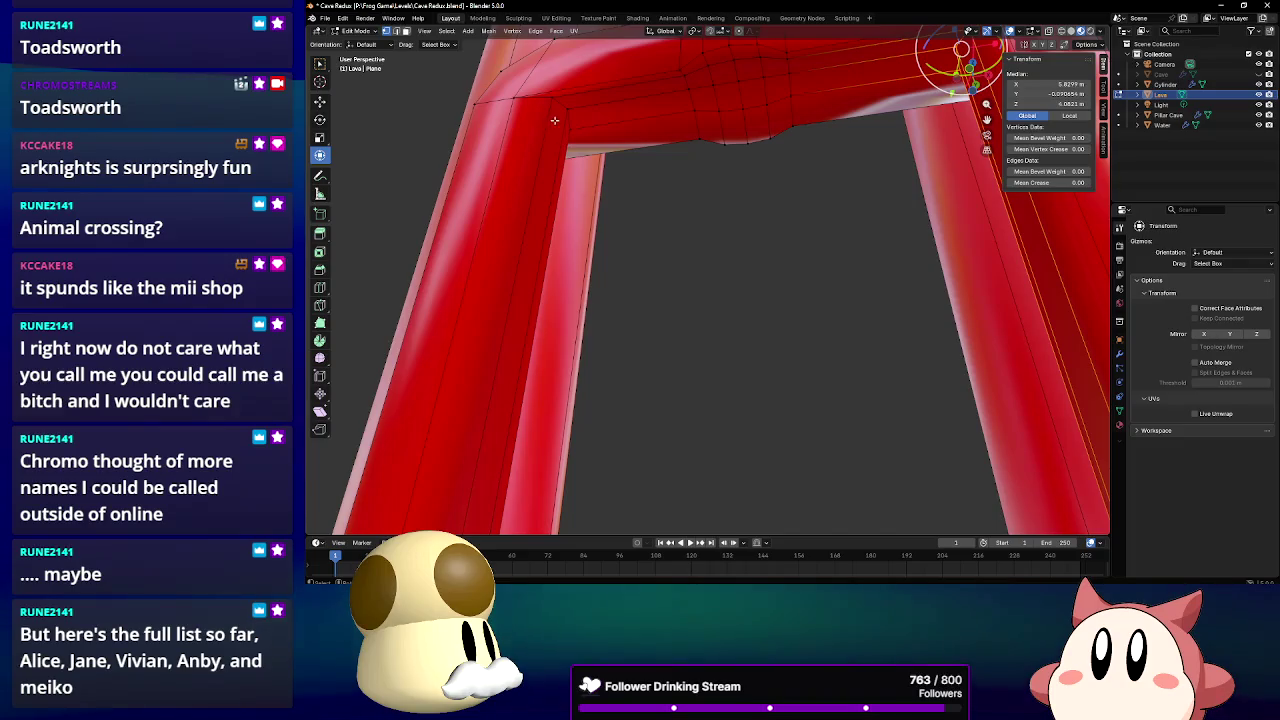
pyautogui.keyDown('alt'); pyautogui.click(570, 122); pyautogui.keyUp('alt')
pyautogui.moveTo(636, 137); pyautogui.dragTo(771, 277, button='middle')
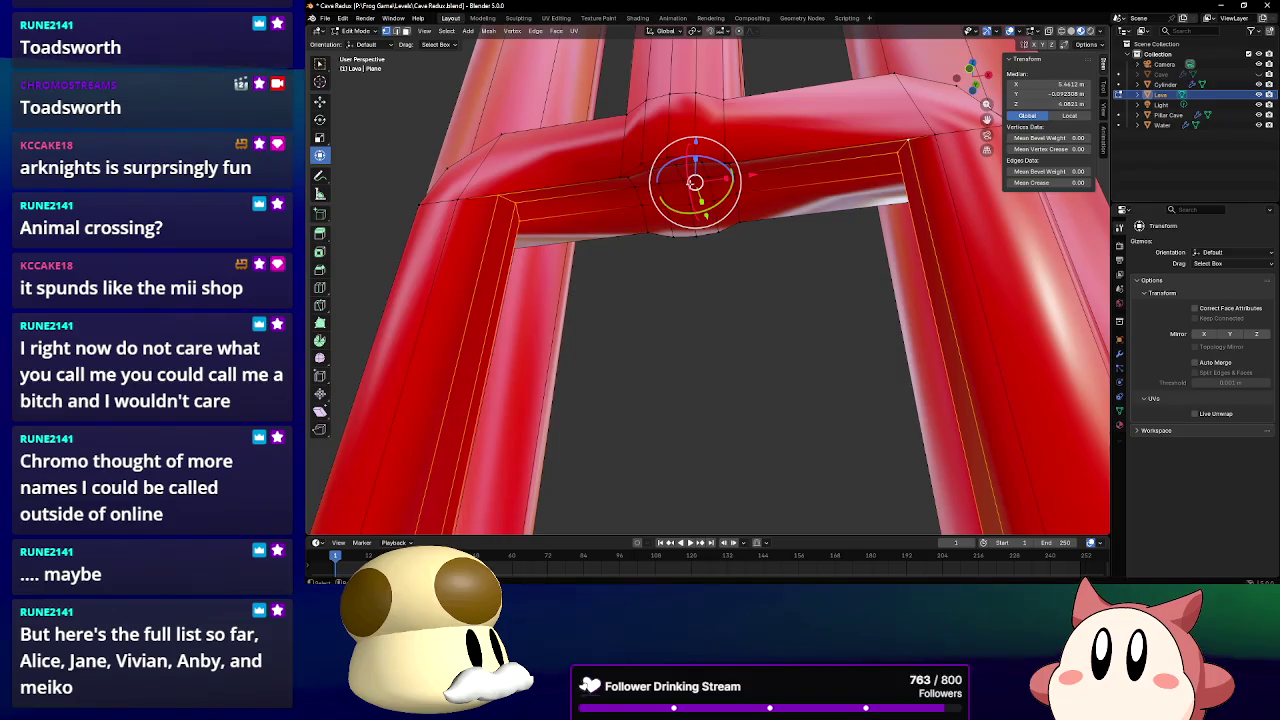
pyautogui.moveTo(697, 165); pyautogui.dragTo(703, 163, button='middle')
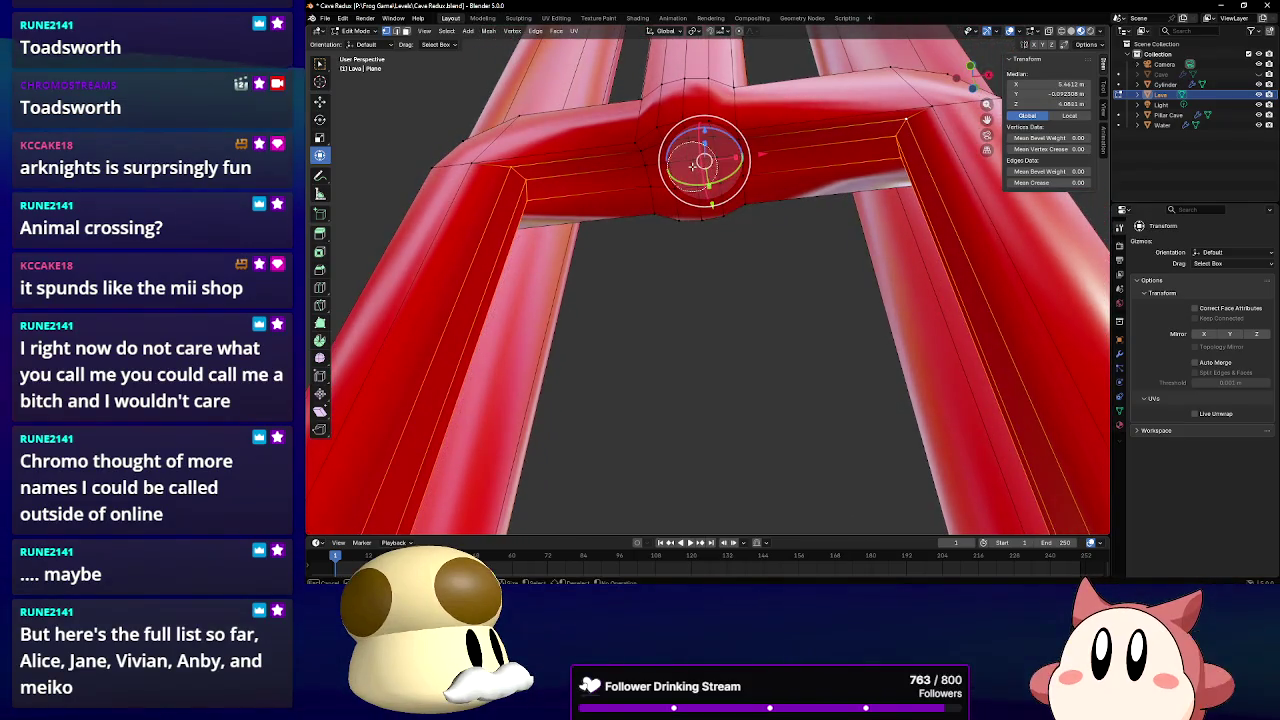
pyautogui.moveTo(693, 165); pyautogui.dragTo(680, 158)
pyautogui.keyDown('alt'); pyautogui.keyDown('shift'); pyautogui.click(715, 150); pyautogui.keyUp('shift'); pyautogui.keyUp('alt')
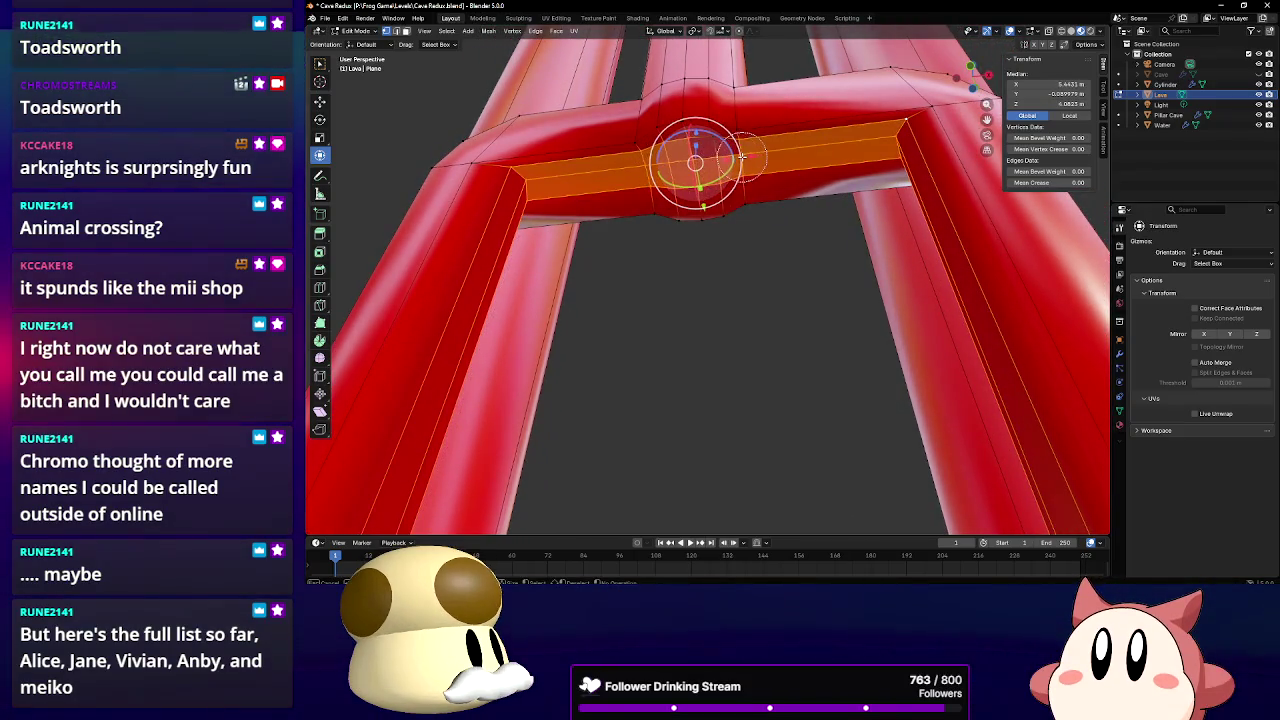
pyautogui.moveTo(705, 150); pyautogui.dragTo(731, 135)
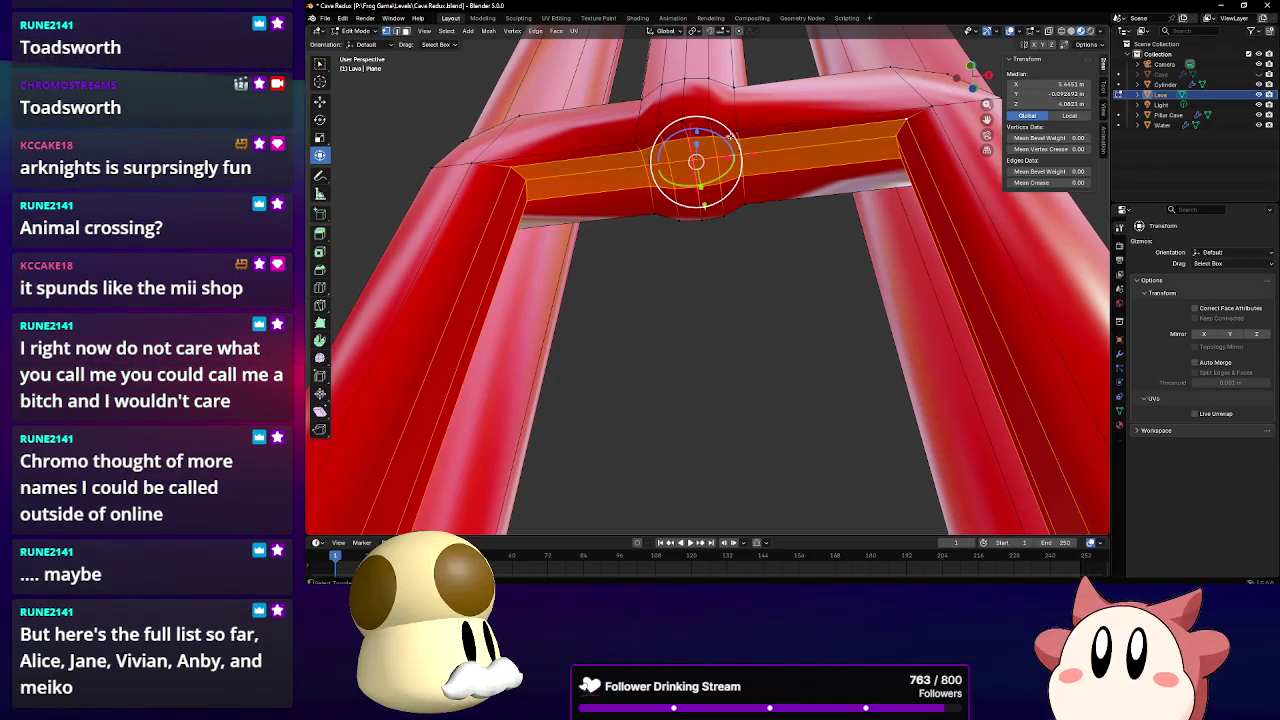
# Squash the top bar vertically and move it along Z
pyautogui.press('s')
pyautogui.press('z')
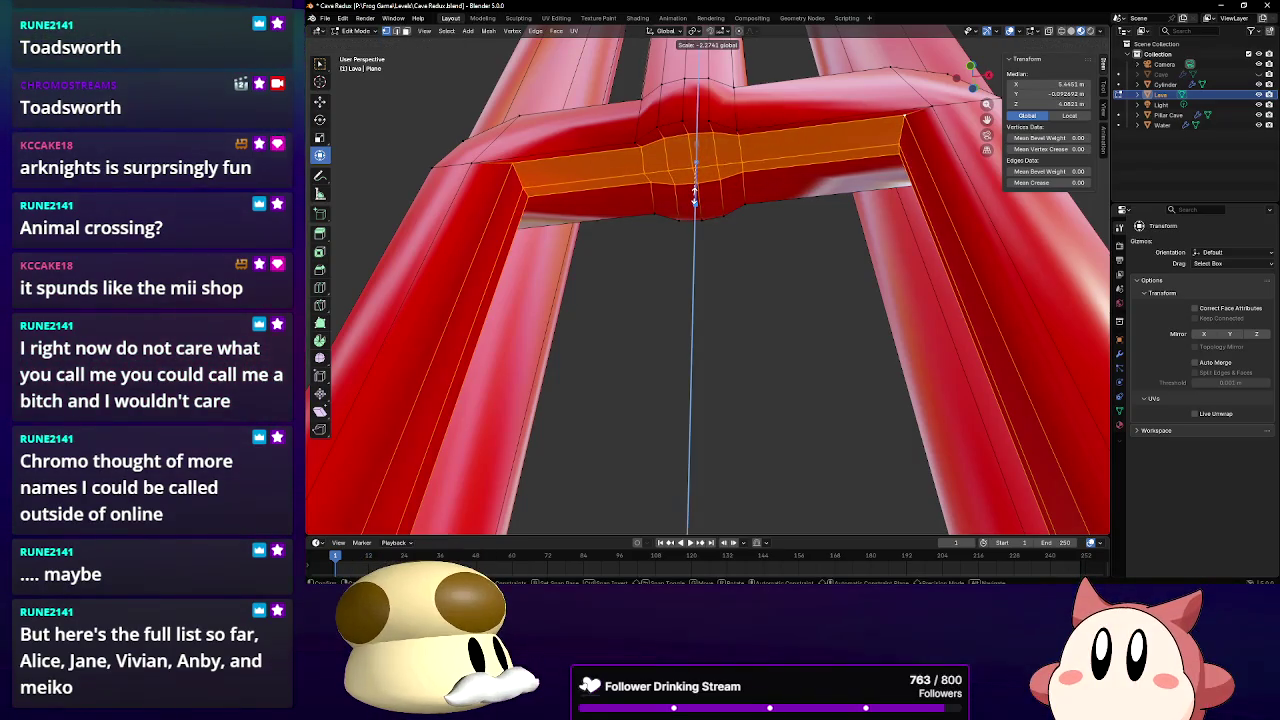
pyautogui.click(694, 195)
pyautogui.moveTo(694, 195); pyautogui.dragTo(677, 209, button='middle')
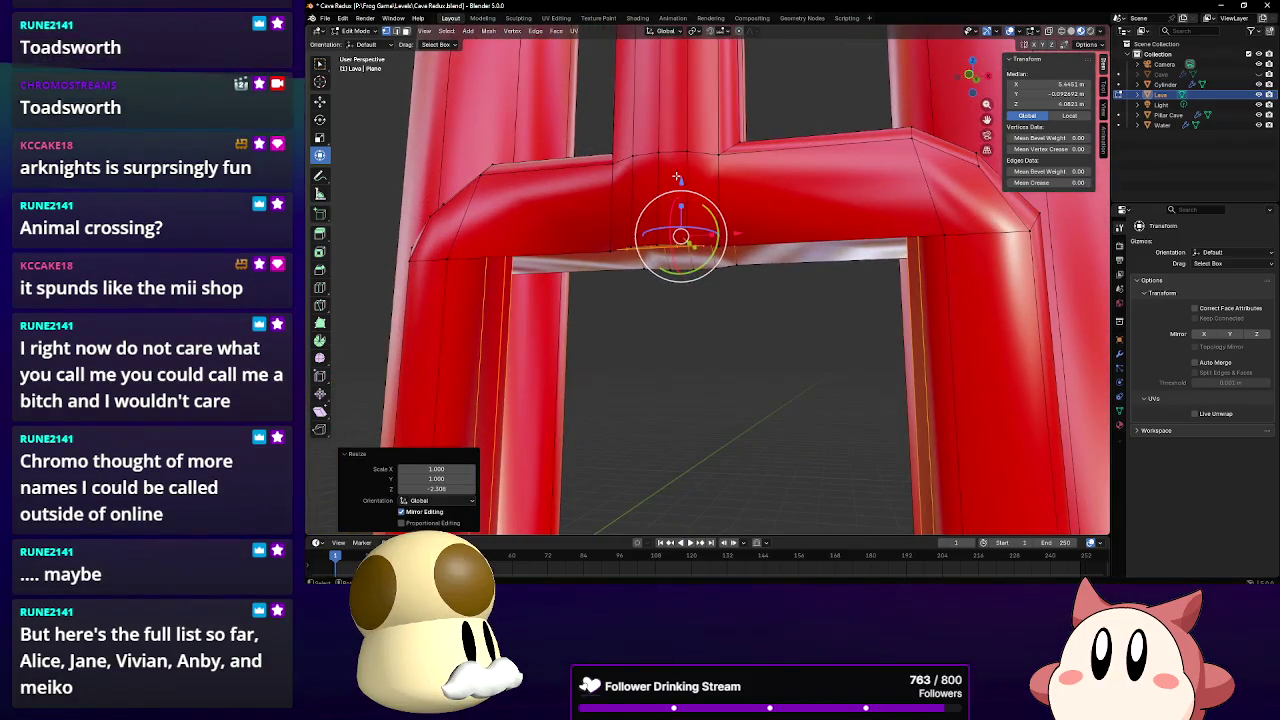
pyautogui.press('g')
pyautogui.press('z')
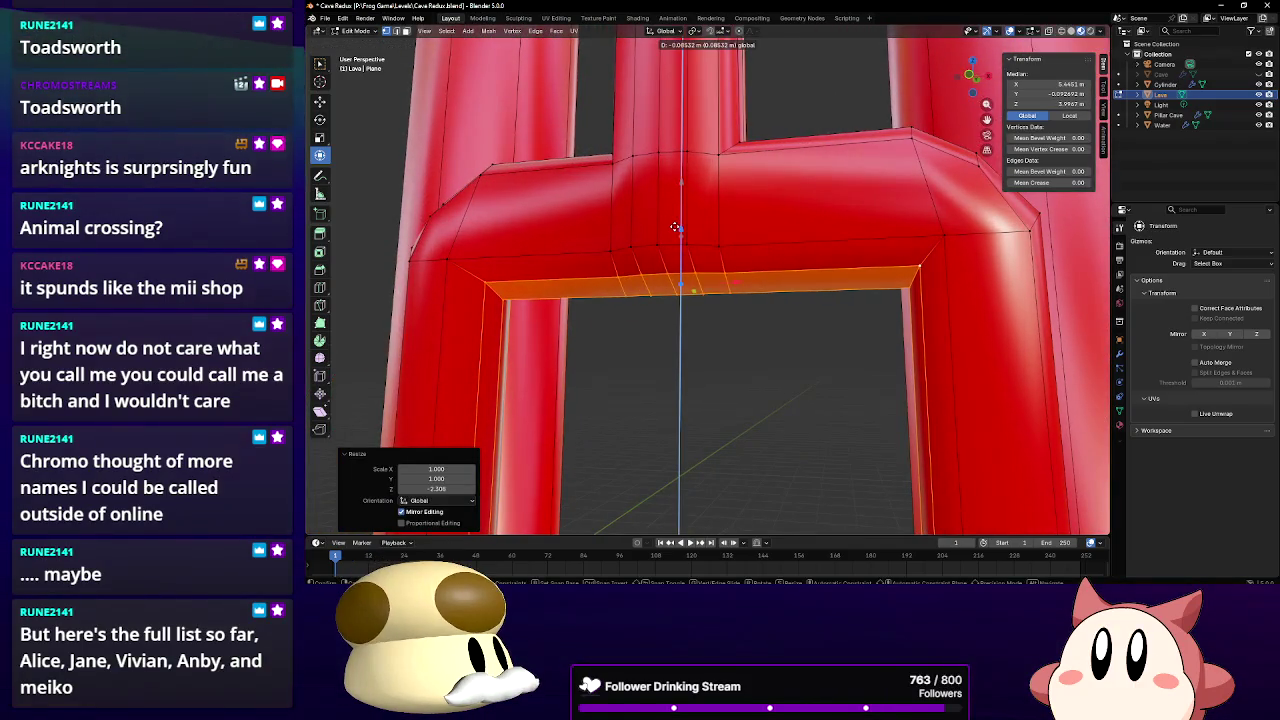
pyautogui.click(676, 228)
# Scale the bar to 0.470 on Z, raise it slightly, and unhide the Cave
pyautogui.press('s')
pyautogui.press('z')
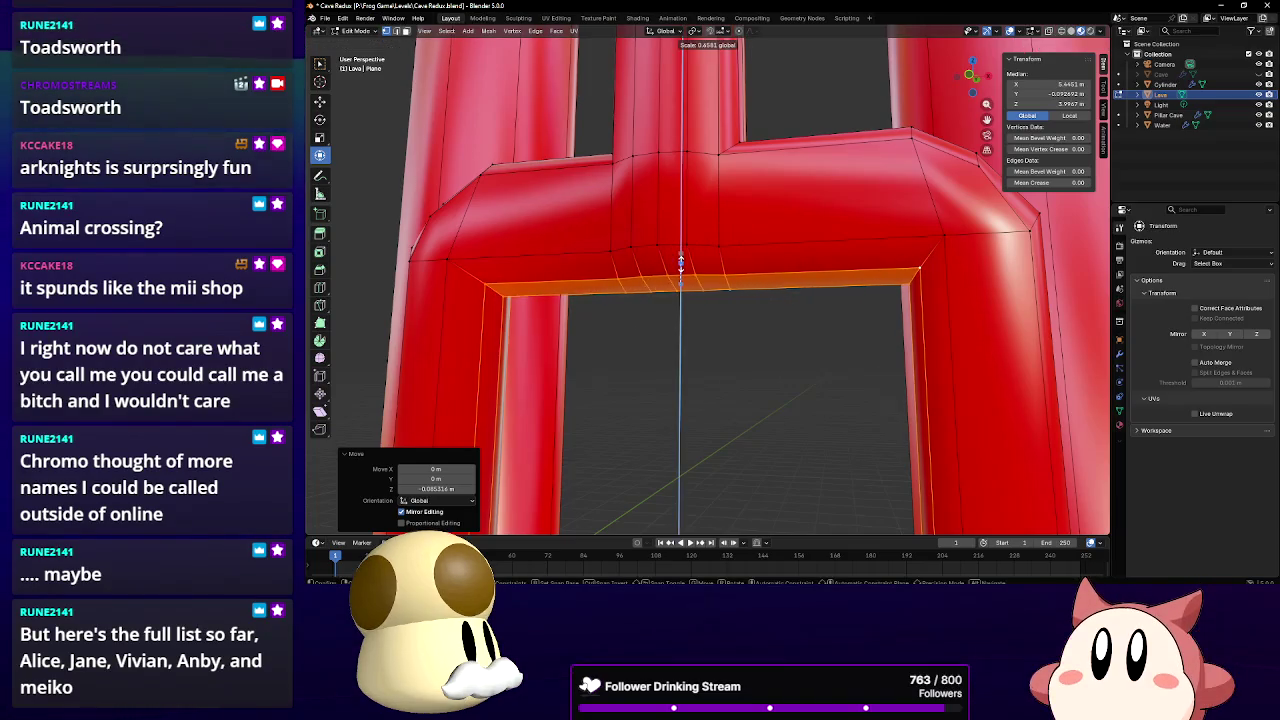
pyautogui.click(693, 230)
pyautogui.press('g')
pyautogui.press('z')
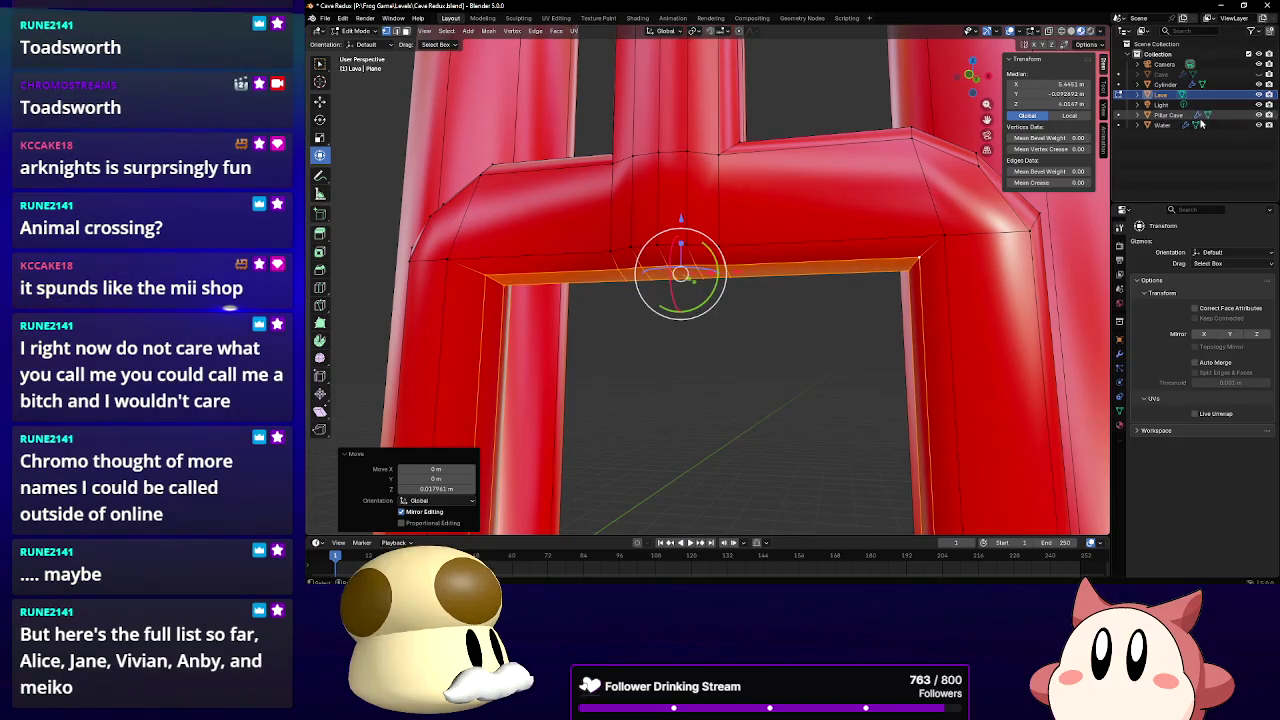
pyautogui.click(1258, 74)
# Leave Lava mesh editing for Object Mode and deselect it, showing the cave and red pillars
pyautogui.moveTo(703, 202)
pyautogui.mouseDown(button='middle')
pyautogui.moveTo(739, 176)
pyautogui.moveTo(779, 241)
pyautogui.moveTo(836, 265)
pyautogui.moveTo(843, 191)
pyautogui.moveTo(847, 210)
pyautogui.moveTo(307, 5)
pyautogui.moveTo(776, 228)
pyautogui.moveTo(666, 268)
pyautogui.moveTo(925, 264)
pyautogui.mouseUp(button='middle')
pyautogui.press('Tab')
pyautogui.scroll(-5, 776, 229)
pyautogui.click(937, 267)
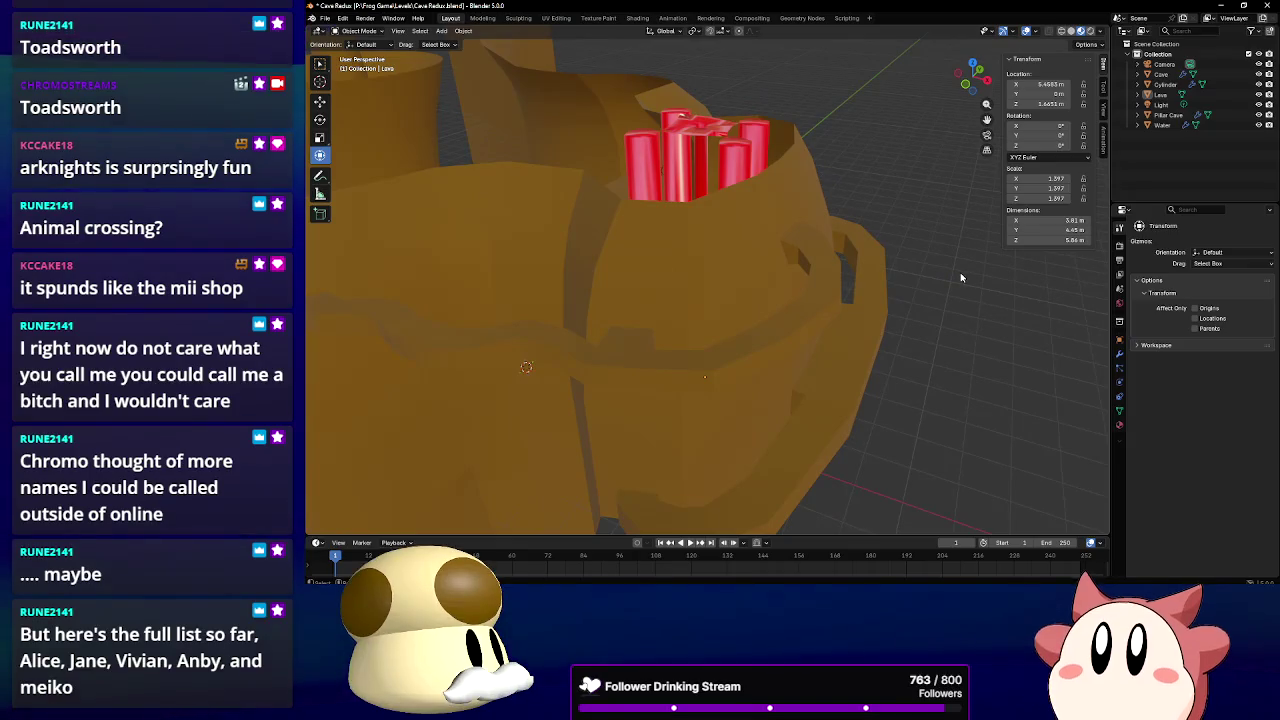
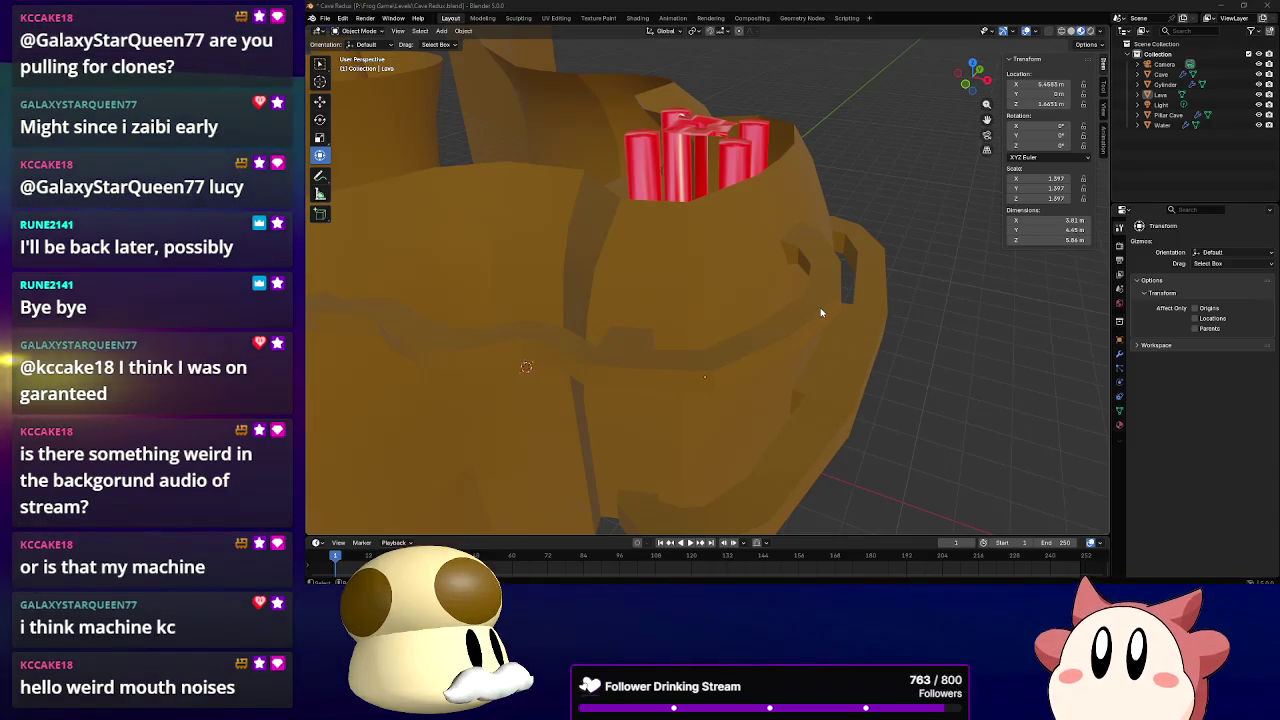
# Orbit and zoom around the cave until the central lava pillar is centred
pyautogui.moveTo(803, 306); pyautogui.dragTo(814, 300, button='middle')
pyautogui.moveTo(684, 280)
pyautogui.mouseDown(button='middle')
pyautogui.moveTo(849, 366)
pyautogui.moveTo(805, 357)
pyautogui.moveTo(764, 323)
pyautogui.moveTo(697, 338)
pyautogui.mouseUp(button='middle')
pyautogui.scroll(3, 814, 357)
pyautogui.scroll(3, 786, 351)
pyautogui.scroll(-3, 823, 362)
pyautogui.scroll(-2, 823, 362)
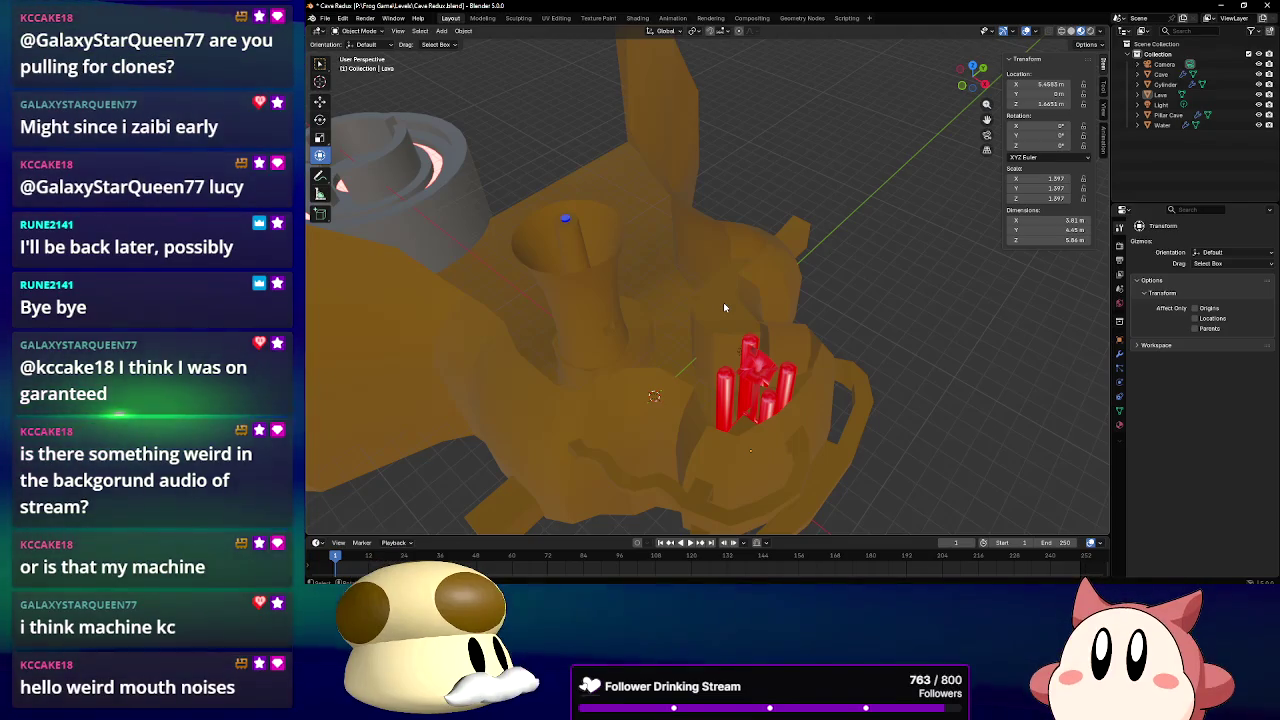
pyautogui.moveTo(695, 312)
pyautogui.mouseDown(button='middle')
pyautogui.moveTo(600, 325)
pyautogui.moveTo(702, 313)
pyautogui.moveTo(805, 397)
pyautogui.moveTo(777, 248)
pyautogui.moveTo(783, 318)
pyautogui.mouseUp(button='middle')
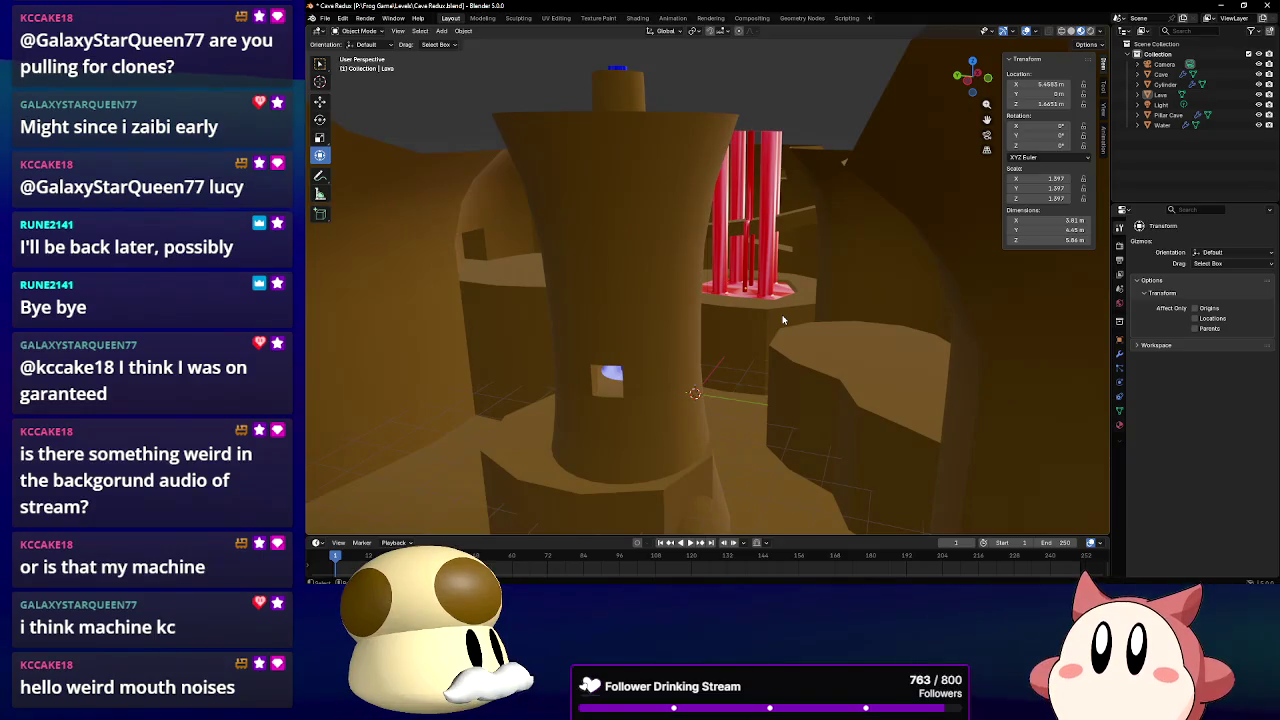
pyautogui.moveTo(643, 365); pyautogui.dragTo(721, 272, button='middle')
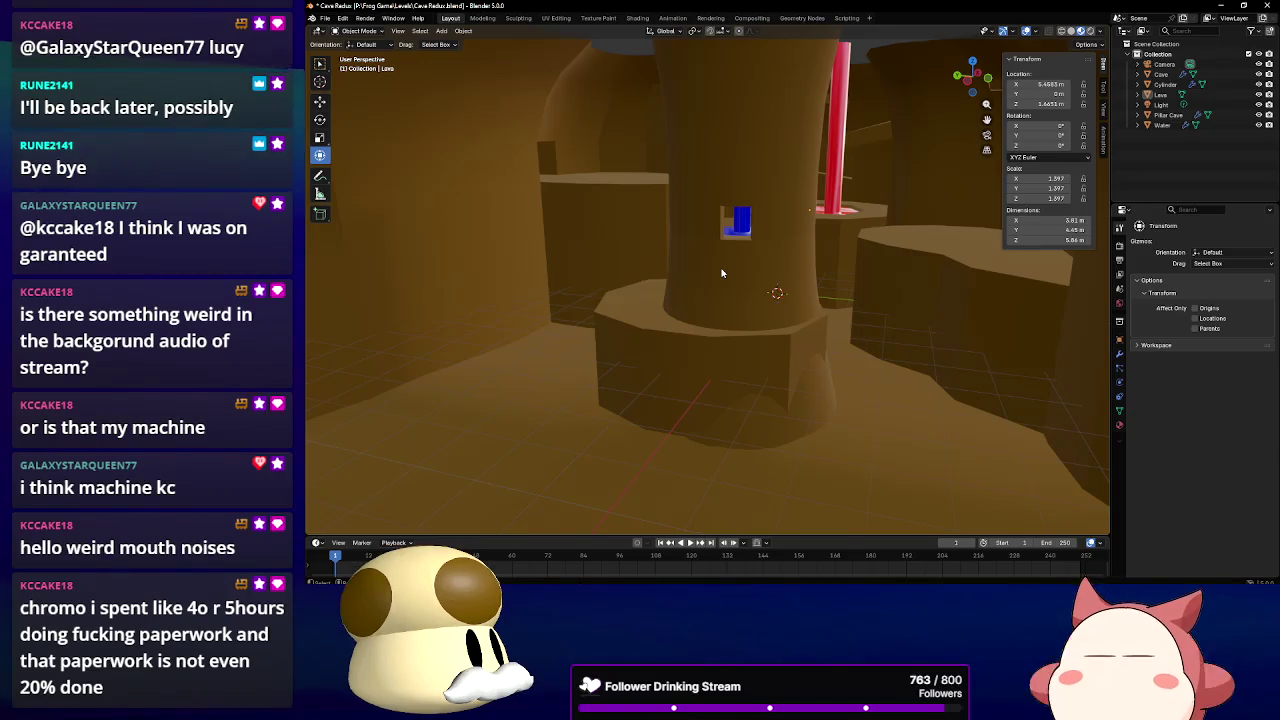
pyautogui.moveTo(839, 269); pyautogui.dragTo(860, 282, button='middle')
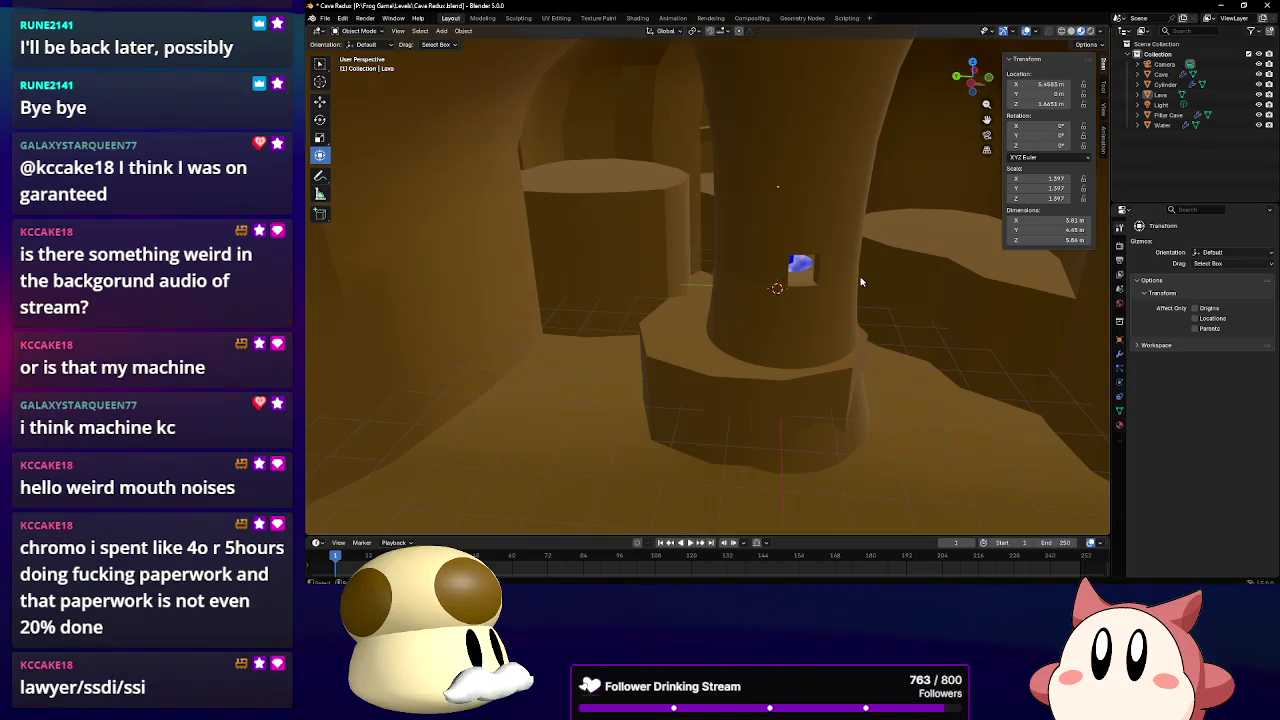
pyautogui.scroll(1, 862, 285)
pyautogui.scroll(2, 868, 292)
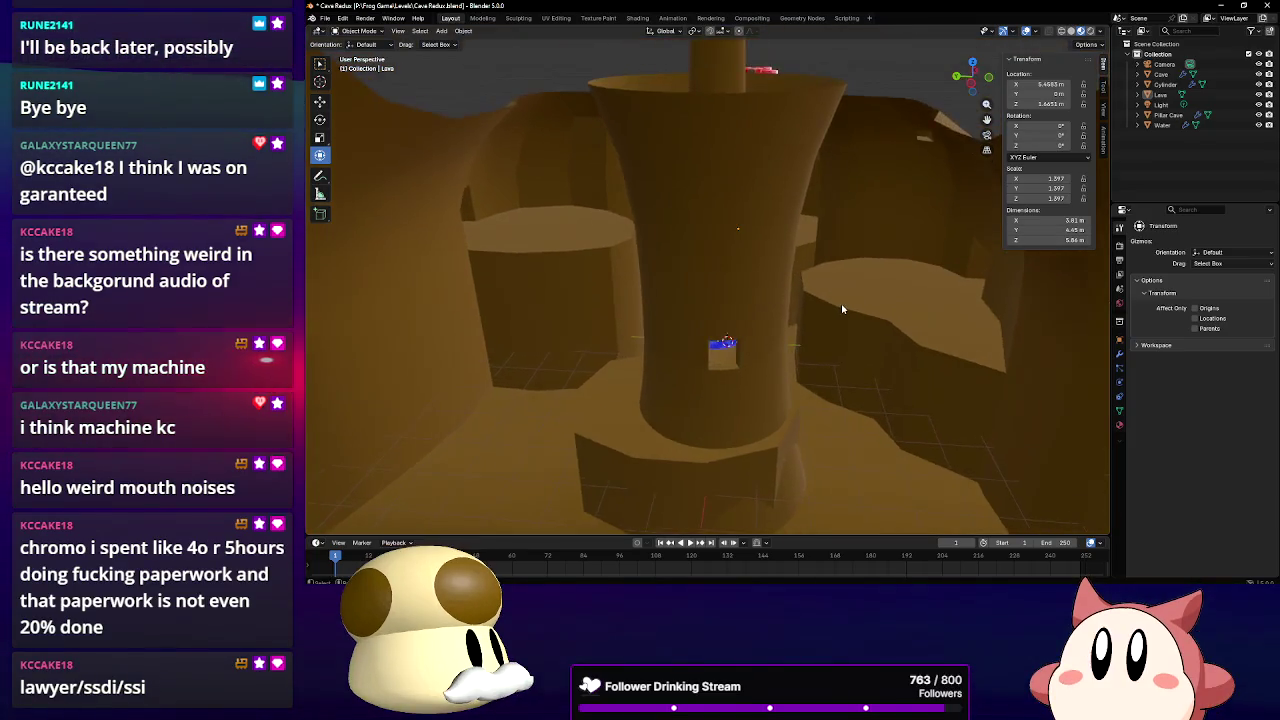
pyautogui.scroll(2, 877, 302)
pyautogui.scroll(2, 870, 303)
pyautogui.scroll(2, 848, 305)
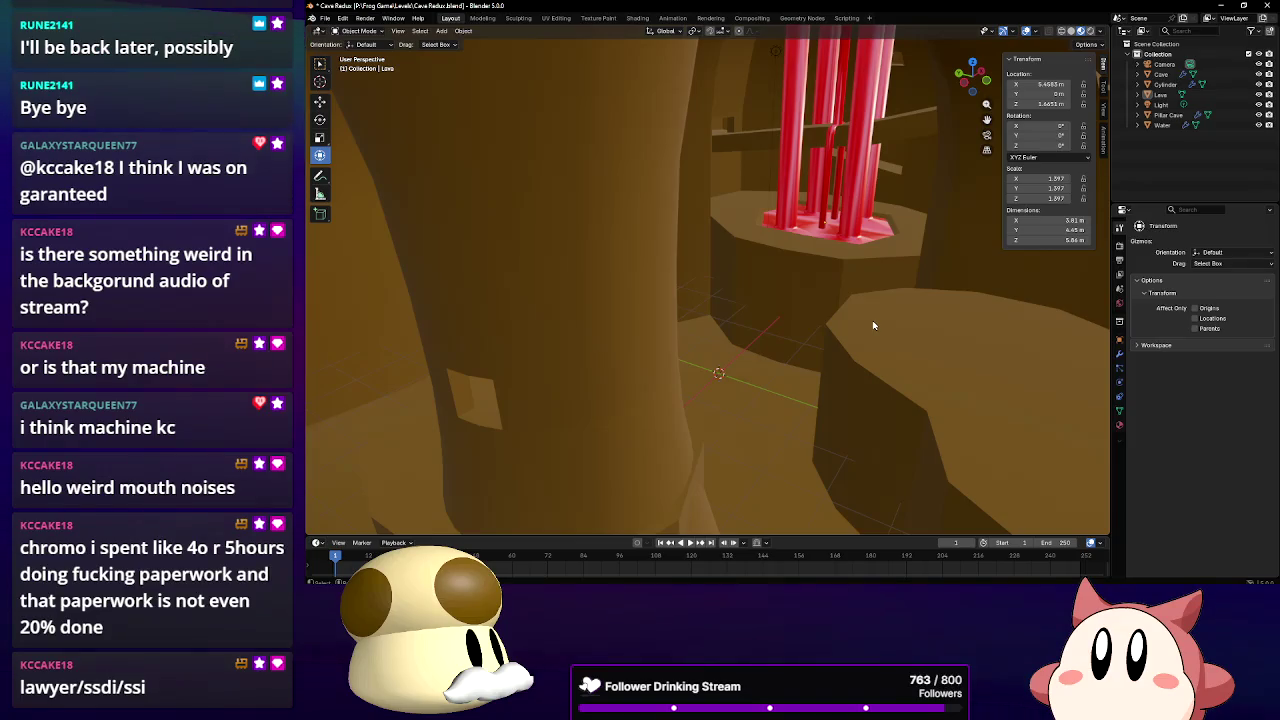
# Select the Cave object and switch it into Edit Mode
pyautogui.click(518, 126)
pyautogui.click(376, 32)
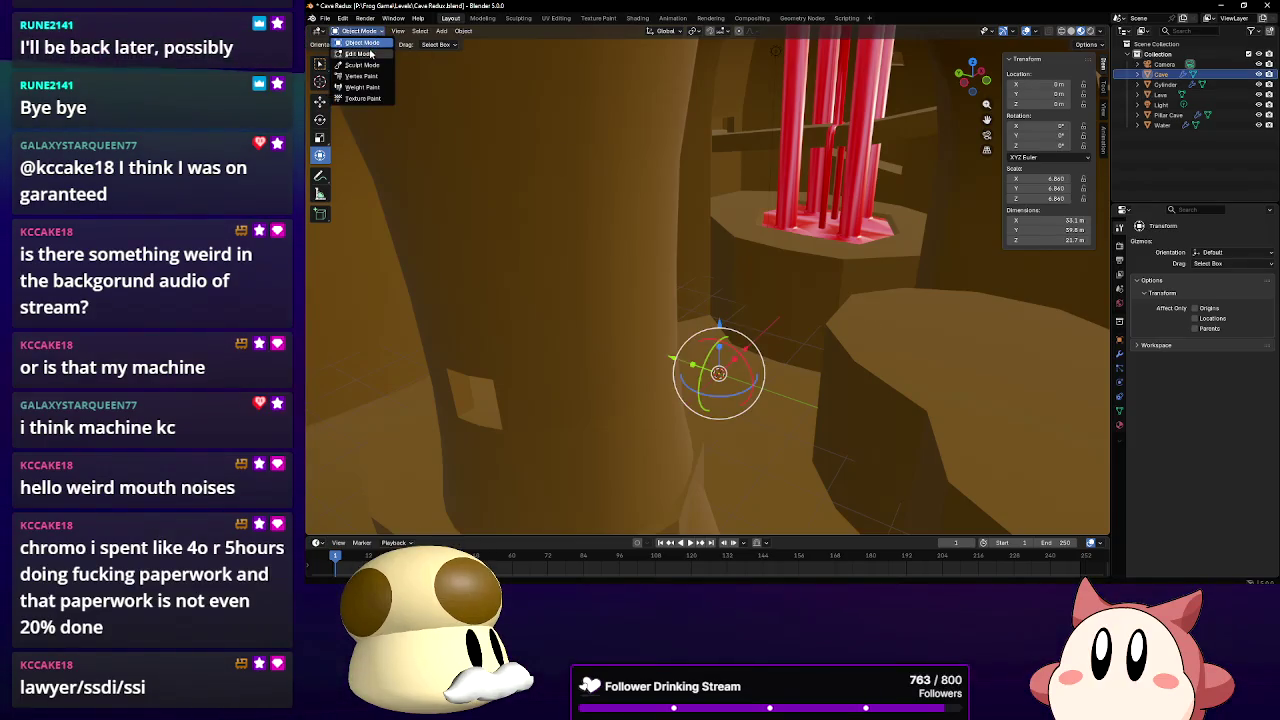
pyautogui.click(366, 53)
pyautogui.moveTo(808, 269)
pyautogui.mouseDown(button='middle')
pyautogui.moveTo(737, 277)
pyautogui.moveTo(763, 316)
pyautogui.moveTo(704, 280)
pyautogui.mouseUp(button='middle')
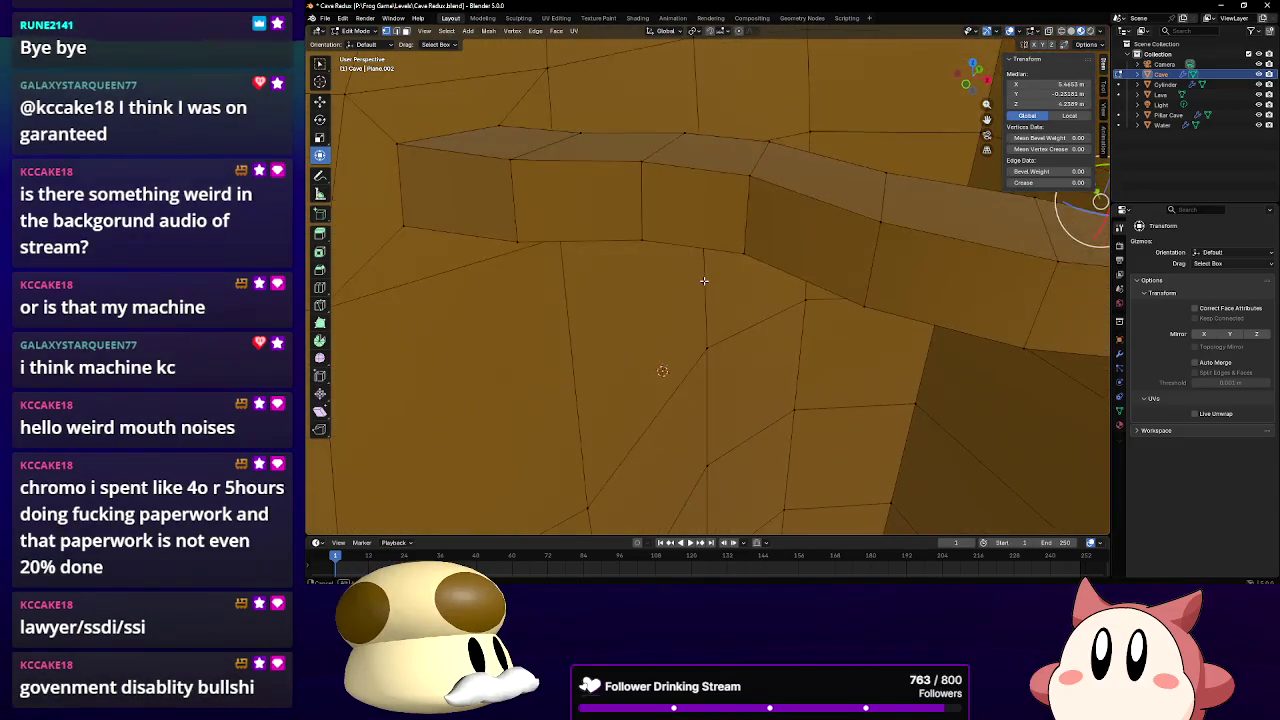
pyautogui.scroll(-3, 704, 280)
pyautogui.scroll(-3, 704, 280)
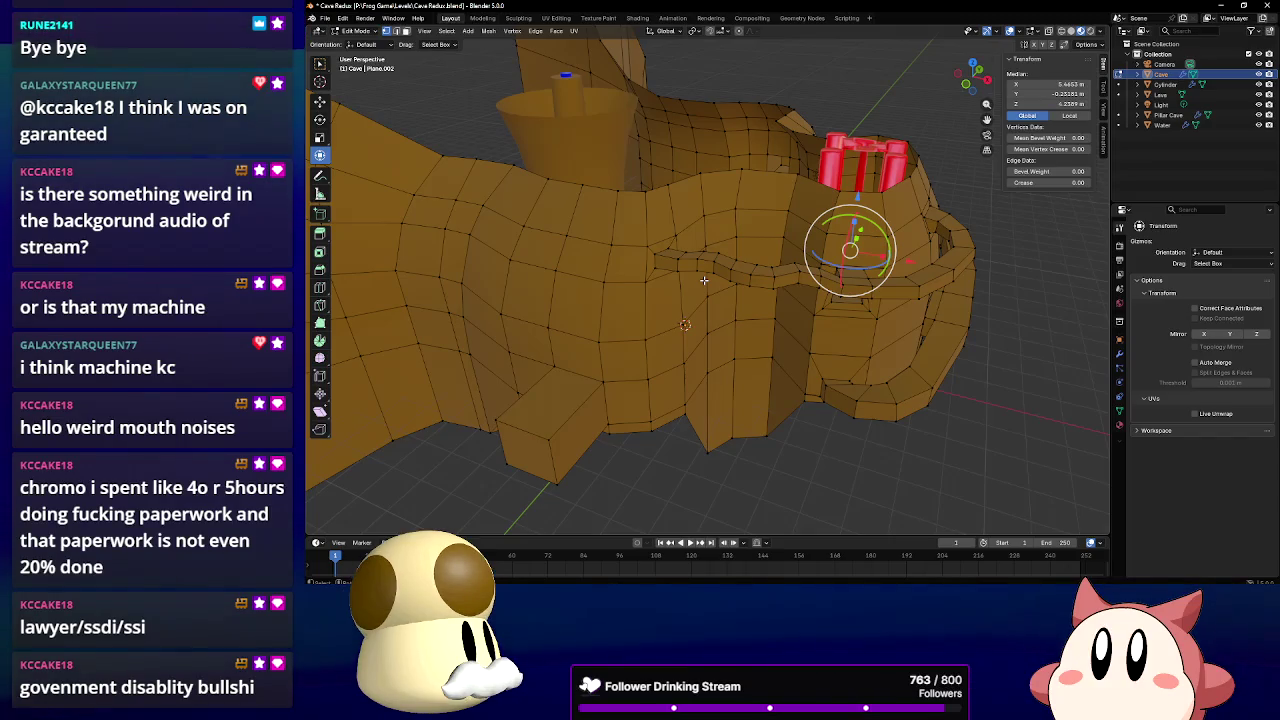
pyautogui.scroll(2, 704, 336)
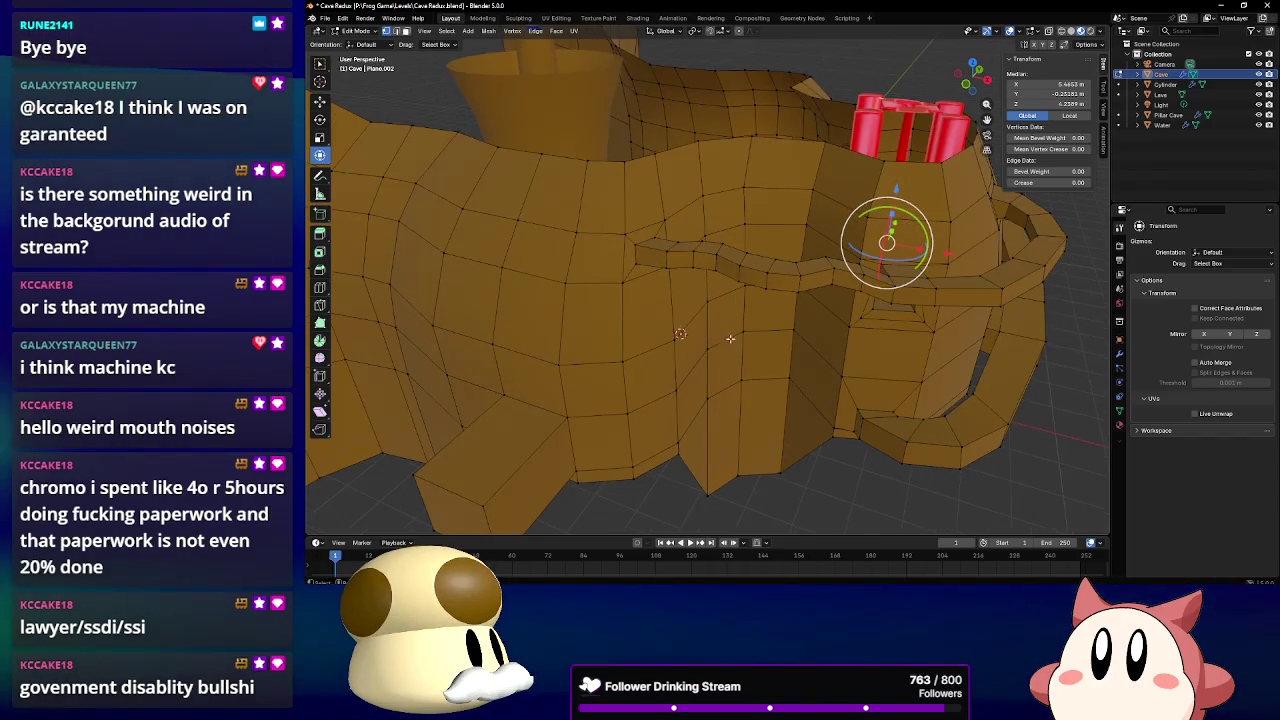
pyautogui.moveTo(771, 354); pyautogui.dragTo(638, 253, button='middle')
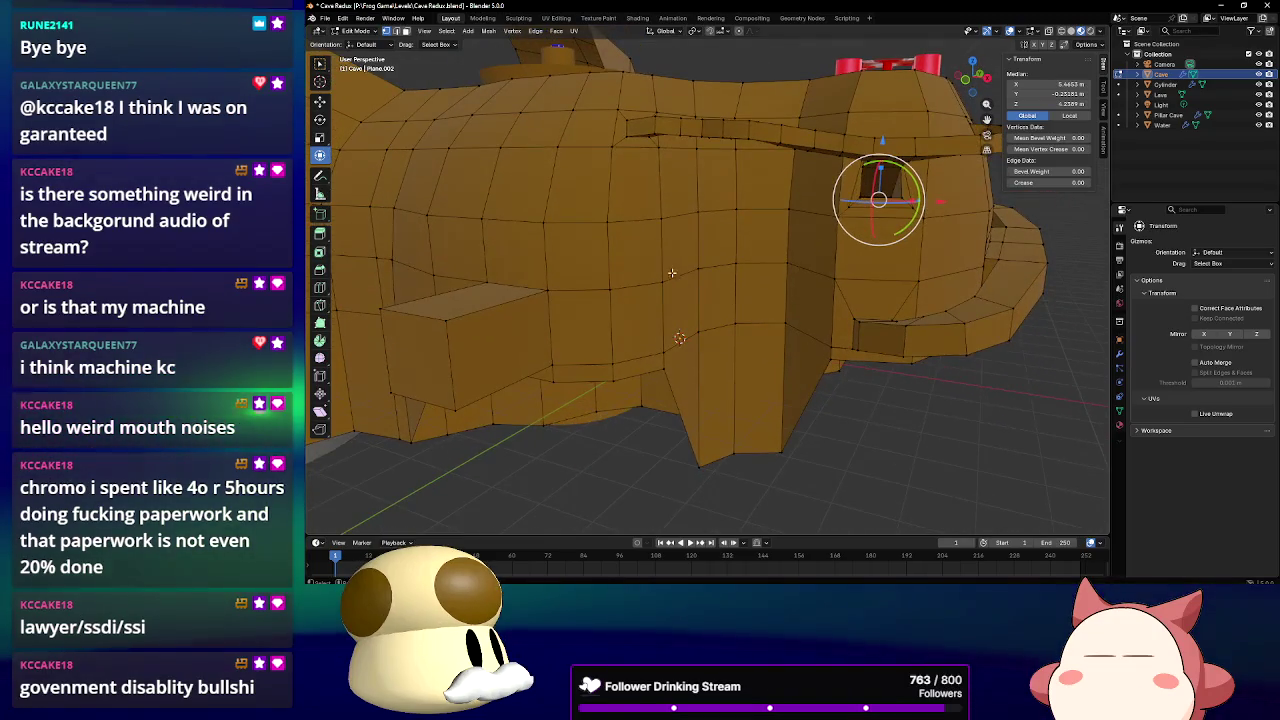
# Deselect all, switch to face select mode, and select a cave wall face
pyautogui.hotkey('alt', 'a')
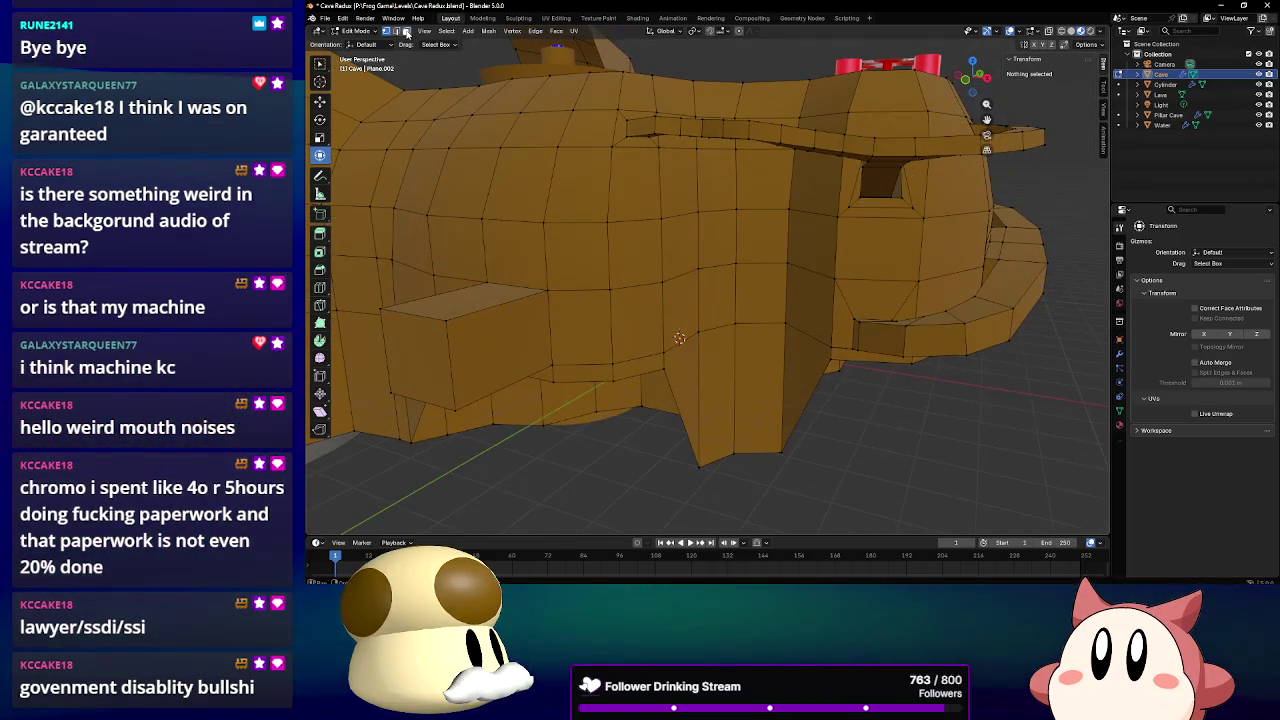
pyautogui.click(406, 31)
pyautogui.scroll(3, 700, 300)
pyautogui.click(634, 249)
# Orbit around the selected wall face beside the lava pillars to inspect it from several angles
pyautogui.moveTo(800, 260)
pyautogui.mouseDown(button='middle')
pyautogui.moveTo(836, 265)
pyautogui.moveTo(902, 313)
pyautogui.moveTo(872, 272)
pyautogui.moveTo(768, 273)
pyautogui.mouseUp(button='middle')
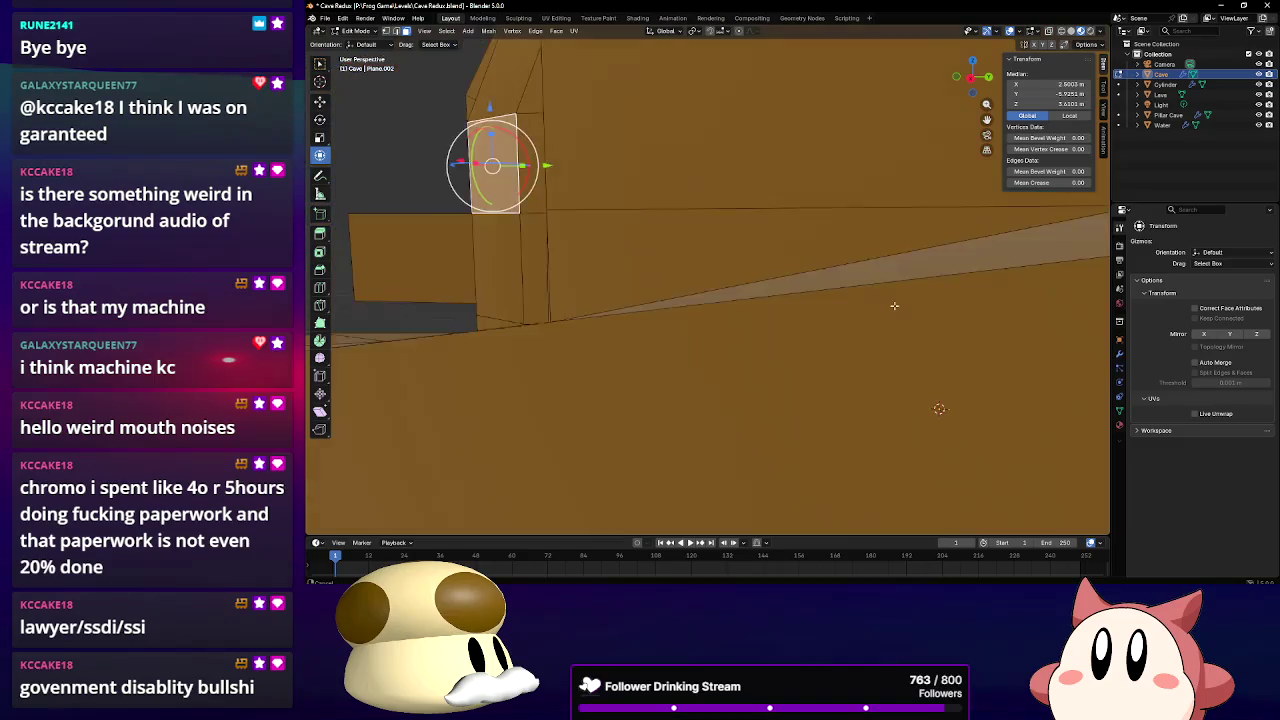
pyautogui.moveTo(768, 273)
pyautogui.mouseDown(button='middle')
pyautogui.moveTo(830, 295)
pyautogui.moveTo(814, 313)
pyautogui.moveTo(767, 256)
pyautogui.moveTo(812, 263)
pyautogui.mouseUp(button='middle')
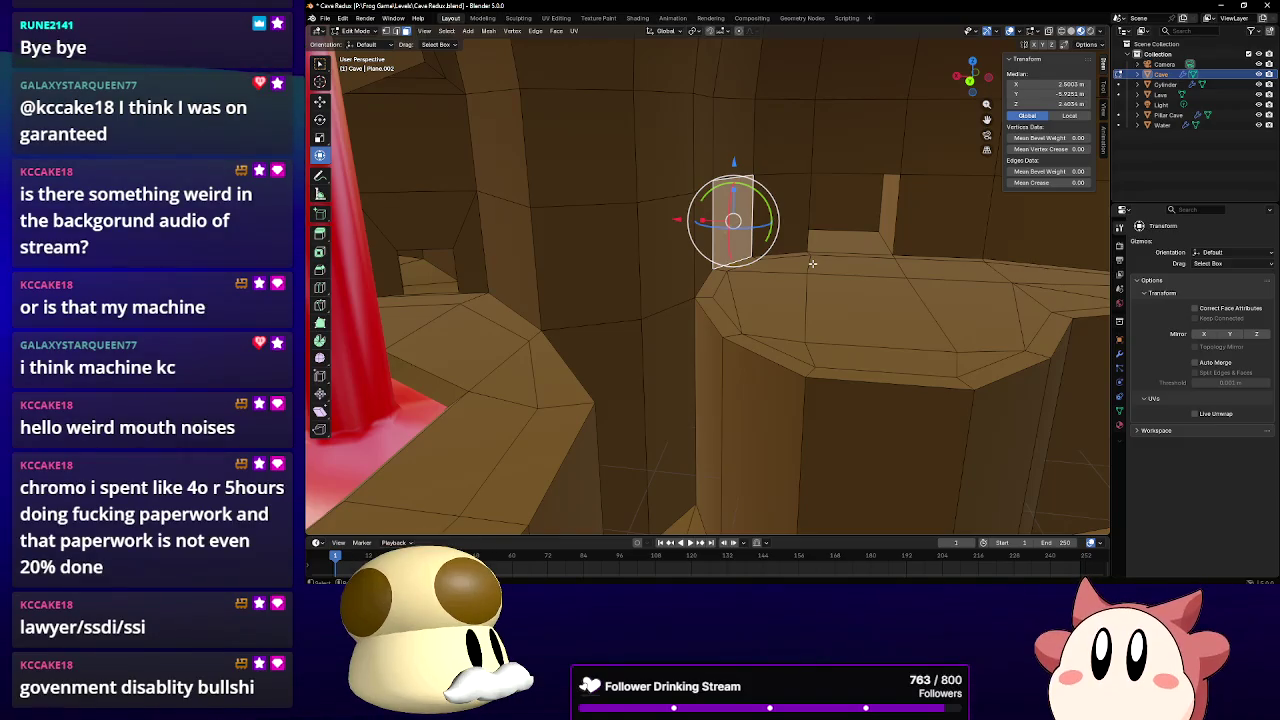
pyautogui.moveTo(547, 329); pyautogui.dragTo(532, 367, button='middle')
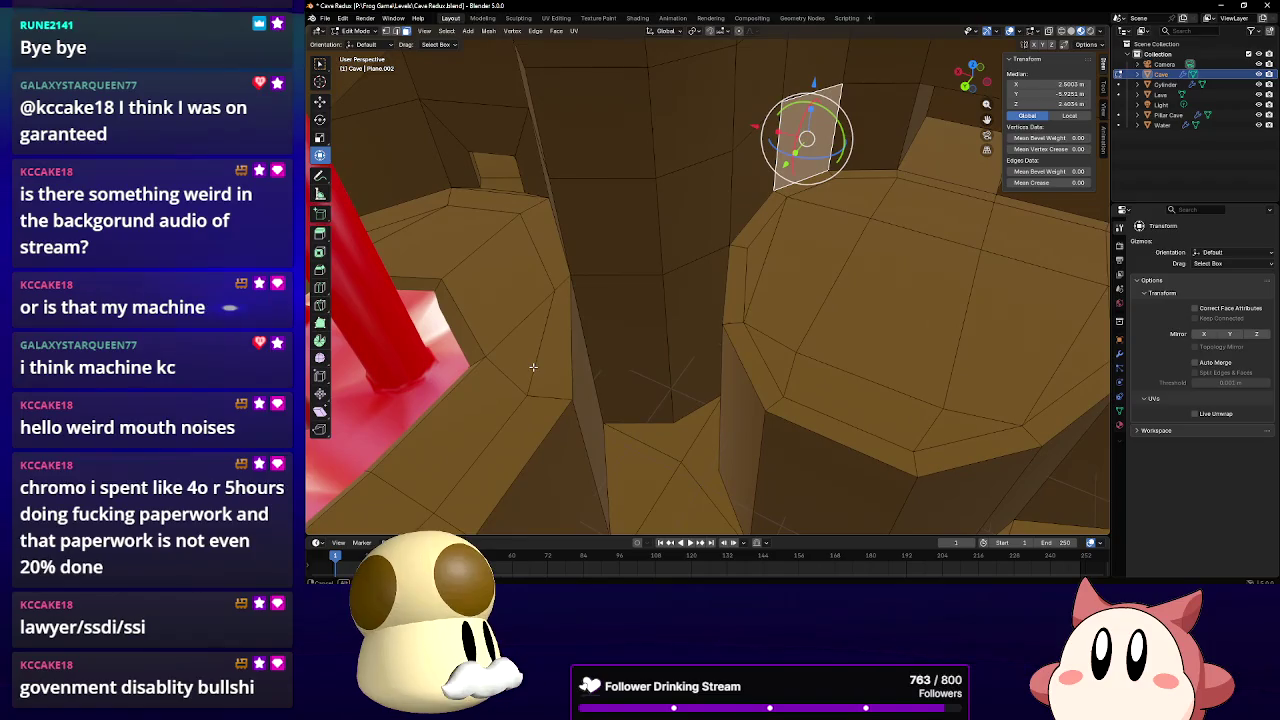
pyautogui.moveTo(652, 285)
pyautogui.mouseDown(button='middle')
pyautogui.moveTo(586, 286)
pyautogui.moveTo(572, 241)
pyautogui.moveTo(622, 256)
pyautogui.mouseUp(button='middle')
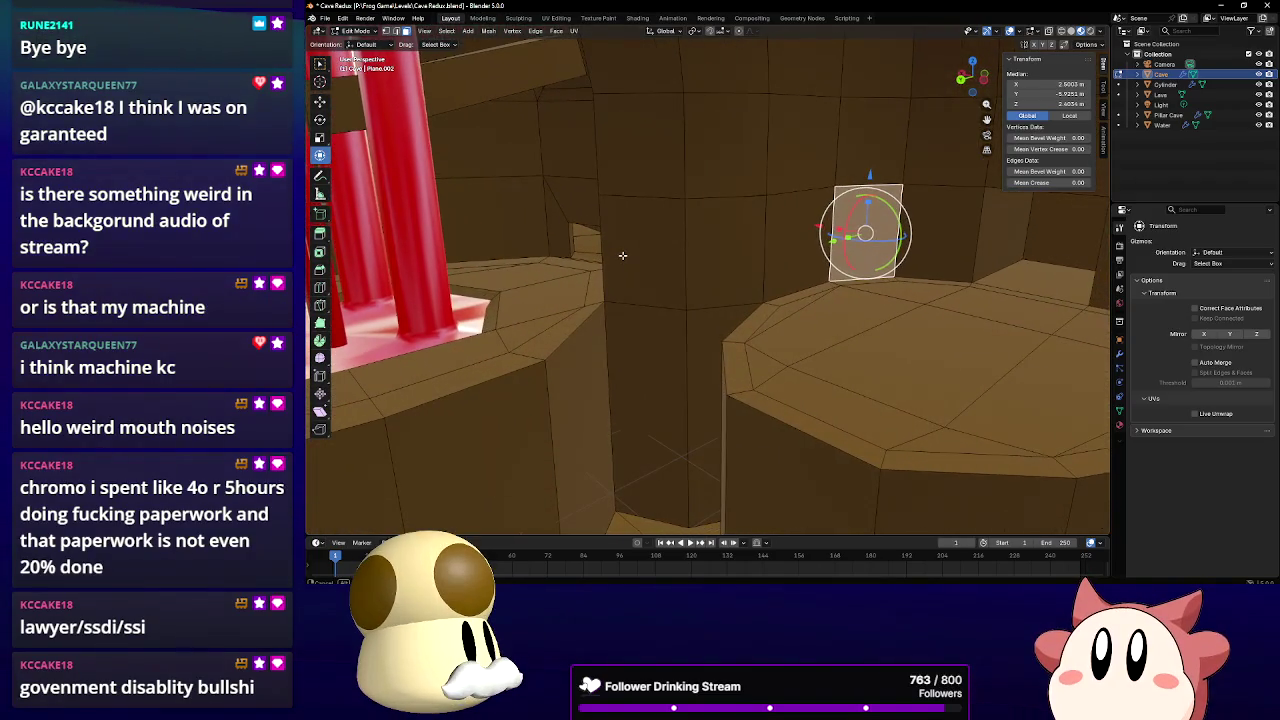
pyautogui.moveTo(609, 323); pyautogui.dragTo(485, 312, button='middle')
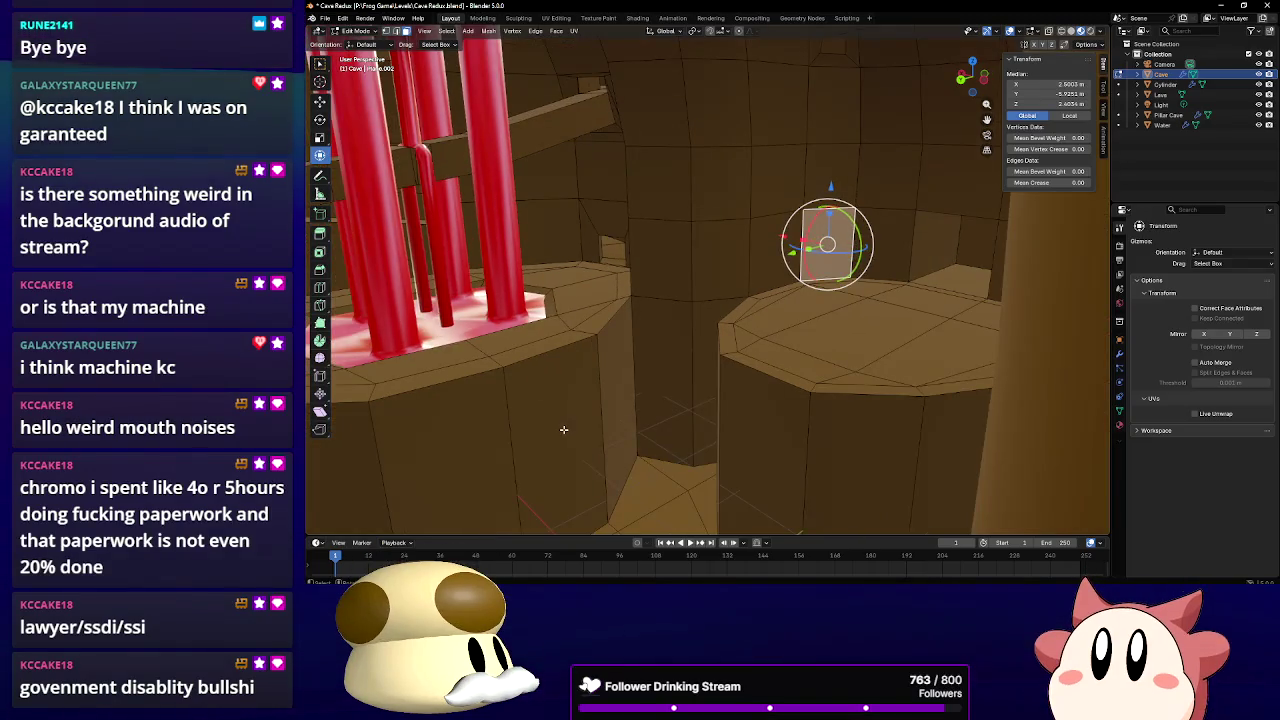
pyautogui.moveTo(720, 386); pyautogui.dragTo(744, 388, button='middle')
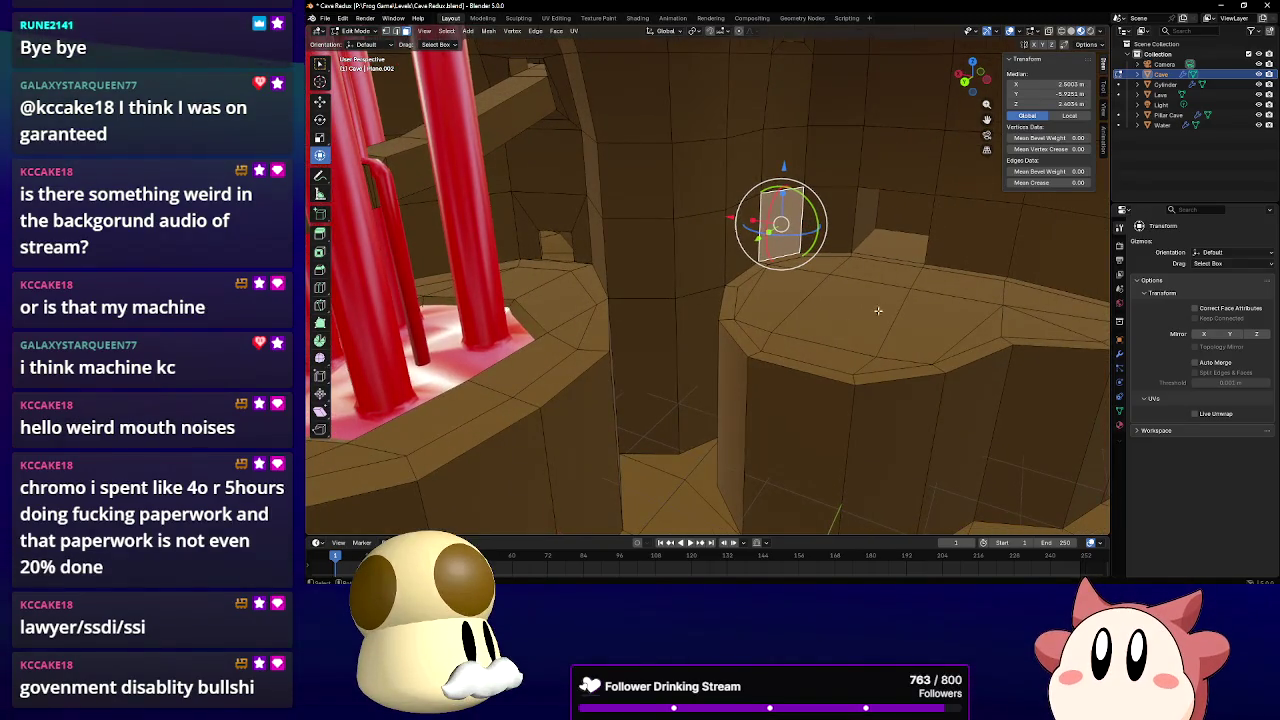